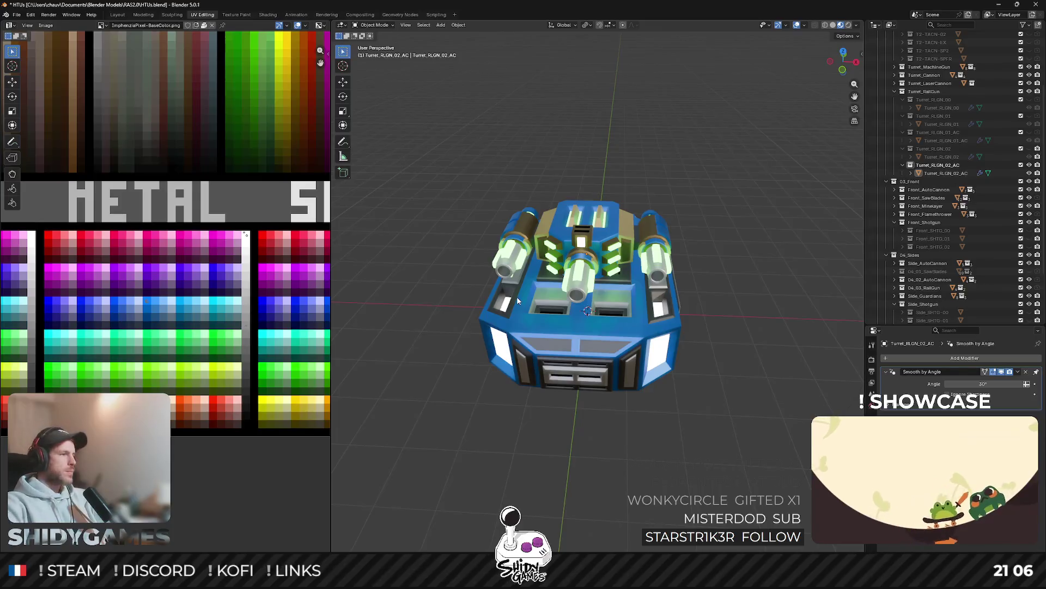
Step: Save the turret blend file and orbit to a top-down view of the turret
drag(709, 305, 727, 300)
key(ctrl+s)
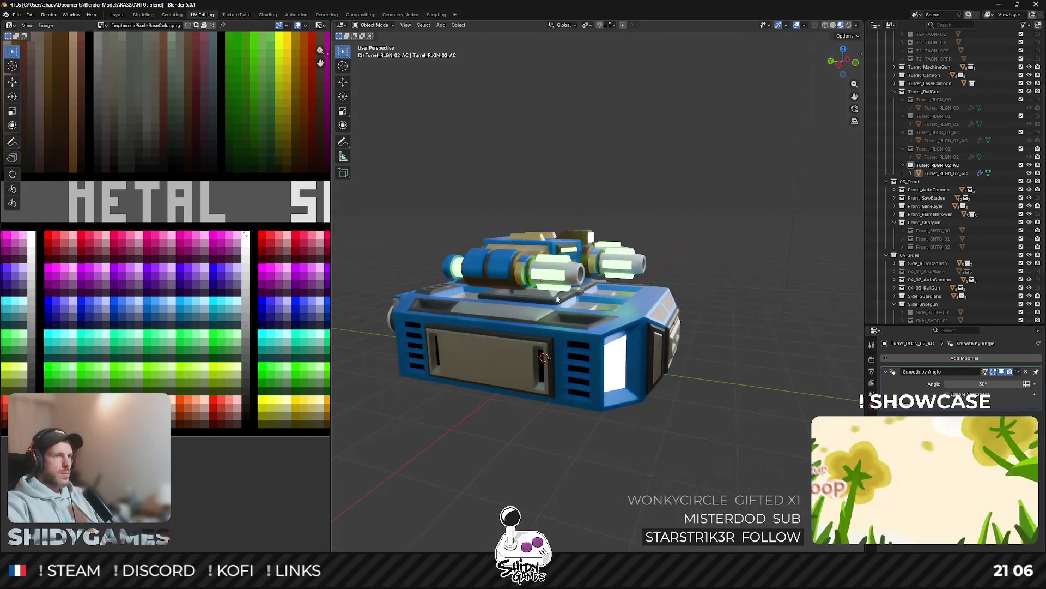
scroll(642, 282, up, 3)
drag(642, 282, 627, 362)
mouse_move(547, 351)
mouse_down()
mouse_move(554, 292)
mouse_move(592, 318)
mouse_up()
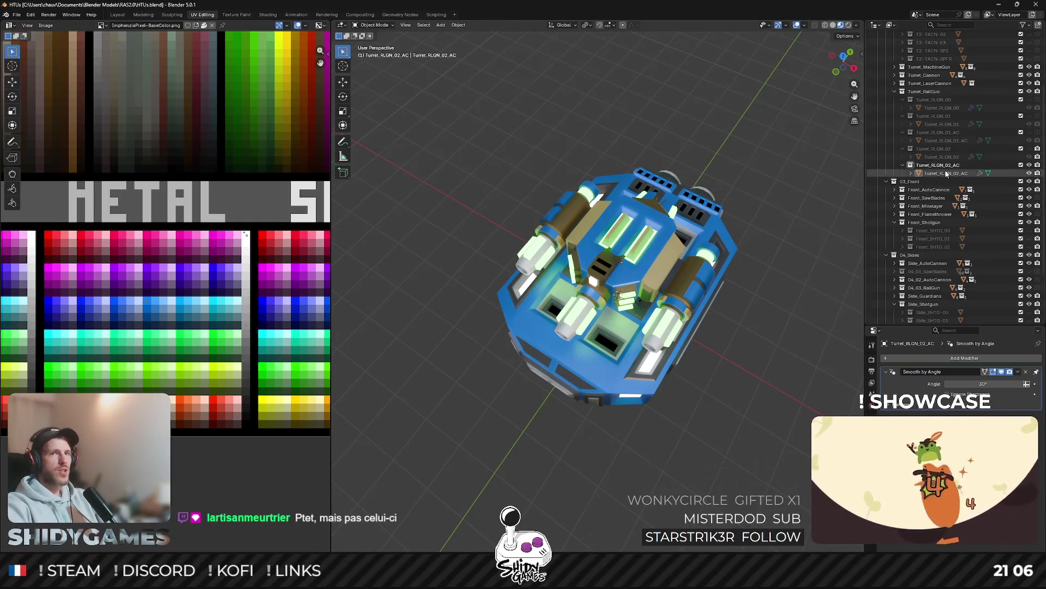
Step: Hide Turret_RLGN_02_AC, select the Turret_RLGN_00 base and start an FBX export
click(1029, 165)
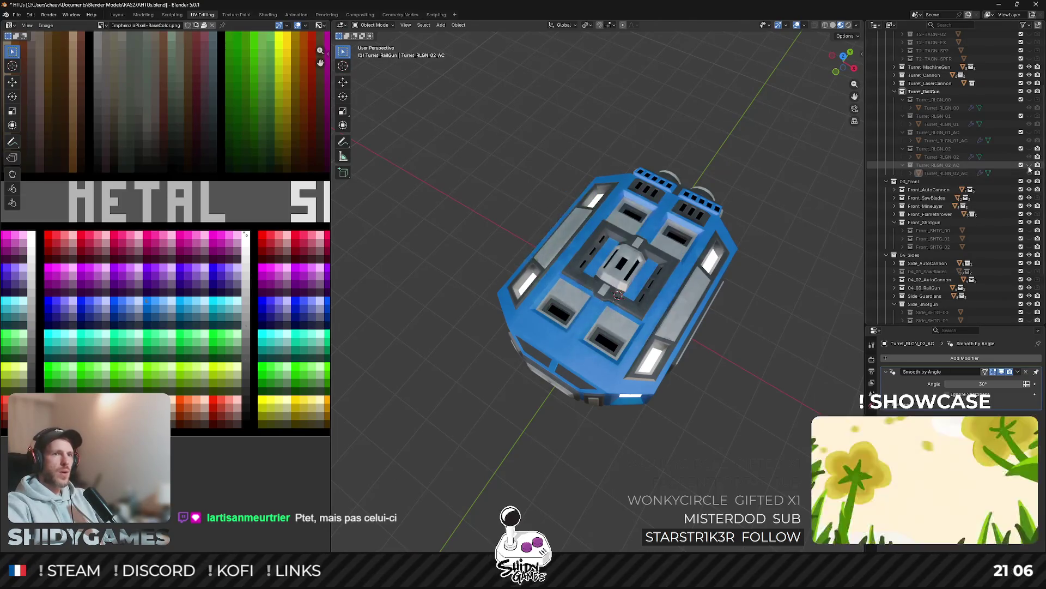
click(933, 99)
key(ctrl+alt+e)
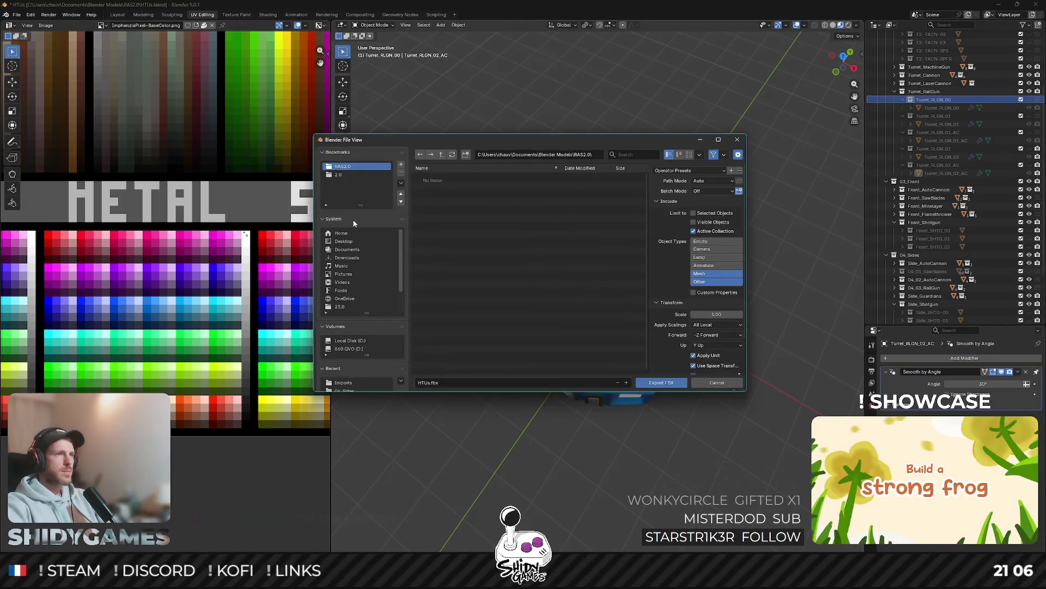
Step: Navigate the export browser to 2.0 > Player > Imports > 02_Turrets
click(335, 175)
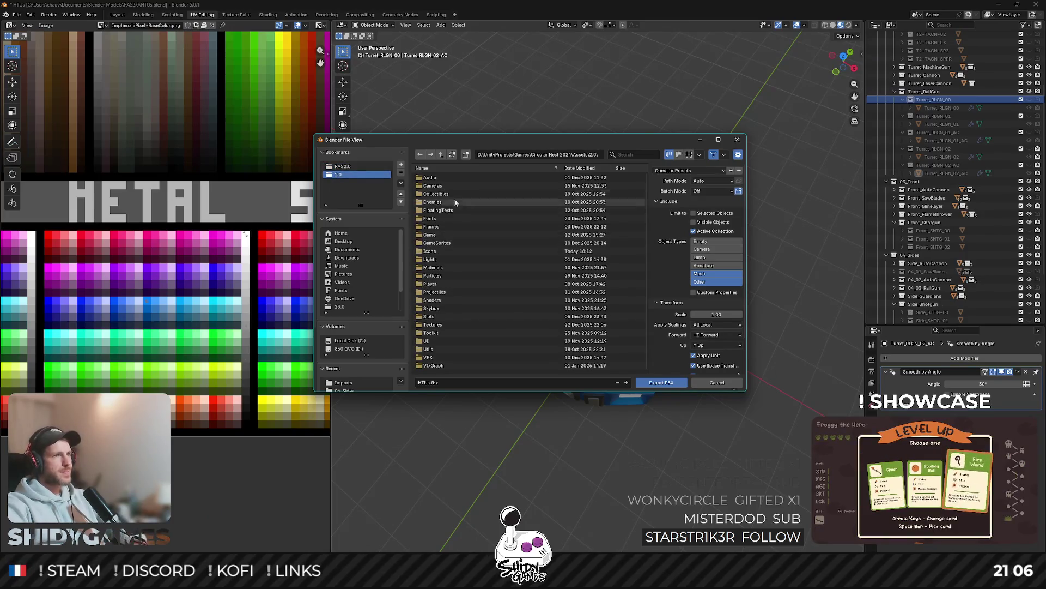
double_click(432, 235)
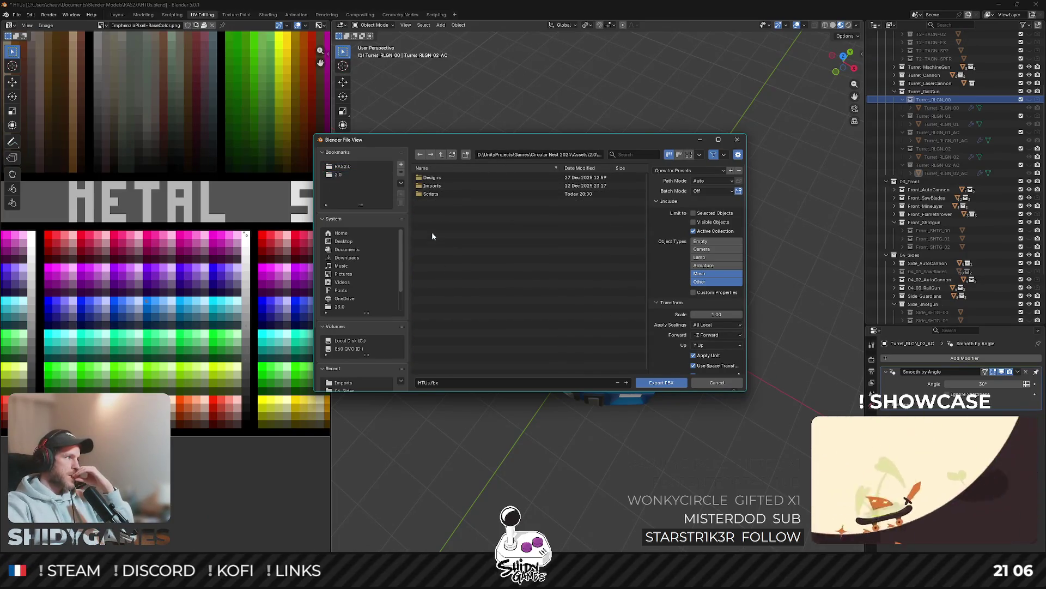
click(442, 154)
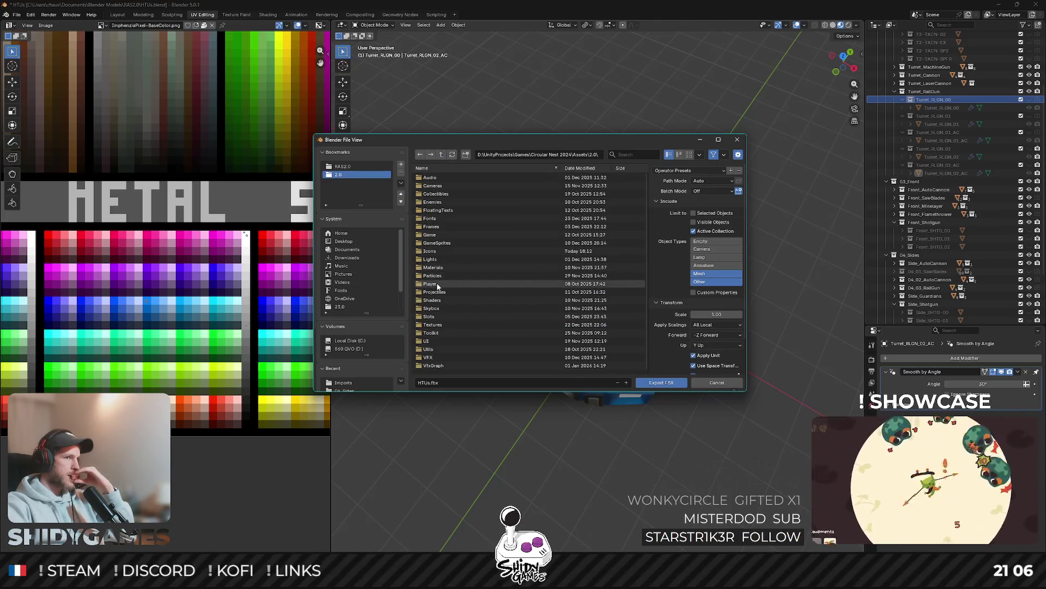
double_click(436, 283)
double_click(438, 178)
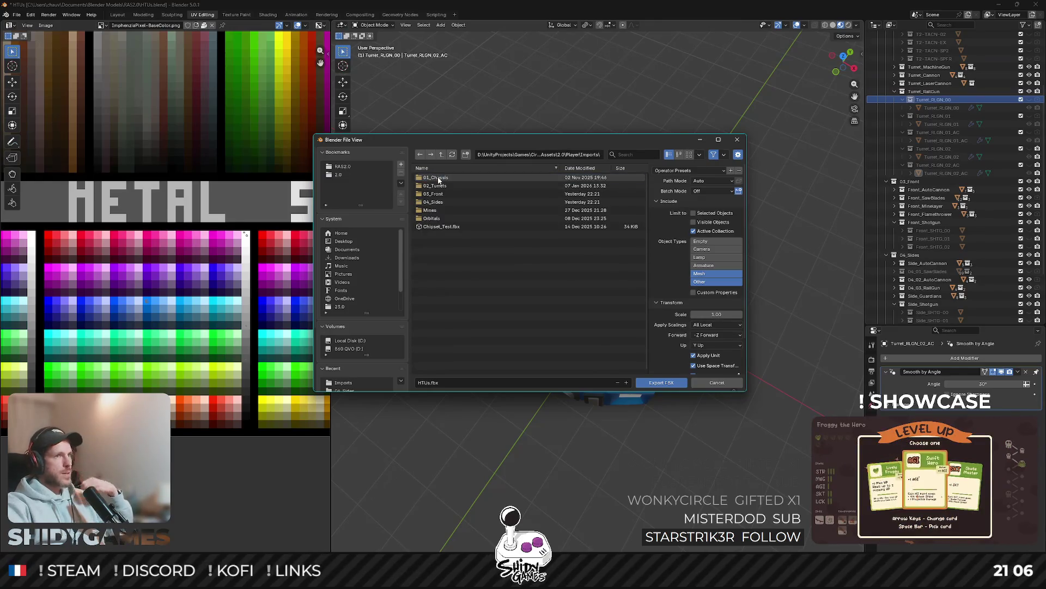
double_click(436, 186)
Step: Name the file TURRET_T0_RLGN-00.fbx and export Turret_RLGN_00
click(445, 382)
text(TURRET_T0_RLGN_)
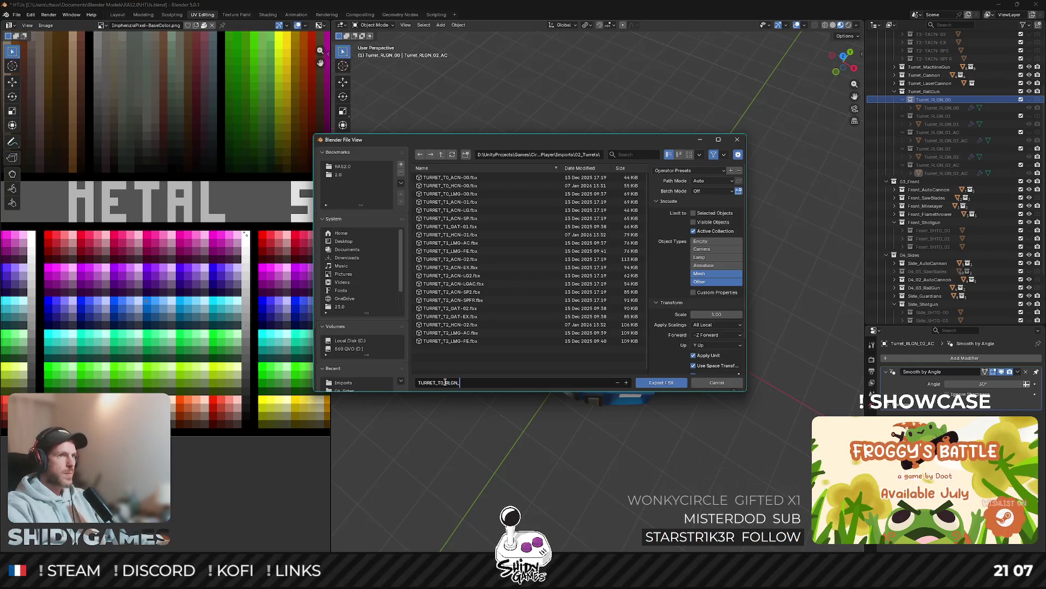
key(BackSpace)
key(BackSpace)
key(BackSpace)
text(-00)
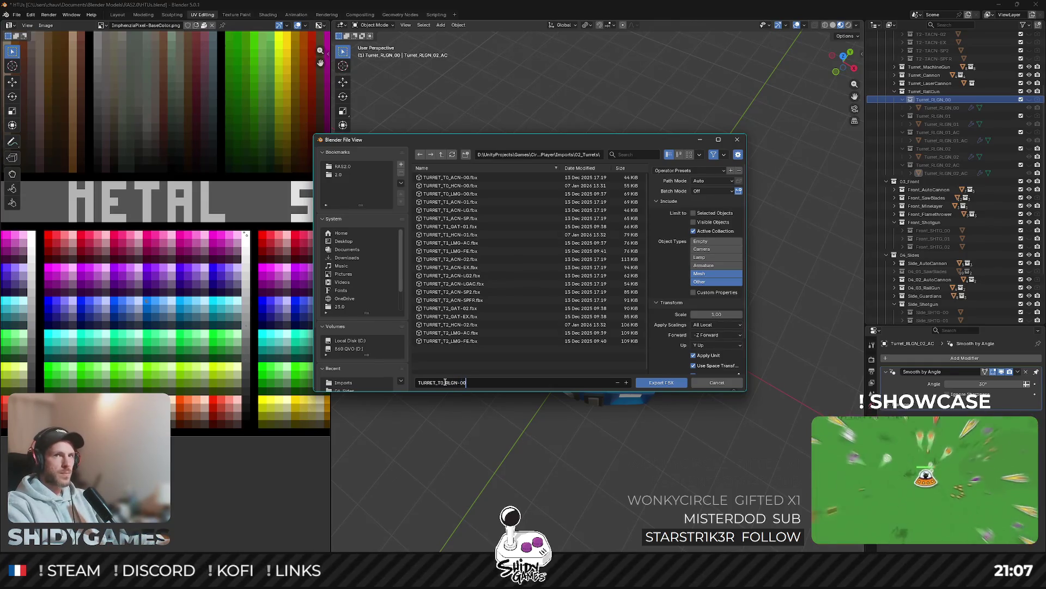
key(Return)
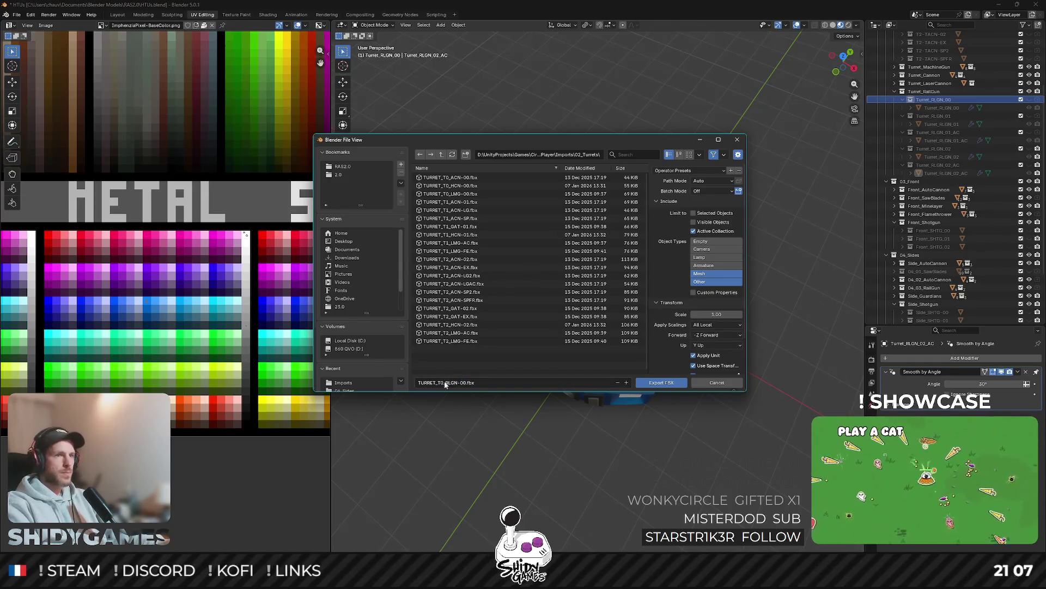
click(652, 384)
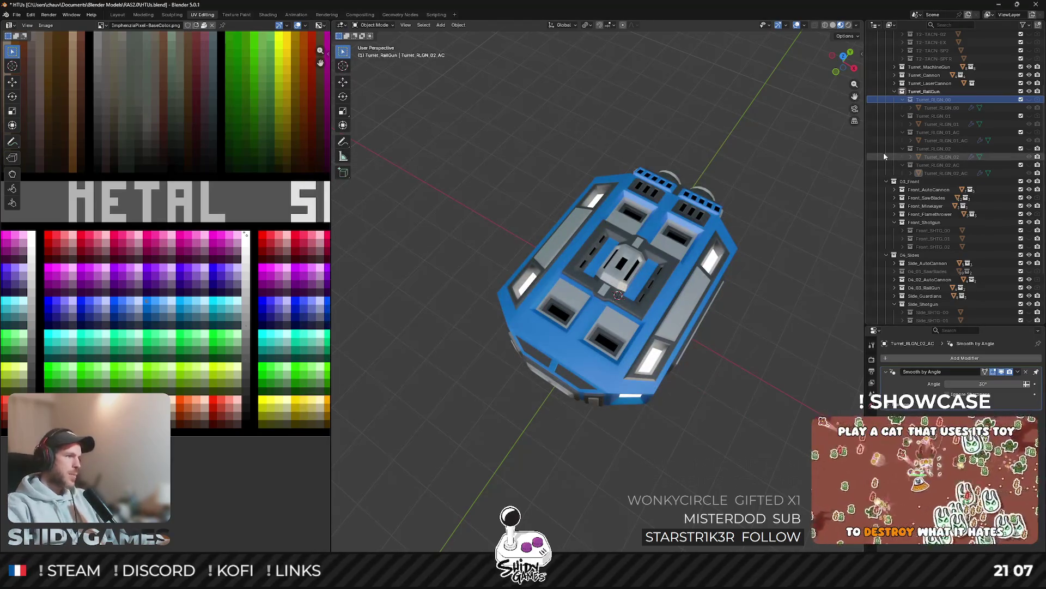
Step: Export Turret_RLGN_01 as TURRET_T1_RLGN-01.fbx
click(933, 116)
key(shift+r)
click(440, 384)
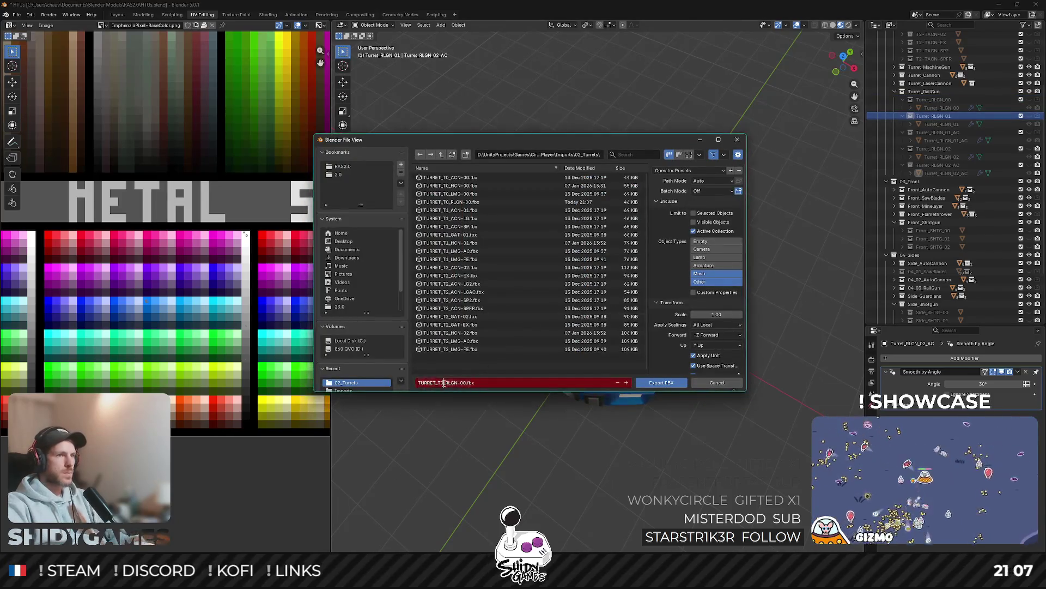
key(BackSpace)
text(1)
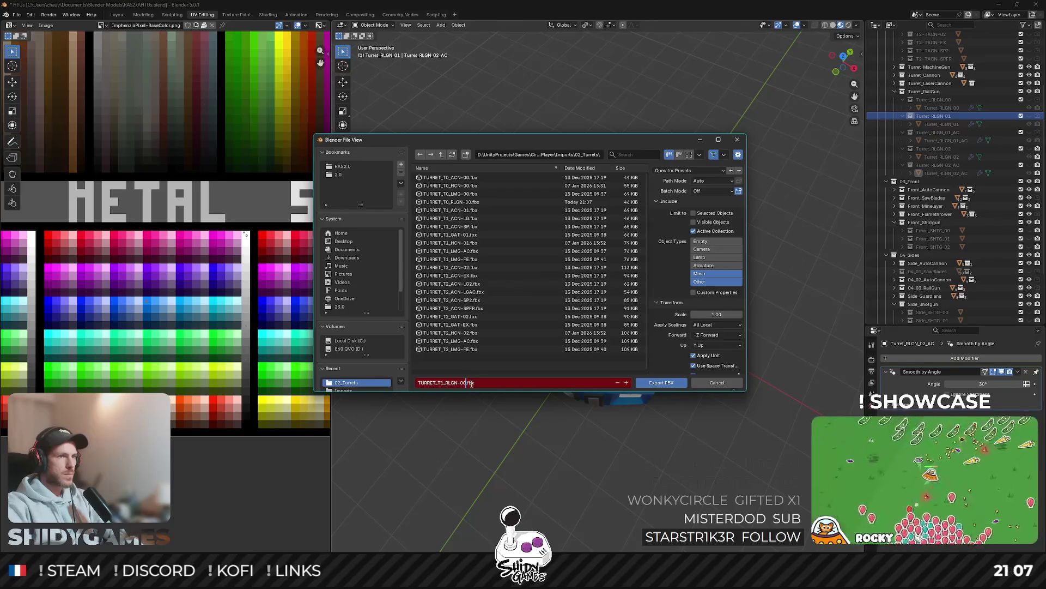
click(661, 382)
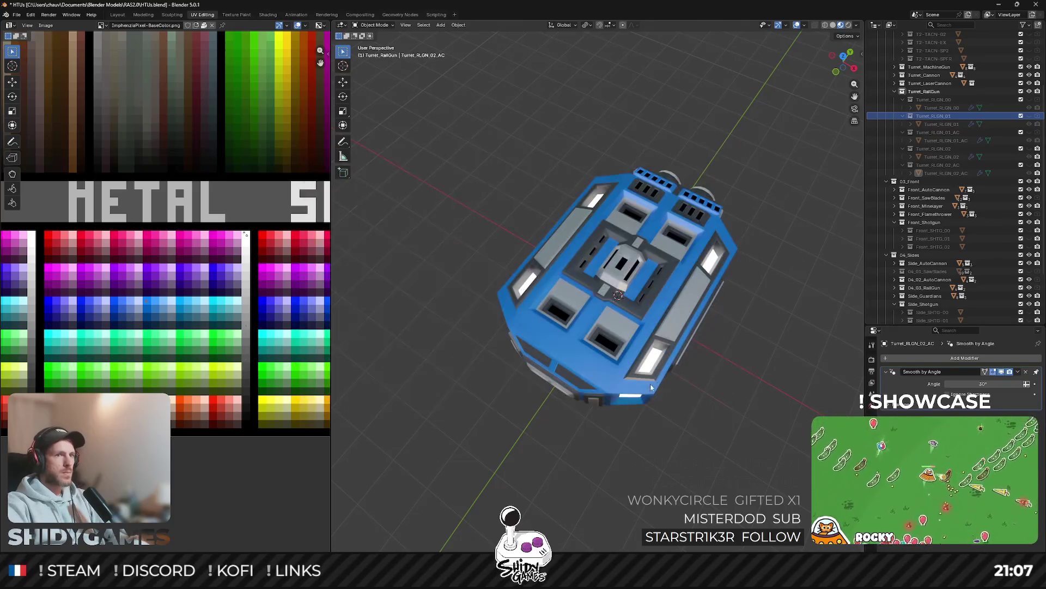
Step: Export Turret_RLGN_01_AC as TURRET_T1_RLGN-01-AC.fbx
click(950, 132)
key(shift+r)
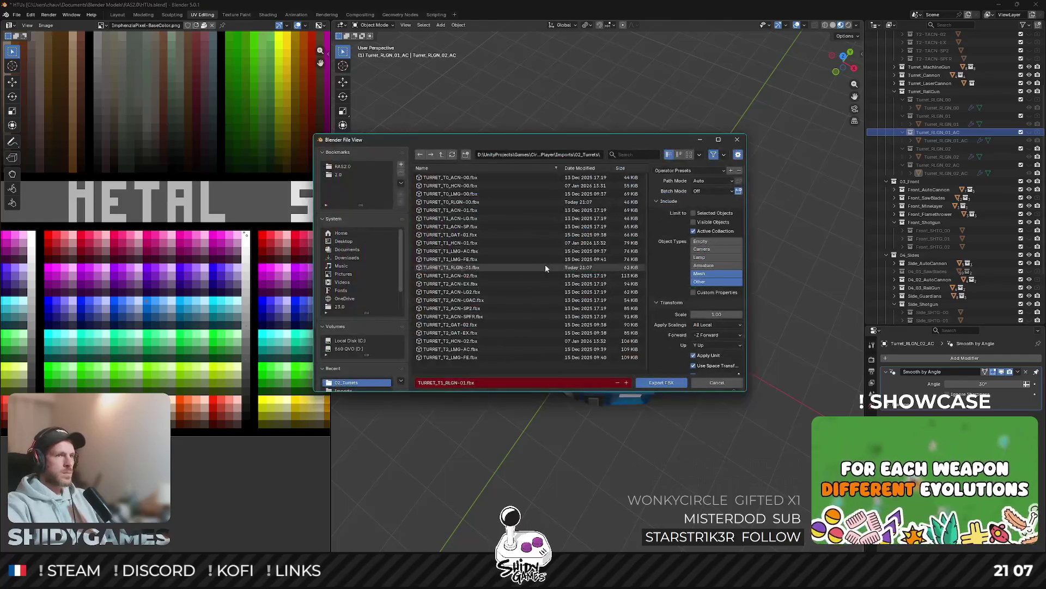
click(462, 383)
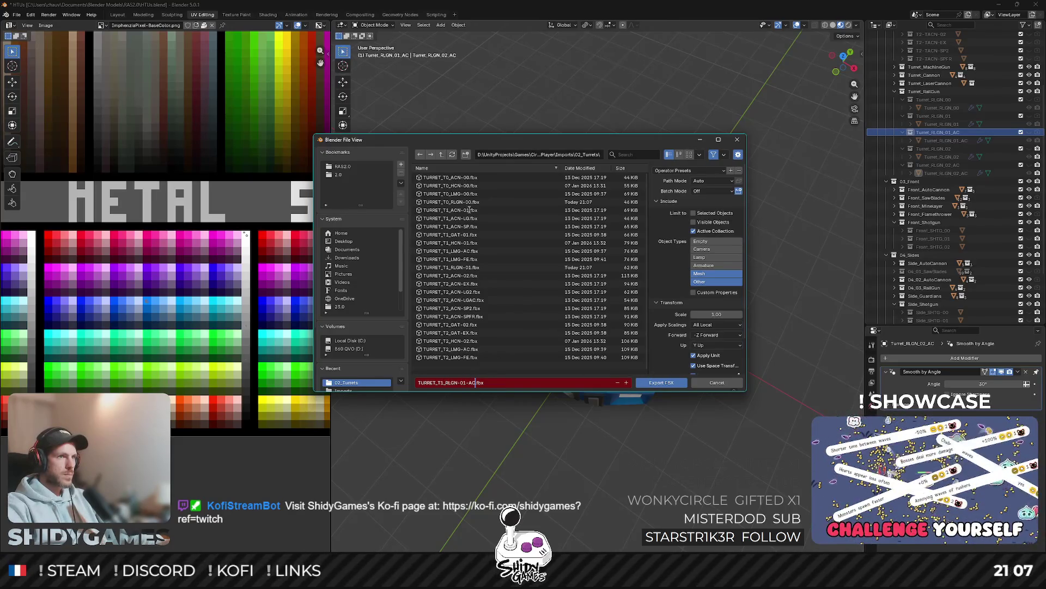
click(656, 381)
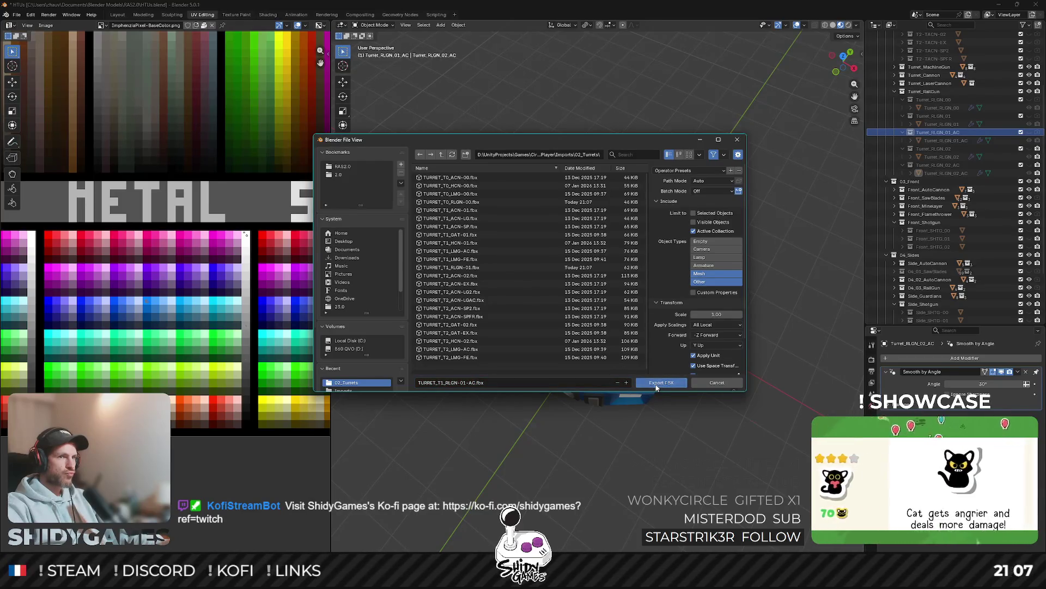
click(656, 382)
Step: Export Turret_RLGN_02 as TURRET_T2_RLGN-02.fbx
click(941, 151)
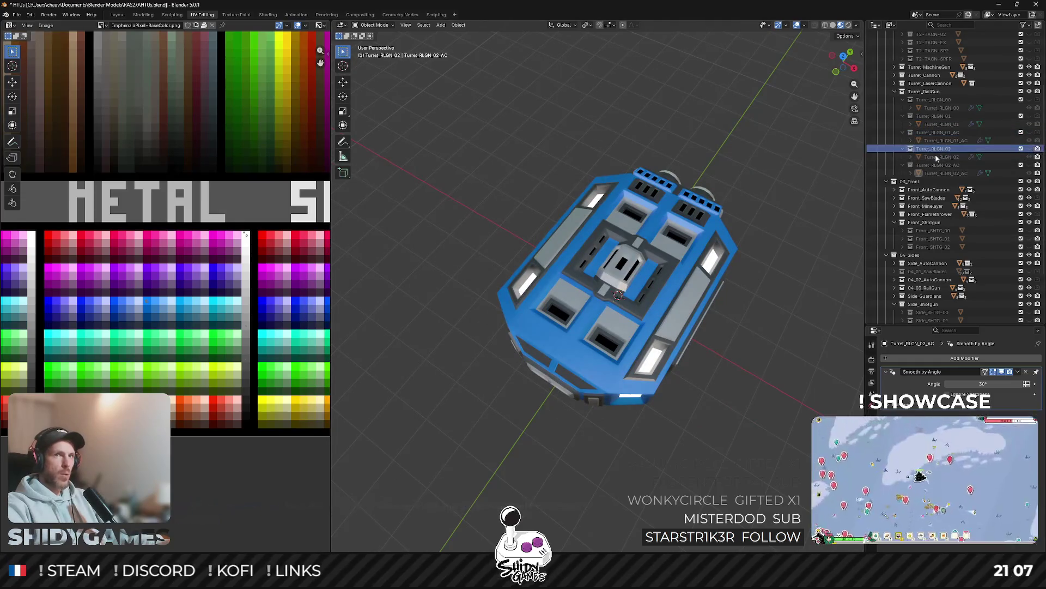
key(shift+r)
click(463, 382)
click(462, 382)
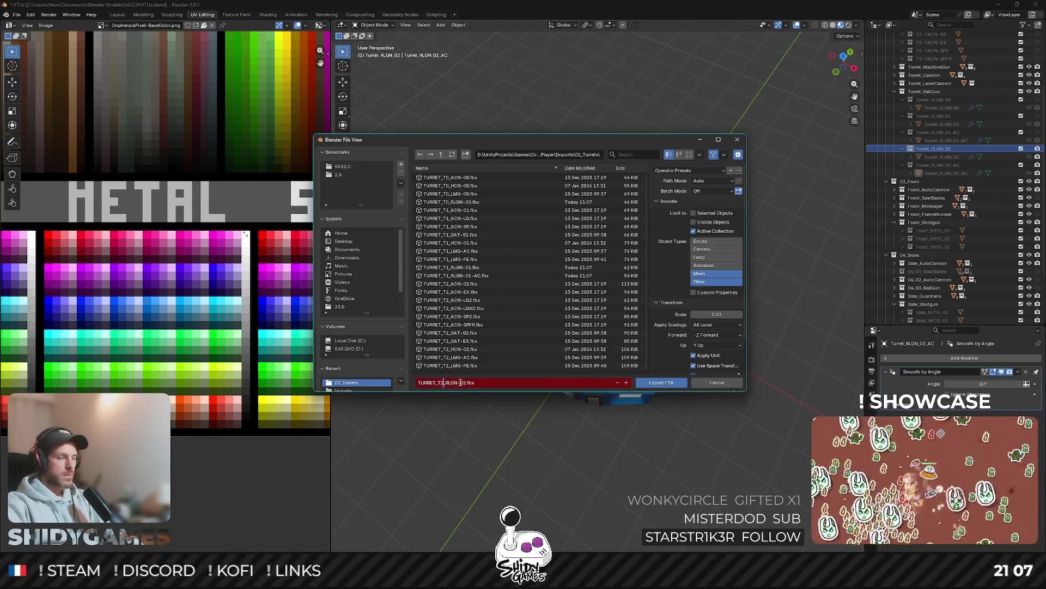
click(662, 382)
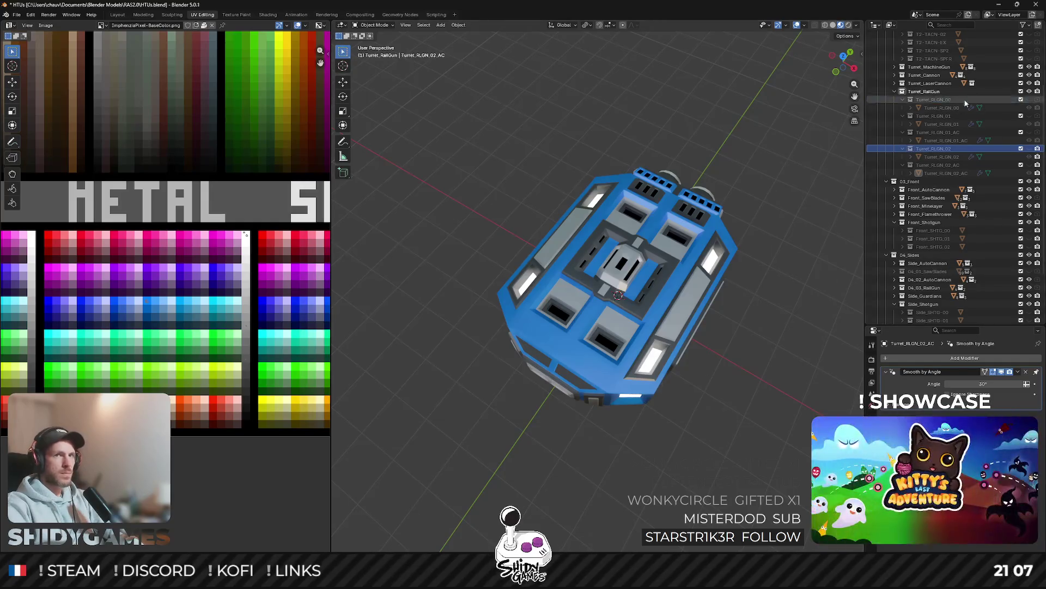
Step: Export Turret_RLGN_02_AC as TURRET_T2_RLGN-02-AC.fbx, then switch to Unity
click(945, 165)
key(shift+r)
click(466, 382)
click(466, 382)
key(Return)
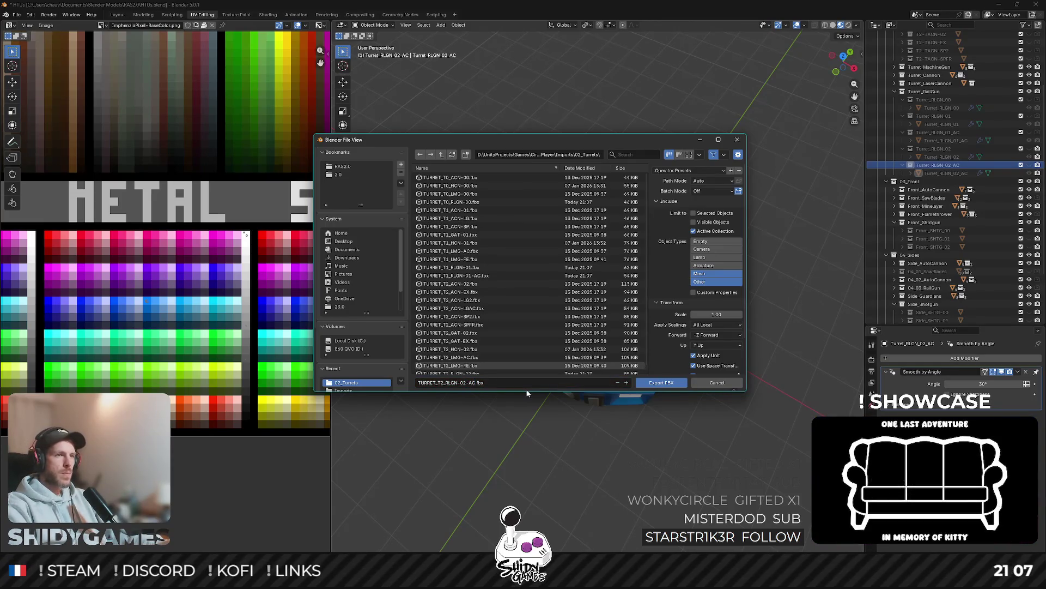
key(Return)
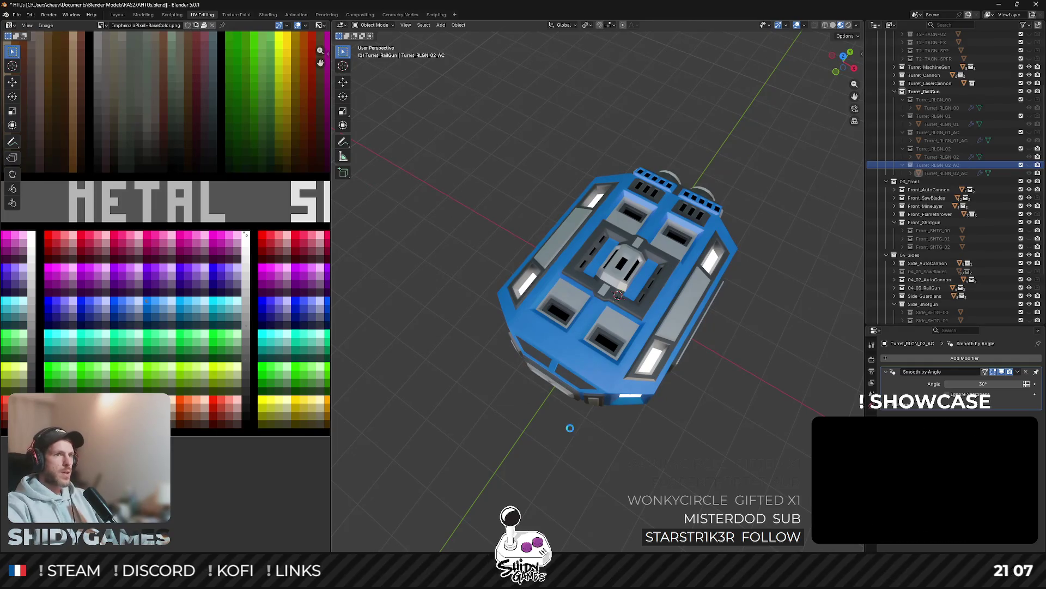
key(alt+Tab)
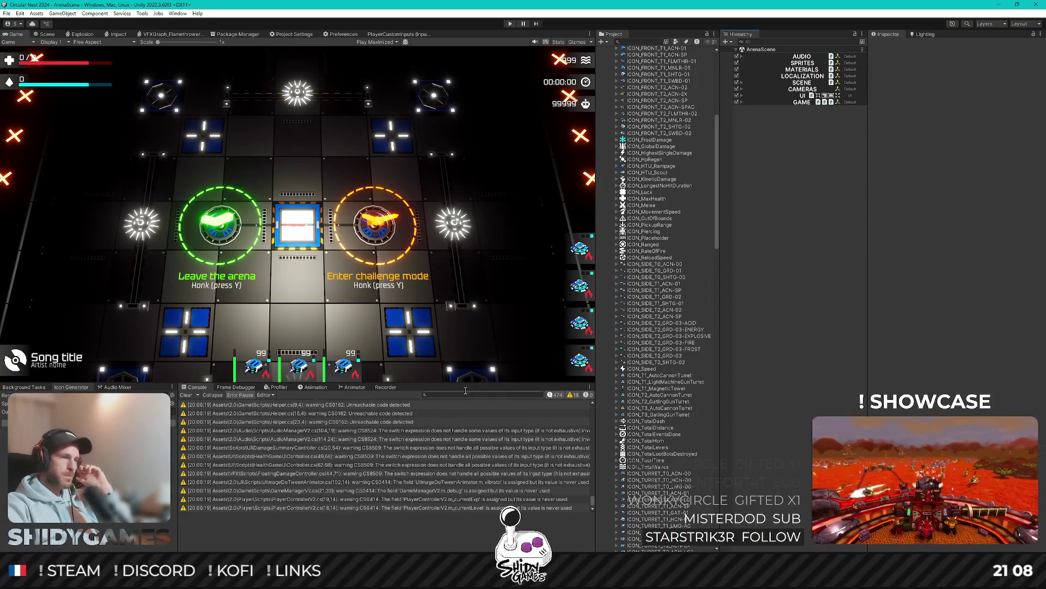
Step: Browse the Icons folder's turret icons down to ICON_TURRET_T2_ACN-LGAC
scroll(674, 211, up, 10)
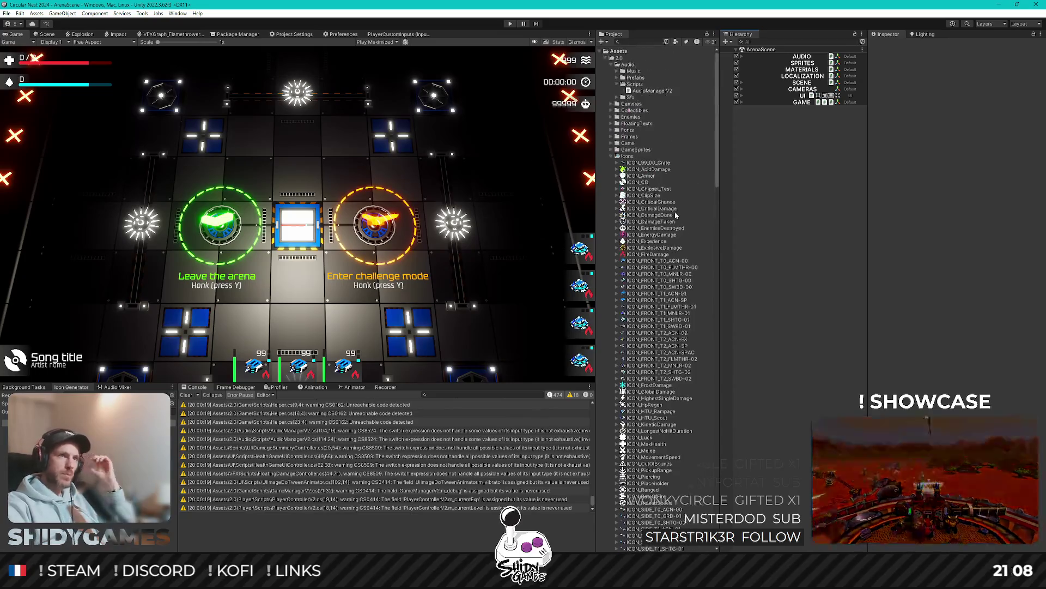
scroll(681, 202, down, 3)
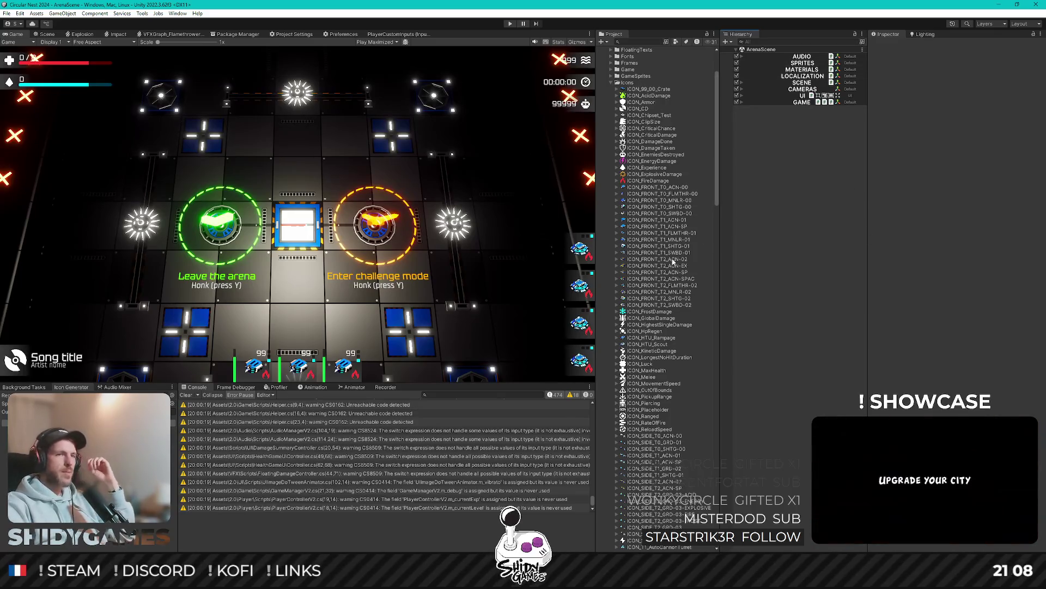
scroll(660, 245, down, 15)
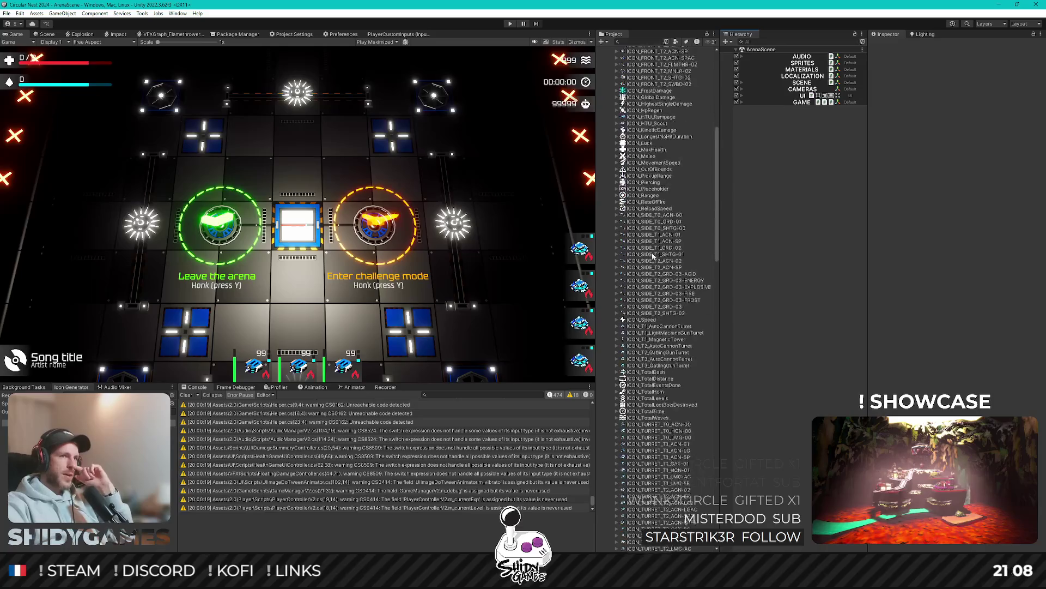
scroll(653, 256, down, 1)
click(667, 321)
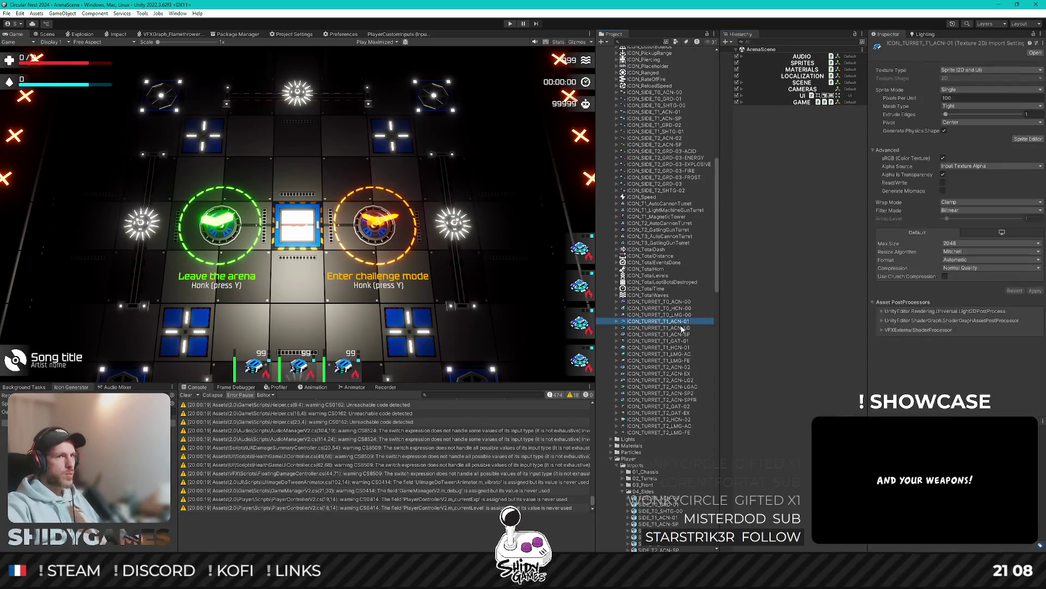
click(676, 433)
key(Up)
key(Up)
key(Up)
key(Up)
key(Up)
key(Up)
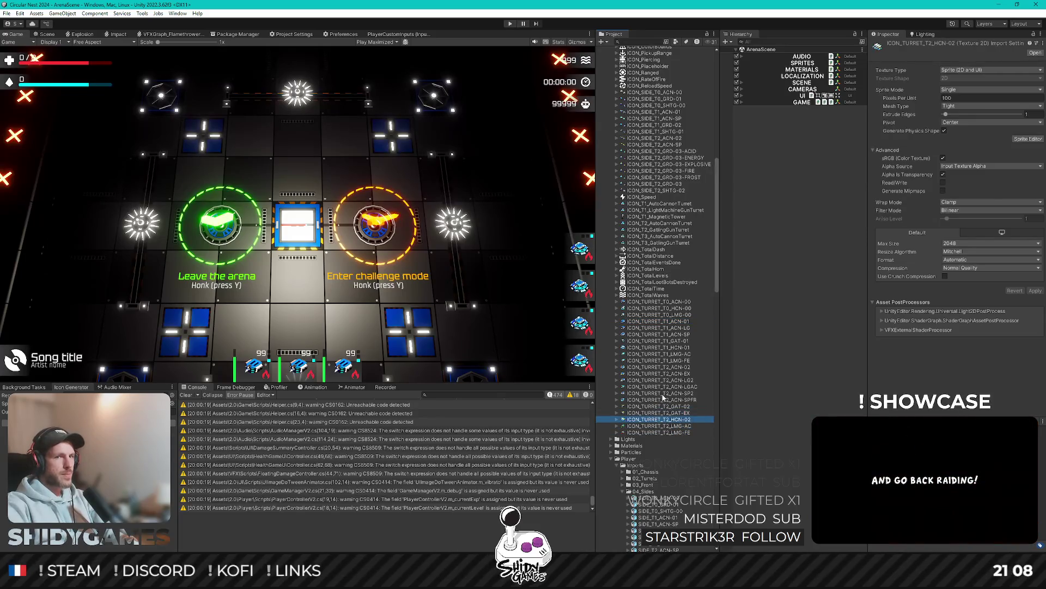
key(Down)
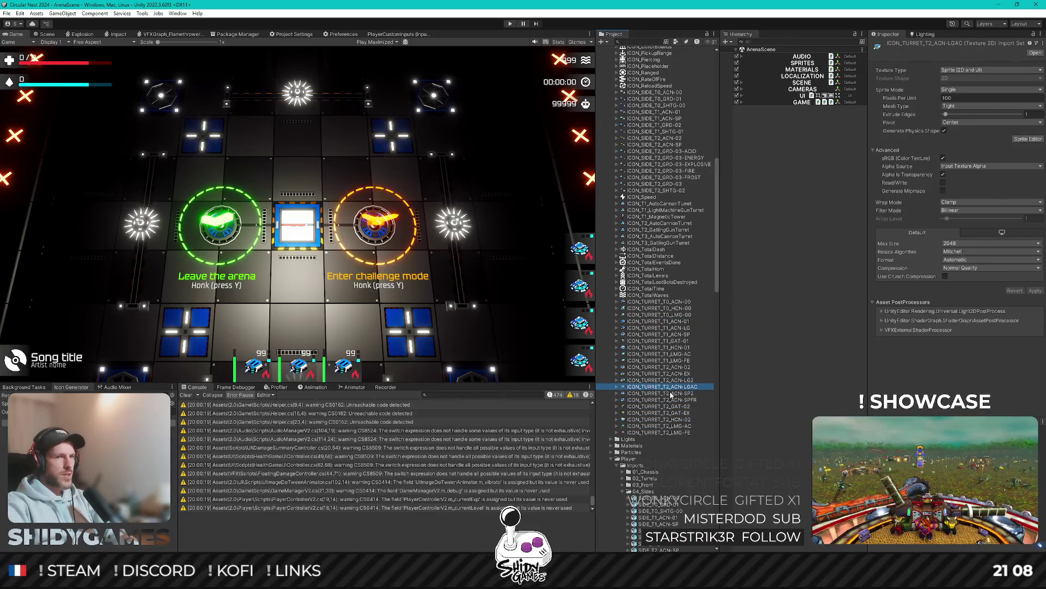
Step: Delete the ICON_TURRET_T2_ACN-LGAC and ICON_TURRET_T2_ACN-LG2 icon sprites
key(Delete)
key(Return)
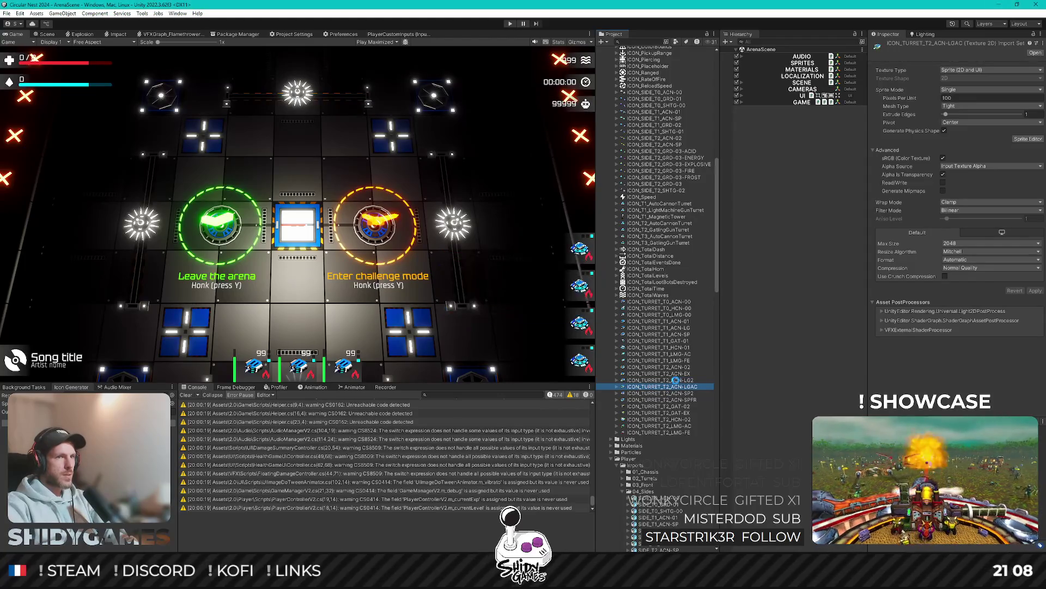
key(Delete)
key(Return)
Step: Remove the ICON_TURRET_T1_ACN-LG icon and clear the selection
key(Up)
key(Up)
key(Up)
key(Up)
key(Up)
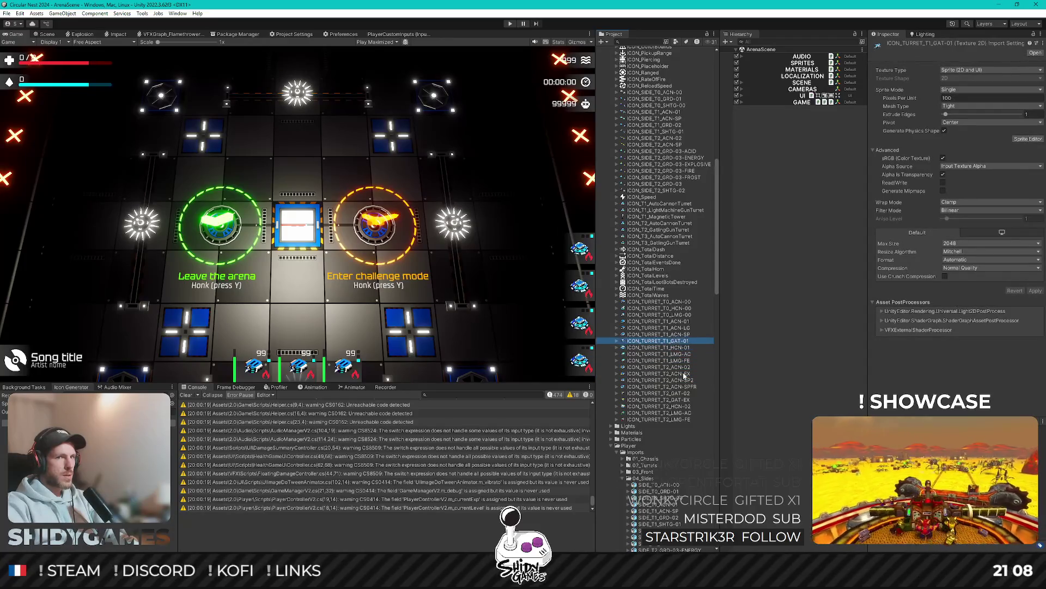
key(Up)
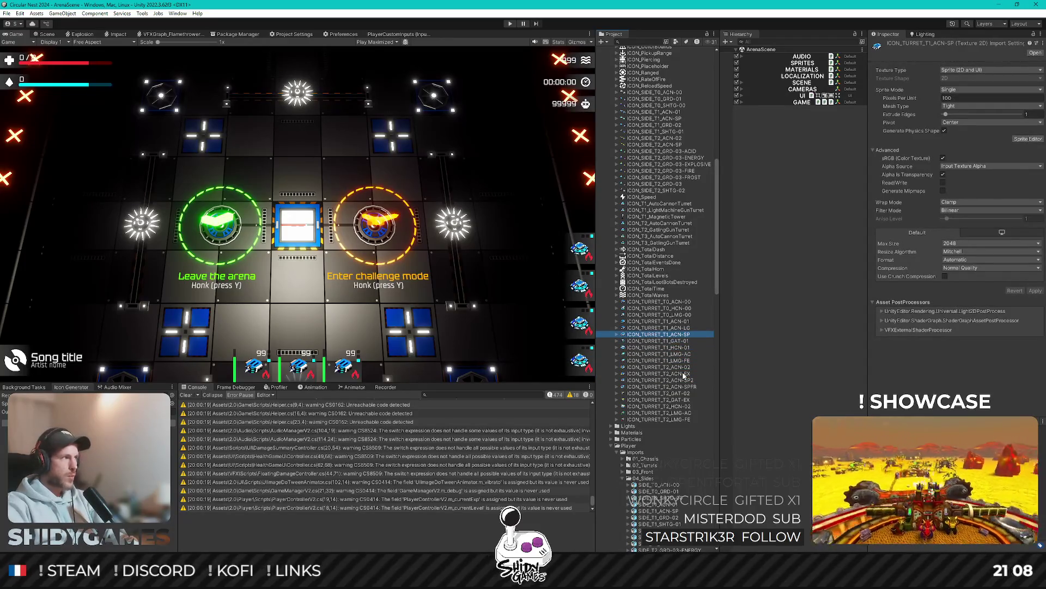
key(Up)
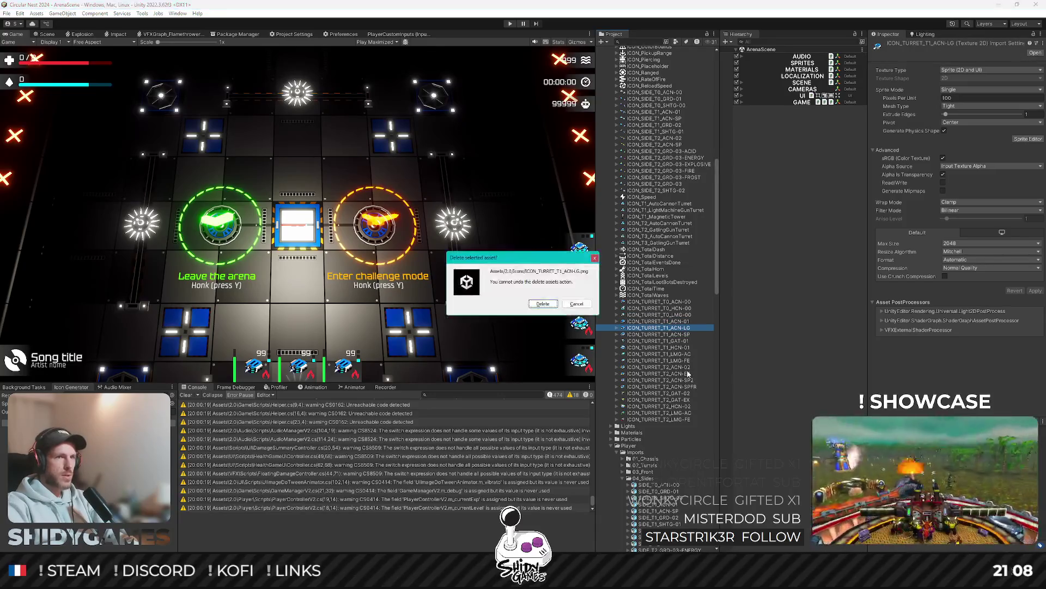
key(Home)
click(749, 258)
scroll(645, 181, down, 10)
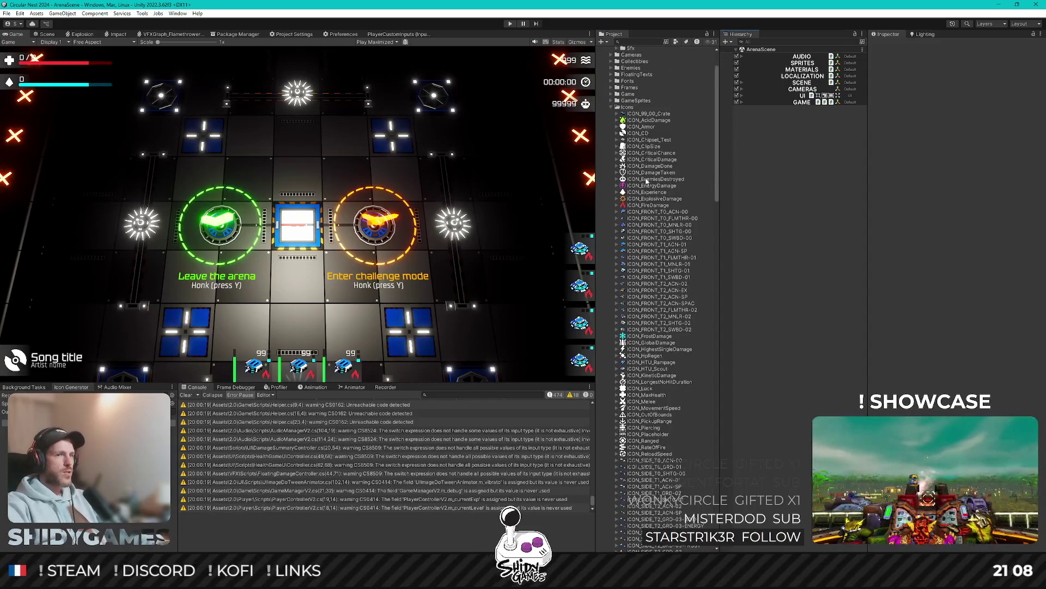
scroll(653, 178, up, 2)
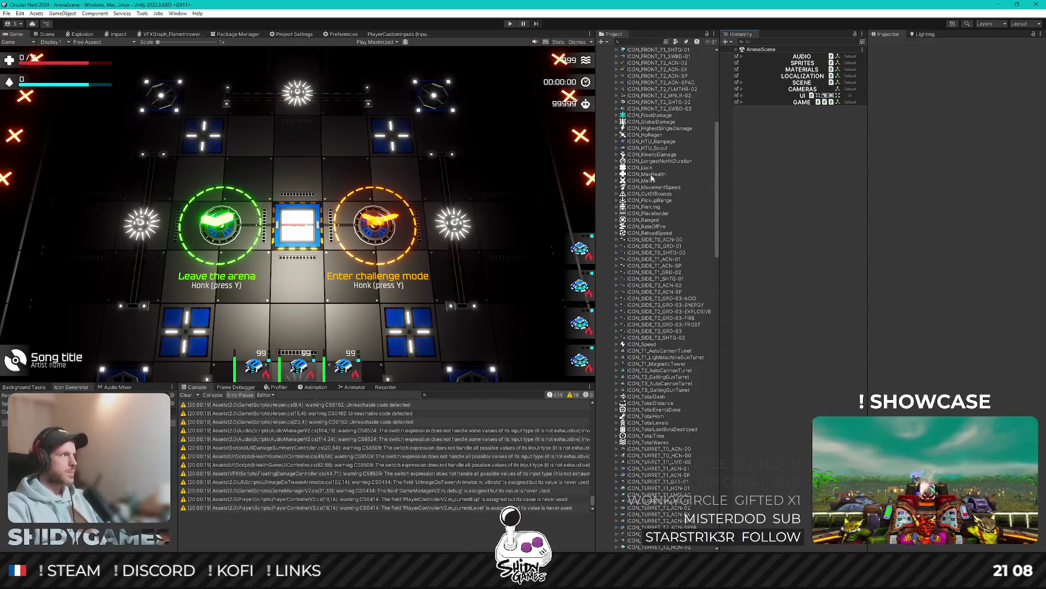
scroll(653, 178, up, 2)
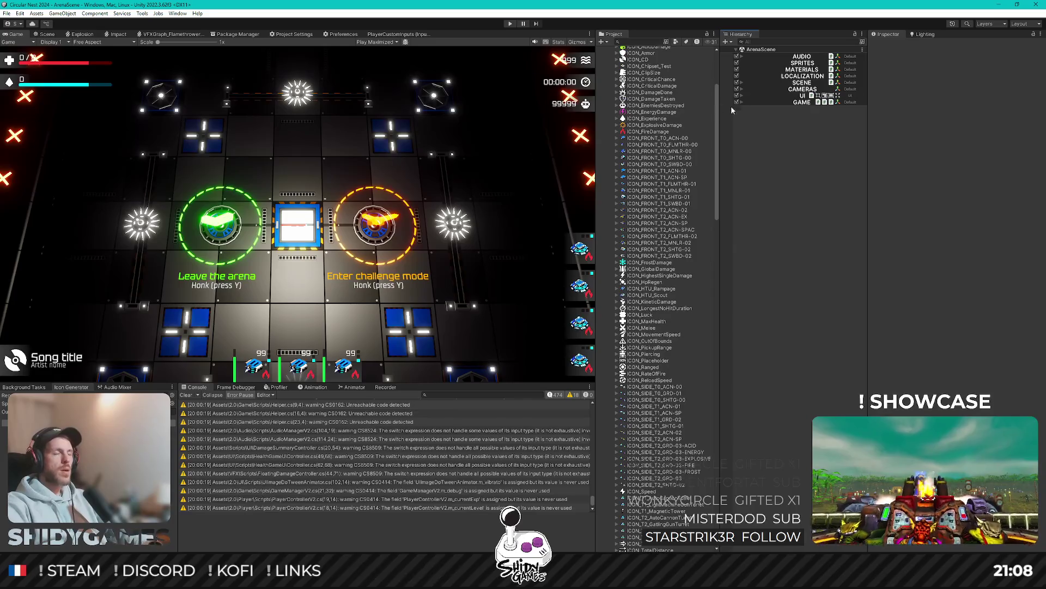
Step: Expand GAME > Player > HTU > Turrets in the Hierarchy to list the turrets
click(802, 63)
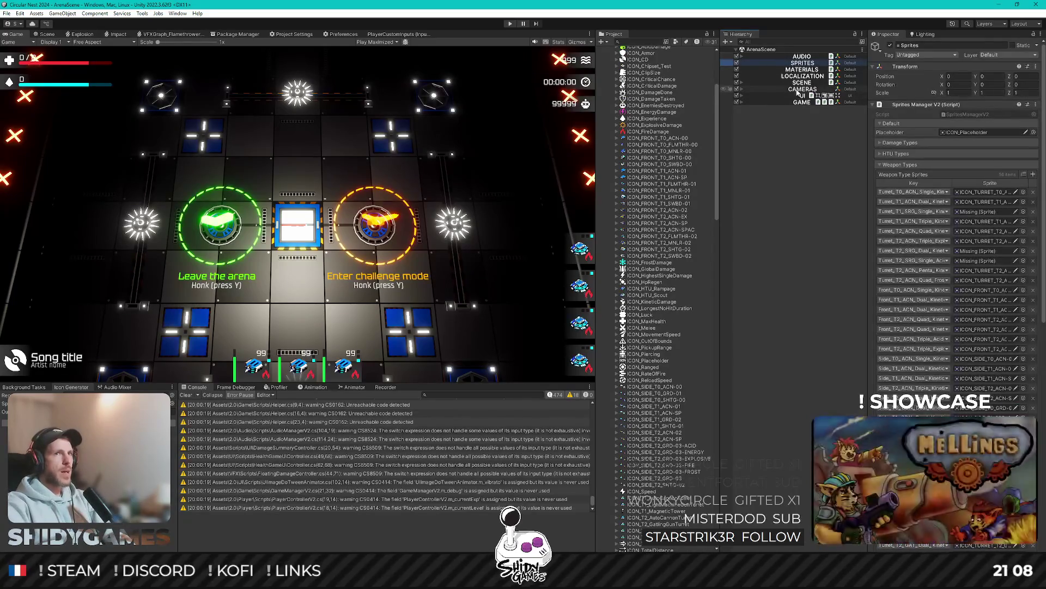
click(799, 103)
key(Right)
key(Down)
key(Down)
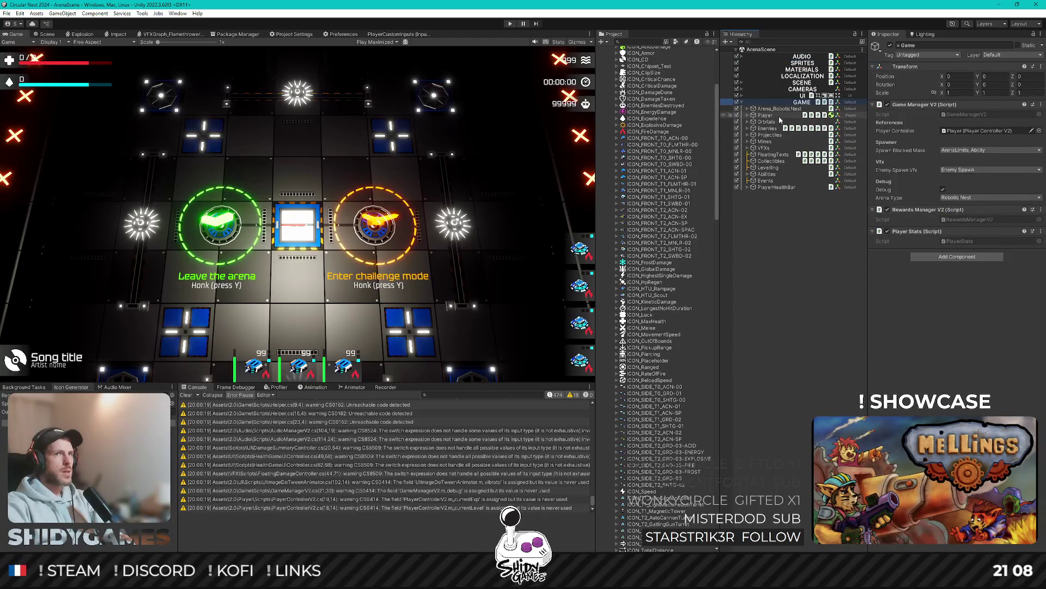
key(Right)
key(Down)
key(Right)
key(Down)
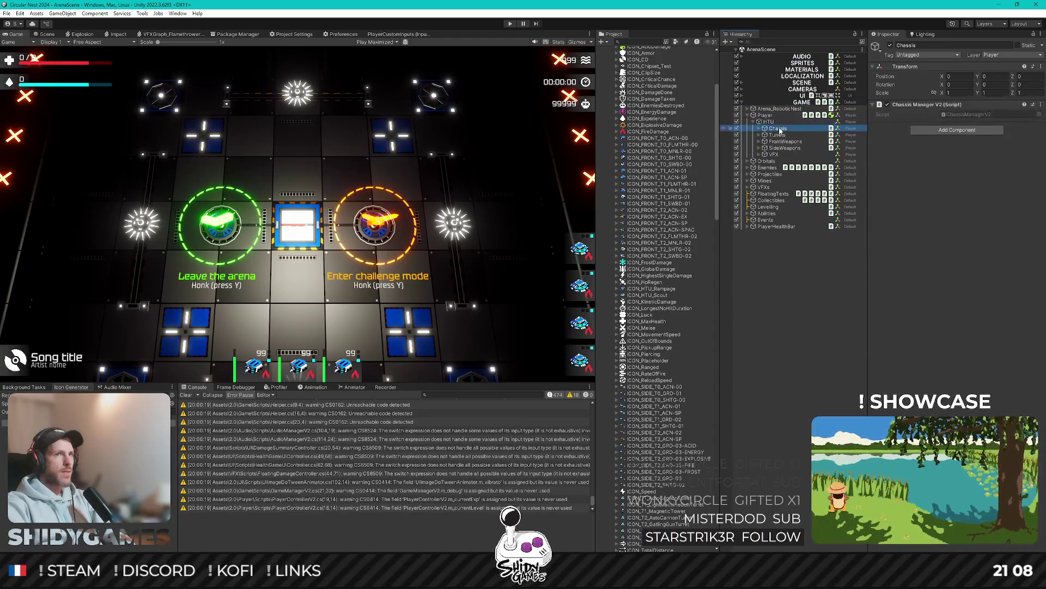
key(Right)
key(Left)
key(Down)
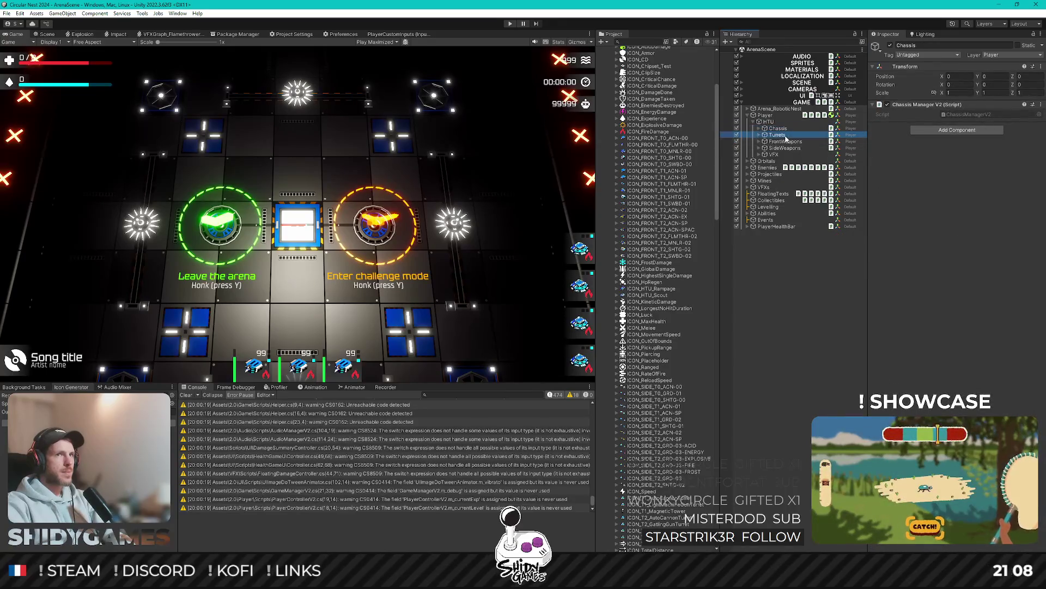
key(Right)
Step: Enable and frame TURRET_T1_ACN-LG in the Scene view, then delete it
click(795, 154)
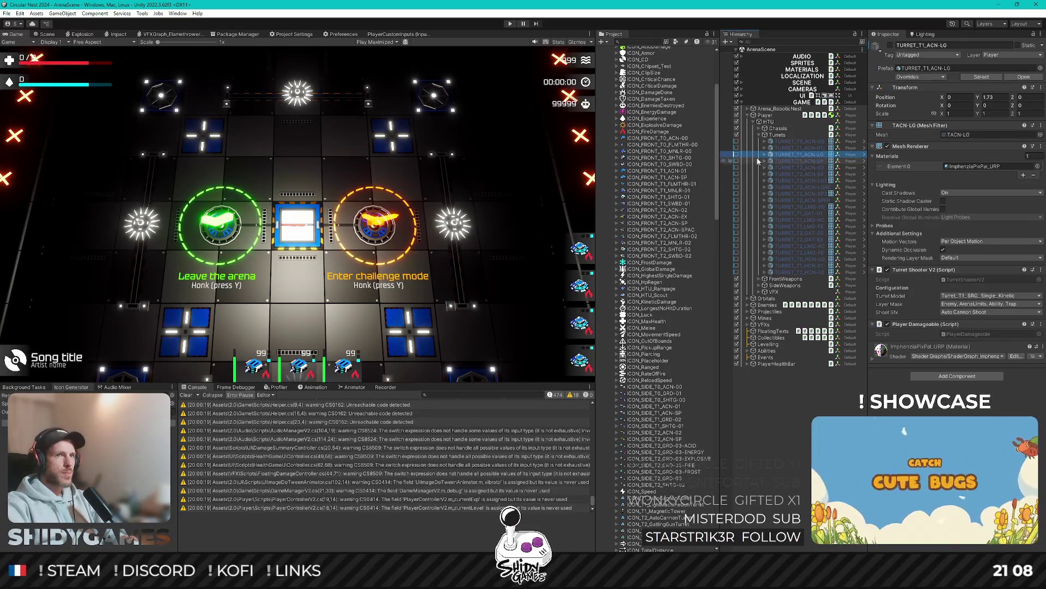
click(737, 155)
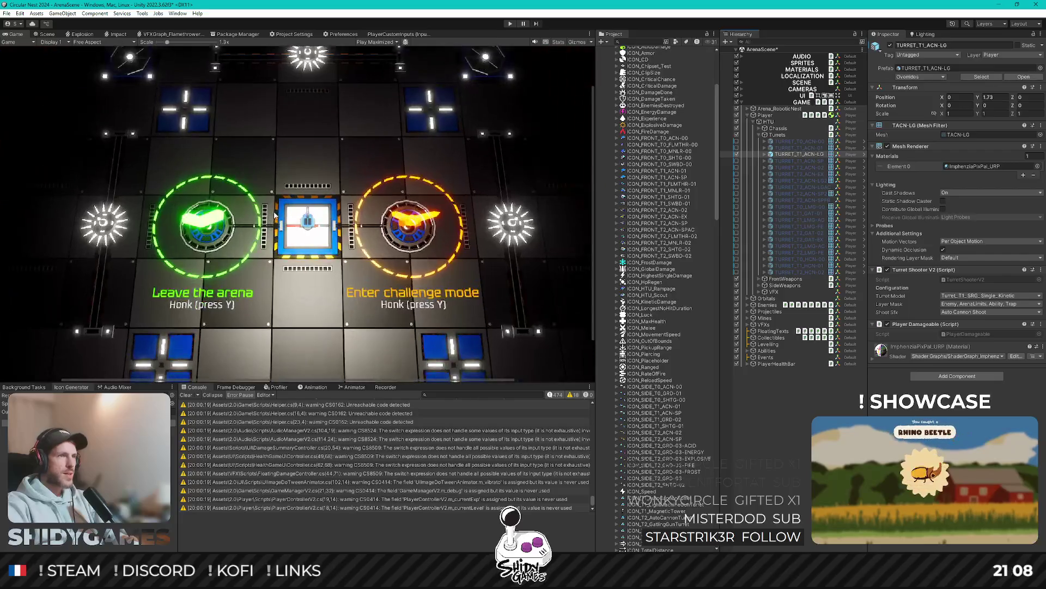
click(53, 36)
key(f)
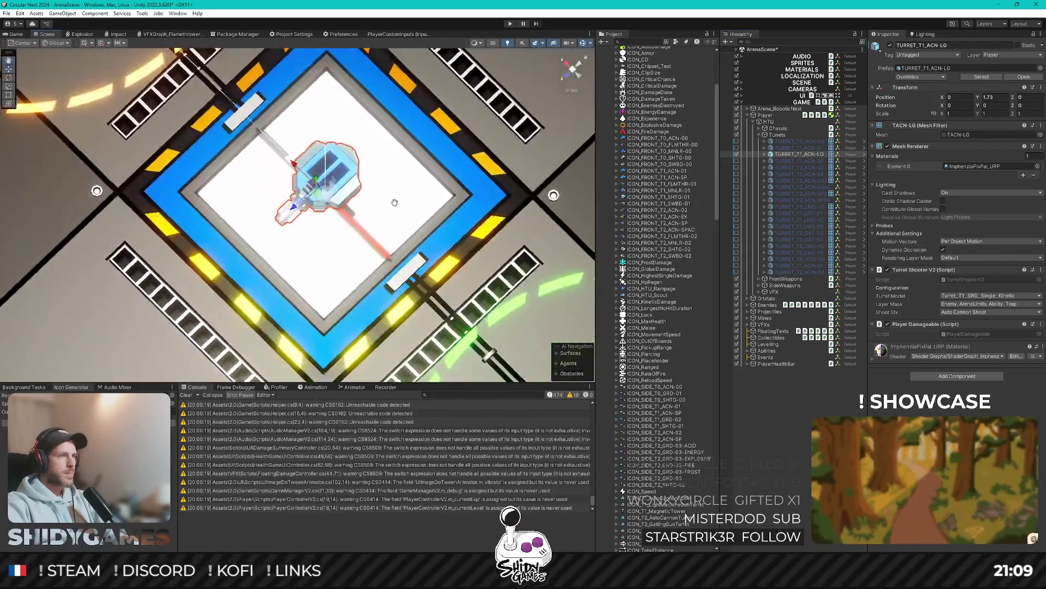
drag(394, 202, 436, 164)
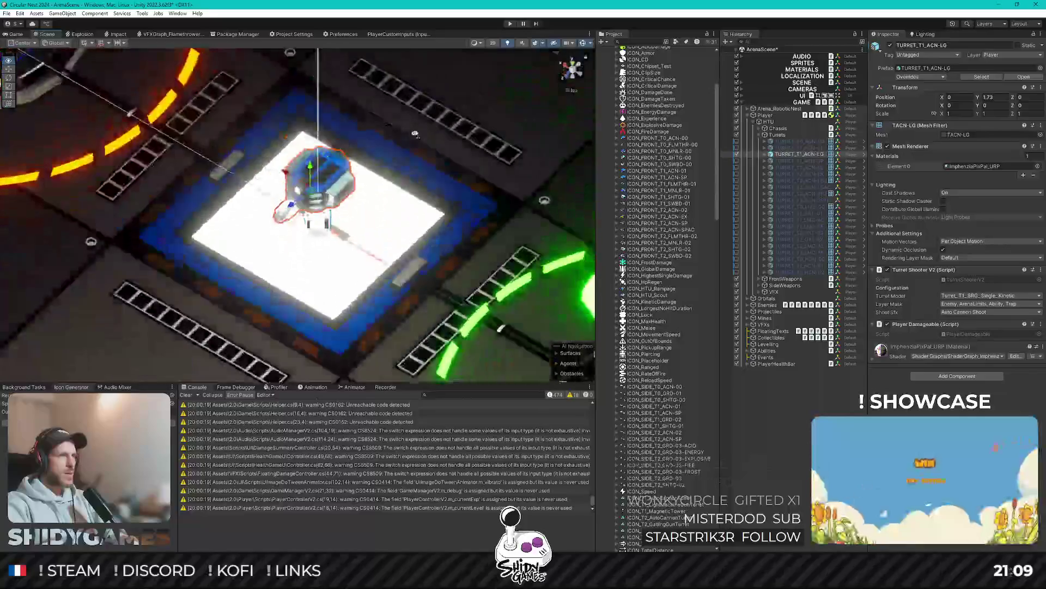
key(Delete)
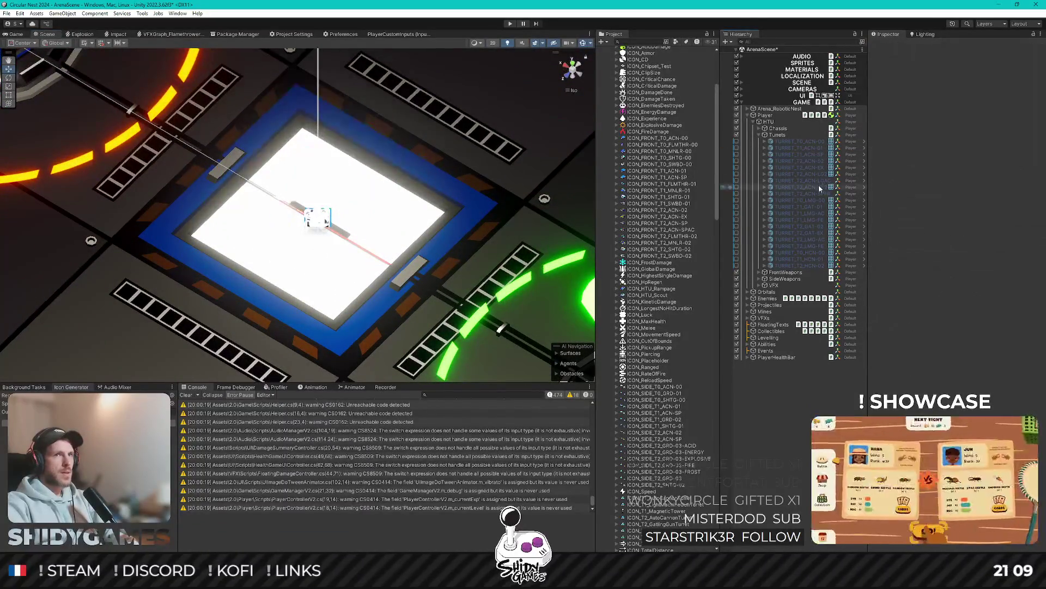
Step: Delete the TURRET_T2_ACN-LG2 and TURRET_T2_ACN-LGAC turrets and save ArenaScene
click(815, 174)
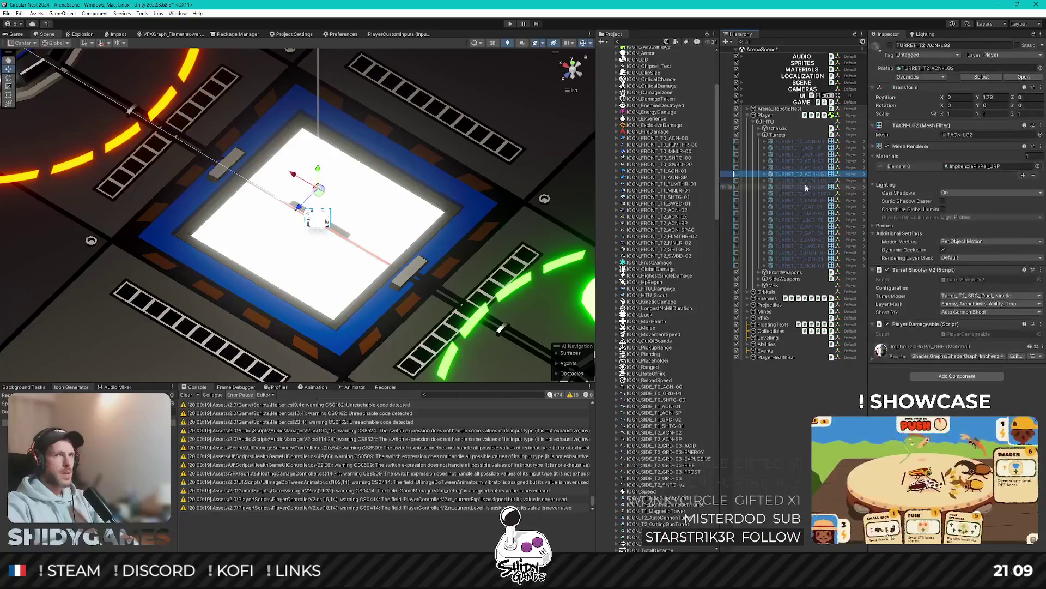
click(736, 175)
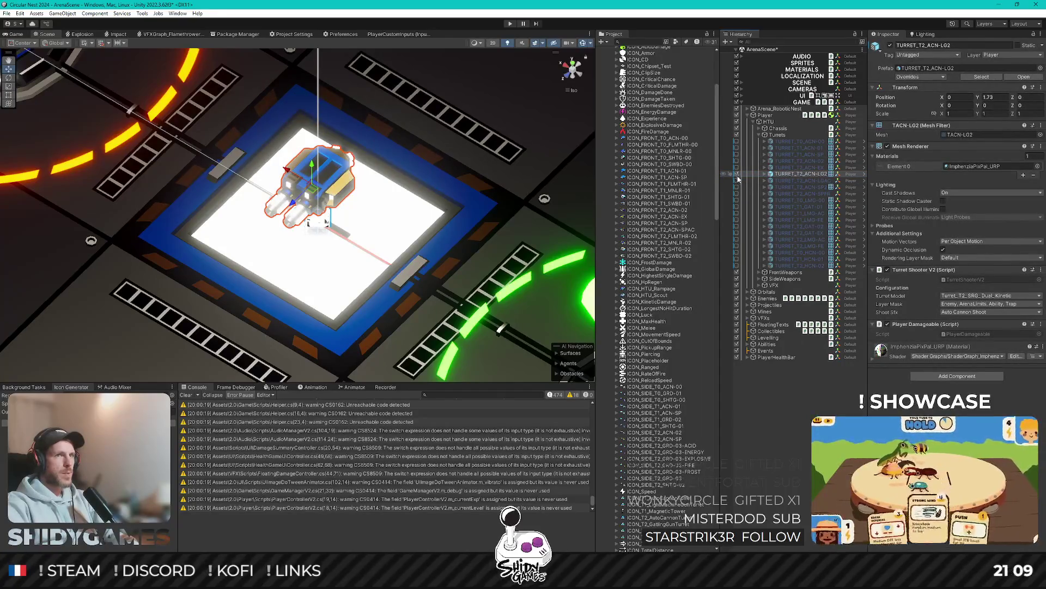
click(736, 180)
shift+click(799, 180)
key(Delete)
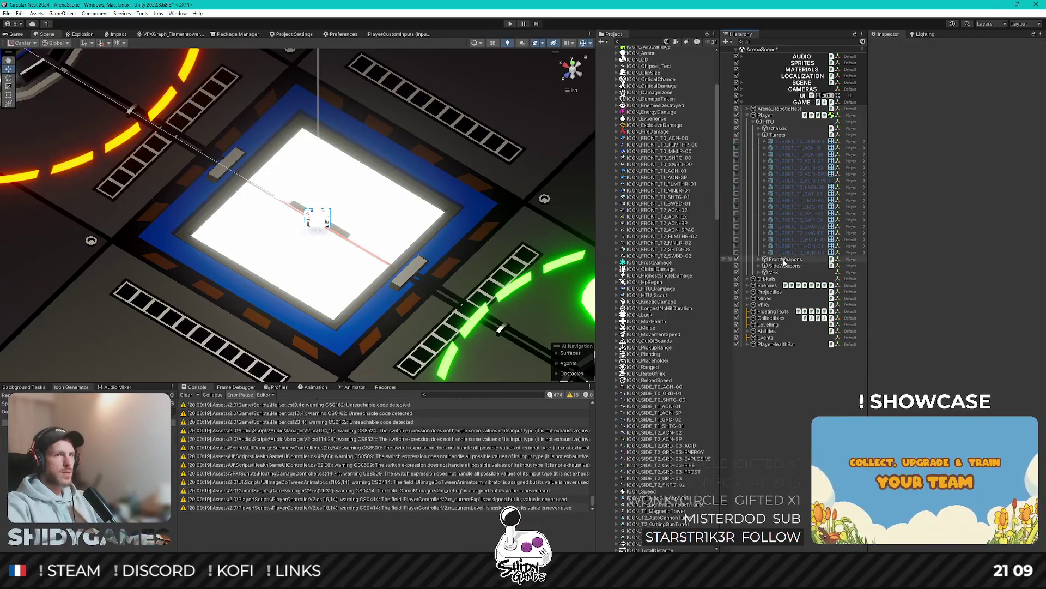
key(ctrl+s)
scroll(670, 261, up, 5)
scroll(669, 261, down, 15)
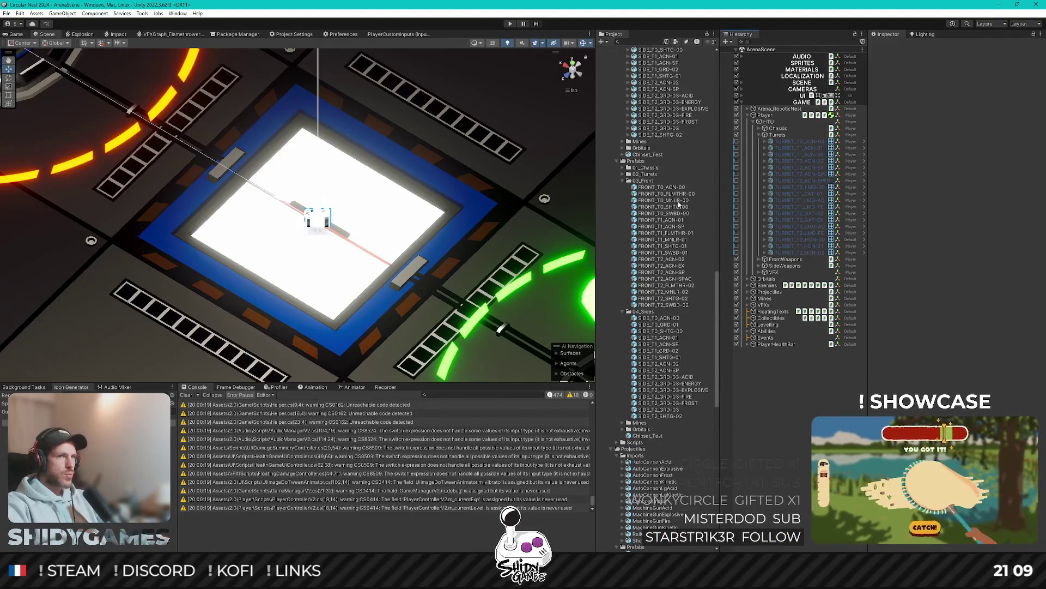
Step: Collapse 03_Front and 04_Sides and expand the prefab and imported 02_Turrets folders
click(623, 181)
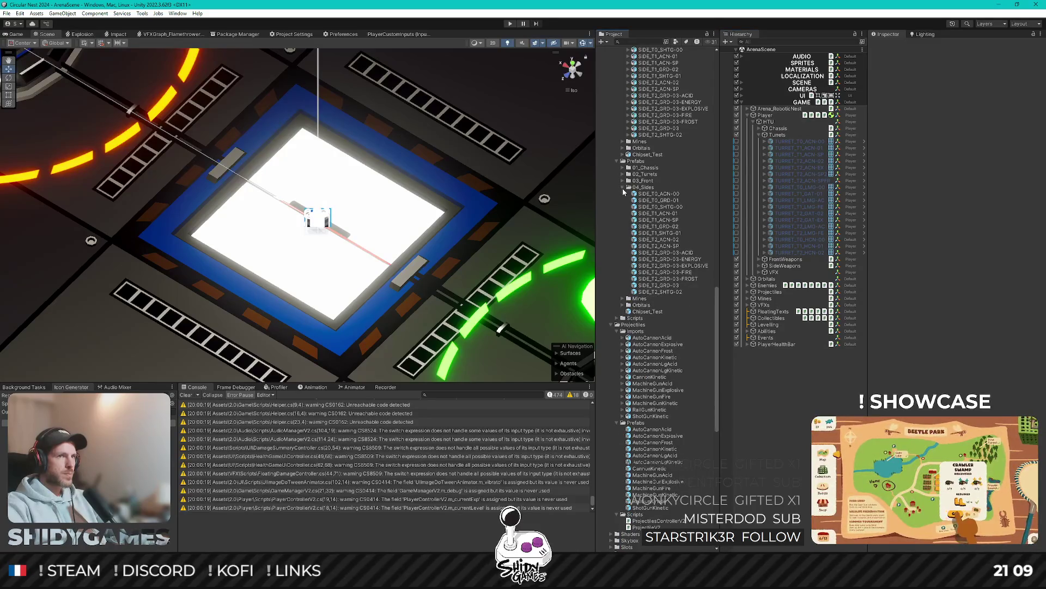
click(622, 187)
click(623, 174)
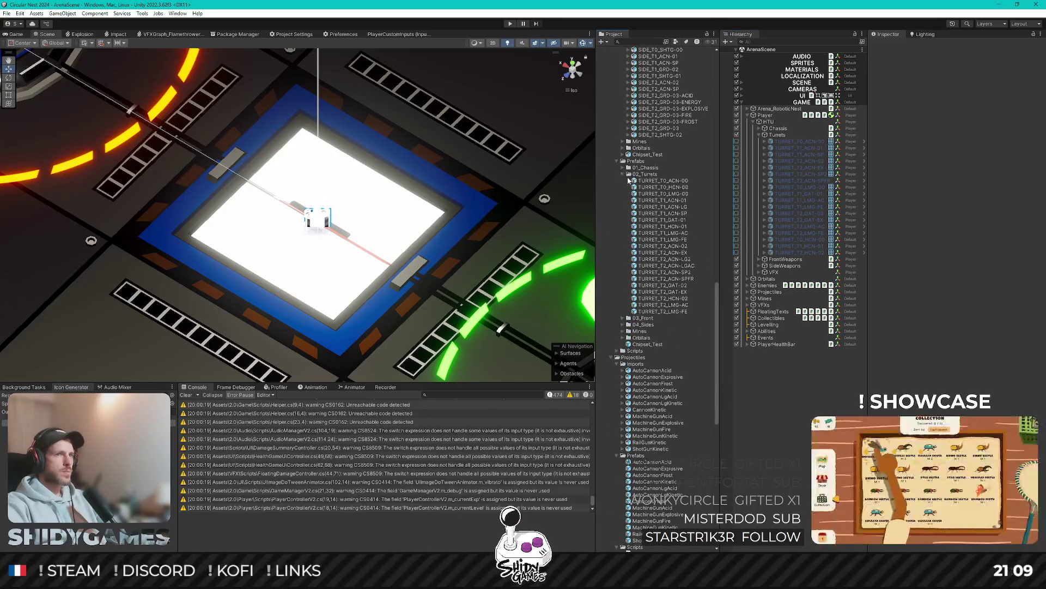
scroll(629, 180, up, 5)
click(623, 177)
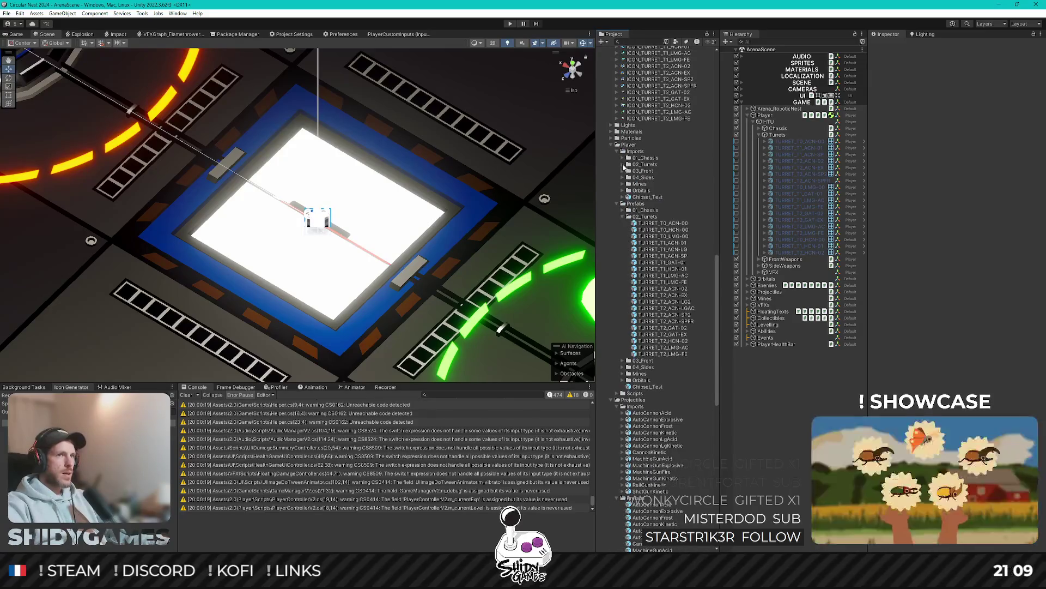
click(622, 164)
scroll(660, 303, down, 3)
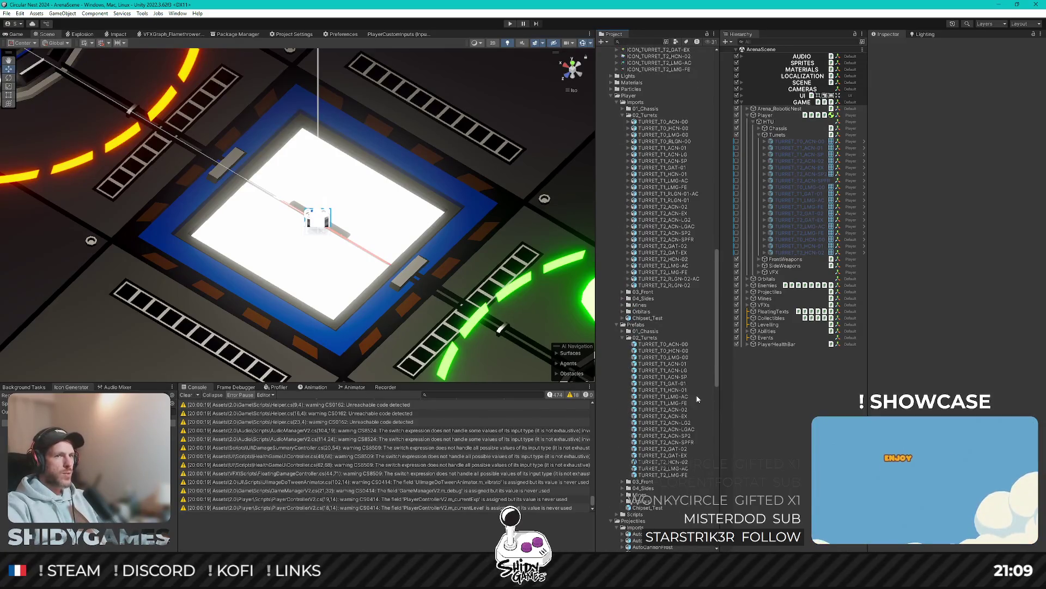
Step: Delete the TURRET_T1_ACN-LG and TURRET_T2_ACN-LG2 prefabs
click(660, 363)
key(Down)
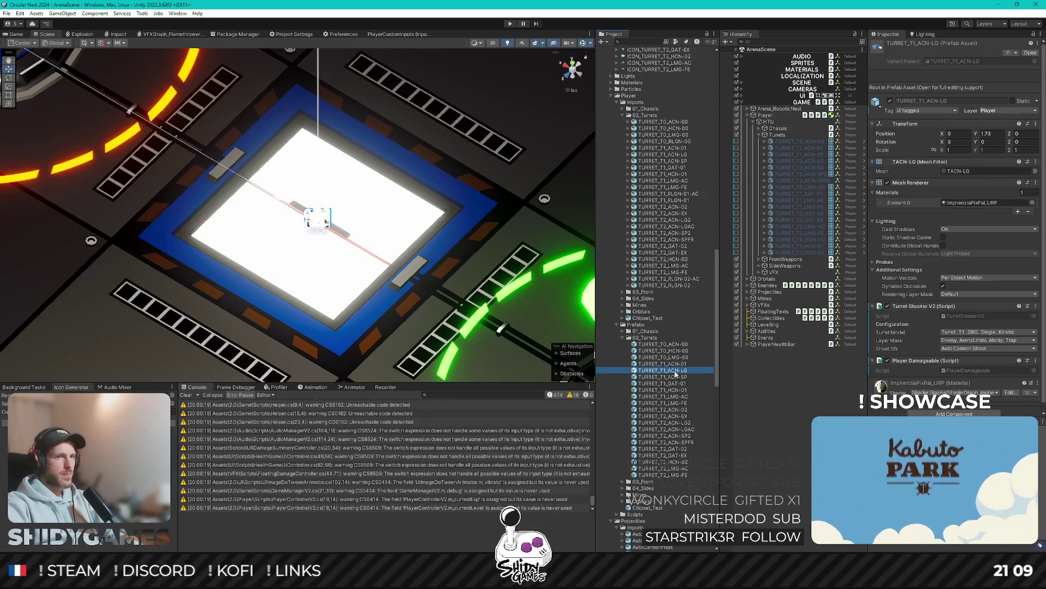
key(Delete)
key(Return)
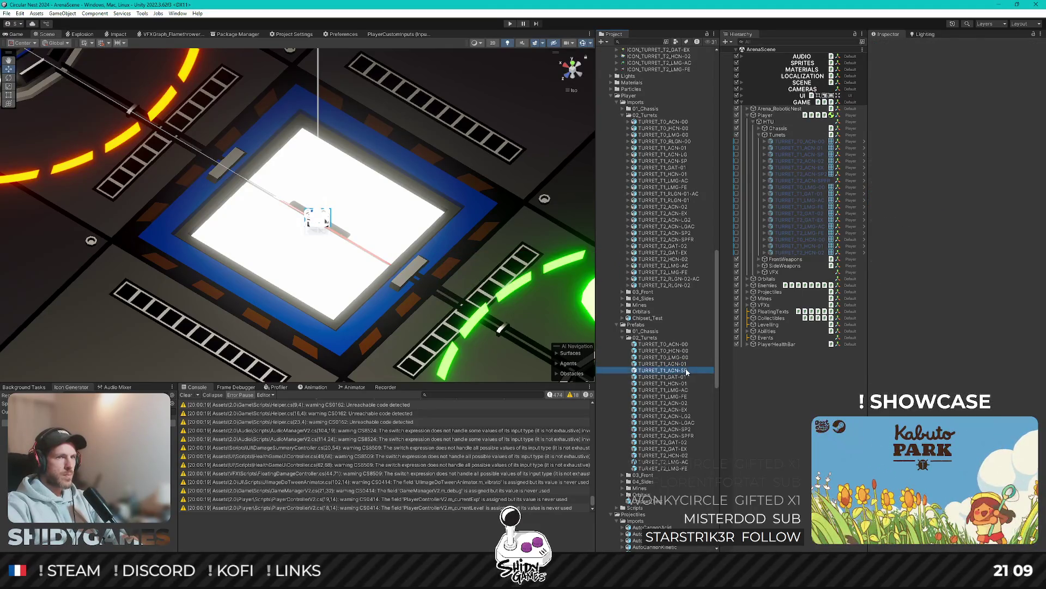
key(Down)
key(Down)
key(Down)
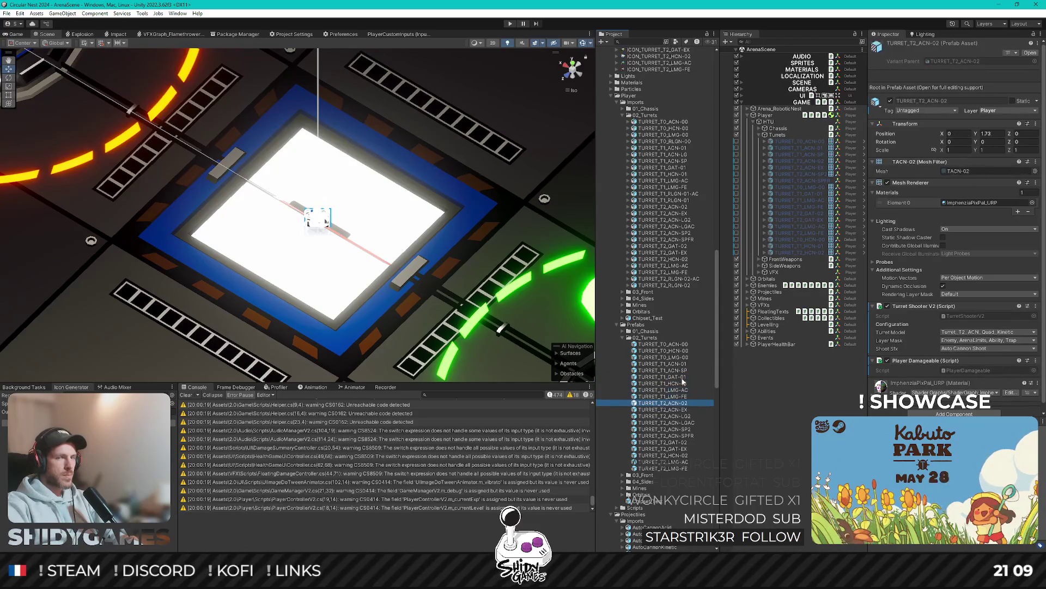
key(Down)
key(Down)
key(Up)
key(Delete)
key(Return)
Step: Delete the TURRET_T2_ACN-LGAC prefab and select the imported TURRET_T0_RLGN-00 model
click(689, 416)
key(Delete)
key(Return)
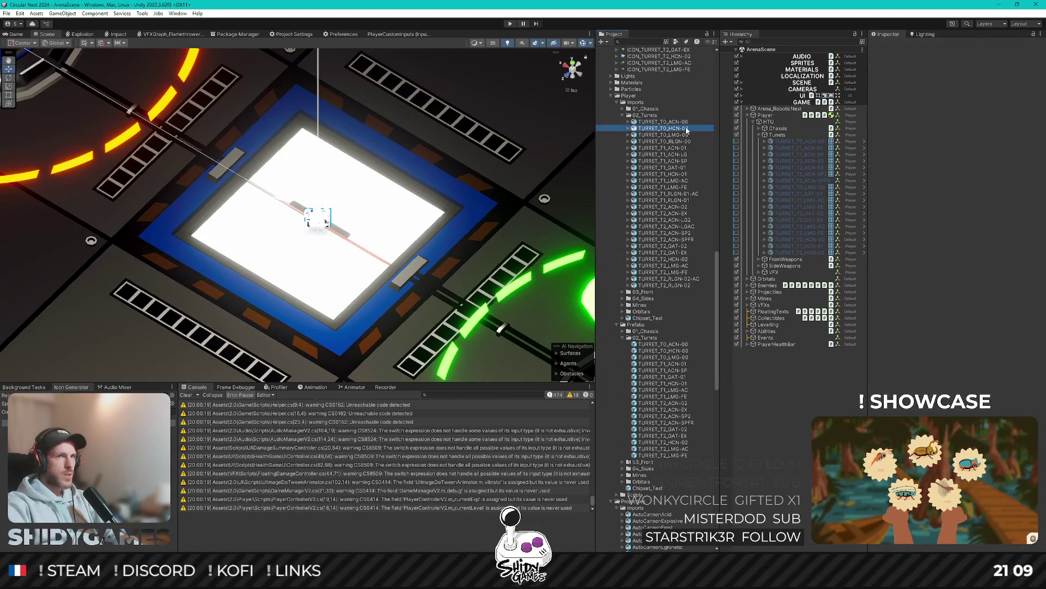
click(665, 141)
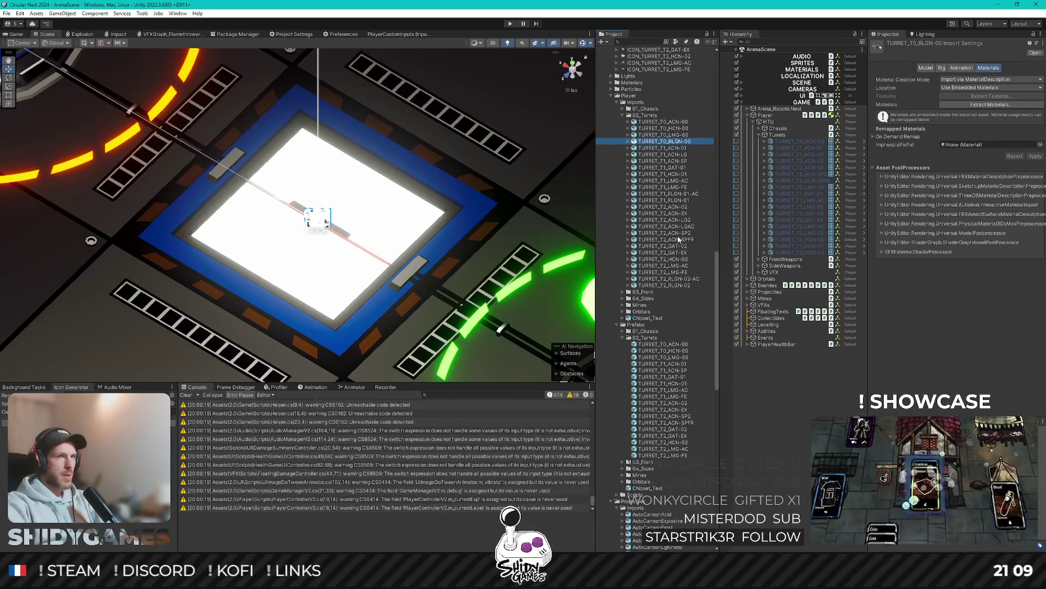
Step: Delete the imported TURRET_T1_ACN-LG model
key(Down)
key(Down)
key(Delete)
key(Return)
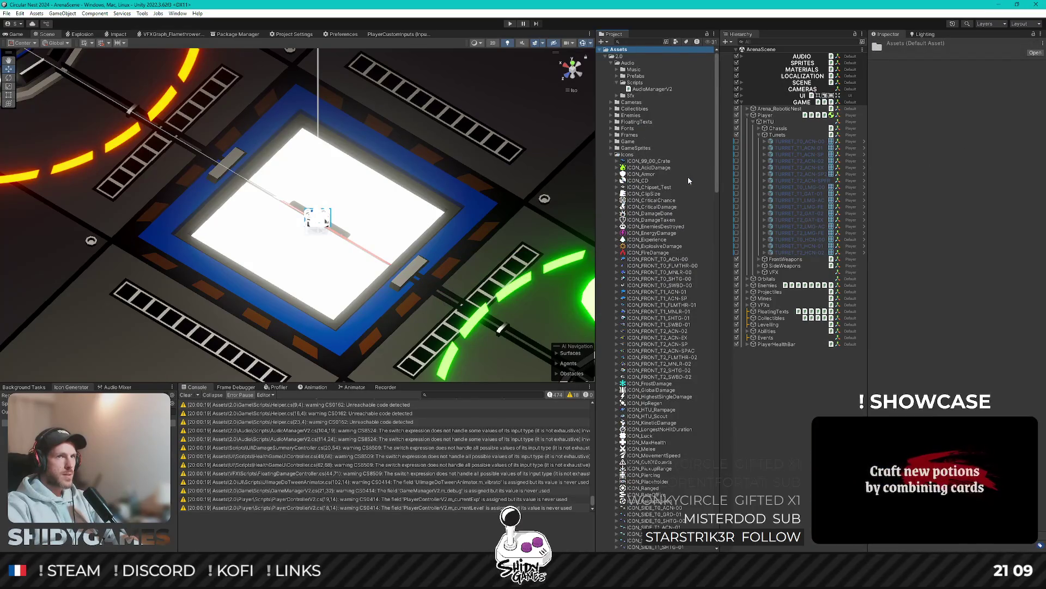
Step: Select the imported TURRET_T2_ACN-LG2 and TURRET_T2_ACN-LGAC models together and delete them
key(Up)
scroll(673, 135, down, 15)
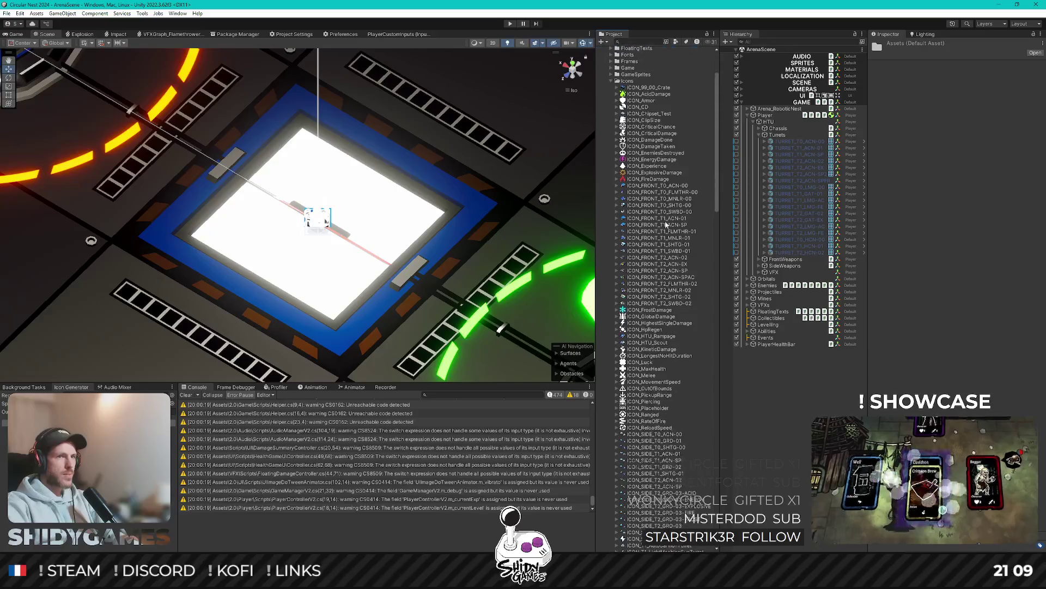
scroll(662, 225, down, 10)
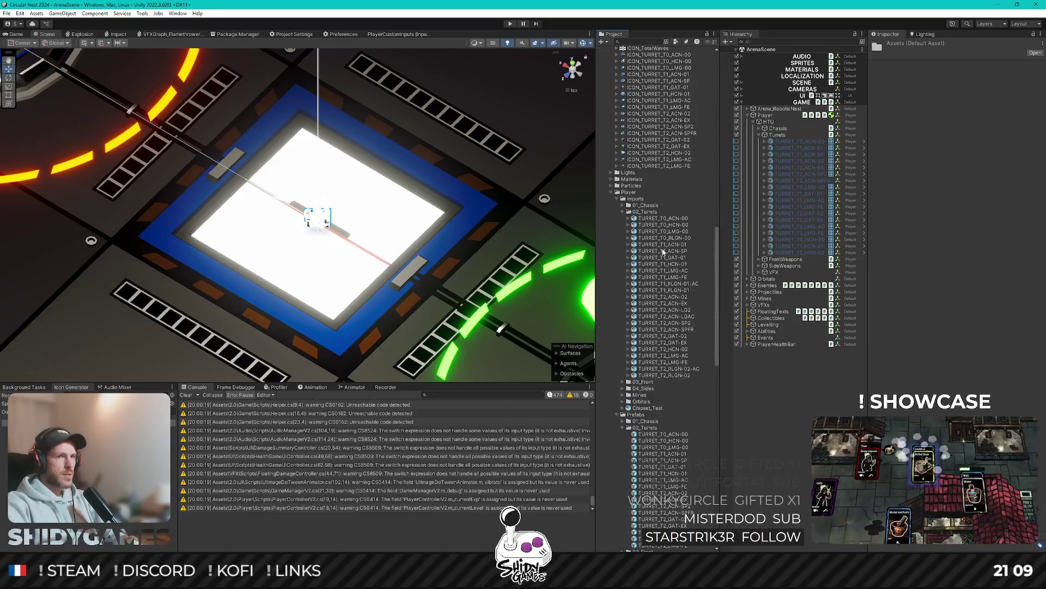
click(667, 284)
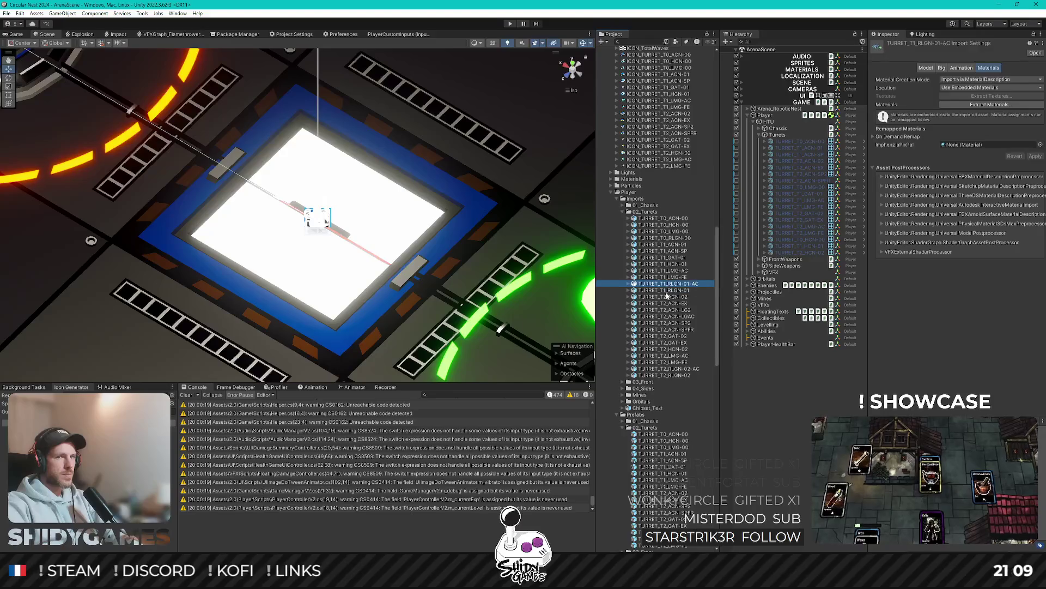
key(Up)
key(Up)
key(Up)
key(Up)
key(Up)
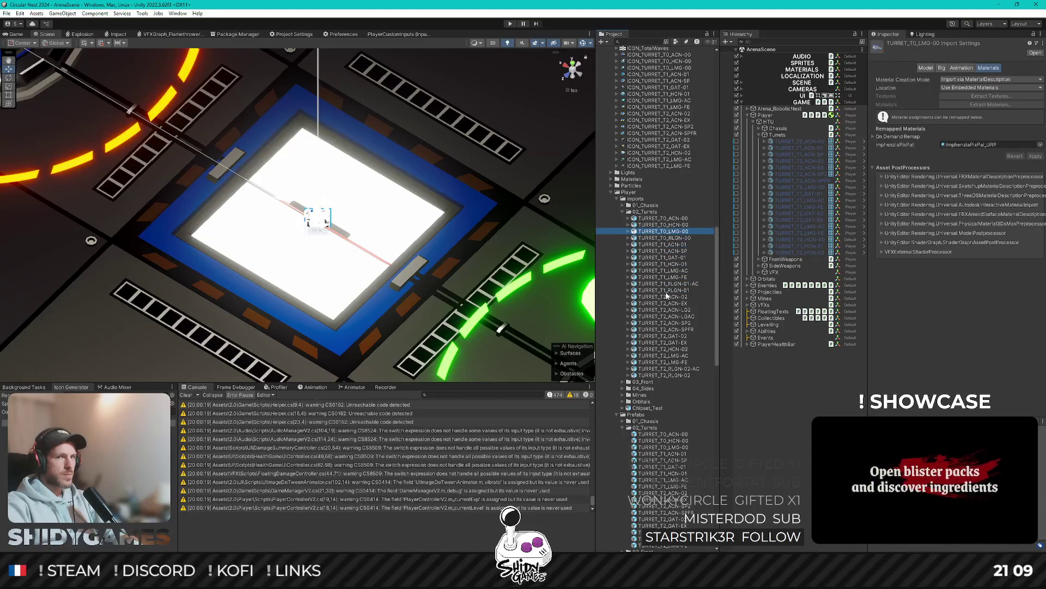
key(Down)
key(Down)
key(Down)
key(Down)
key(Down)
key(Down)
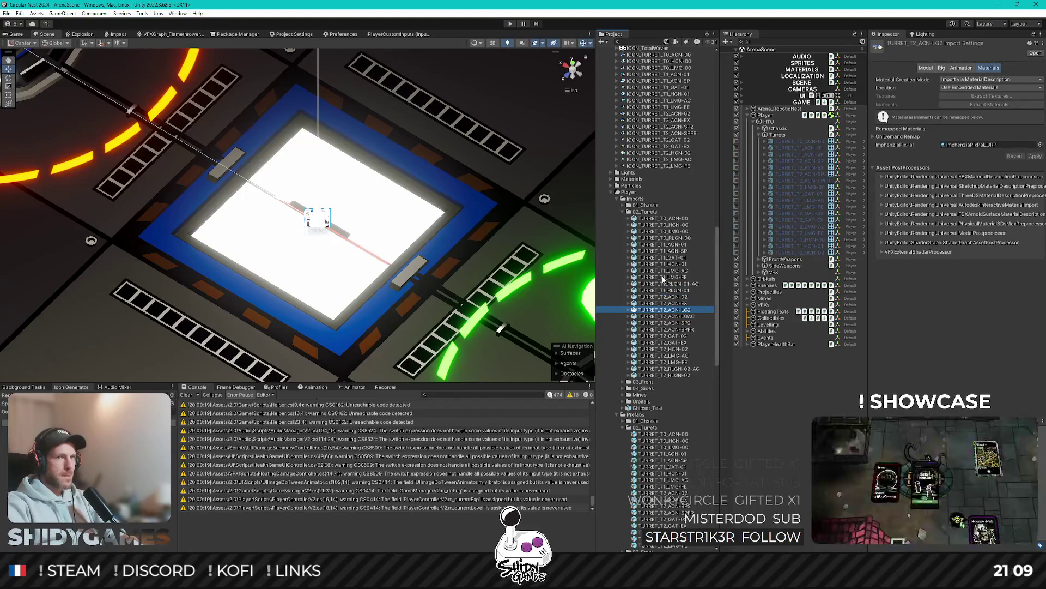
key(shift+Down)
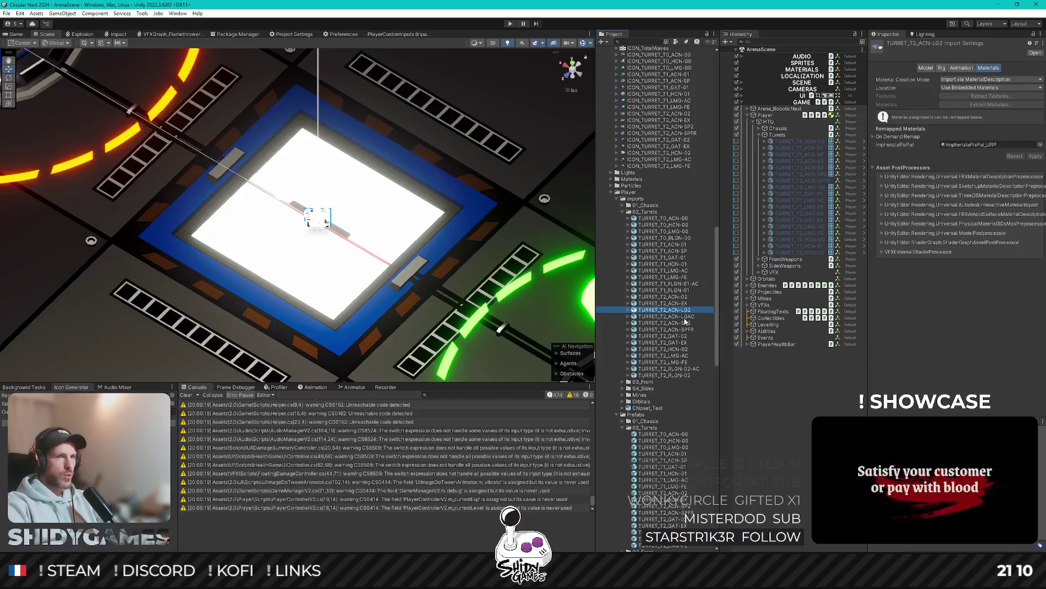
key(Delete)
key(Return)
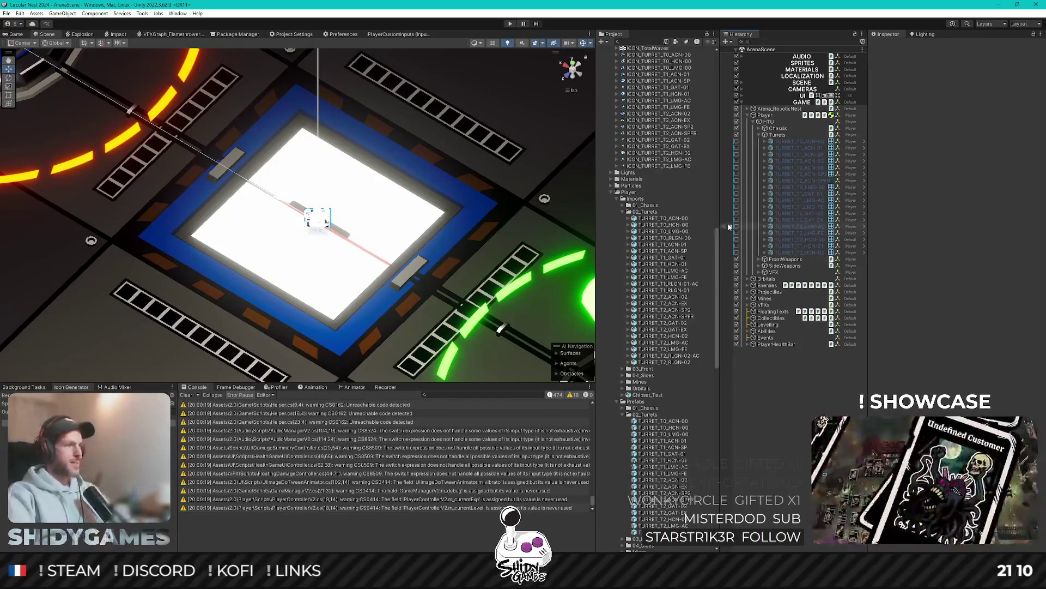
Step: Remap TURRET_T0_RLGN-00's ImphenziaPixPal material to ImphenziaPixPal_URP
click(674, 219)
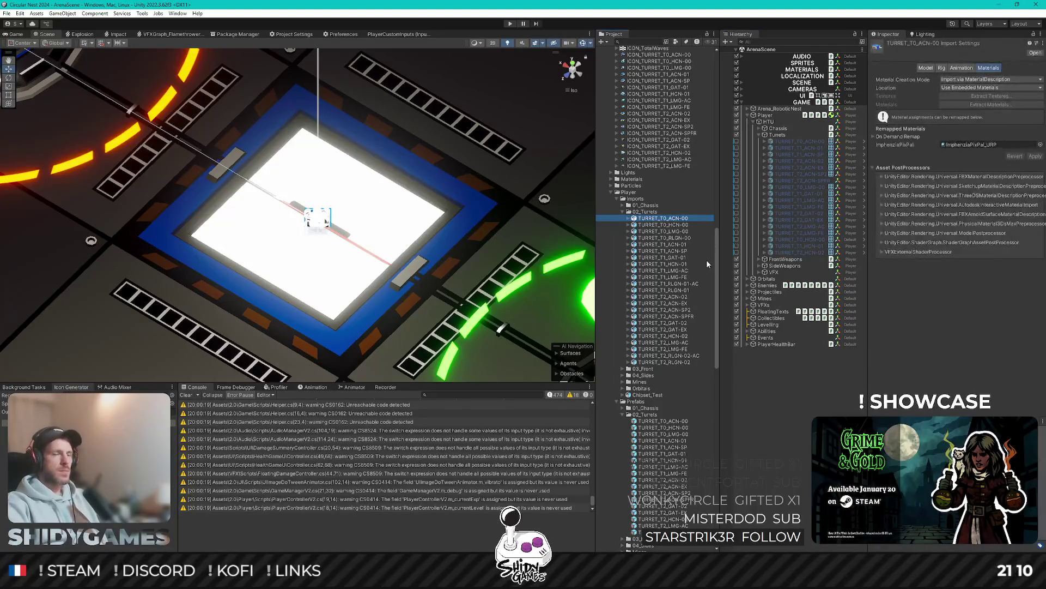
key(Down)
key(Down)
key(Down)
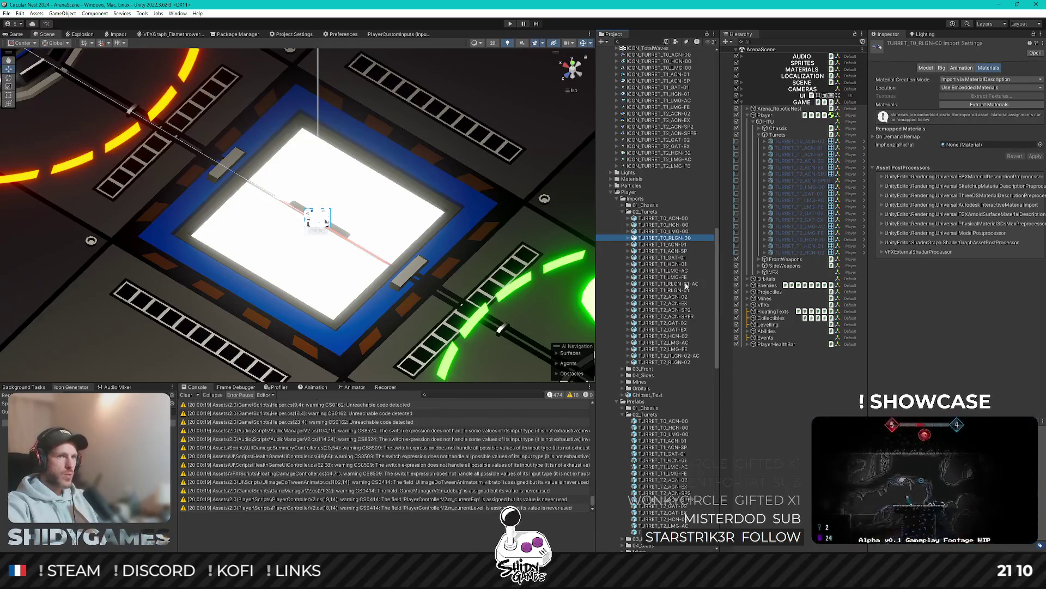
ctrl+click(686, 283)
click(683, 238)
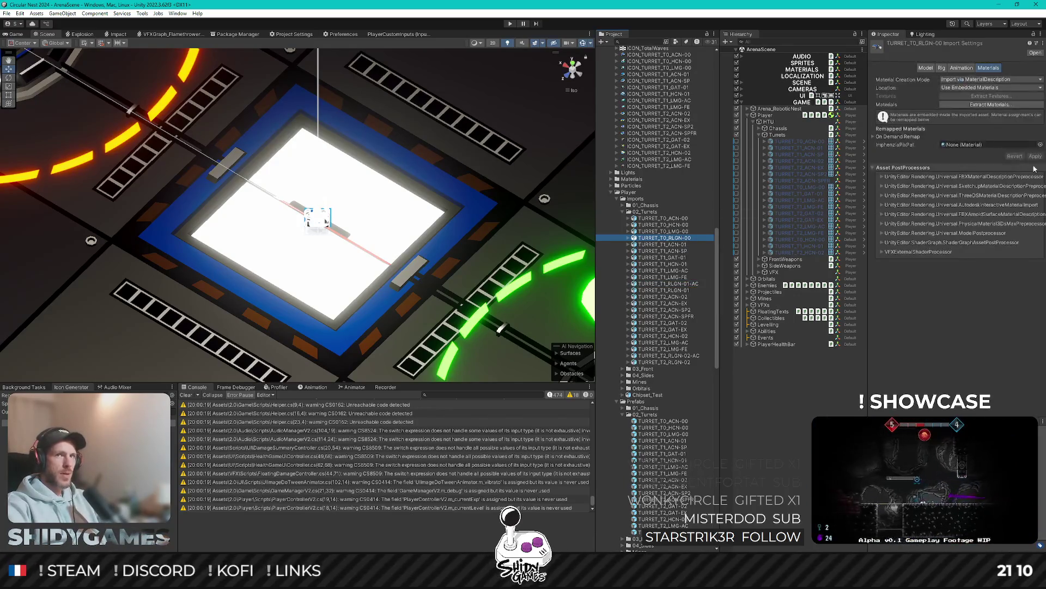
click(1042, 145)
text(imp)
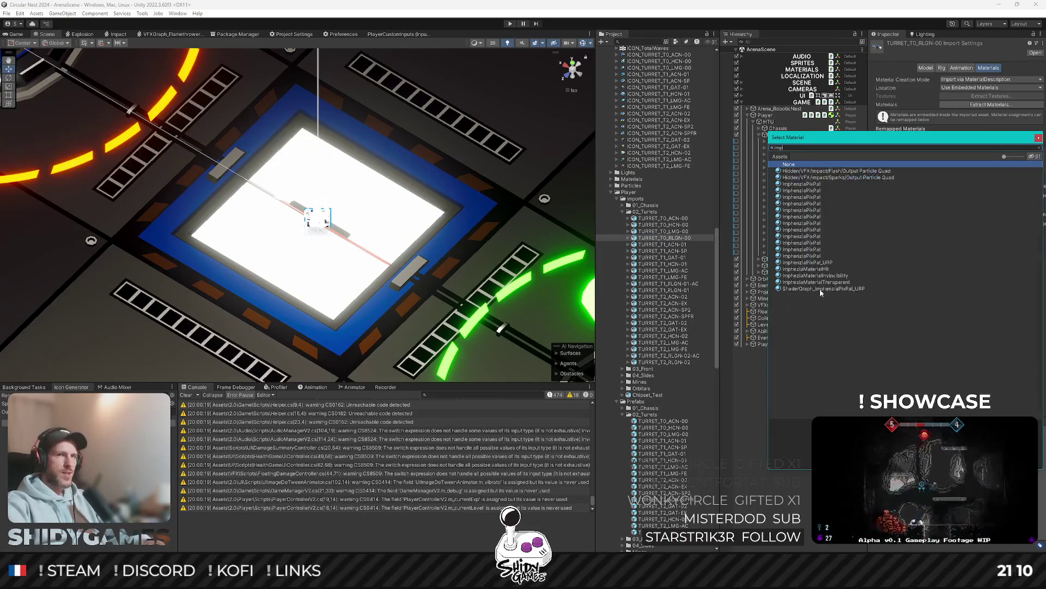
double_click(826, 263)
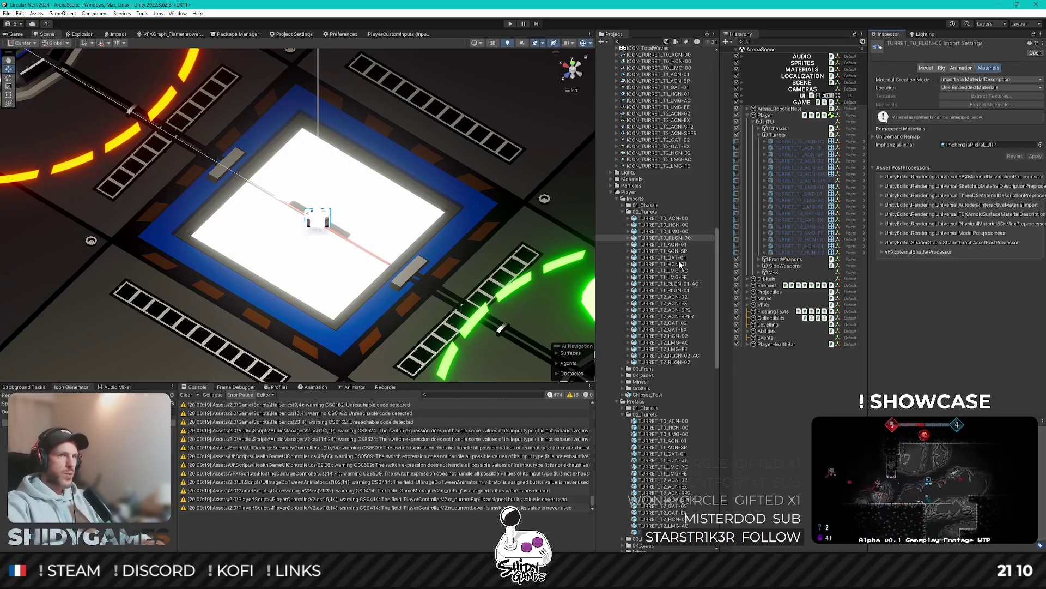
Step: Remap ImphenziaPixPal to ImphenziaPixPal_URP on TURRET_T1_RLGN-01-AC and TURRET_T1_RLGN-01, applying the change
click(679, 284)
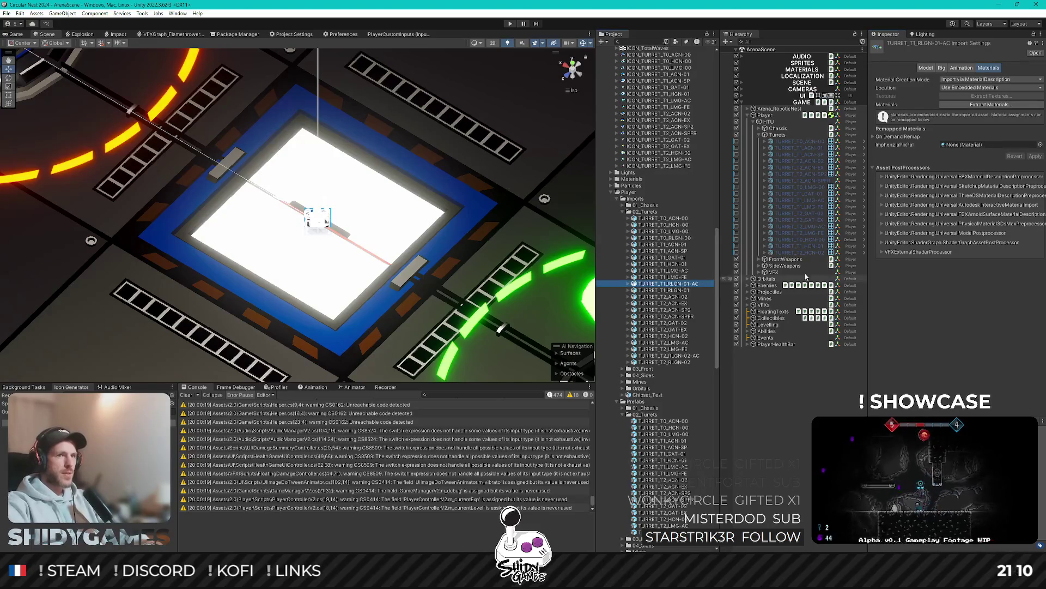
click(1039, 145)
text(p)
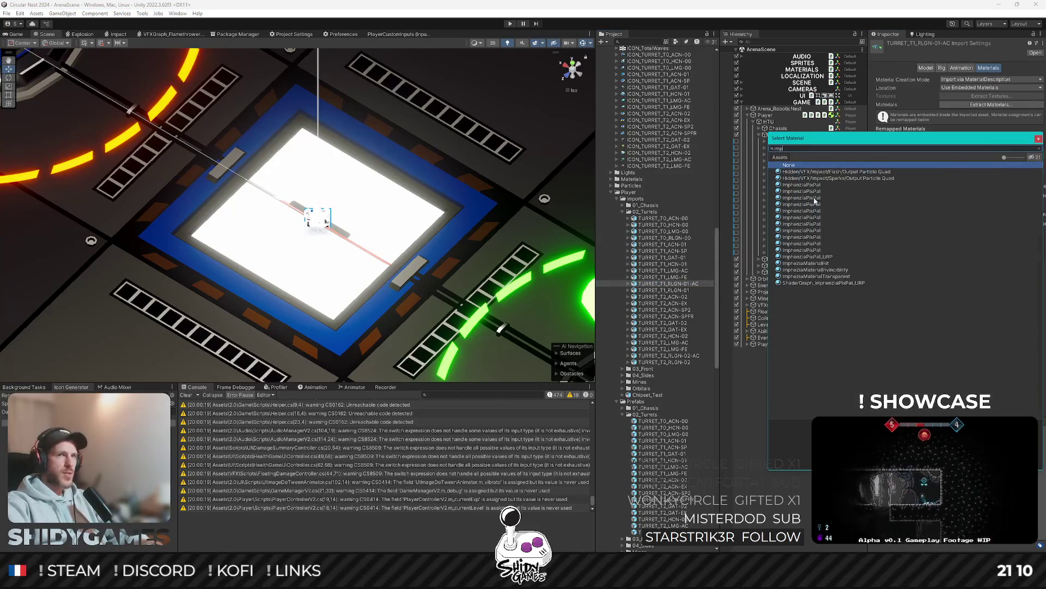
double_click(822, 257)
click(1035, 157)
click(665, 290)
click(1041, 144)
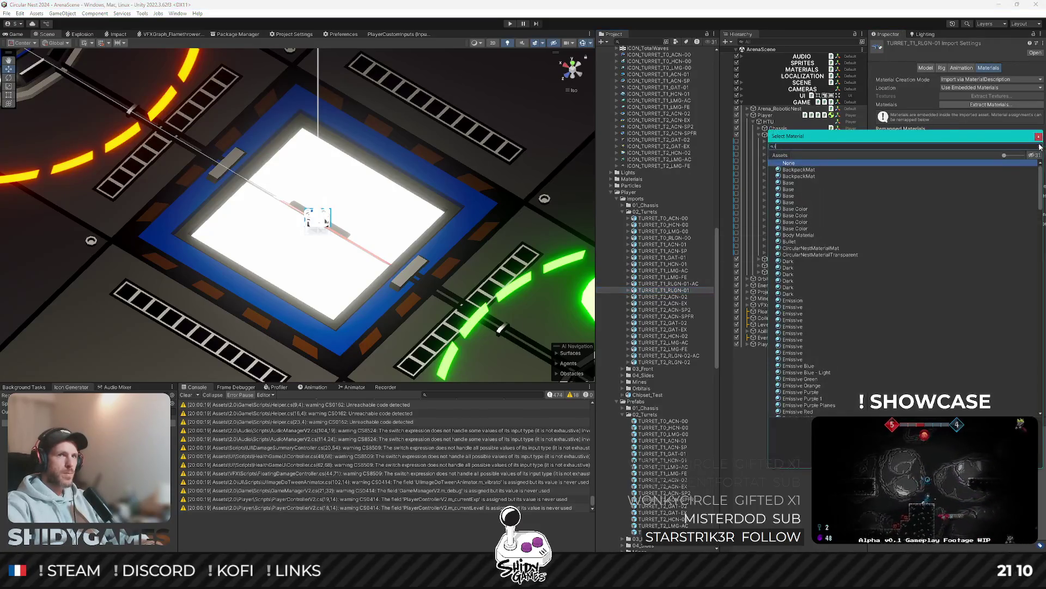
text(imp)
double_click(818, 248)
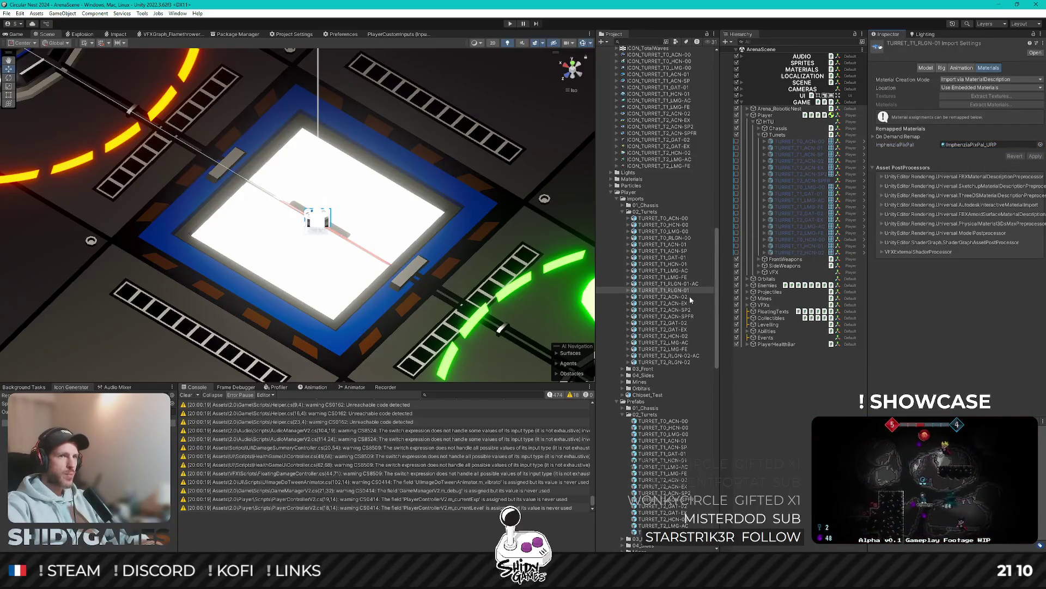
Step: Remap ImphenziaPixPal to ImphenziaPixPal_URP on TURRET_T2_RLGN-02-AC and TURRET_T2_RLGN-02
click(665, 356)
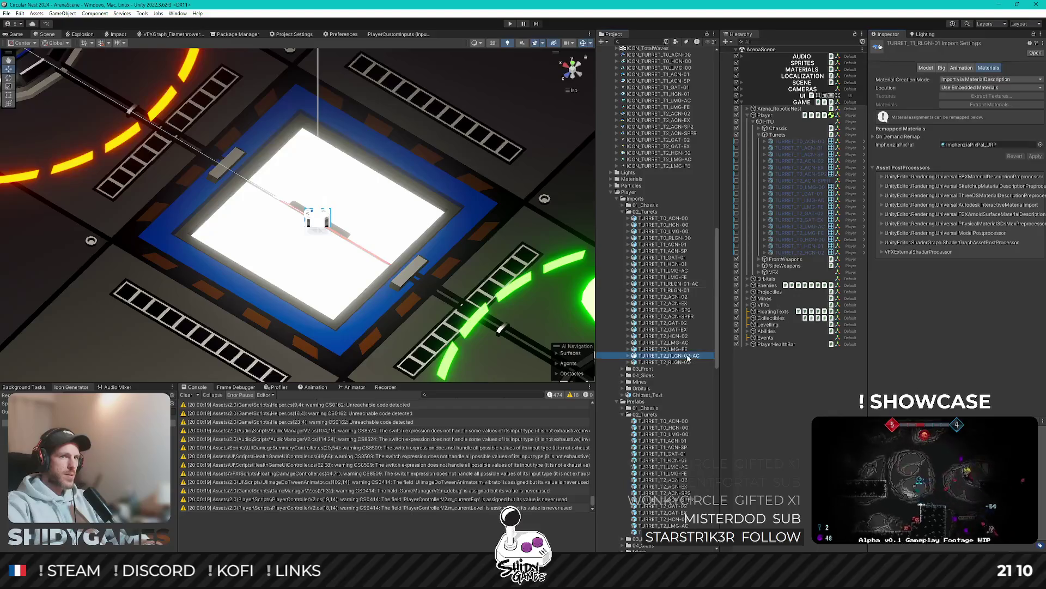
click(1040, 146)
text(imp)
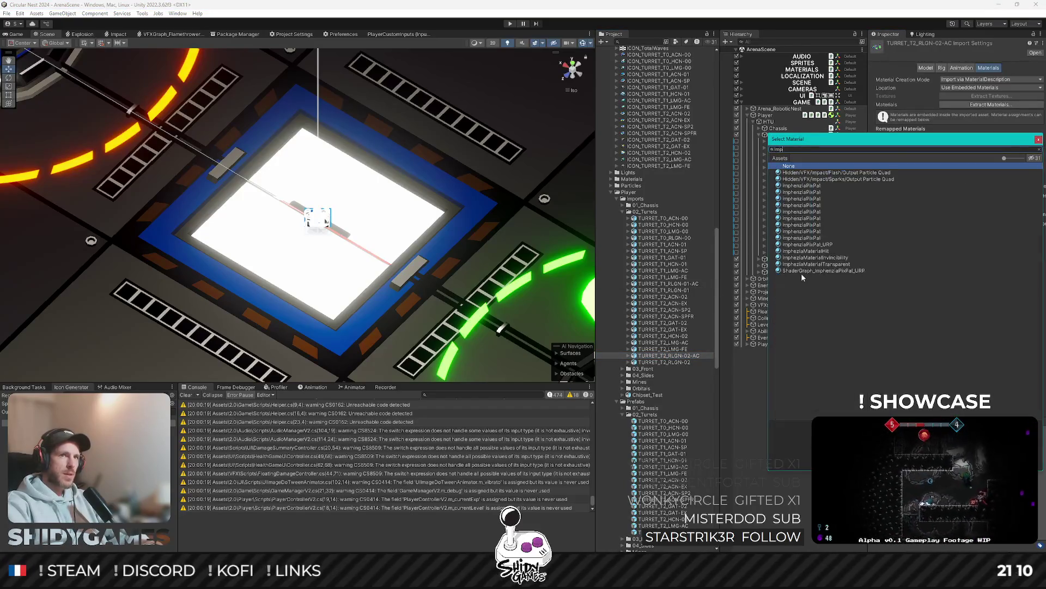
double_click(812, 245)
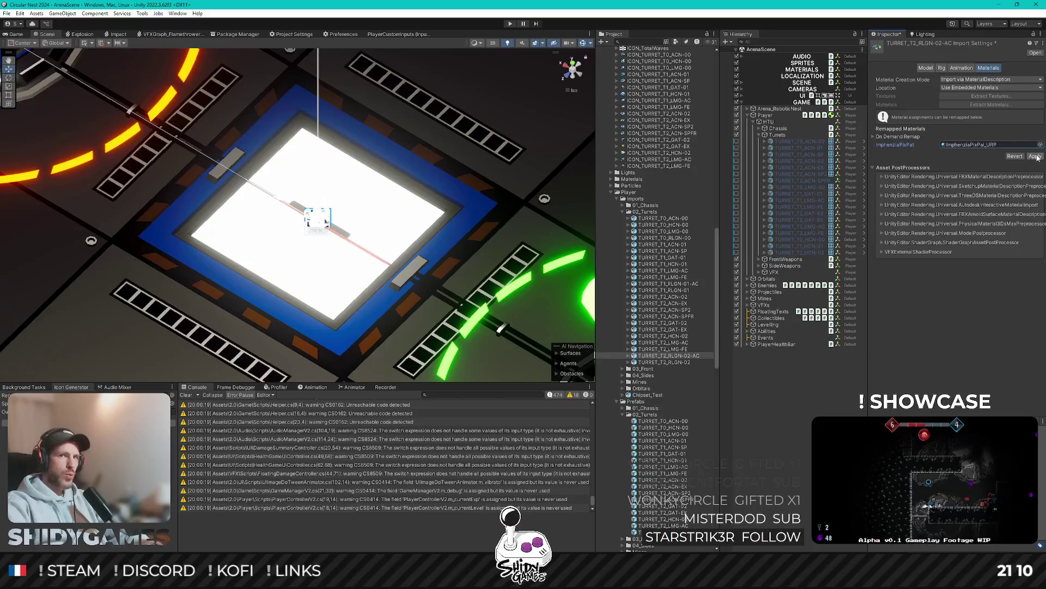
click(685, 362)
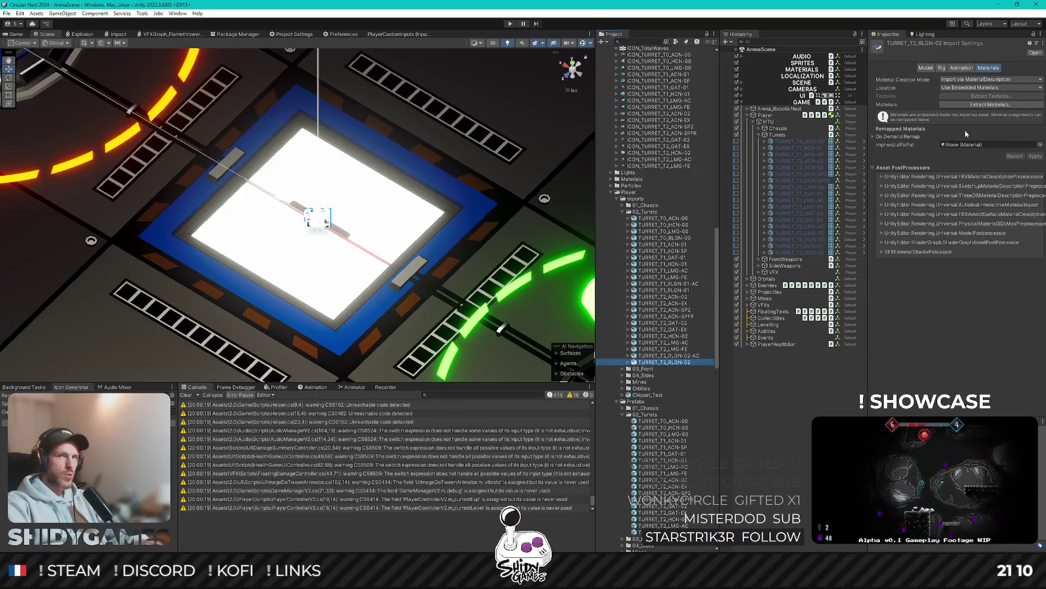
click(1041, 145)
text(imp)
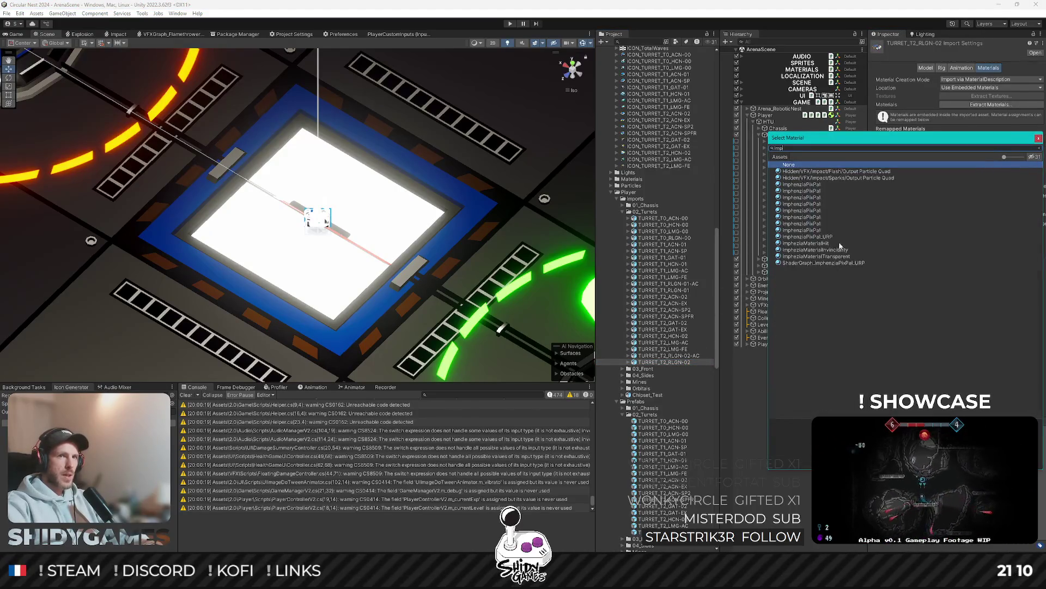
double_click(828, 238)
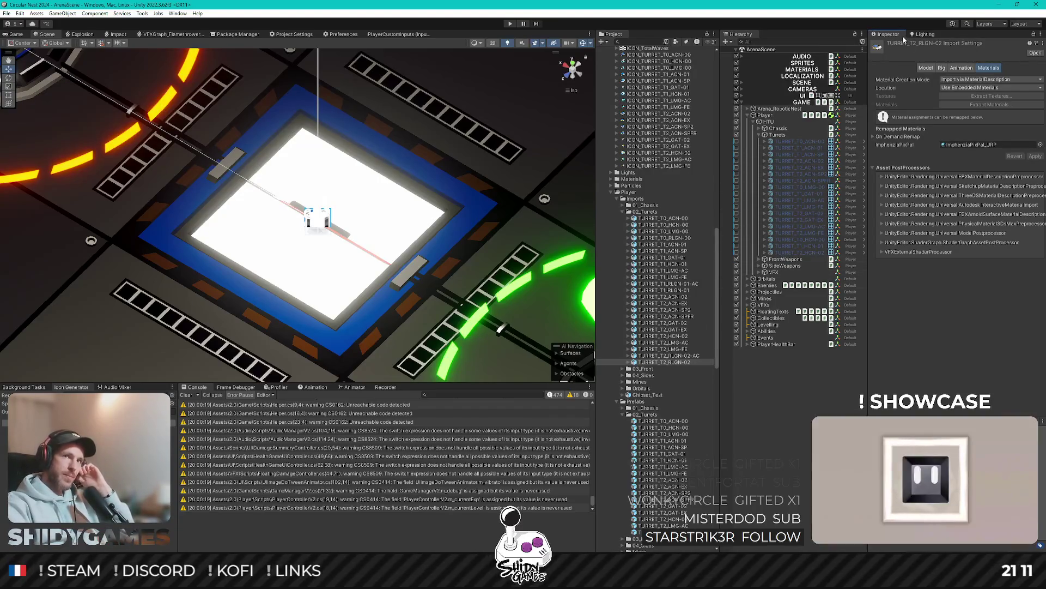
Step: Place TURRET_T0_RLGN-00 into the scene as a child of the Turrets group
click(778, 135)
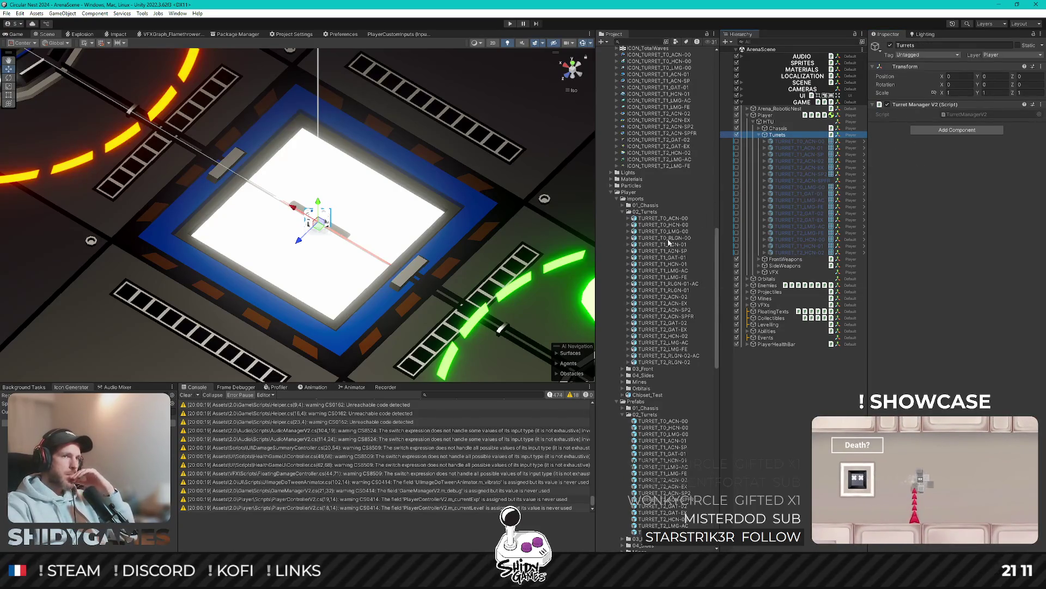
mouse_move(689, 237)
mouse_down()
mouse_move(798, 148)
mouse_move(793, 138)
mouse_up()
scroll(417, 176, up, 3)
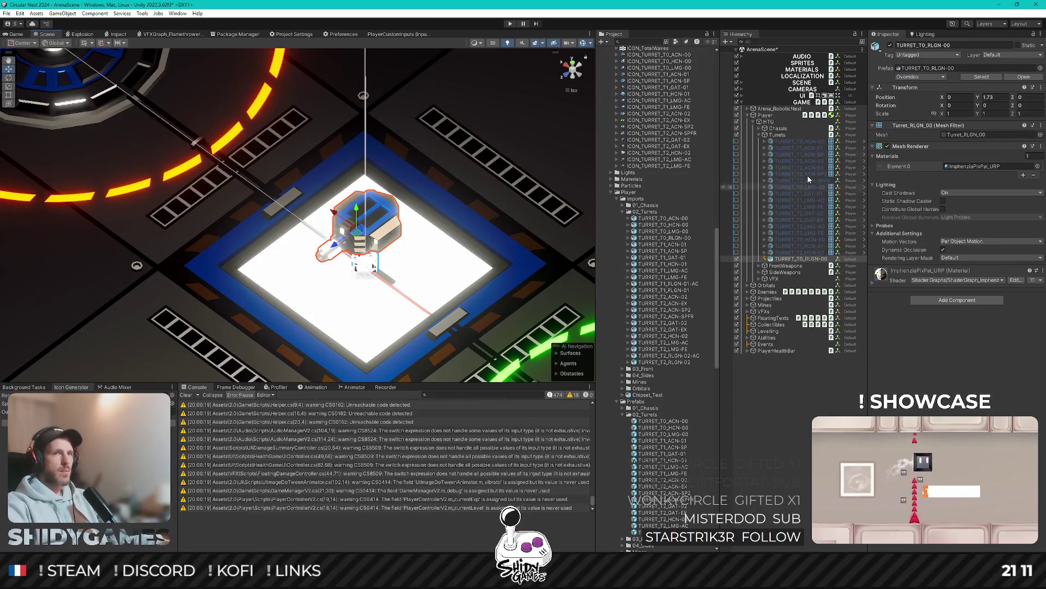
Step: Expand TURRET_T0_ACN-00 and select its Muzzles (1) group
click(805, 140)
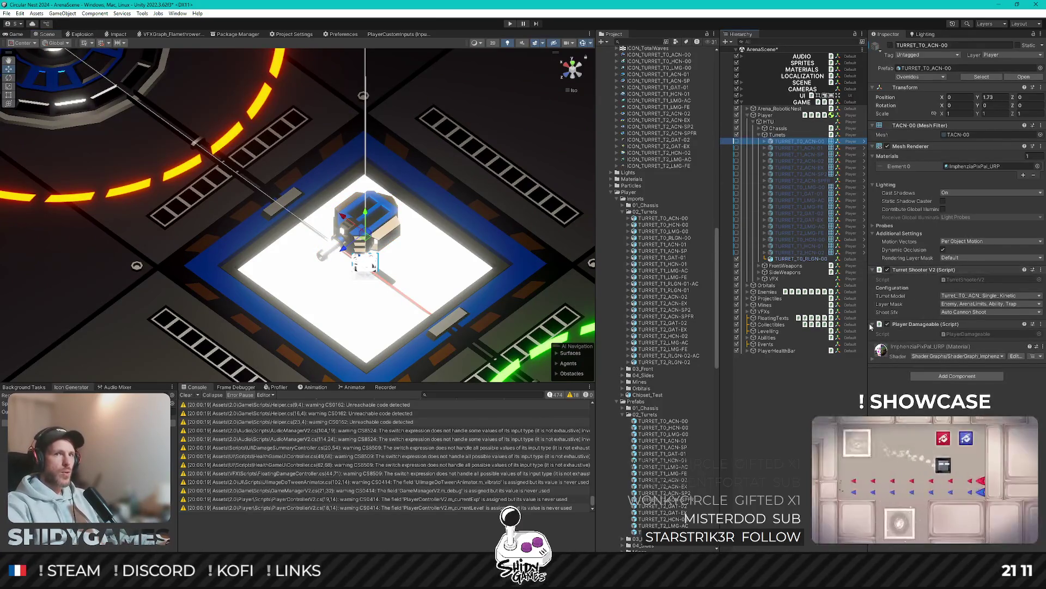
click(761, 143)
mouse_move(796, 154)
mouse_down()
mouse_move(804, 151)
mouse_move(803, 272)
mouse_up()
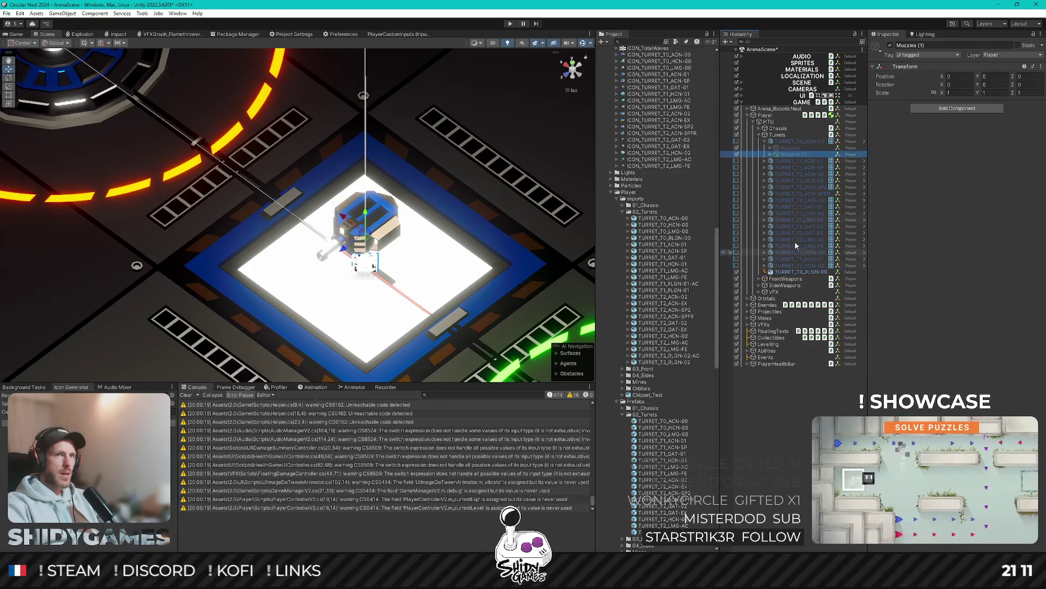
Step: Make Muzzles (1) a child of TURRET_T0_RLGN-00 and rename it Muzzles
drag(799, 155, 801, 271)
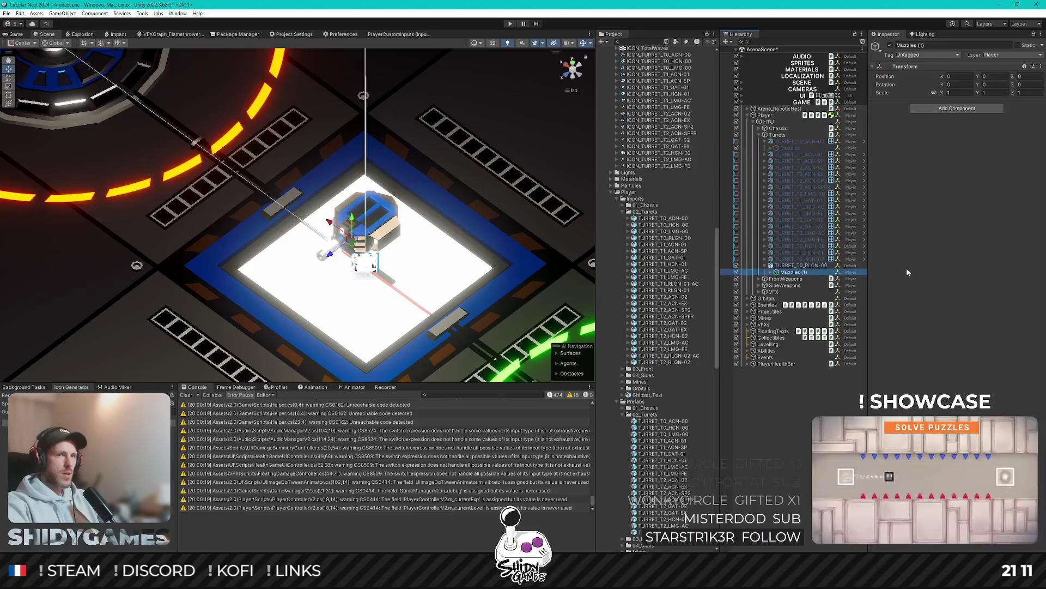
key(F2)
key(Return)
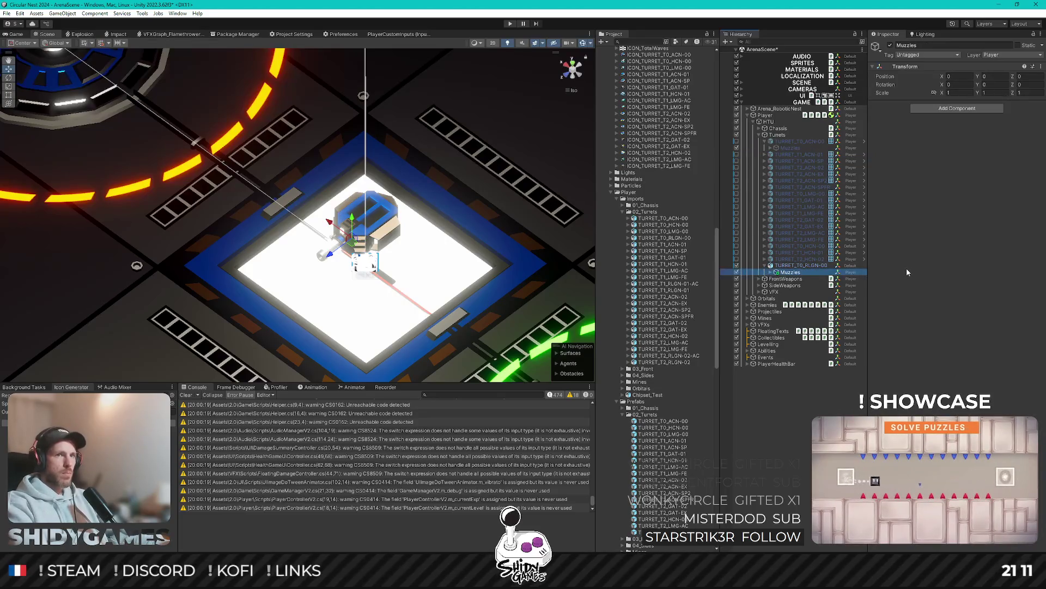
Step: Move the Muzzle inside Muzzles forward along Z to 1.704 at the railgun barrel
key(Right)
click(811, 279)
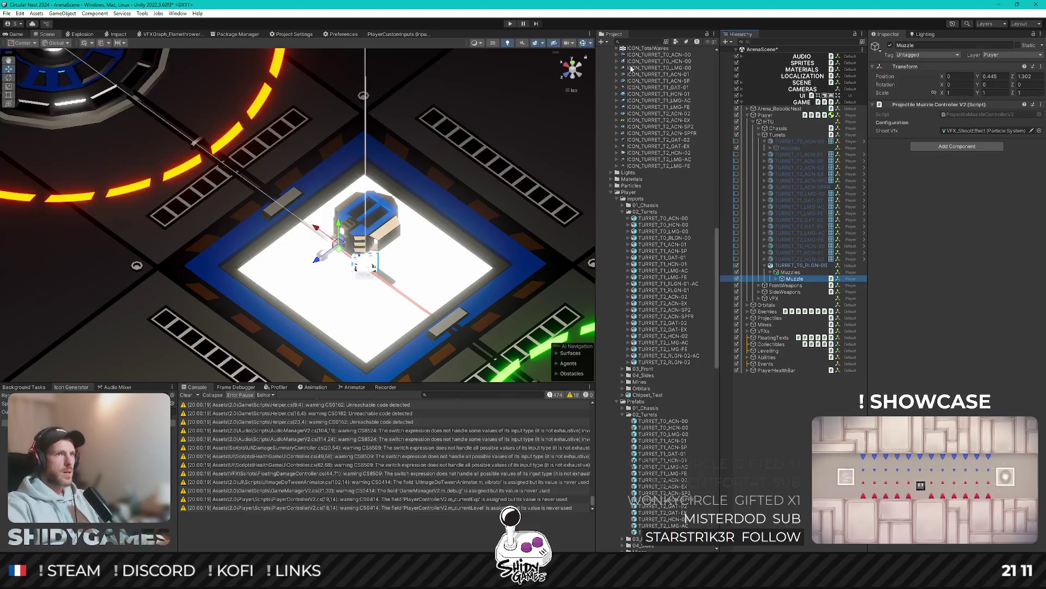
click(562, 75)
key(f)
click(572, 57)
mouse_move(231, 228)
mouse_down()
mouse_move(230, 205)
mouse_move(316, 163)
mouse_up()
key(f)
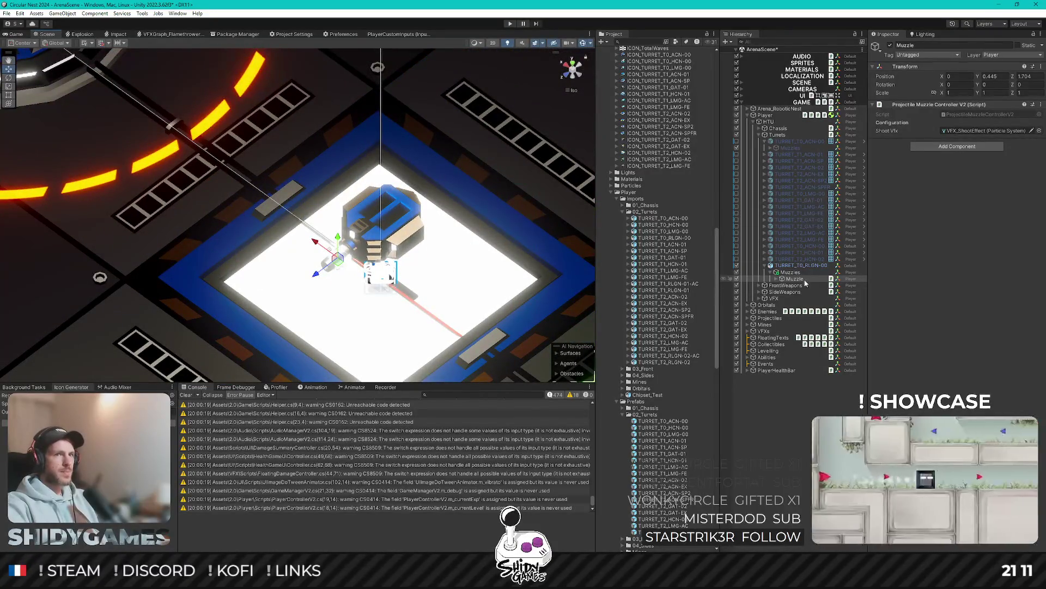
drag(397, 192, 414, 196)
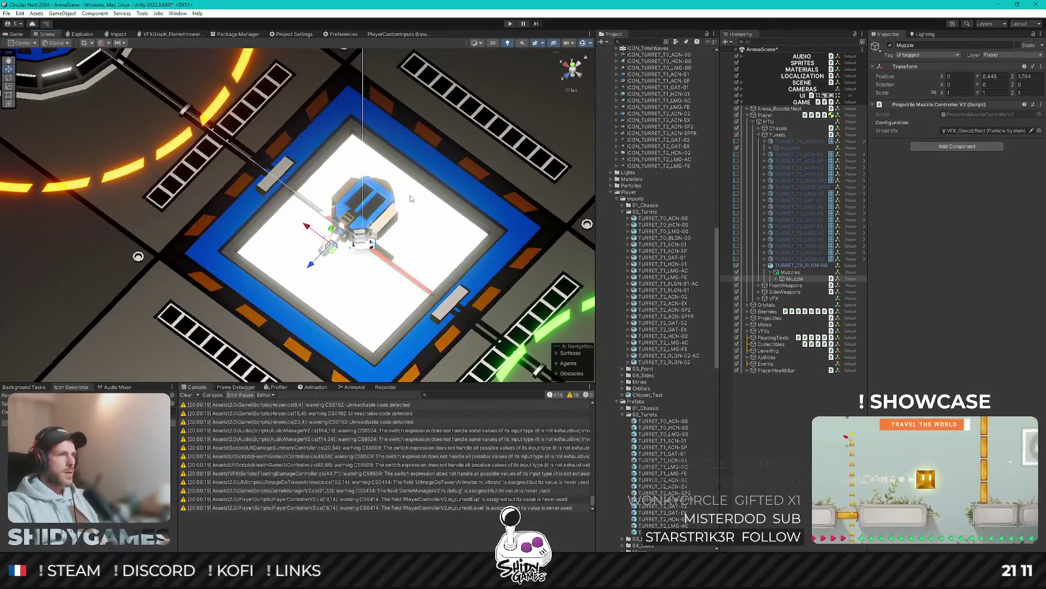
click(780, 272)
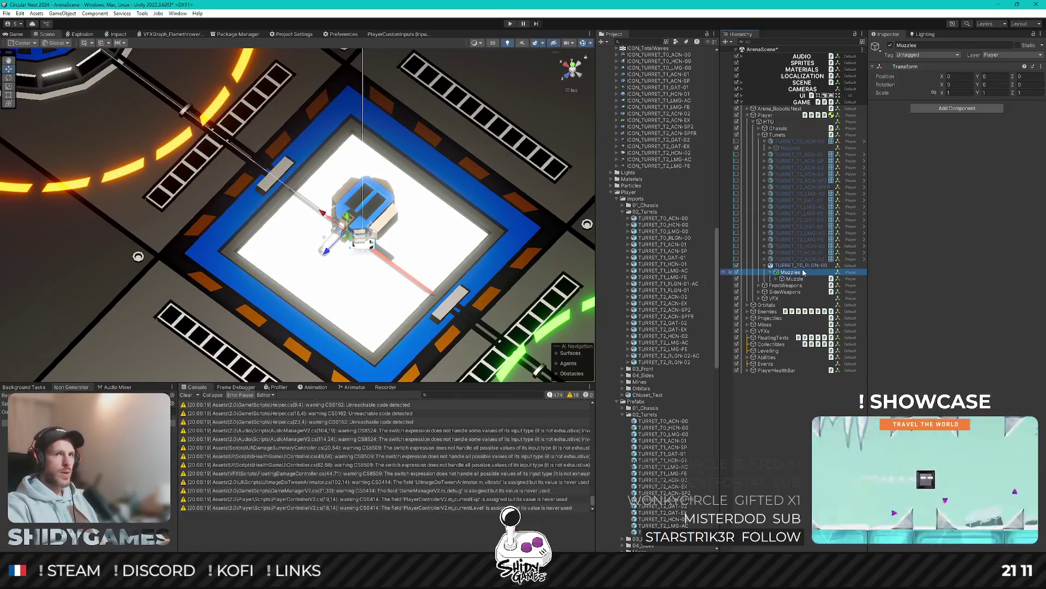
Step: Put TURRET_T0_RLGN-00 on the Player layer for this object only
click(801, 265)
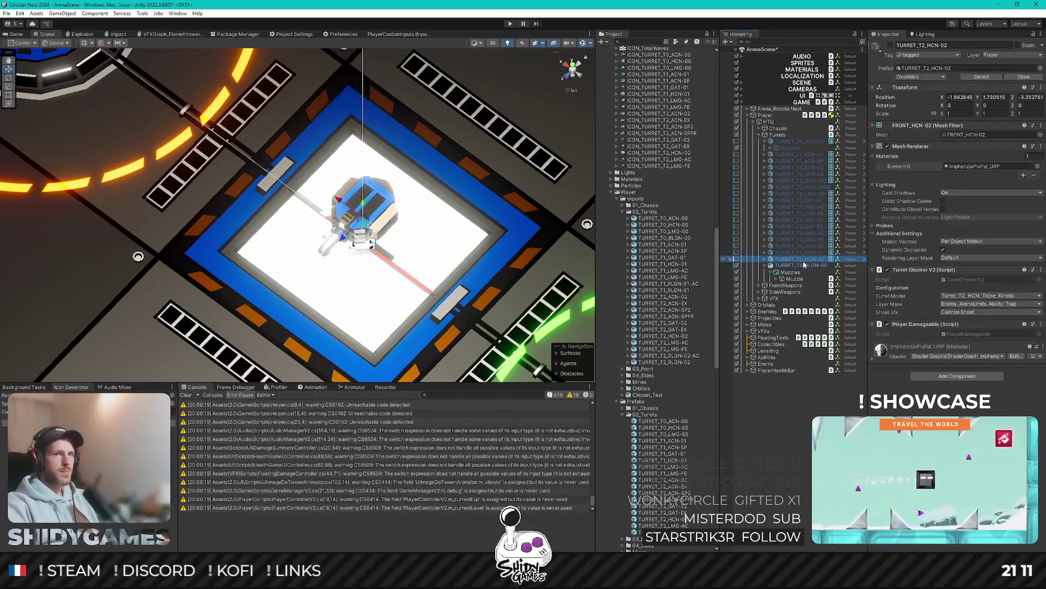
click(1011, 55)
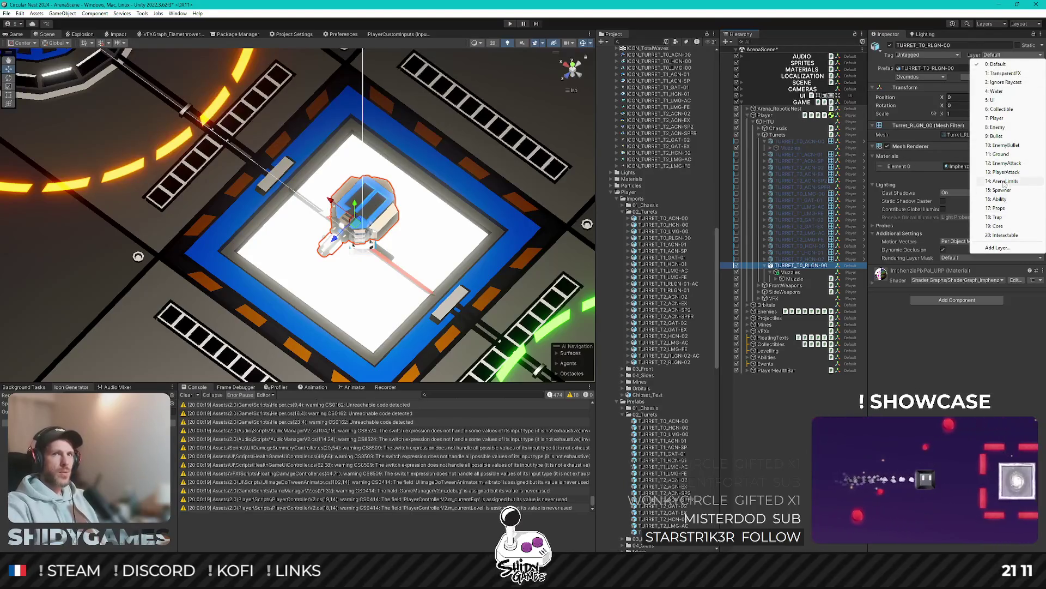
click(997, 118)
click(542, 303)
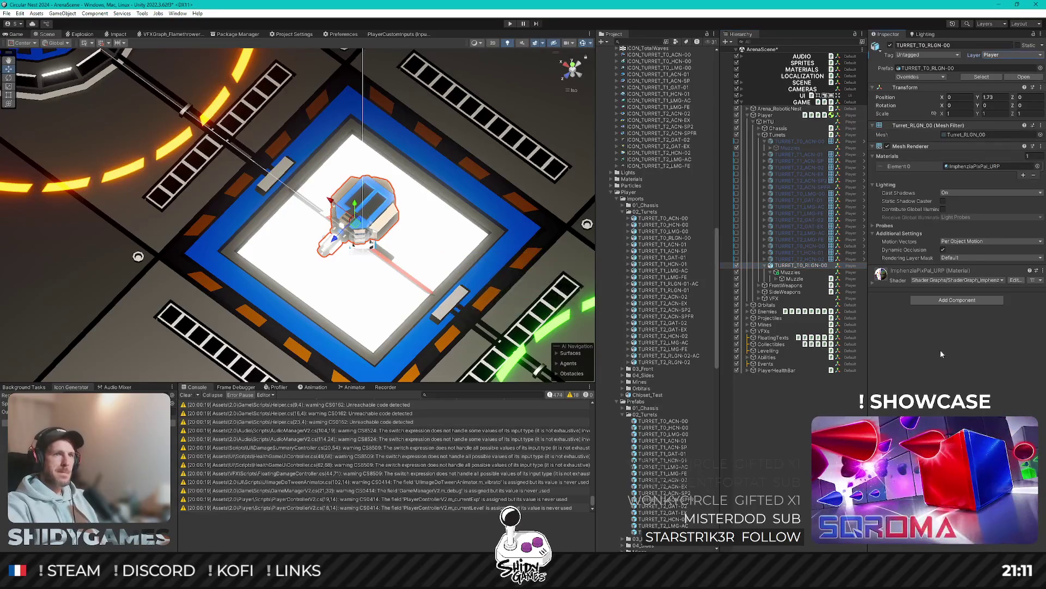
Step: Add a Turret Shooter V2 component to the railgun turret, then switch to Rider
click(943, 300)
text(t)
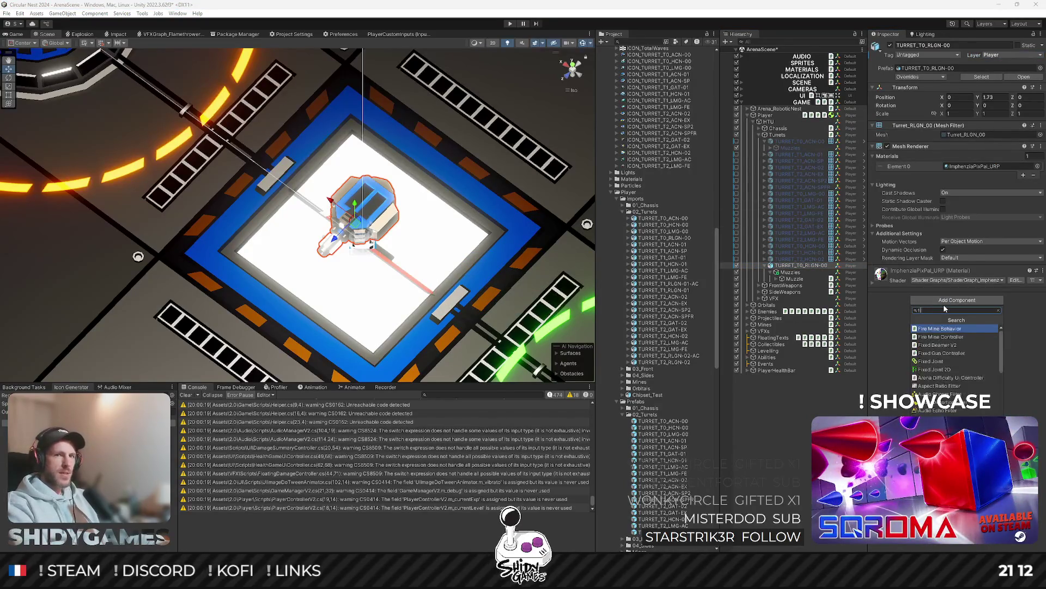
text(hooter)
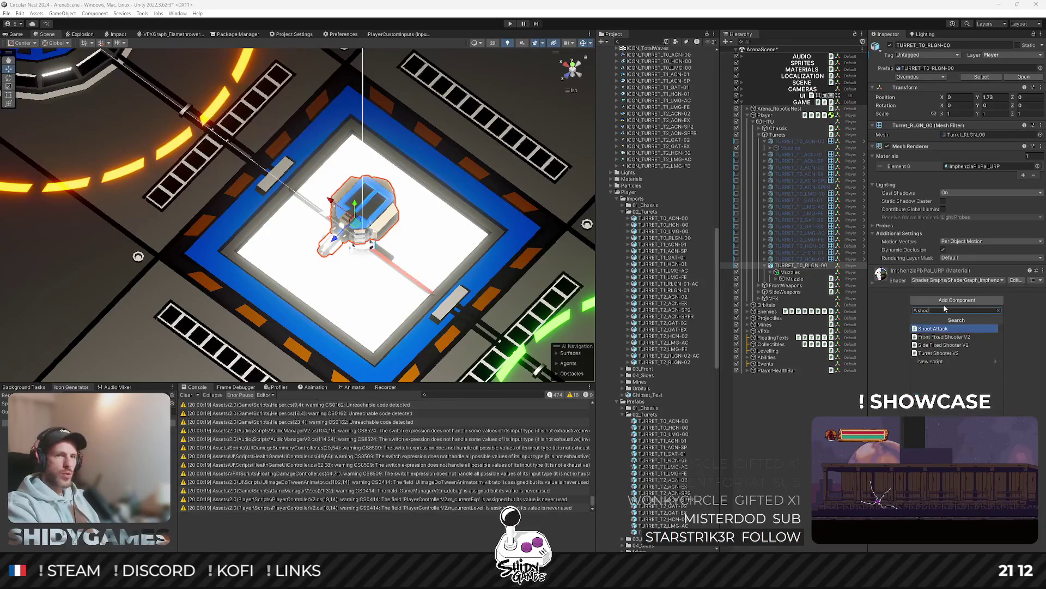
key(Down)
key(Down)
key(Return)
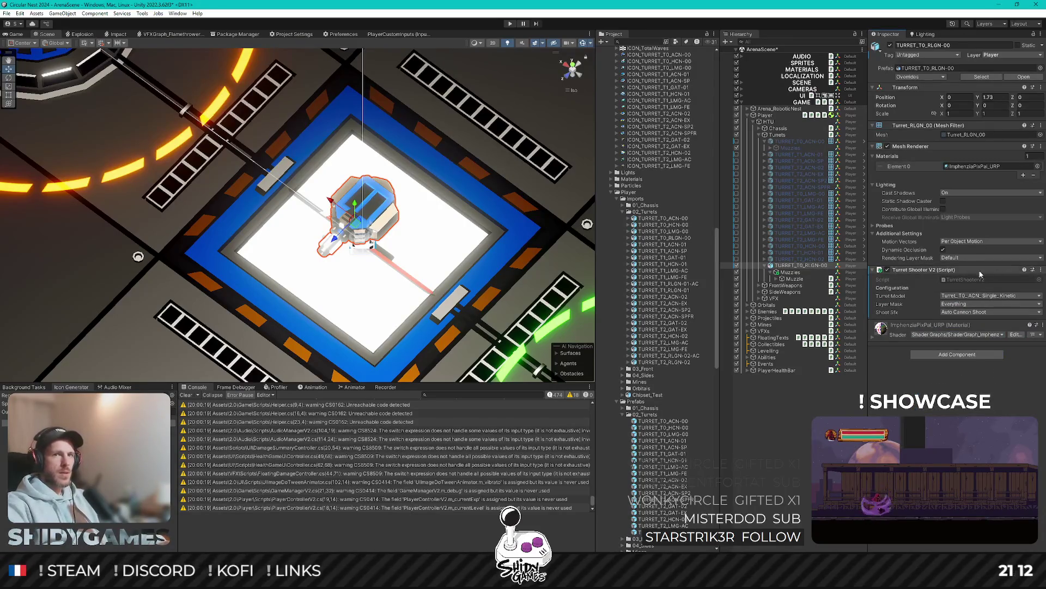
key(alt+Tab)
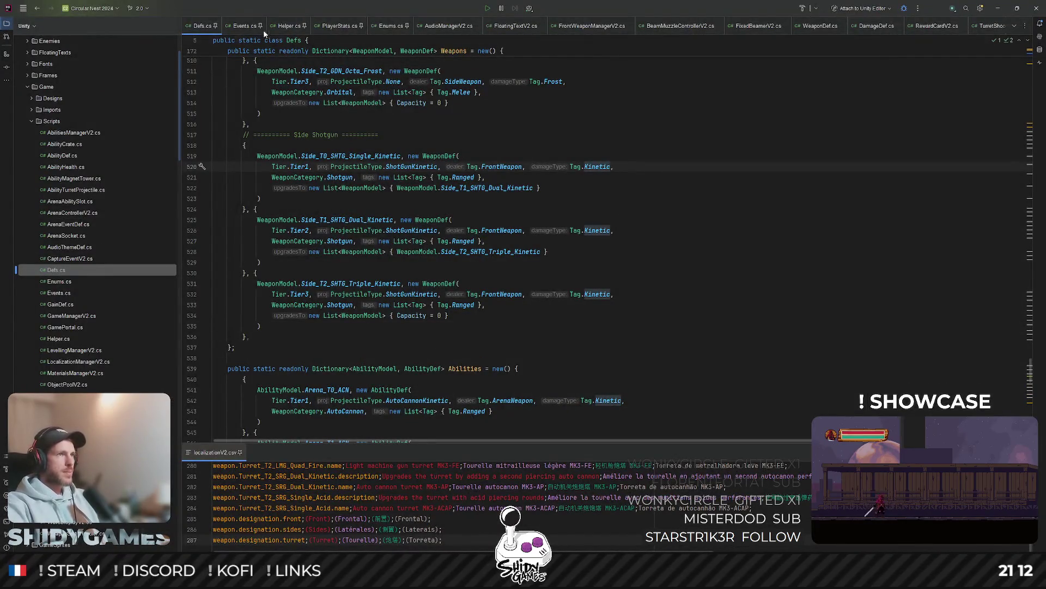
Step: Open Enums.cs and look over the Turret AutoCannon entries in WeaponModel
click(382, 30)
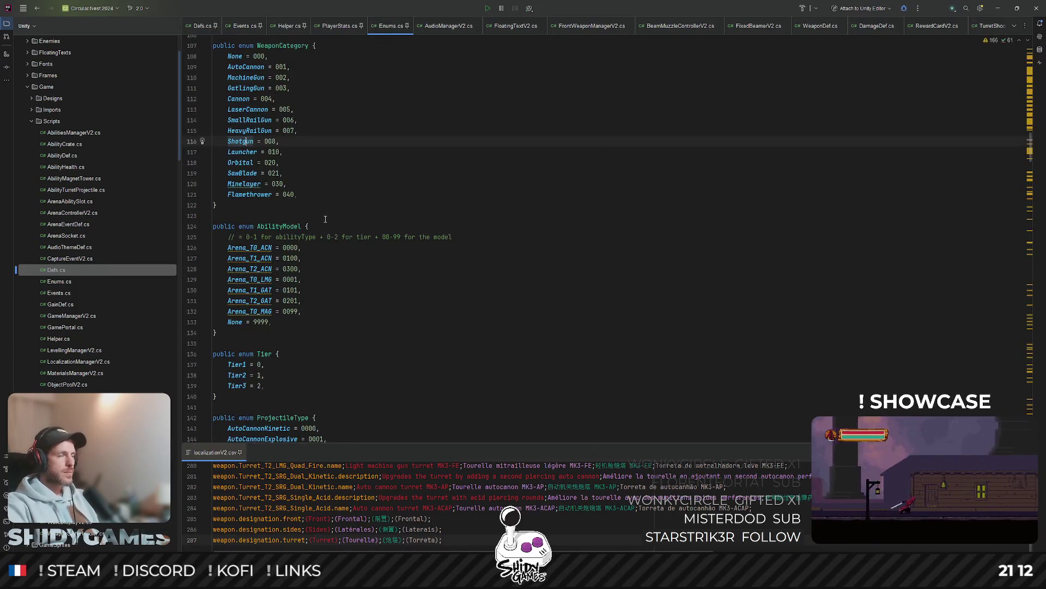
scroll(321, 220, up, 10)
scroll(321, 221, up, 8)
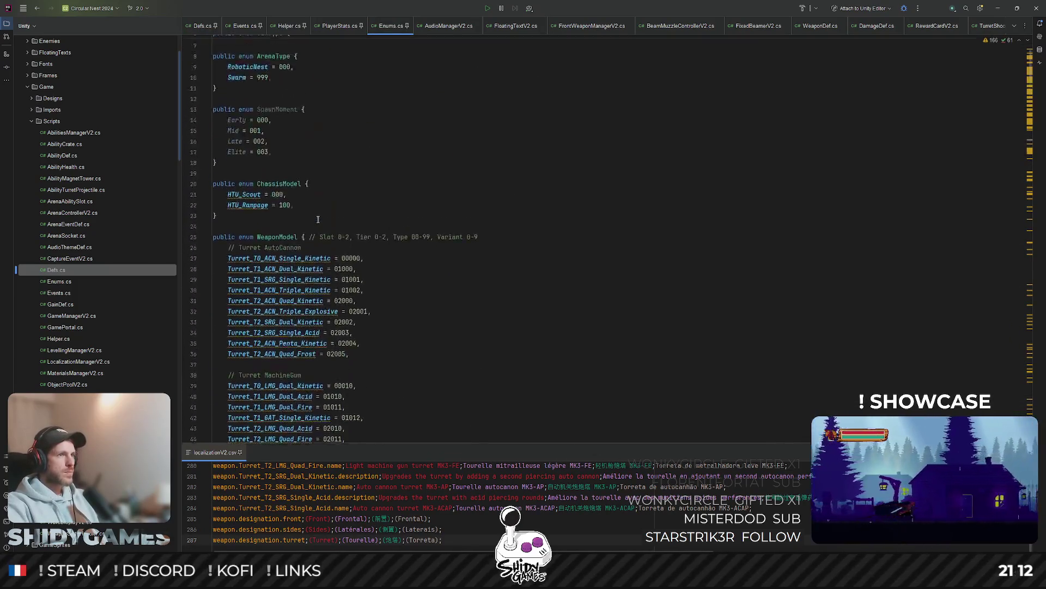
drag(301, 116, 298, 232)
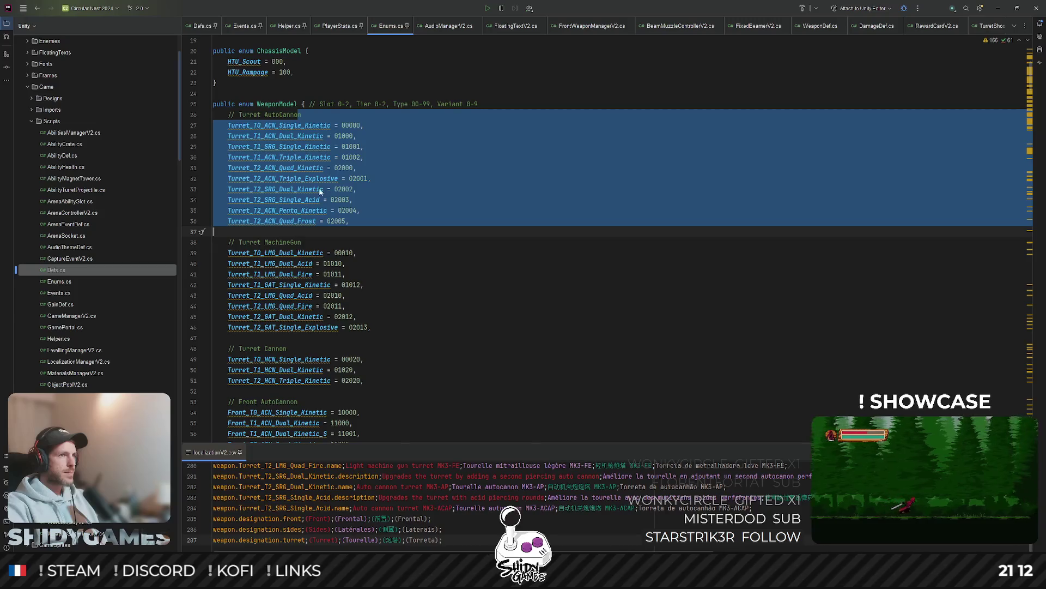
click(421, 232)
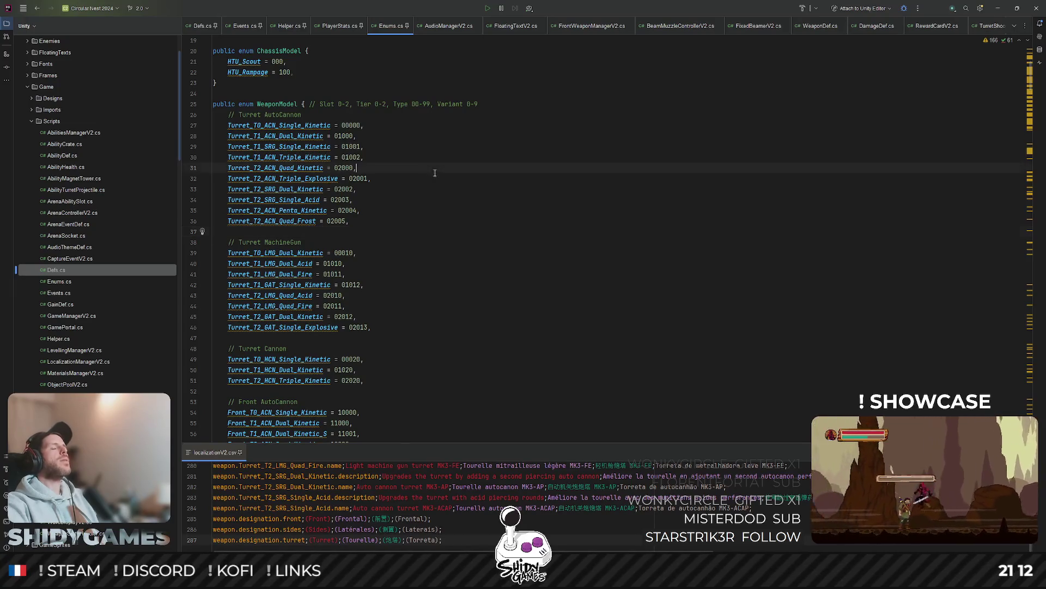
double_click(297, 157)
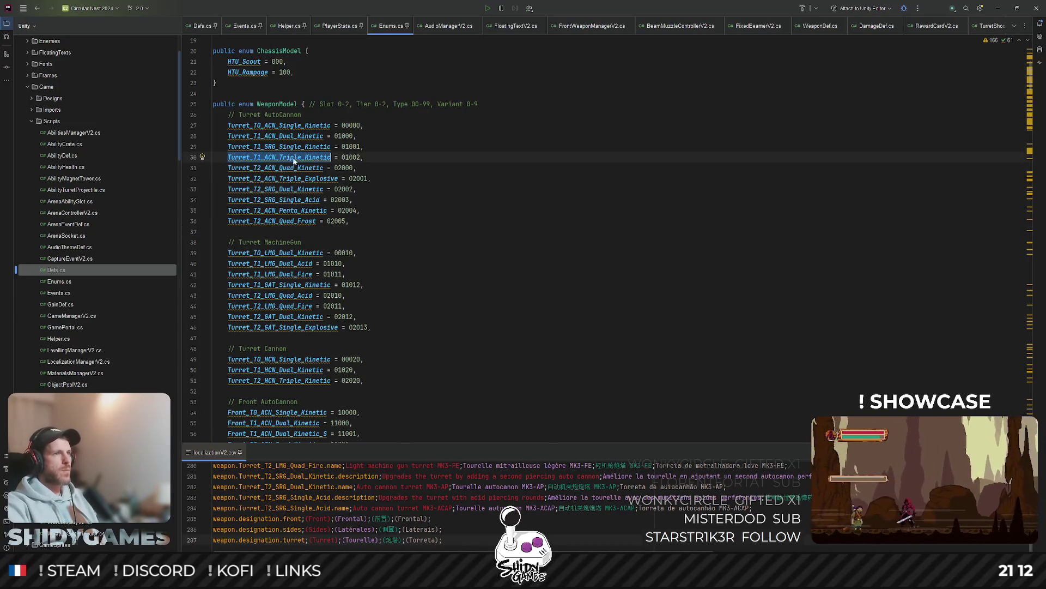
click(294, 157)
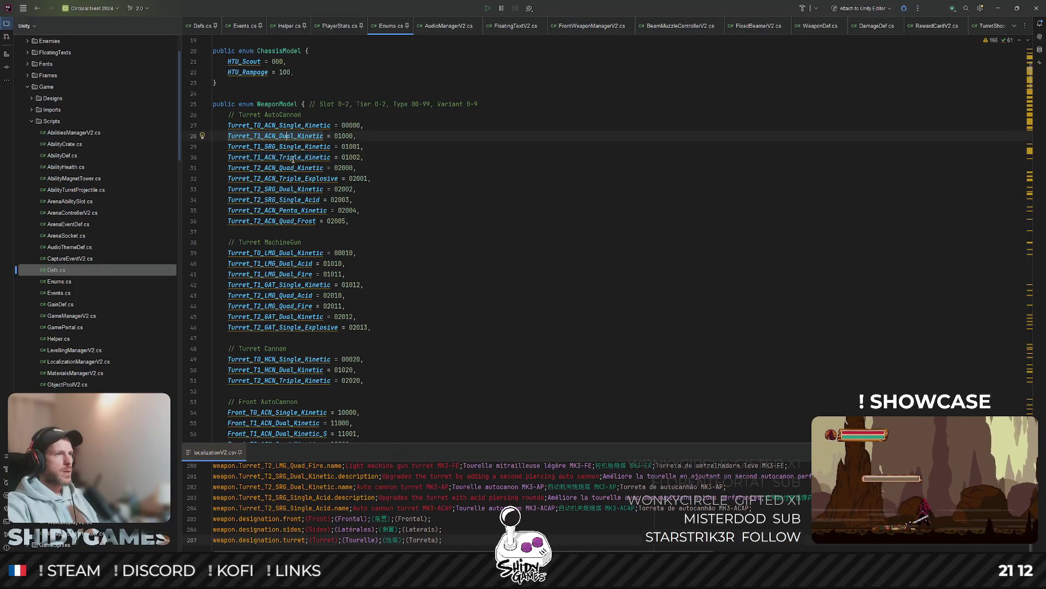
Step: Delete the Turret_T1_SRG_Single_Kinetic, Turret_T2_SRG_Dual_Kinetic and Turret_T2_SRG_Single_Acid entries
triple_click(267, 146)
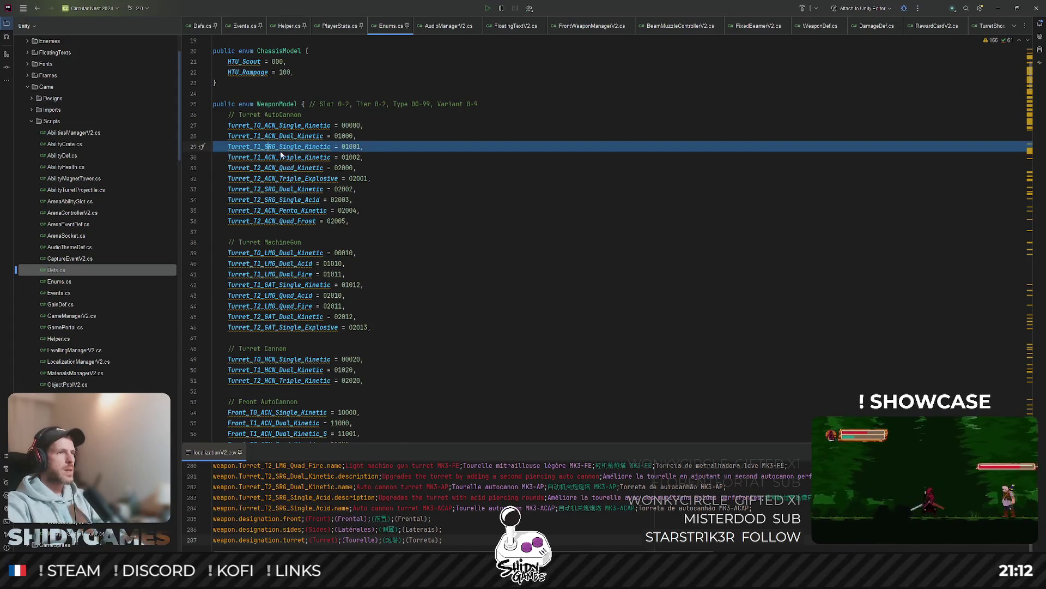
key(Delete)
triple_click(281, 181)
key(Delete)
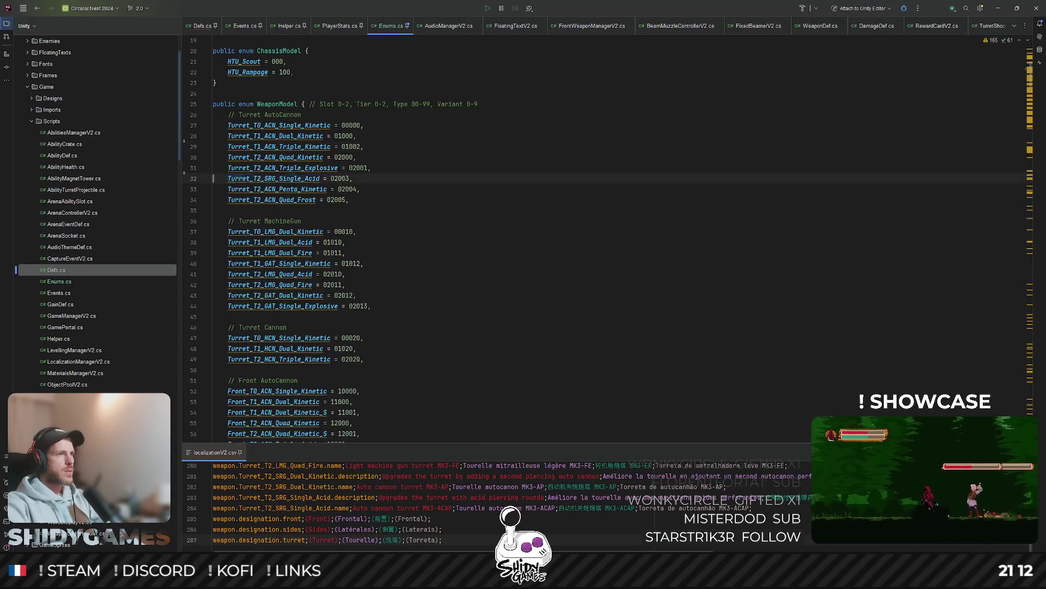
triple_click(285, 180)
key(Delete)
click(460, 189)
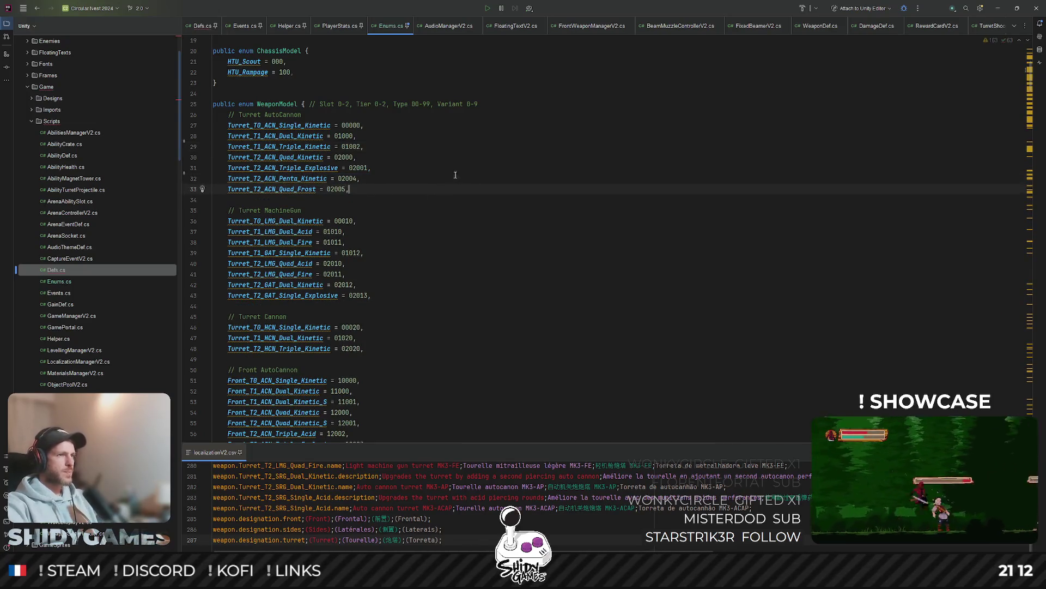
scroll(404, 216, down, 3)
scroll(401, 232, up, 1)
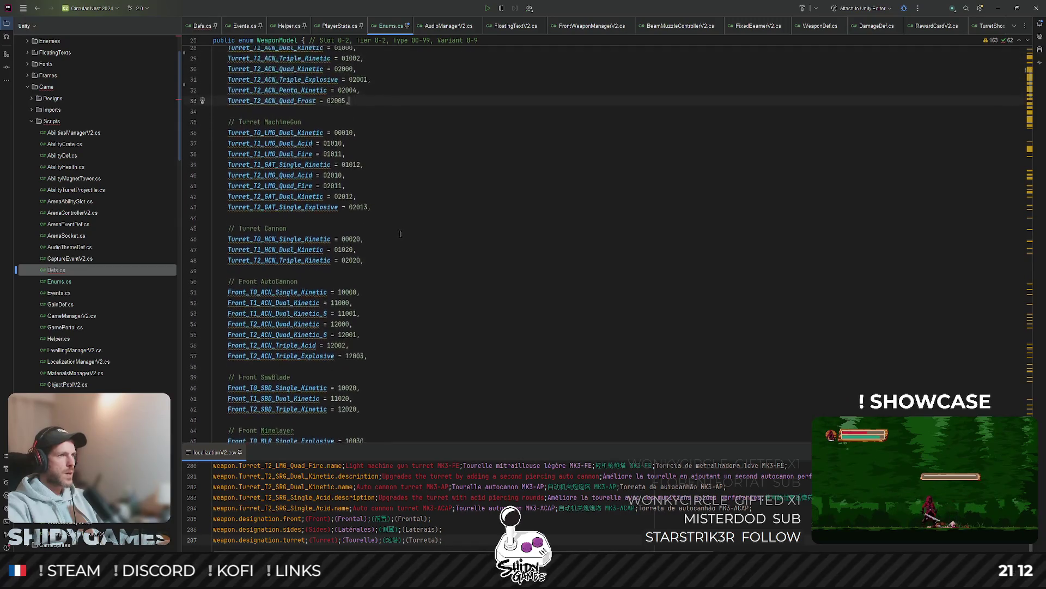
Step: Add a //Turret RailGun section with Turret_T0_RLGN_Single_Kinetic = 00030
click(387, 259)
key(Return)
key(Return)
text(// Turret R)
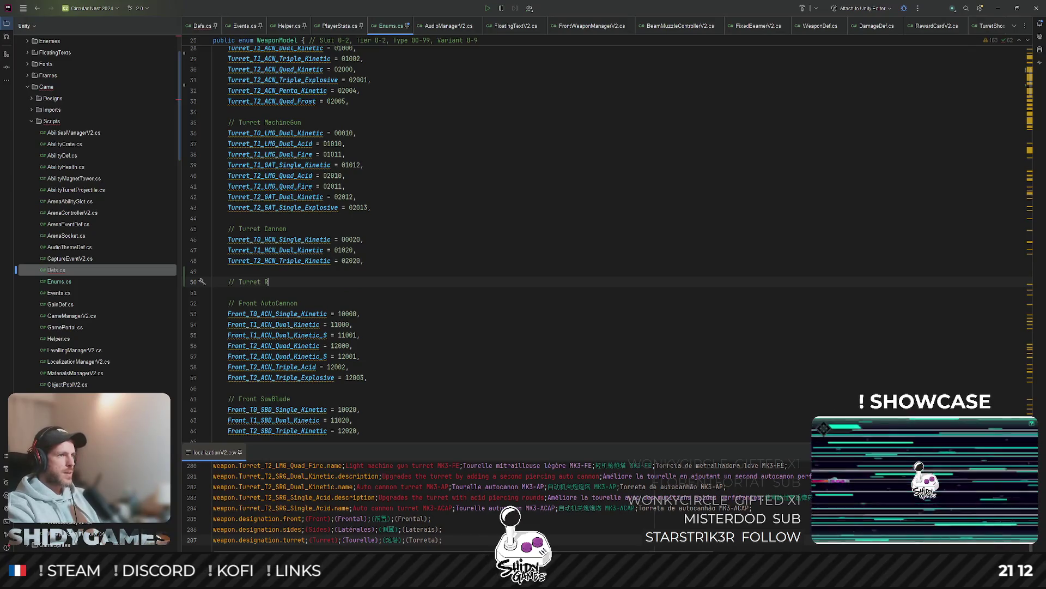
text(ailGun)
key(Return)
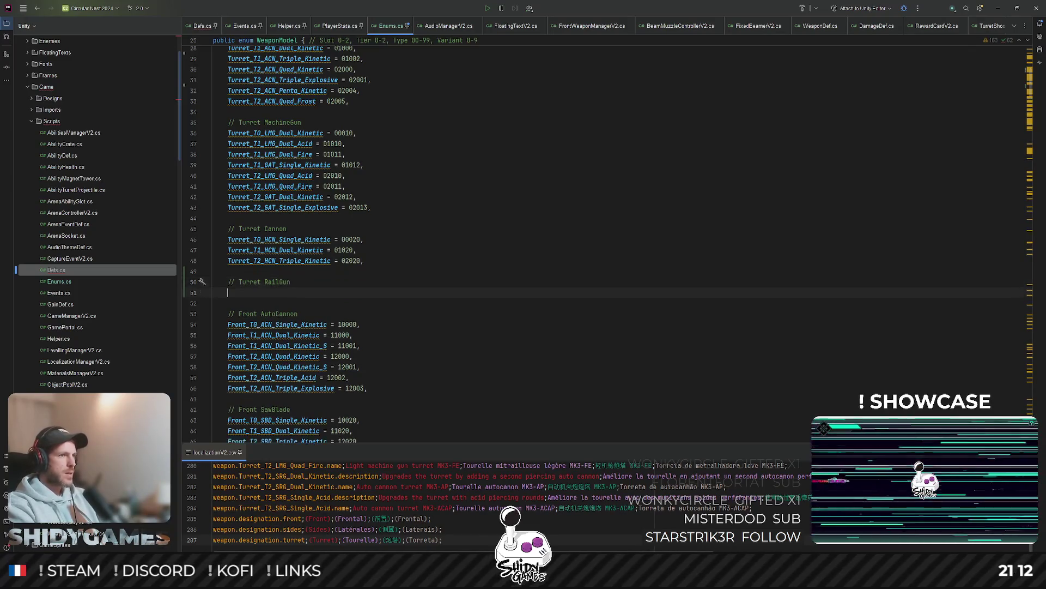
text(Turet_T0)
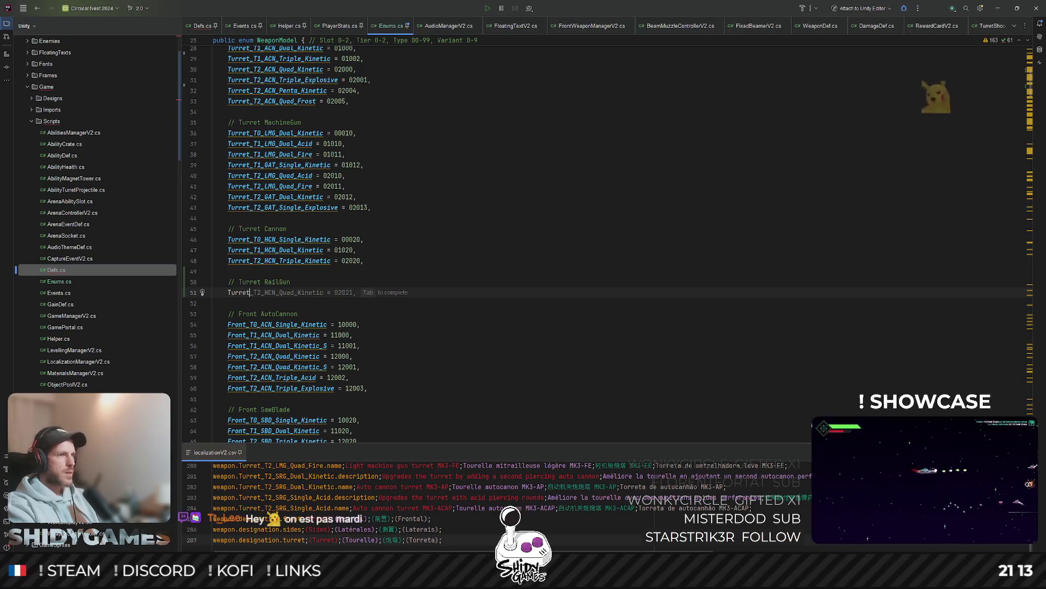
text(_)
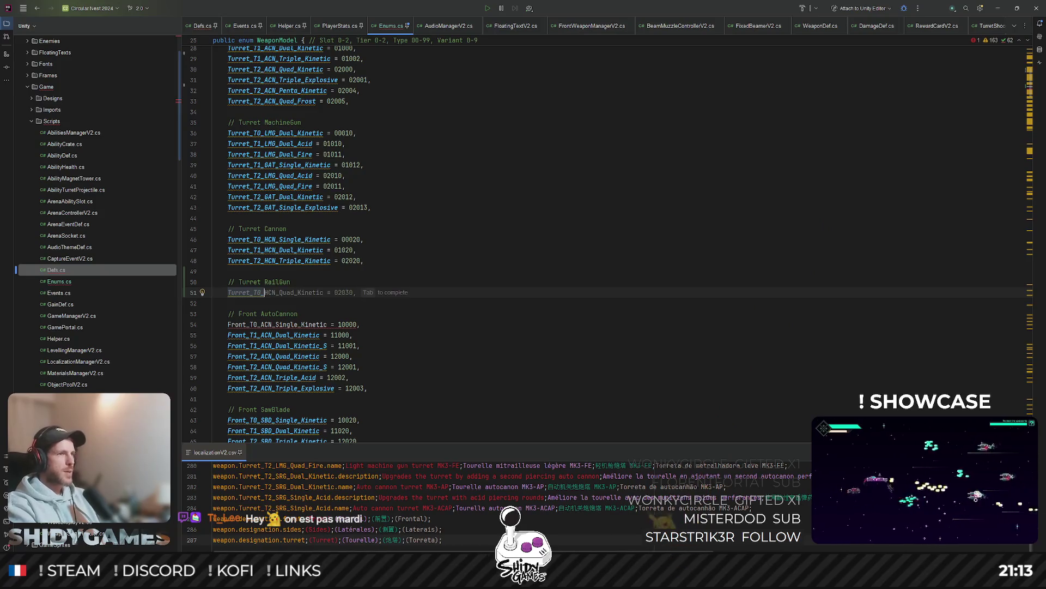
text(RLGN_Sign)
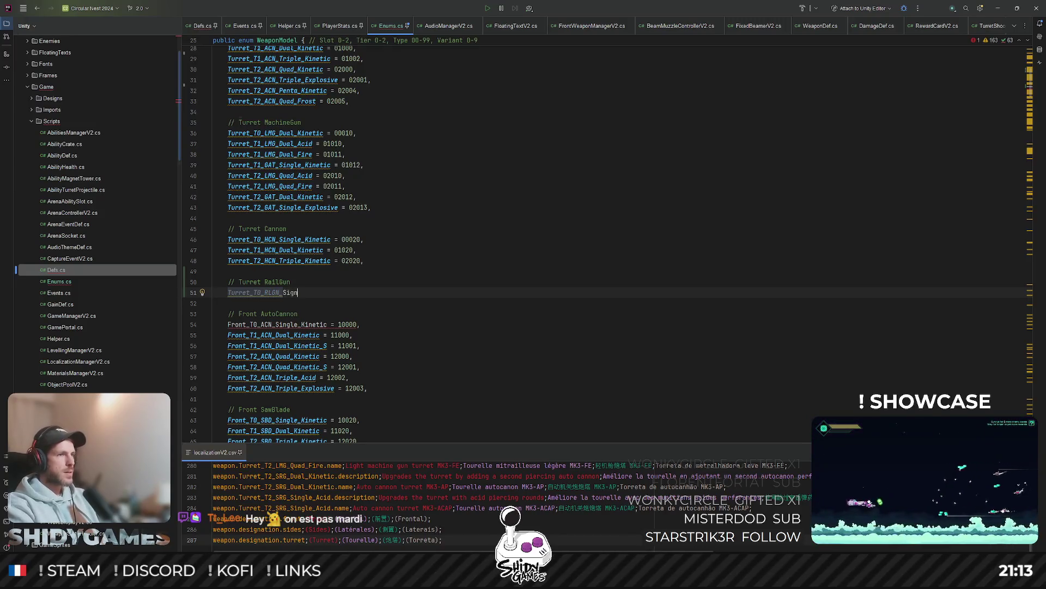
key(BackSpace)
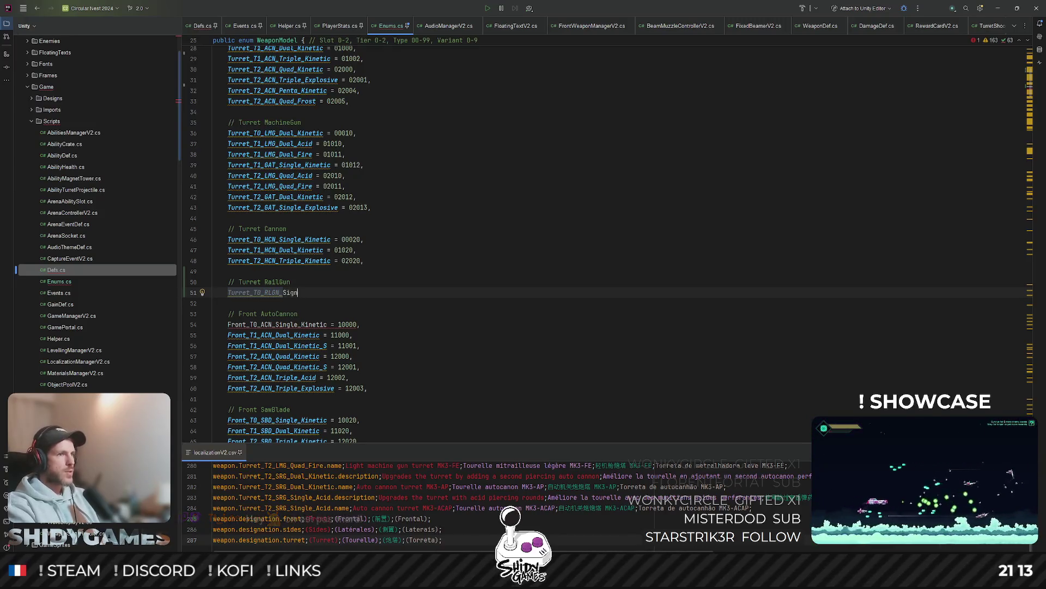
text(gle_Kinetic)
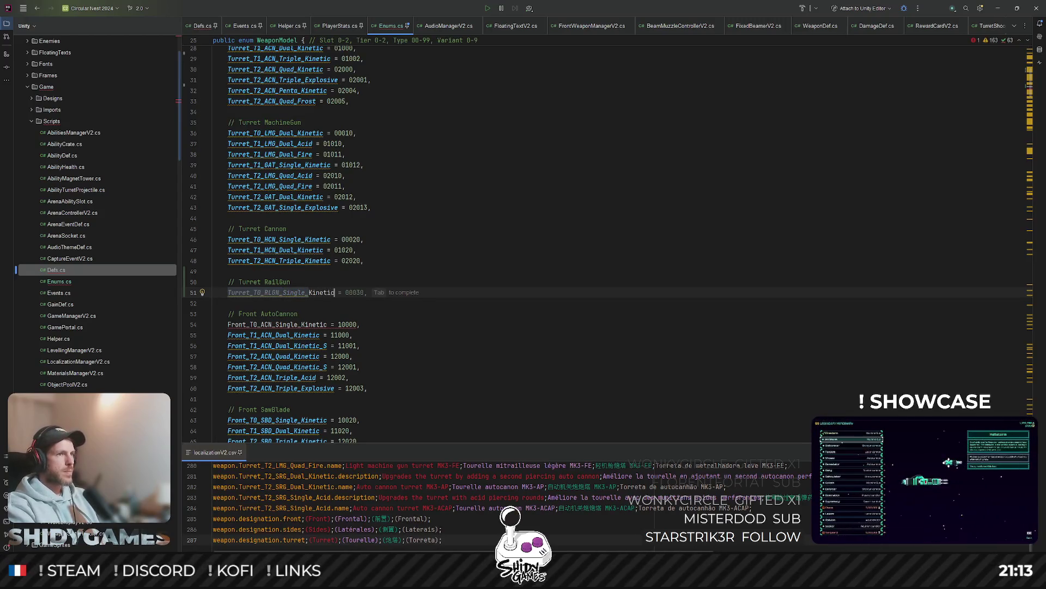
key(Tab)
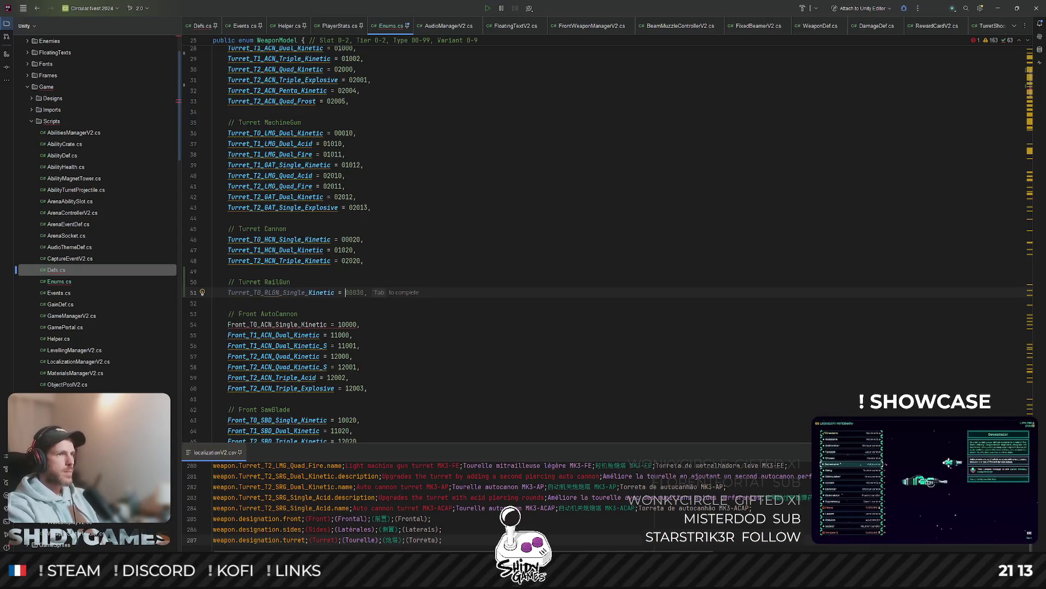
Step: Add Turret_T1_RLGN_Dual_Kinetic = 01030 and Turret_T2_RLGN_Quad_Kinetic = 02030 below it
key(Return)
text(T)
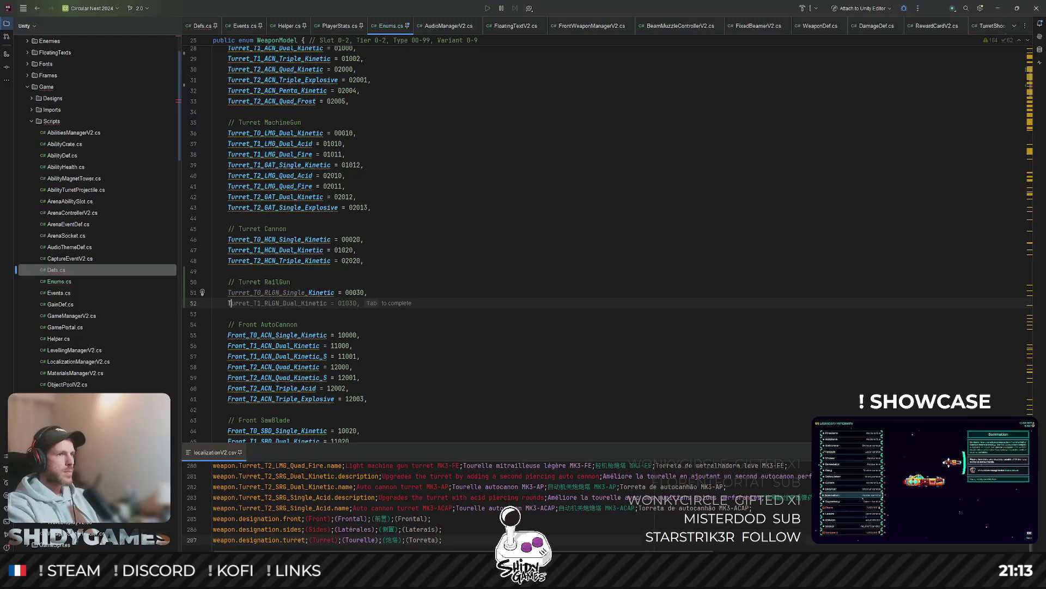
text(urret)
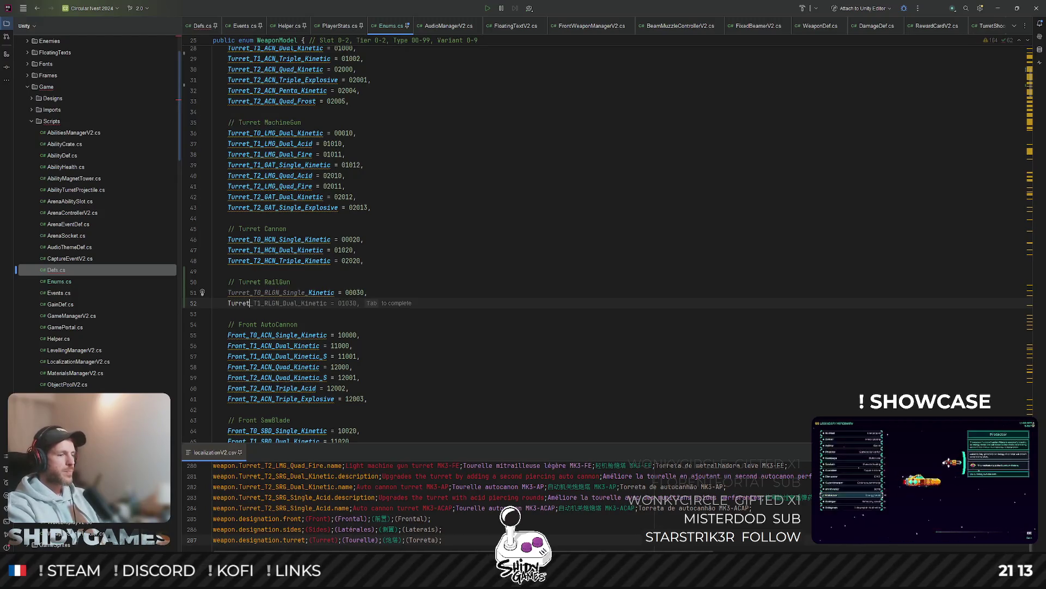
text(_T1)
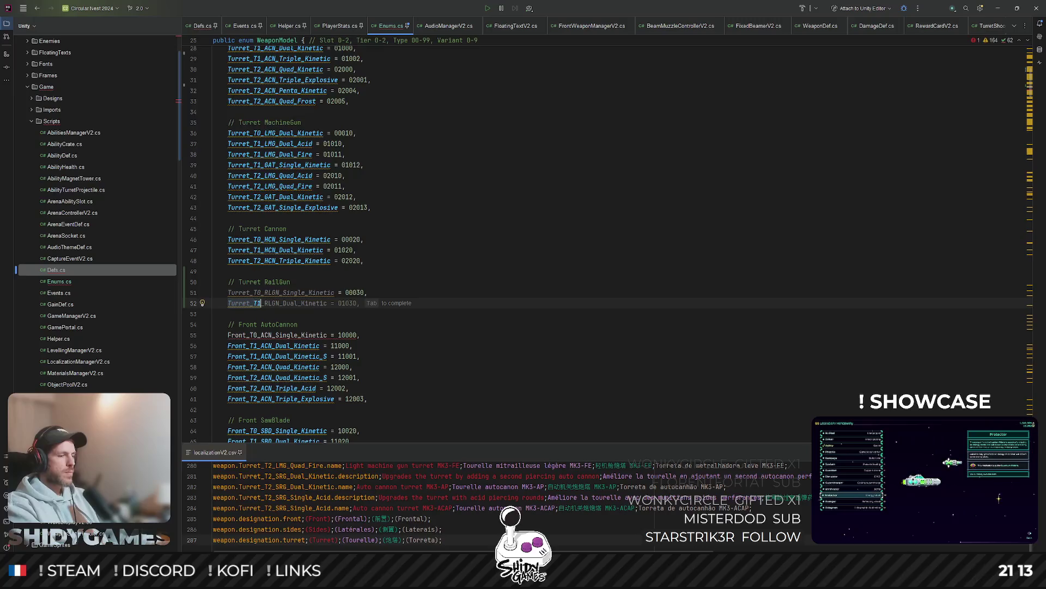
text(_RLGN_)
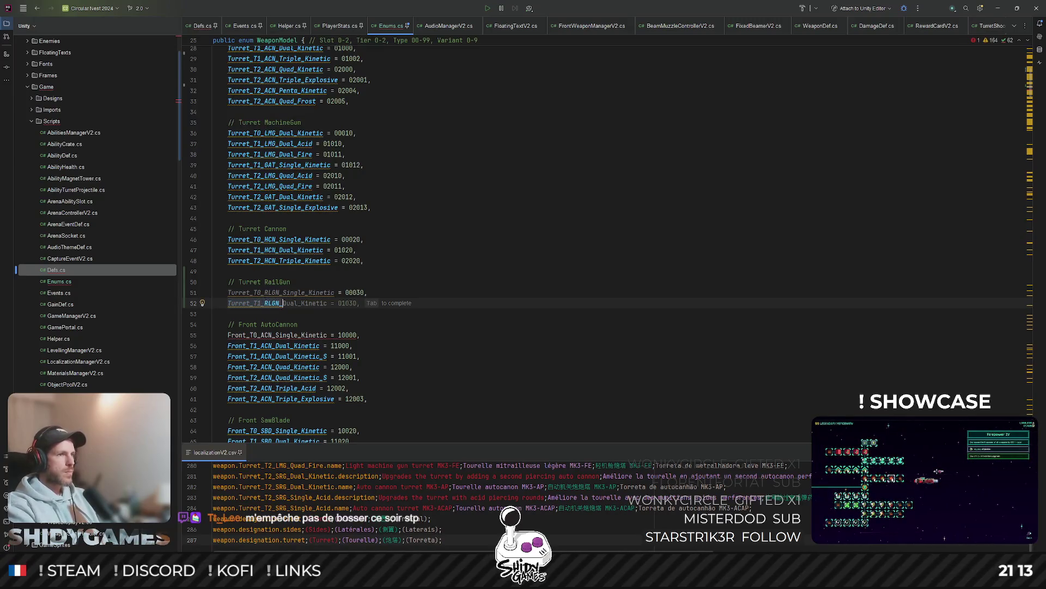
key(Tab)
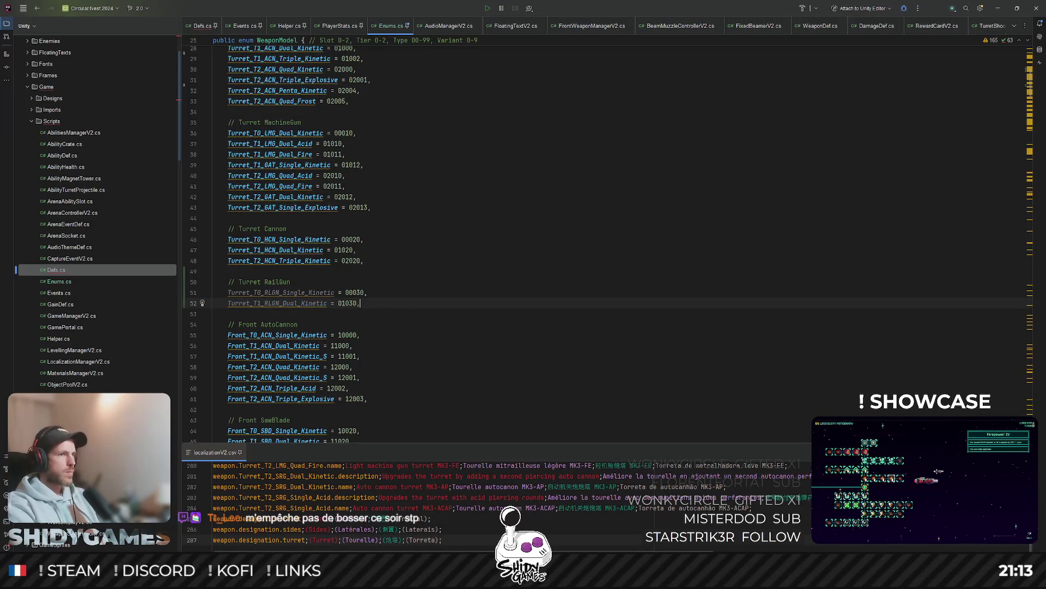
key(Return)
text(T)
text(_T0)
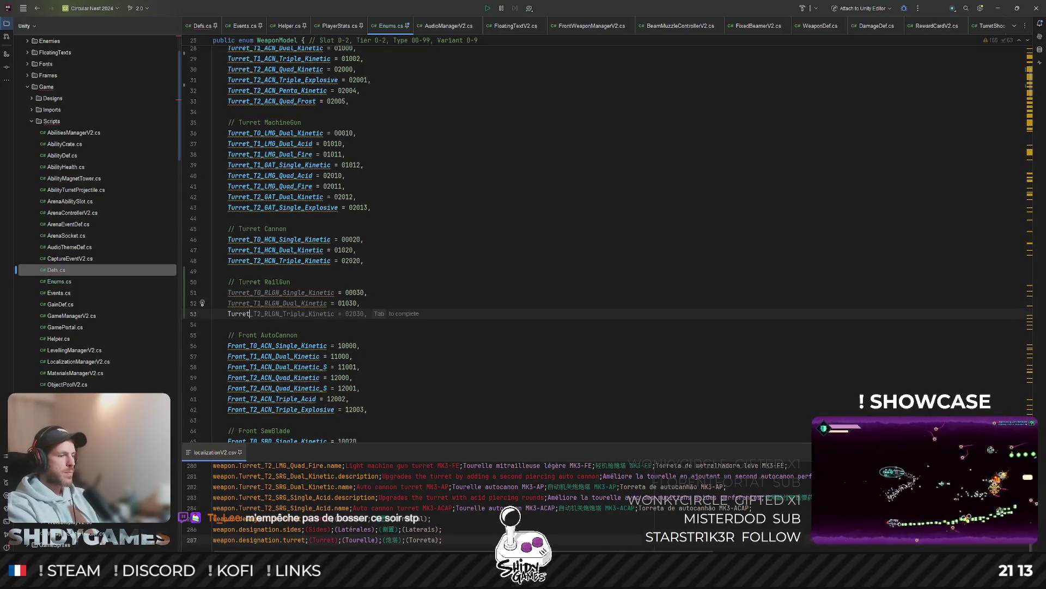
text(2)
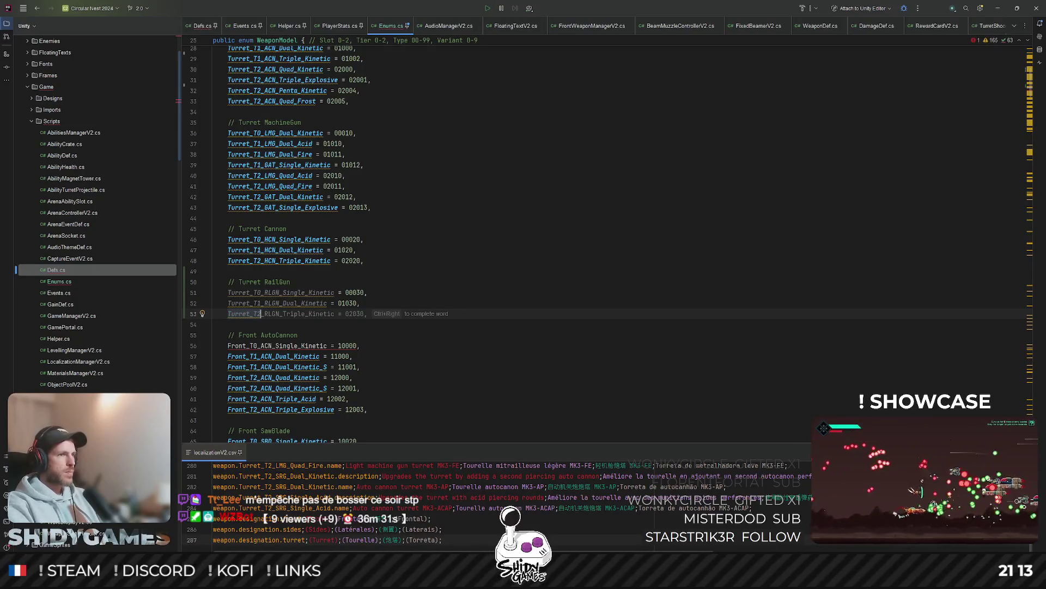
key(Tab)
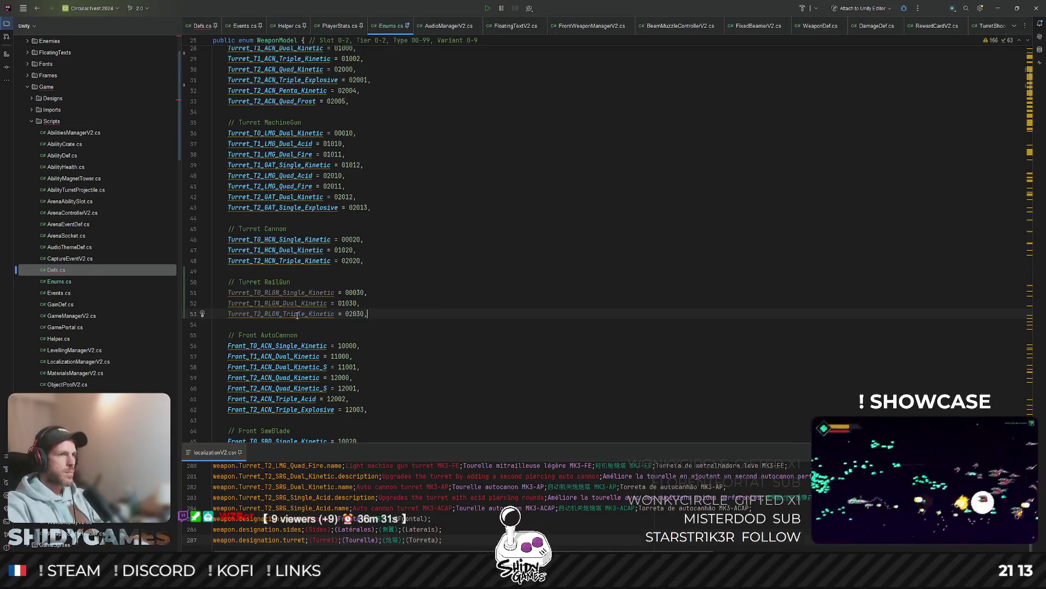
drag(283, 314, 308, 313)
text(Qua)
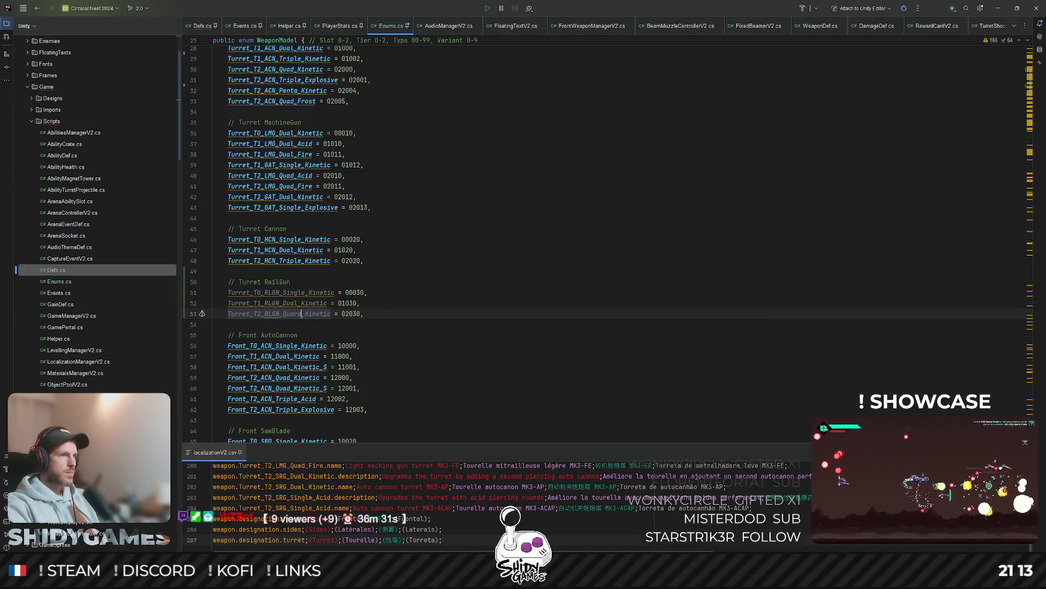
text(d)
click(420, 271)
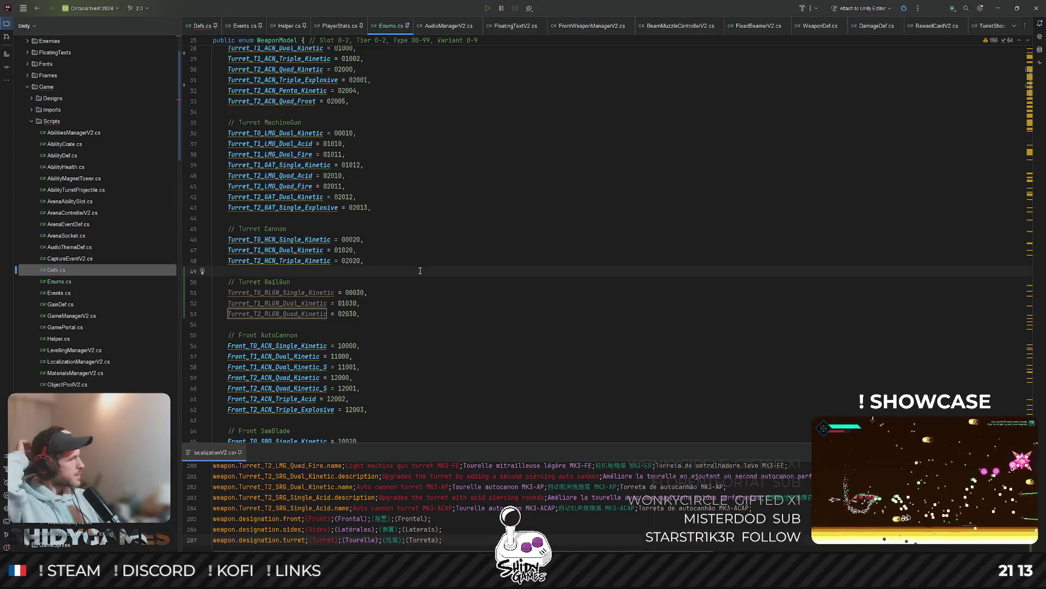
Step: Duplicate the T1 Dual_Kinetic line and change the copy to Turret_T1_RLGN_Single_Acid = 01031
click(394, 304)
key(ctrl+d)
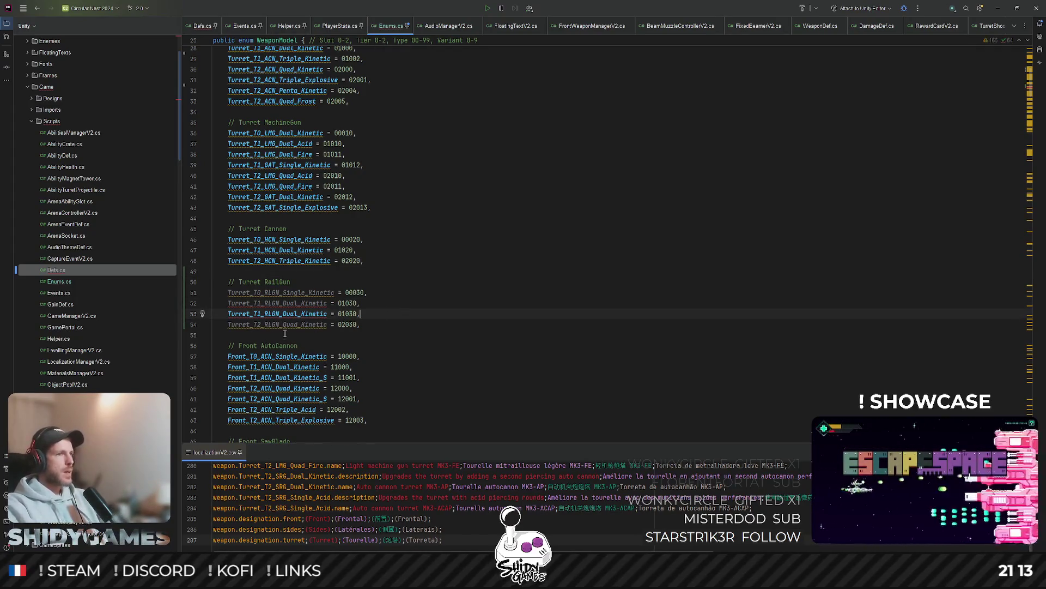
double_click(284, 314)
text(Sing)
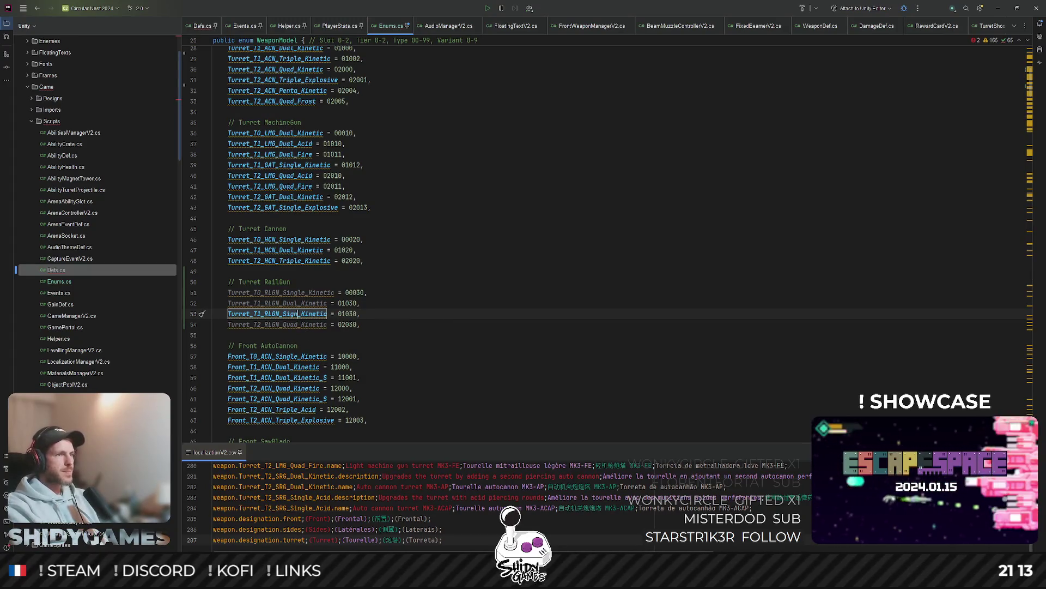
text(le)
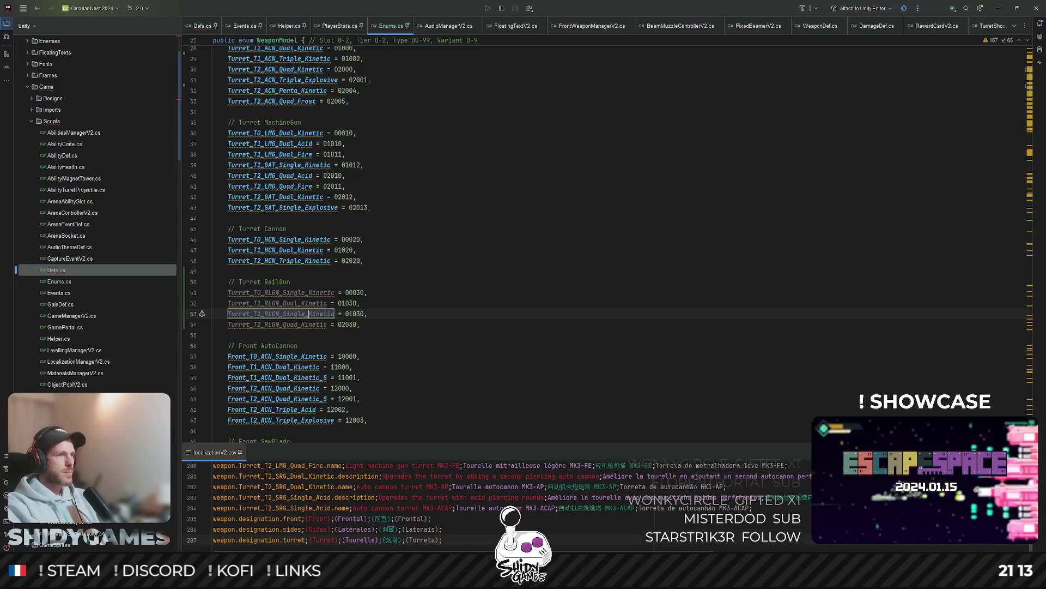
key(ctrl+shift+Right)
text(Acid)
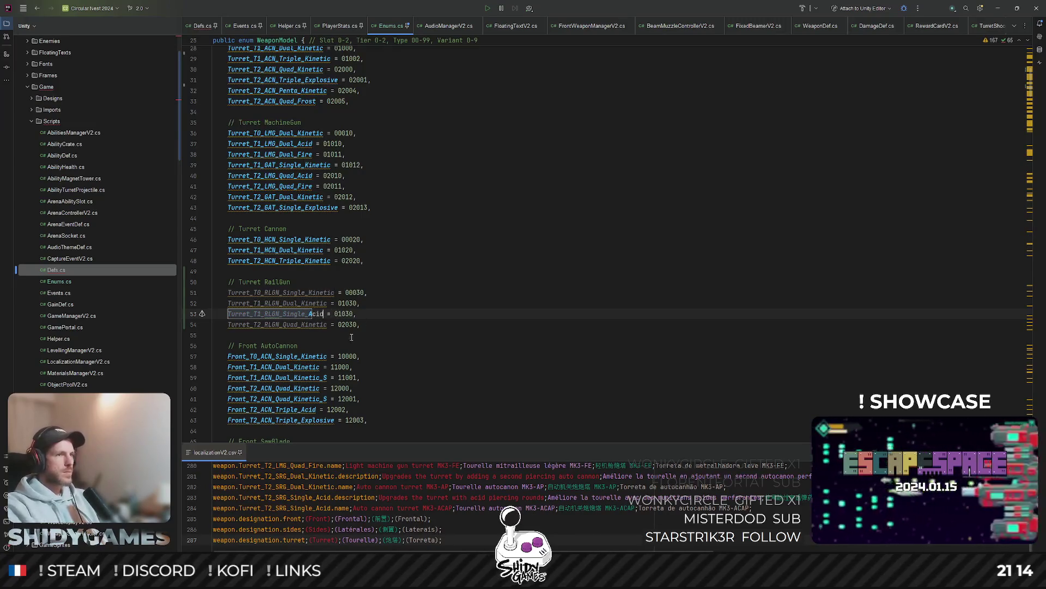
click(349, 314)
text(1)
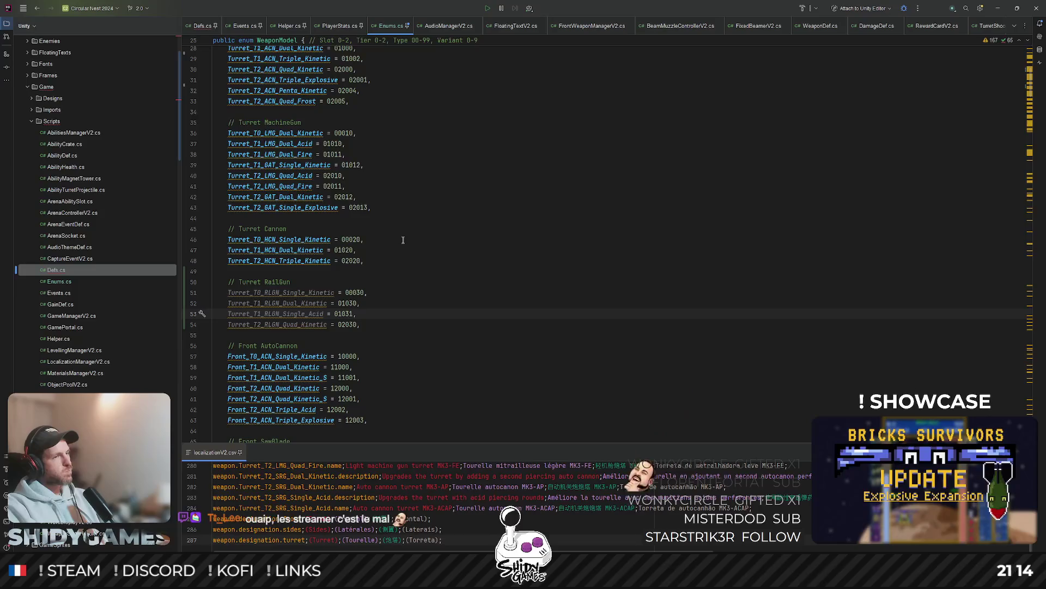
Step: Check the numbering of existing entries like 02011 and 00010 in the WeaponModel enum
click(342, 186)
drag(343, 185, 335, 185)
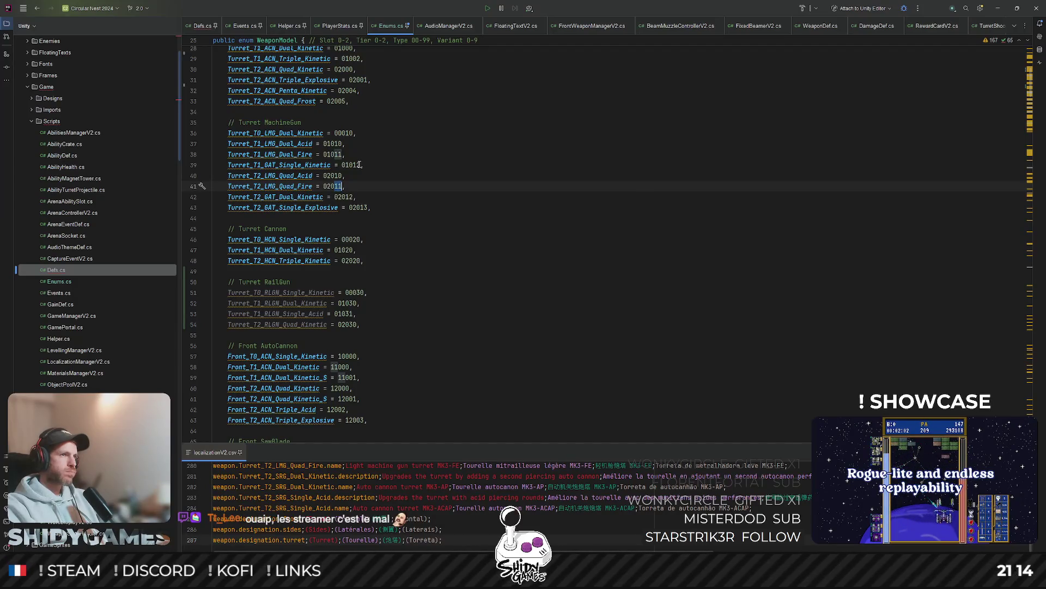
click(372, 208)
click(369, 318)
scroll(374, 198, up, 5)
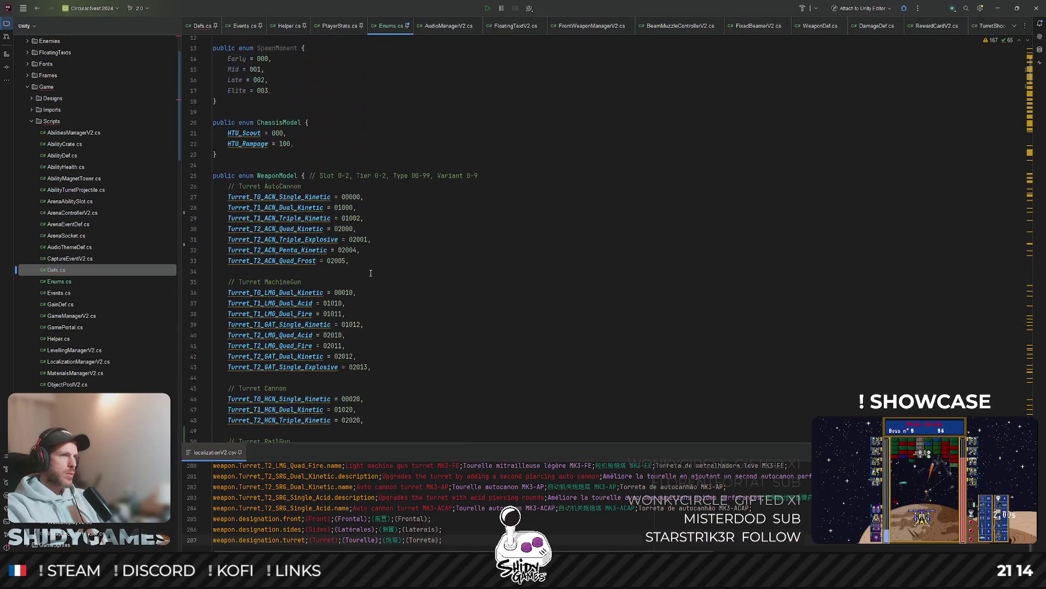
drag(465, 176, 481, 176)
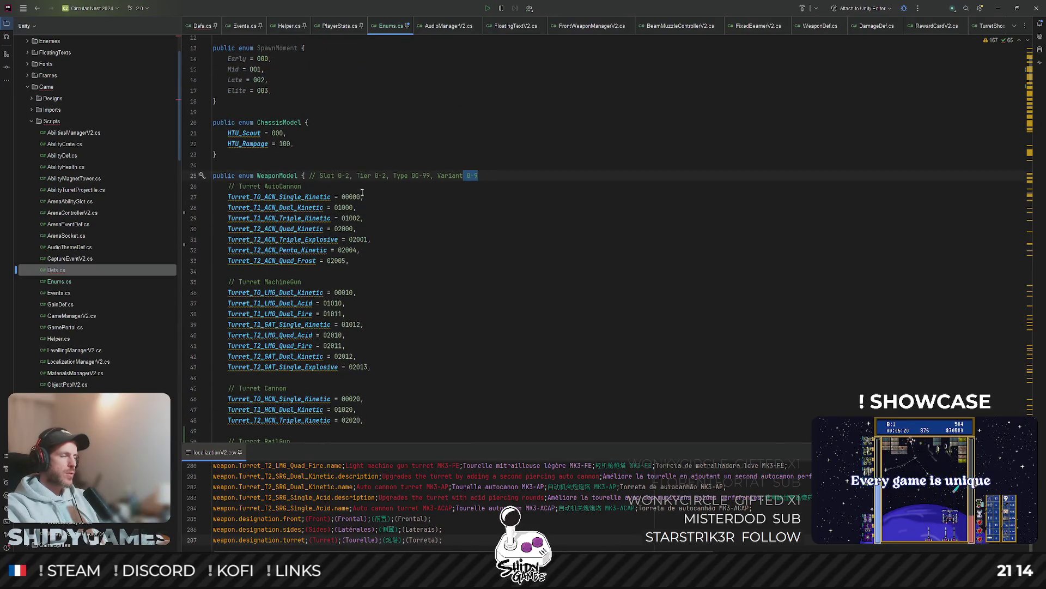
scroll(380, 194, down, 1)
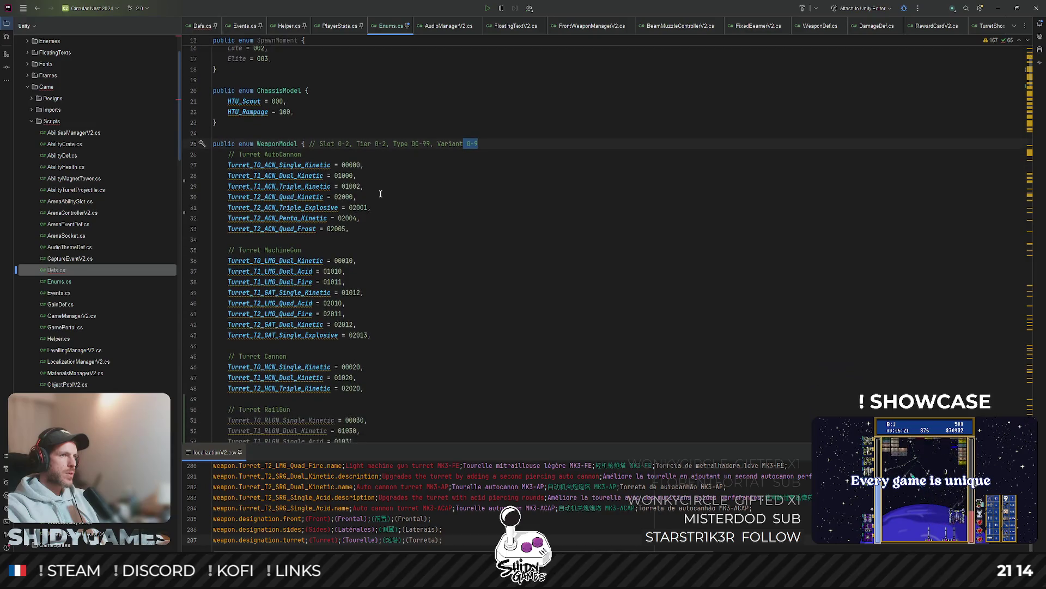
click(350, 260)
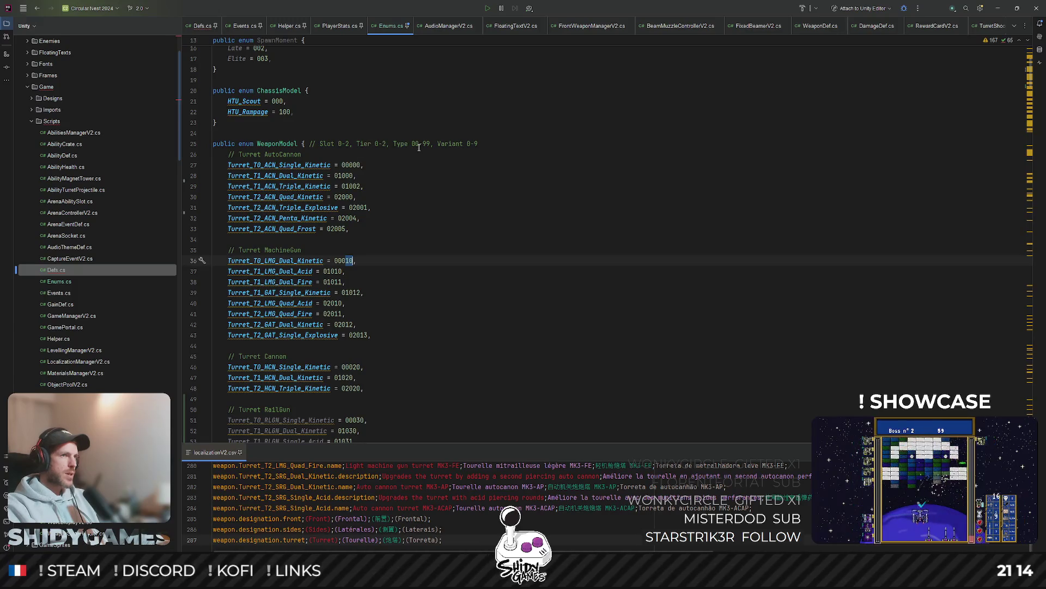
scroll(391, 262, down, 9)
scroll(391, 255, down, 1)
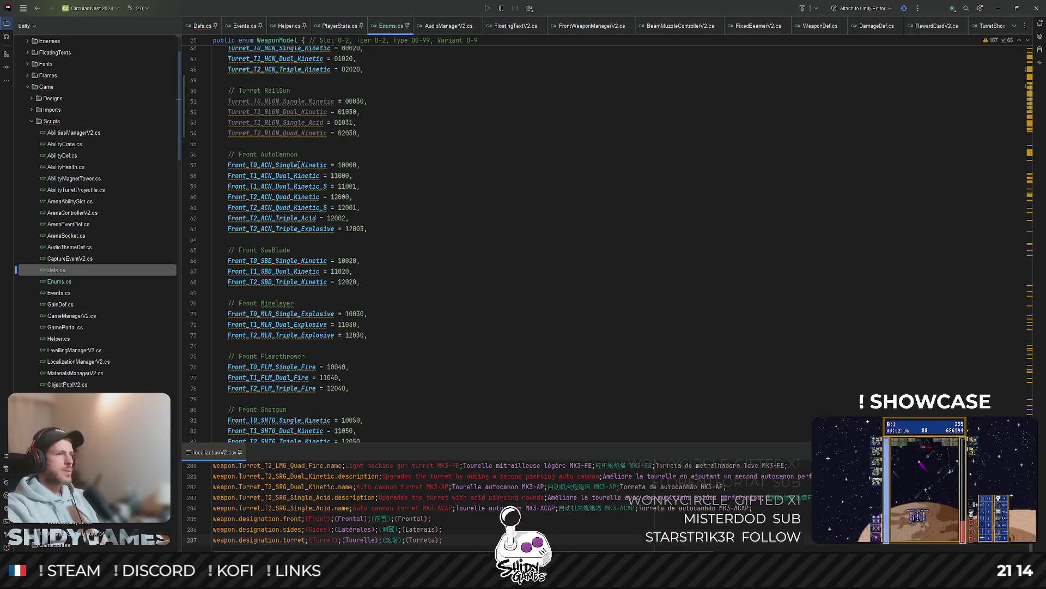
scroll(382, 253, down, 1)
scroll(373, 248, up, 1)
scroll(373, 248, up, 5)
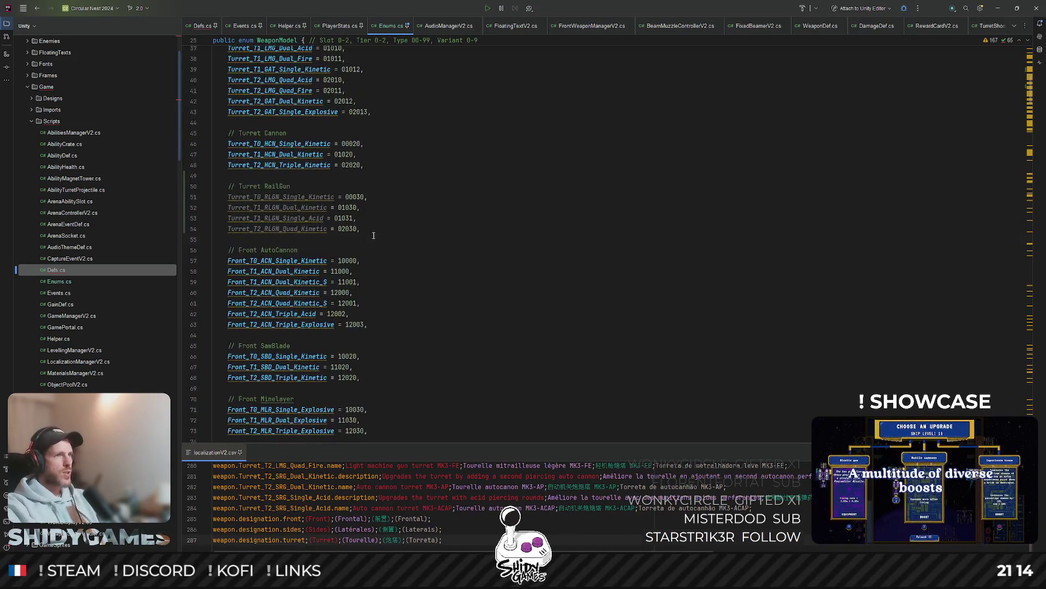
Step: Duplicate the Quad_Kinetic line into Turret_T2_RLGN_Triple_Acid = 02031
click(355, 293)
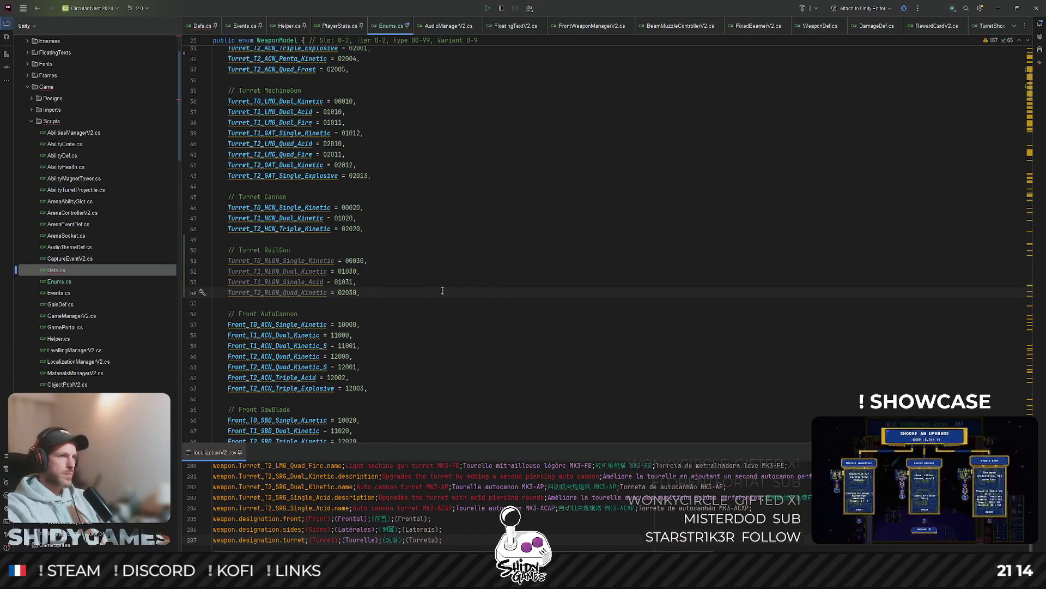
key(ctrl+d)
double_click(284, 303)
text(Triple)
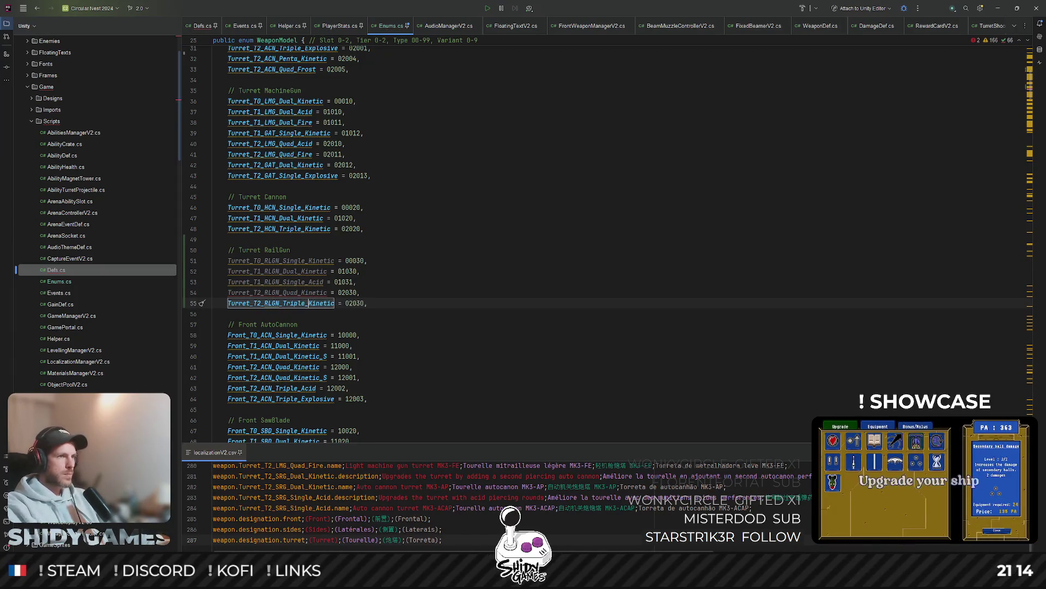
key(shift+End)
text(_Acid)
click(353, 303)
key(BackSpace)
text(1)
Step: Dismiss the naming warning popup and return to Defs.cs
key(Up)
key(Up)
key(Up)
key(End)
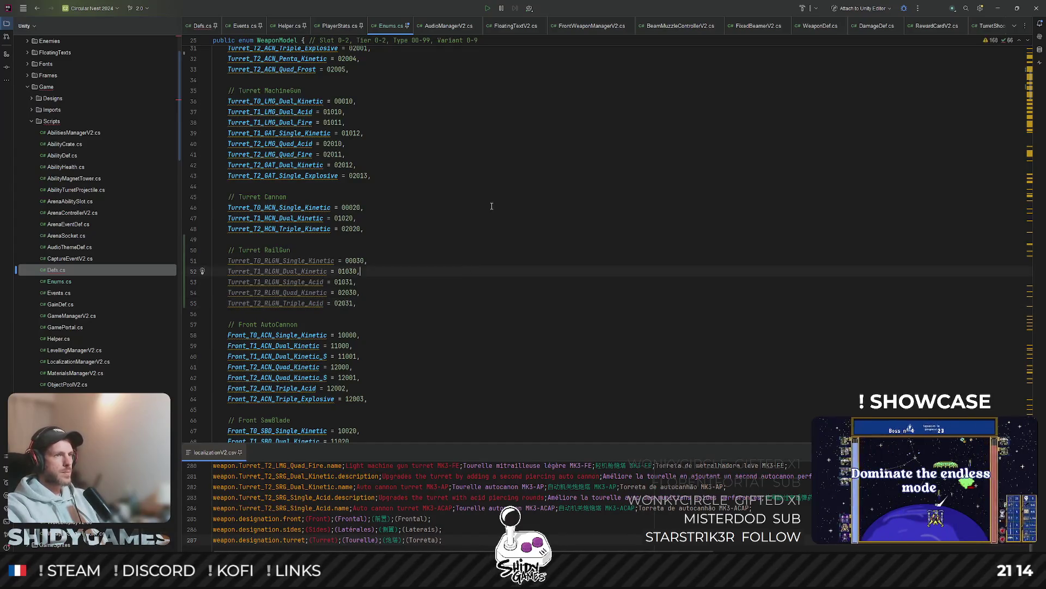
key(Up)
key(Up)
key(Up)
key(End)
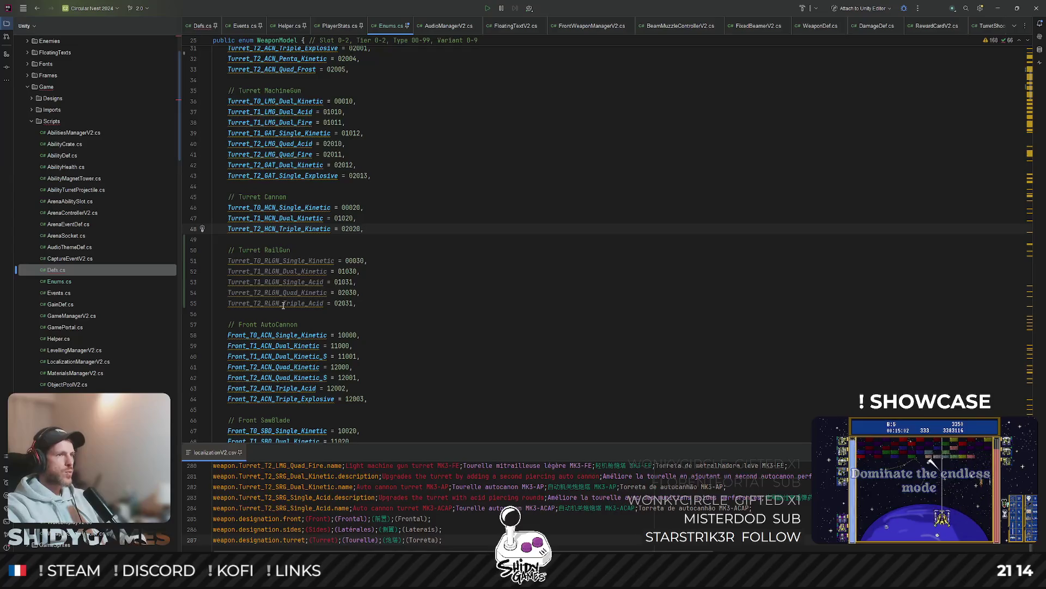
mouse_move(284, 305)
click(513, 268)
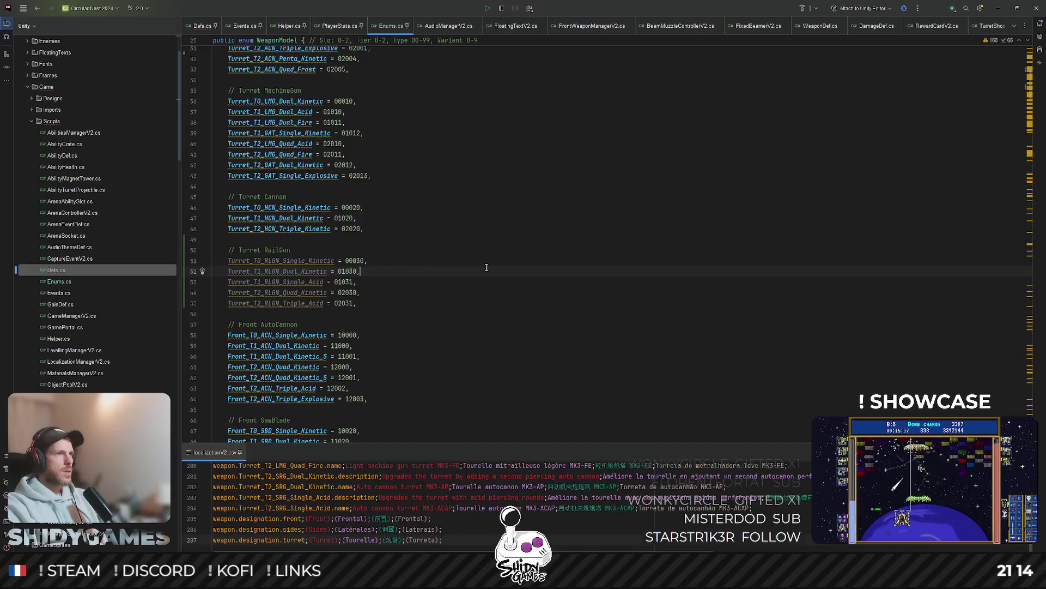
click(201, 26)
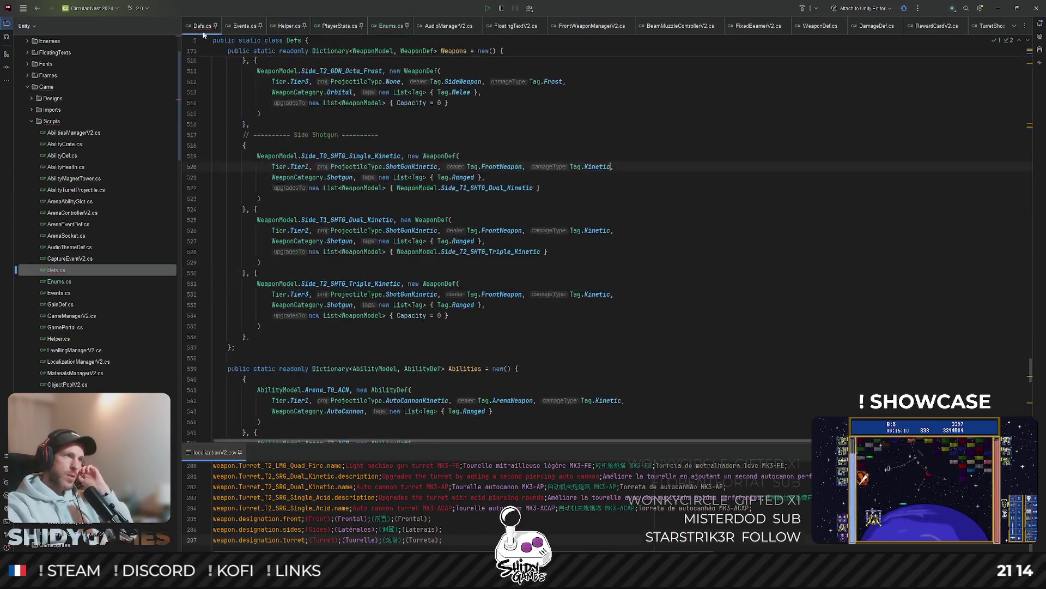
Step: Delete the Turret_T1_SRG_Single_Kinetic definition and its upgrade-list reference from Defs.cs, then reformat
click(1029, 147)
scroll(667, 202, up, 20)
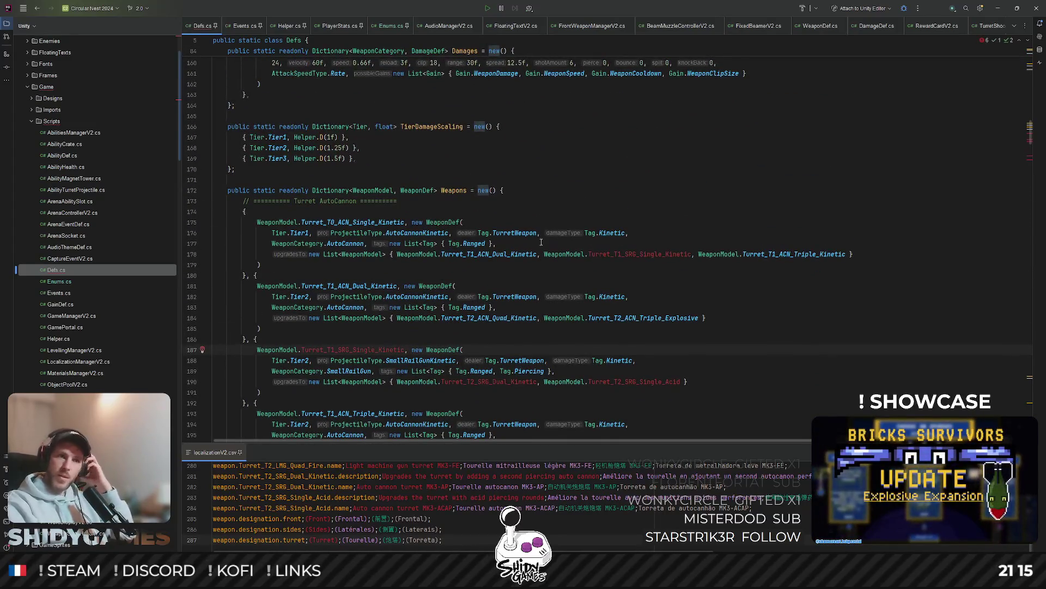
scroll(249, 370, down, 1)
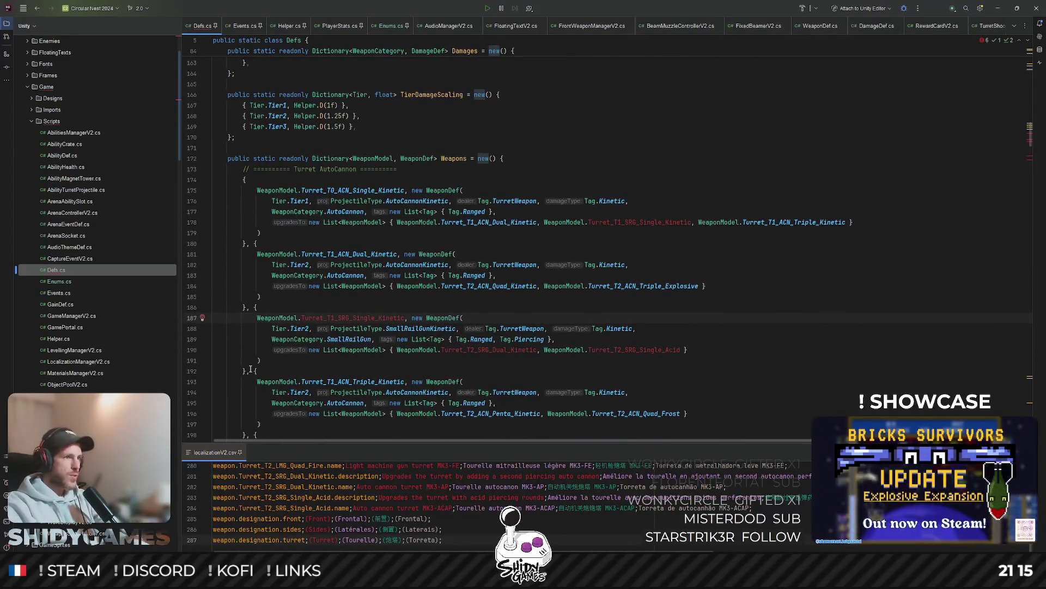
drag(251, 371, 253, 306)
key(BackSpace)
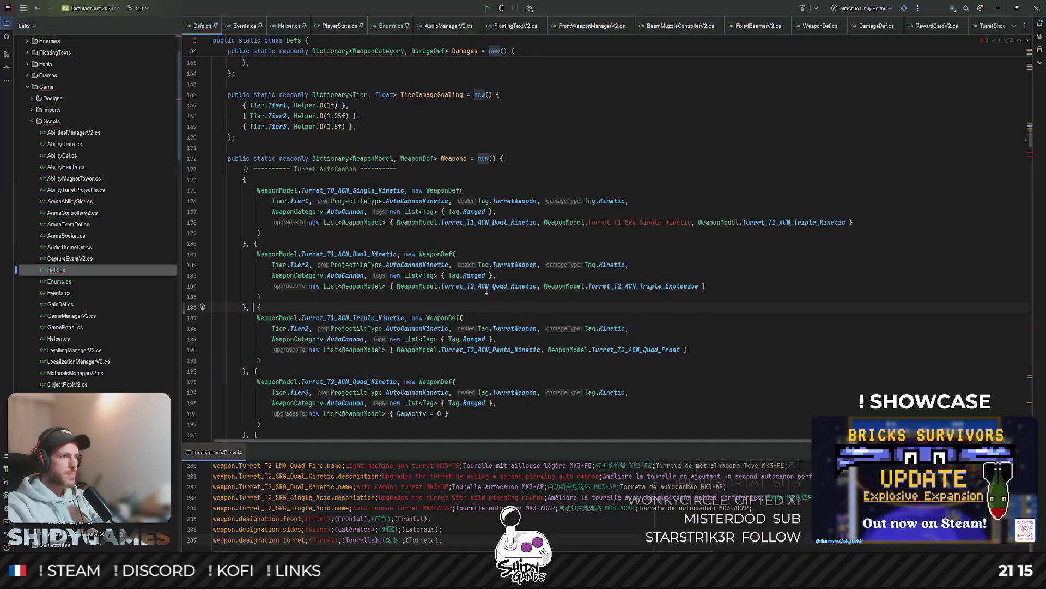
drag(540, 226, 698, 226)
key(BackSpace)
key(ctrl+alt+l)
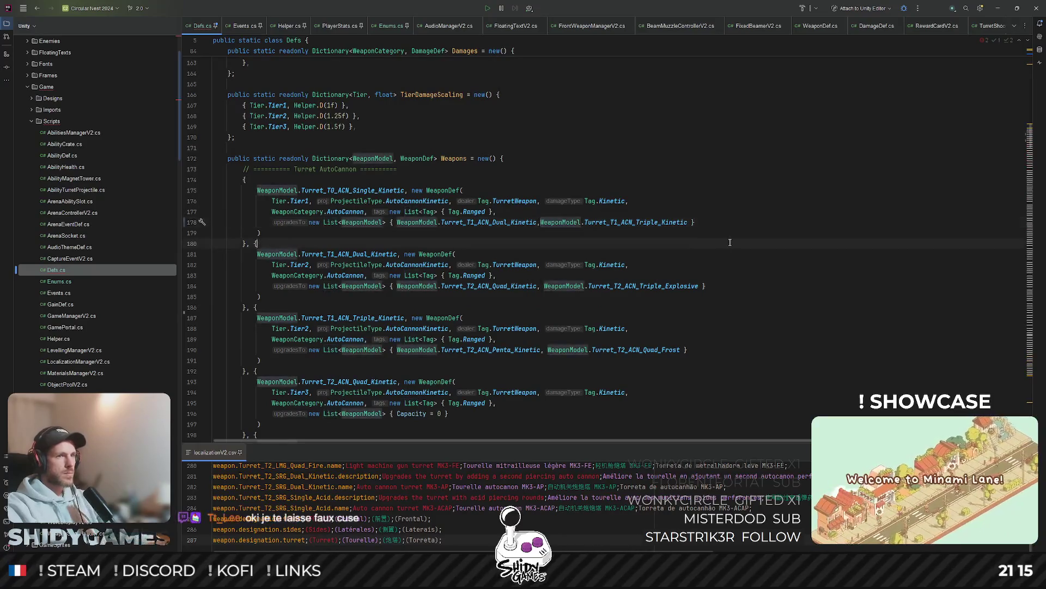
Step: Delete the Turret_T2_SRG_Dual_Kinetic and Turret_T2_SRG_Single_Acid definitions from the Weapons dictionary
scroll(719, 207, down, 2)
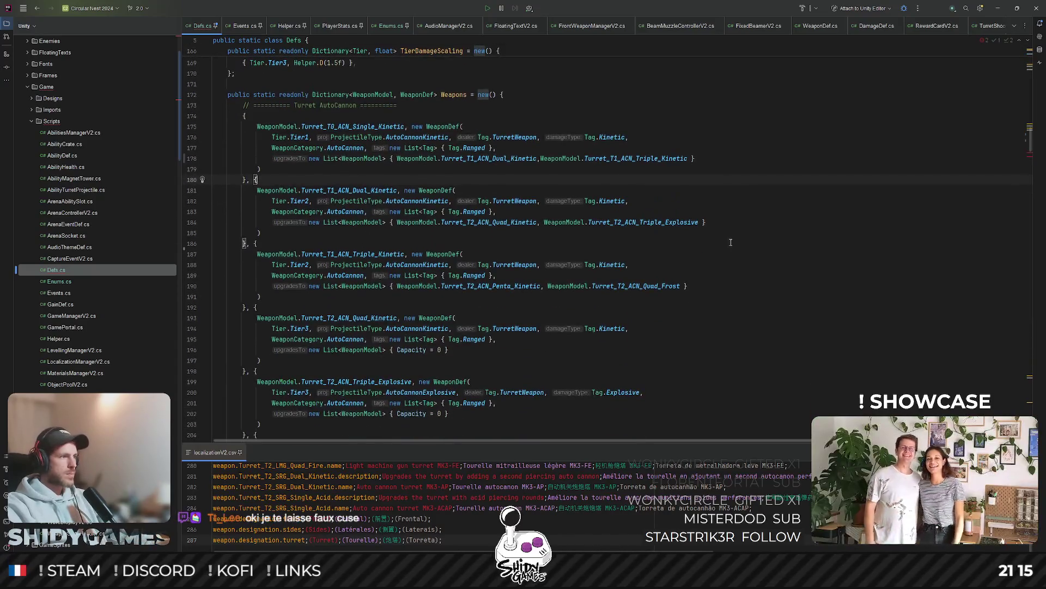
click(734, 164)
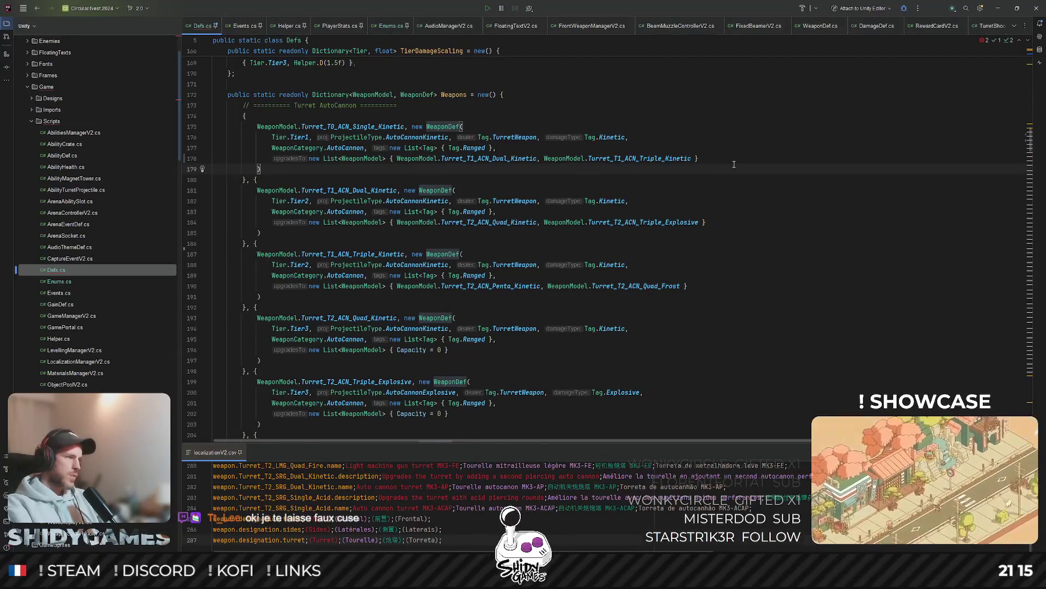
click(738, 179)
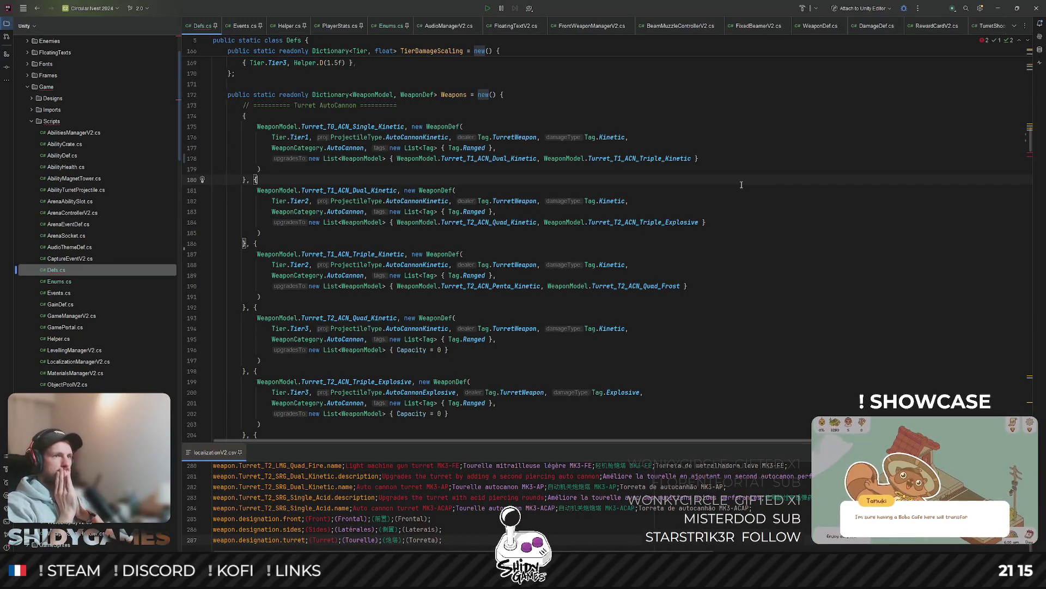
scroll(741, 189, down, 8)
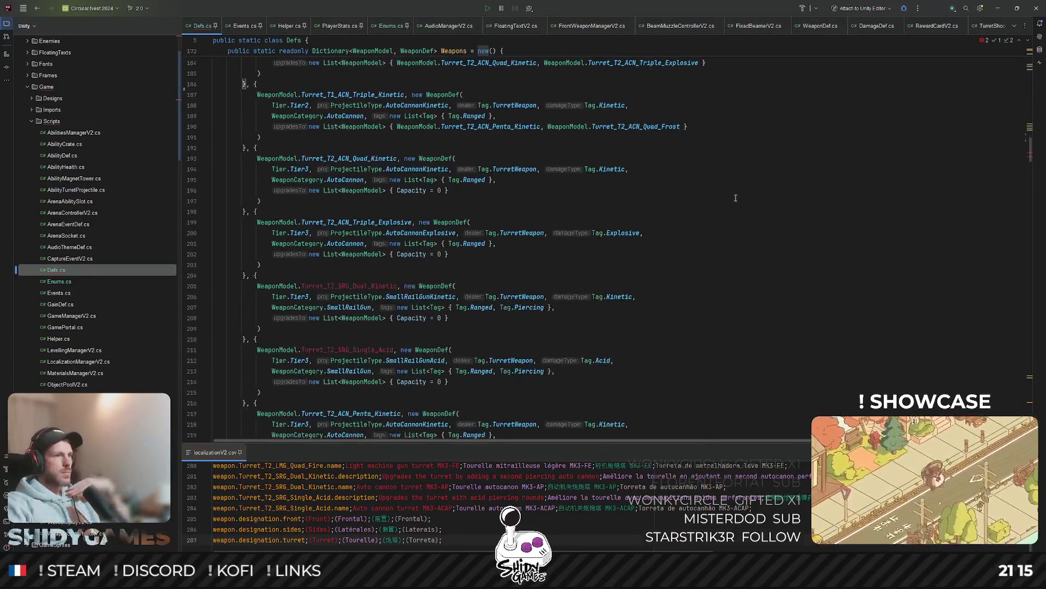
drag(249, 309, 249, 180)
key(BackSpace)
Step: Go to the AutoCannon declaration in the WeaponCategory enum in Enums.cs
click(632, 137)
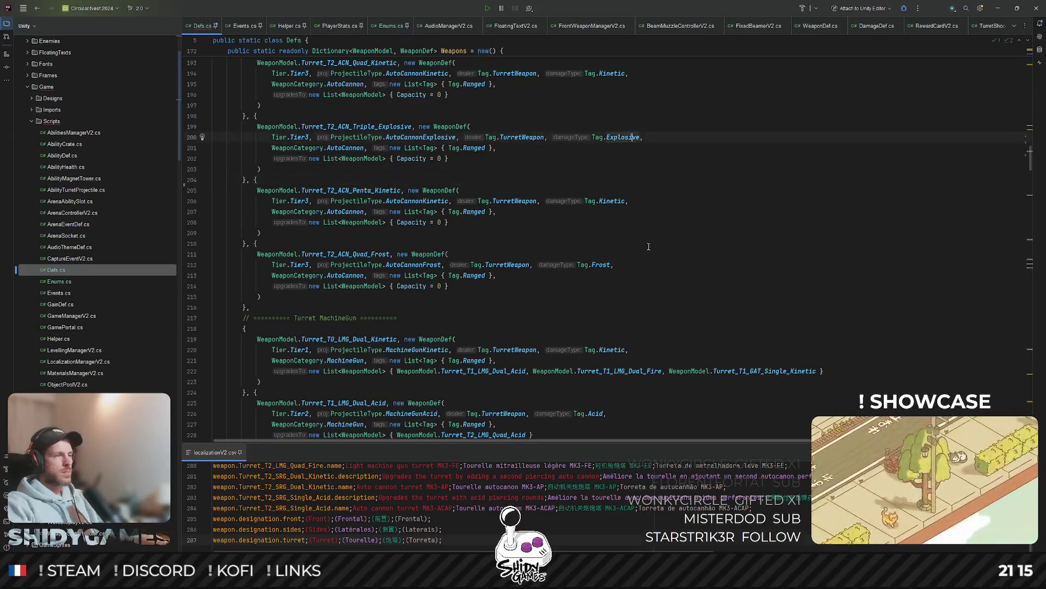
scroll(649, 240, up, 7)
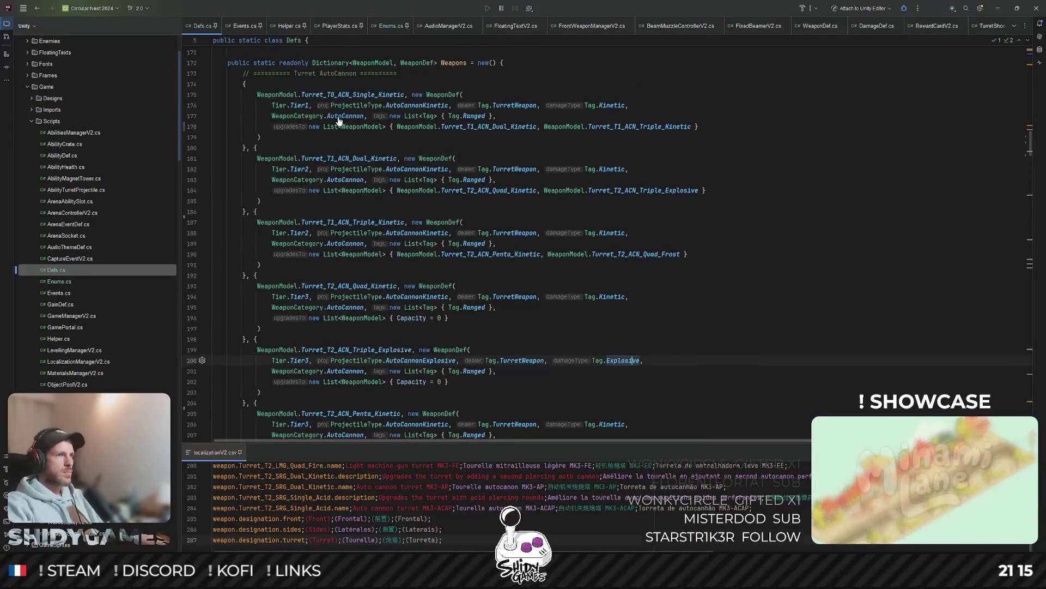
ctrl+click(337, 116)
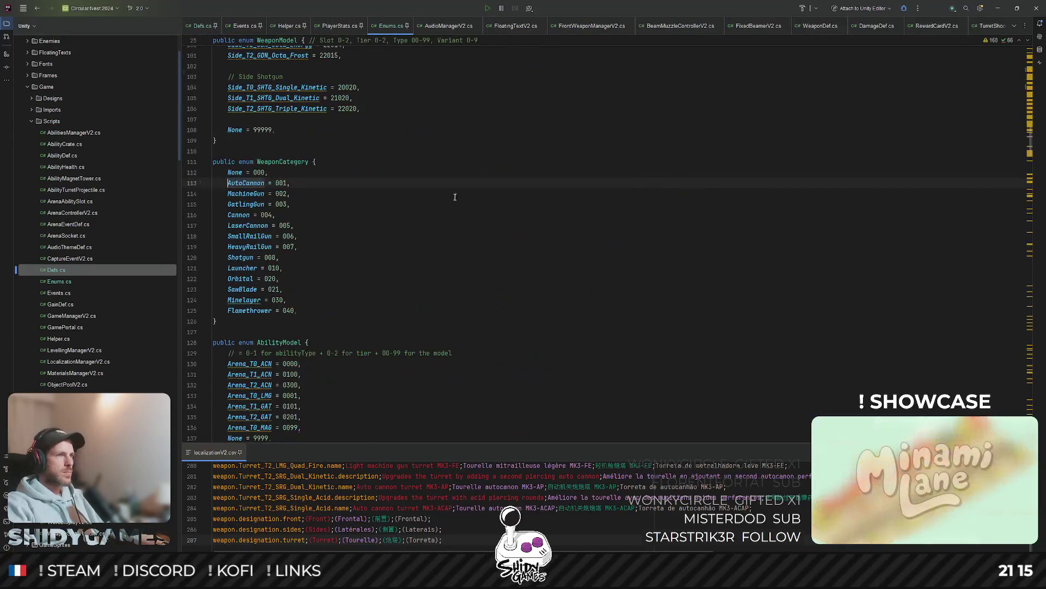
Step: Jump back to the SmallRailGun damage entry in Defs.cs
ctrl+click(257, 236)
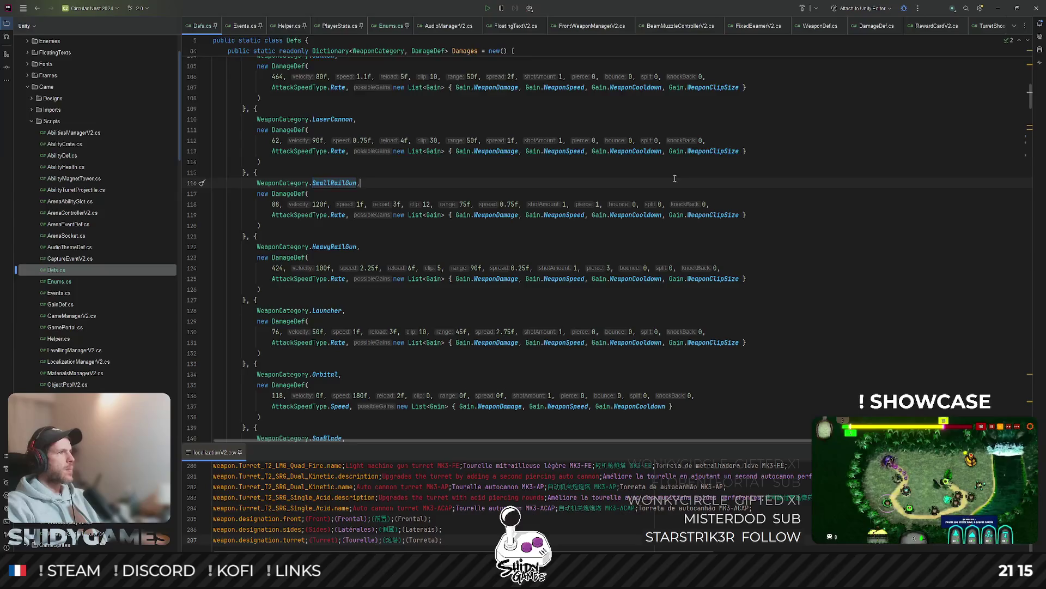
scroll(599, 172, down, 3)
scroll(516, 162, down, 3)
scroll(515, 147, up, 6)
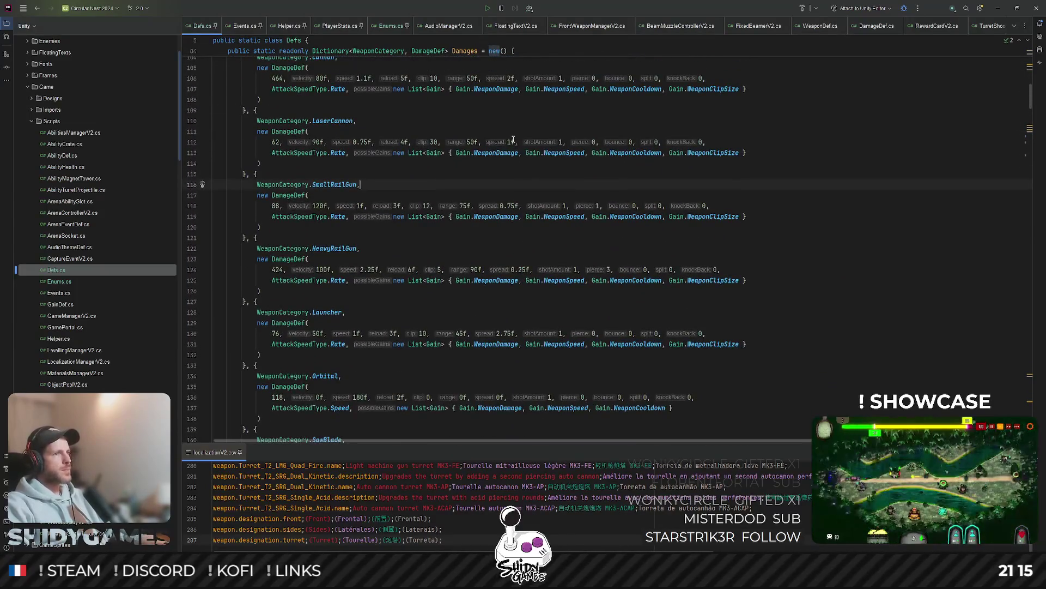
key(ctrl+w)
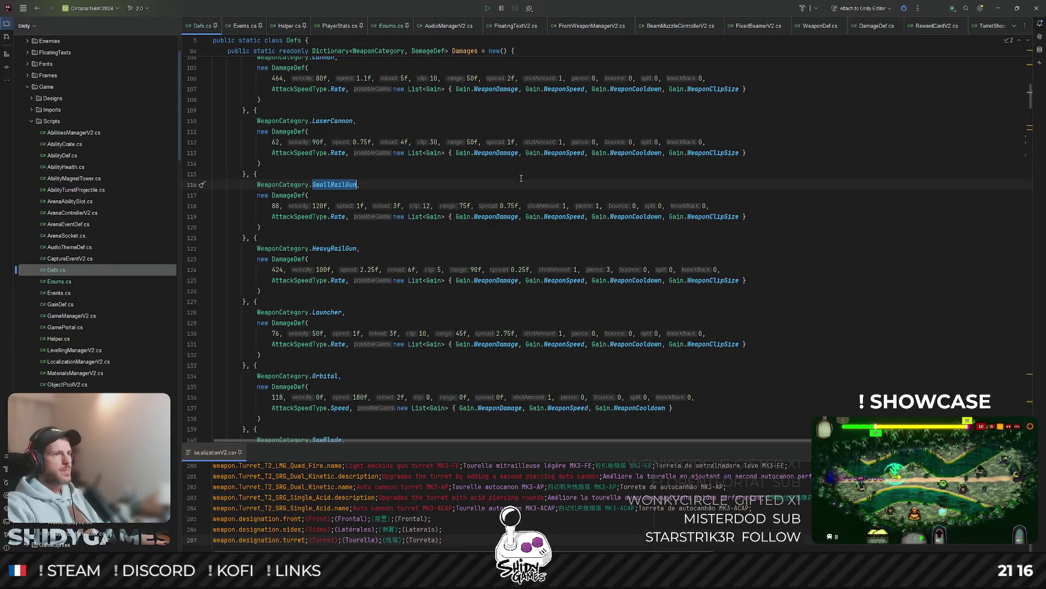
click(412, 152)
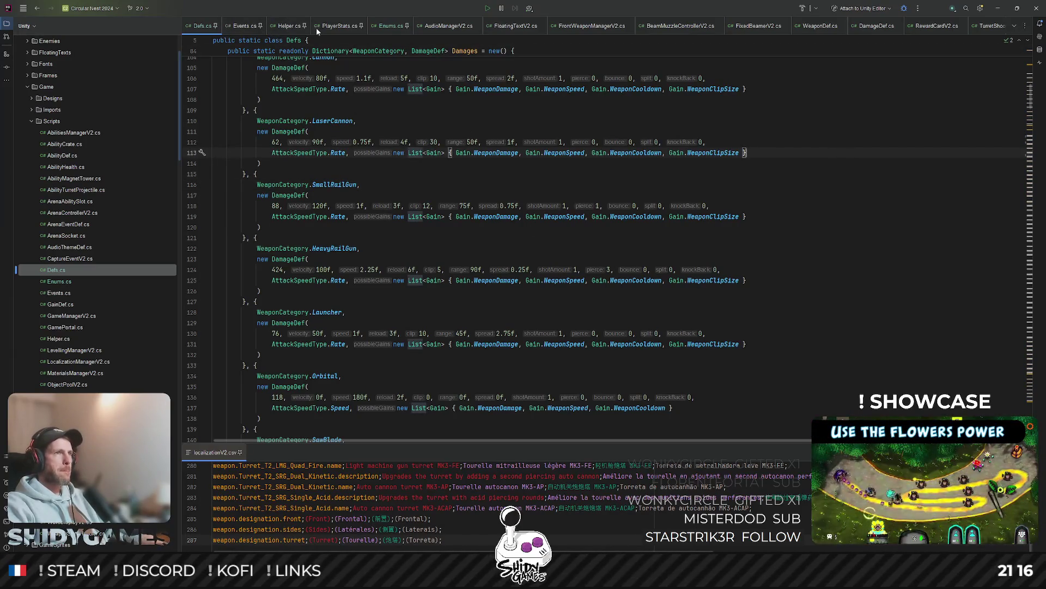
Step: Move past the end of the Damages dictionary and select the whole Turret Cannon block
click(807, 176)
key(Down)
key(Down)
key(Down)
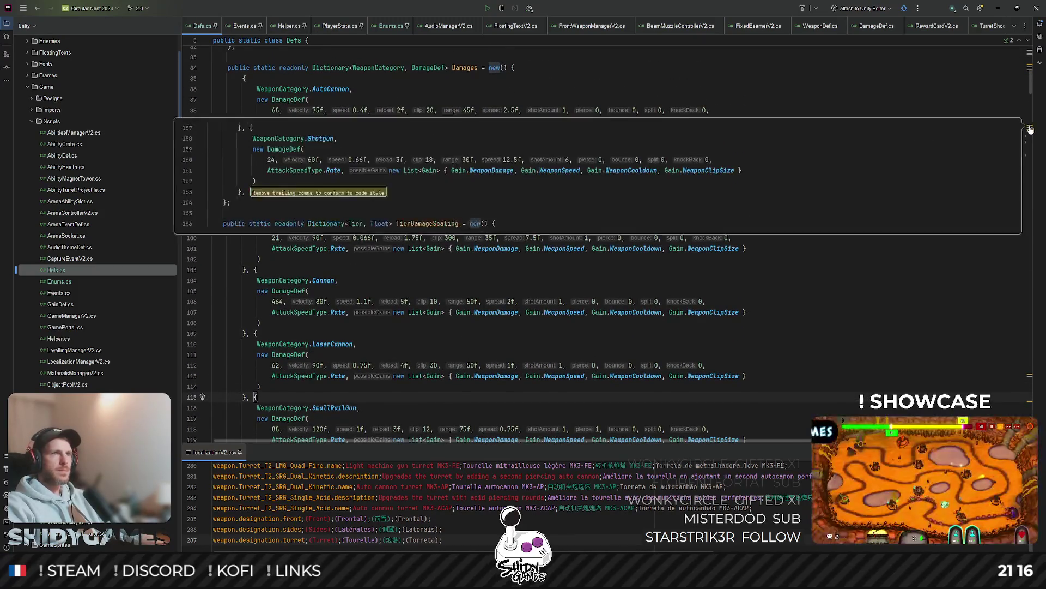
scroll(687, 133, up, 5)
scroll(640, 126, down, 9)
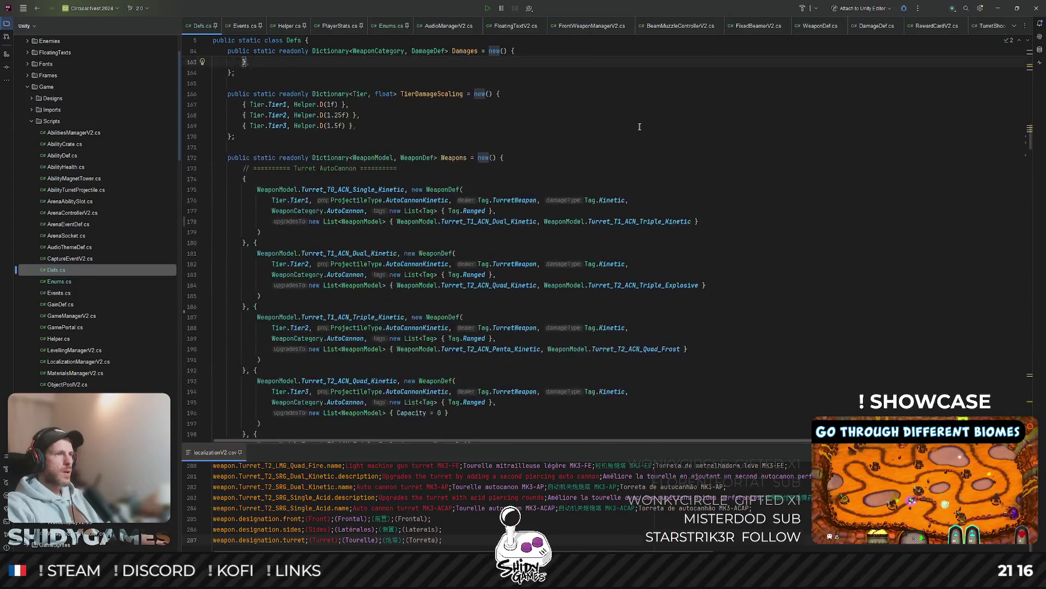
scroll(639, 126, down, 20)
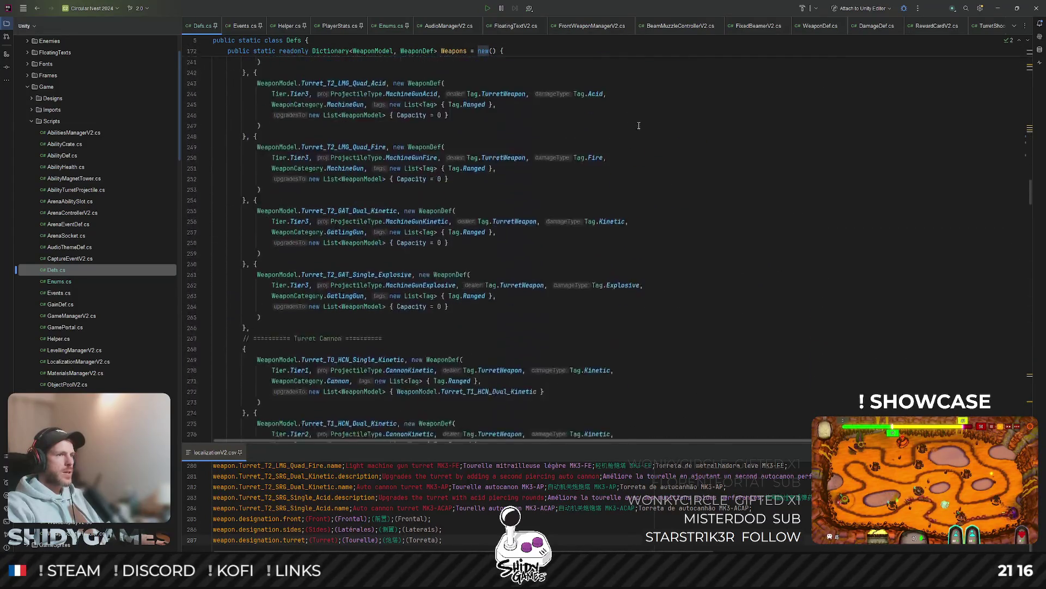
scroll(638, 125, down, 2)
scroll(636, 124, up, 4)
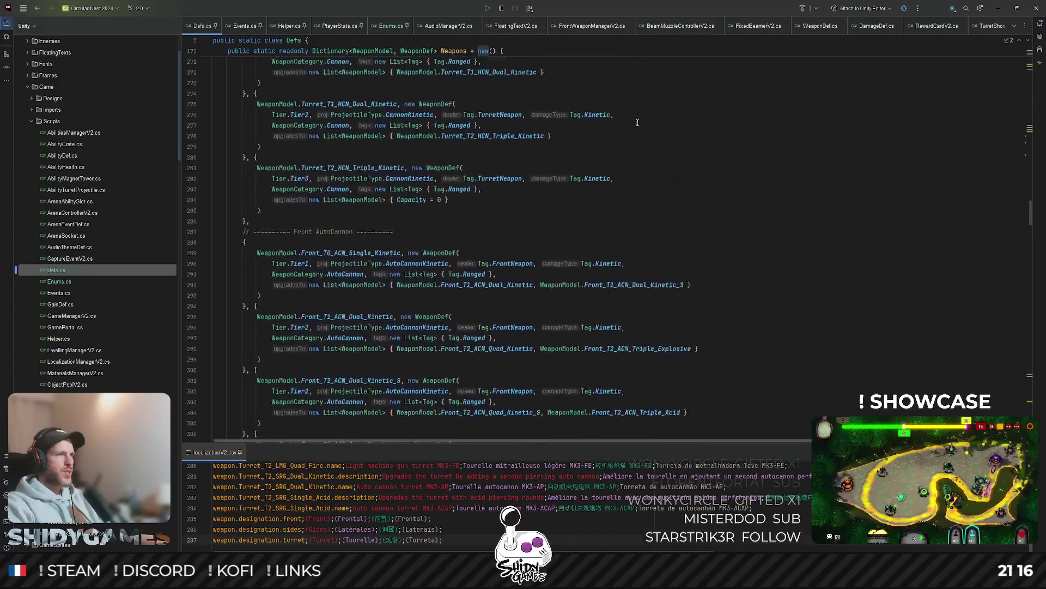
scroll(635, 125, up, 2)
mouse_move(262, 349)
mouse_down()
mouse_move(229, 155)
mouse_move(218, 146)
mouse_up()
key(ctrl+c)
Step: Paste a copy of the Turret Cannon block below the original and change its comment's Cannon to 'RaidGun'
click(242, 351)
key(ctrl+v)
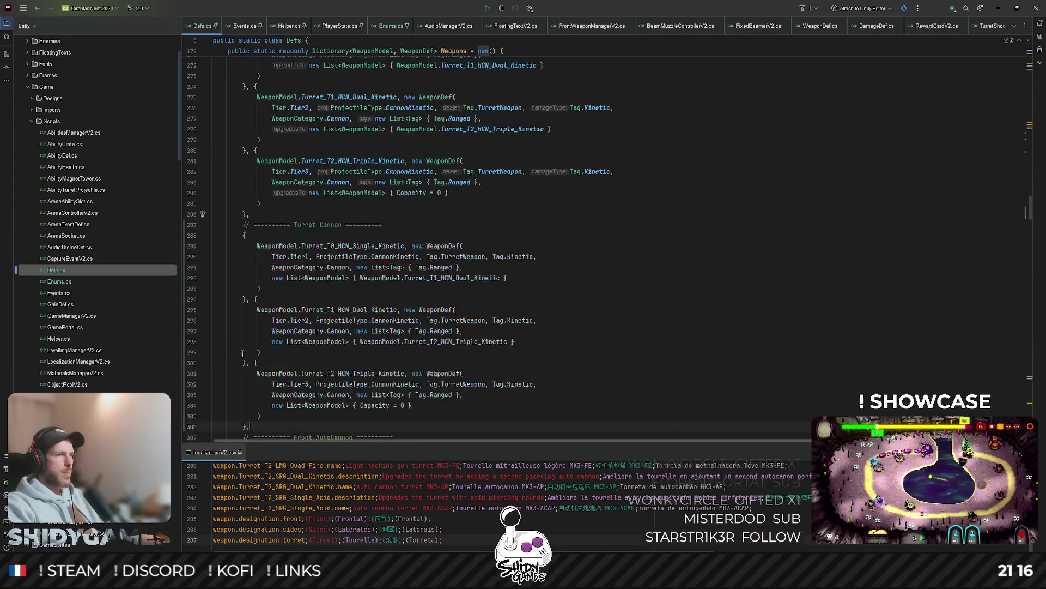
scroll(331, 195, down, 5)
double_click(331, 193)
text(RaidGun)
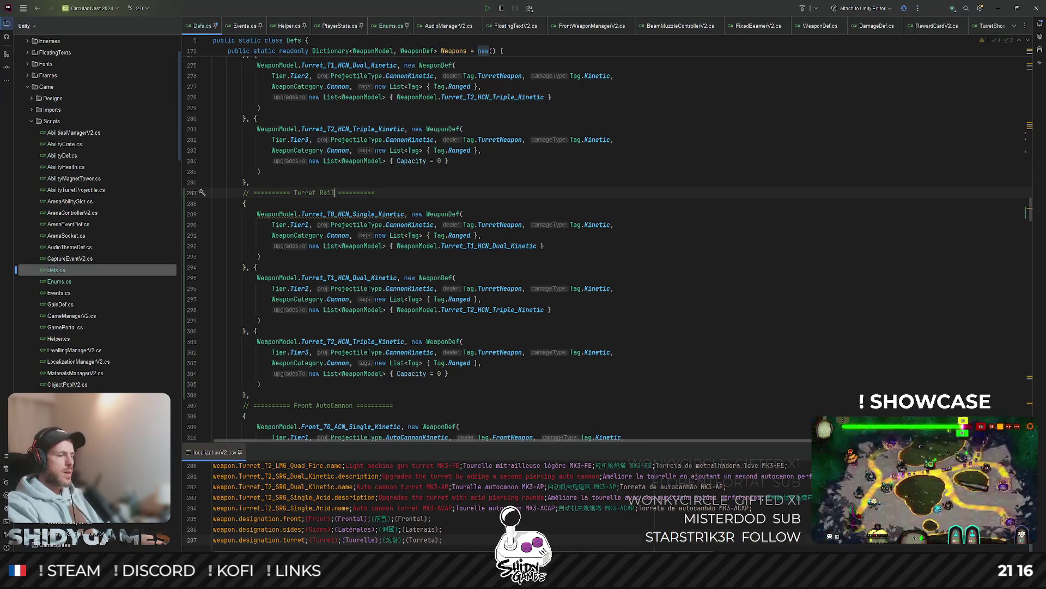
Step: Rename the copied entries to Turret_T0_RLGN_Single_Kinetic, Turret_T1_RLGN_Dual_Kinetic and Turret_T2_RLGN_Quad_Kinetic
double_click(321, 214)
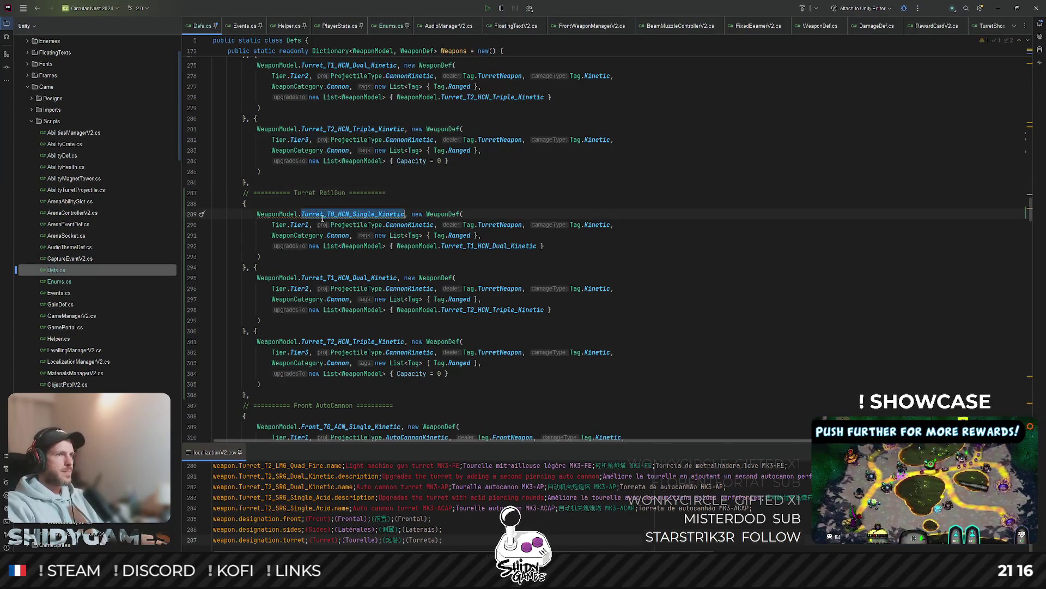
text(RLG)
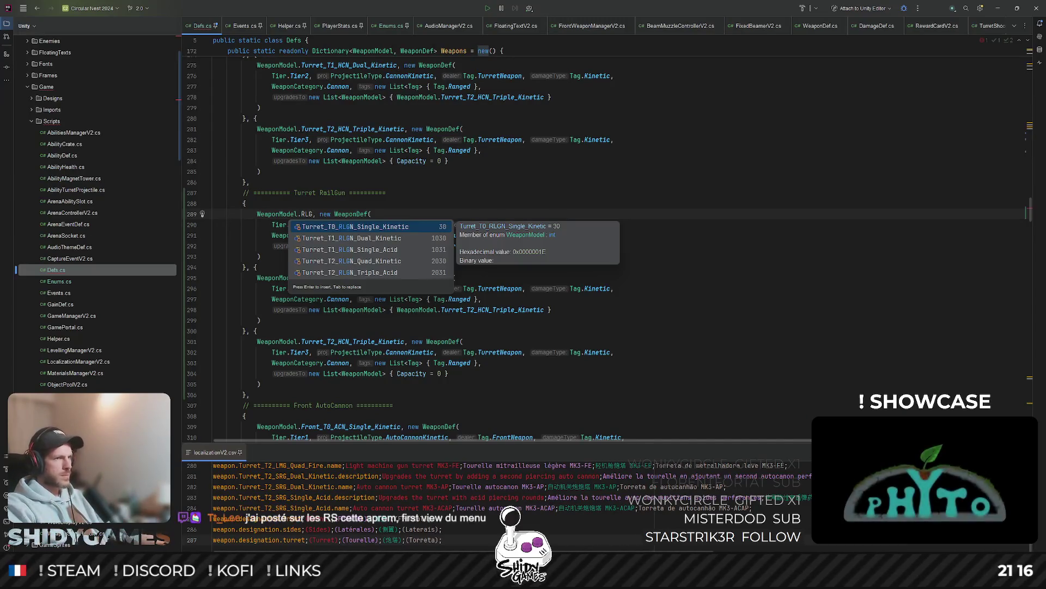
key(Return)
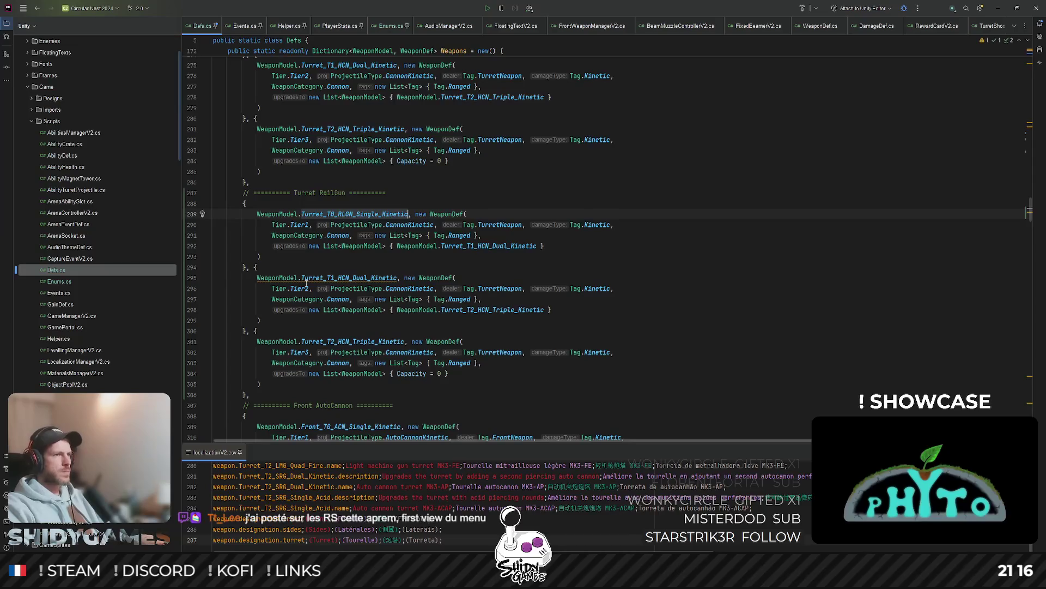
double_click(304, 278)
text(RLG)
key(Down)
key(Return)
double_click(329, 343)
text(RLG)
key(Down)
key(Down)
key(Down)
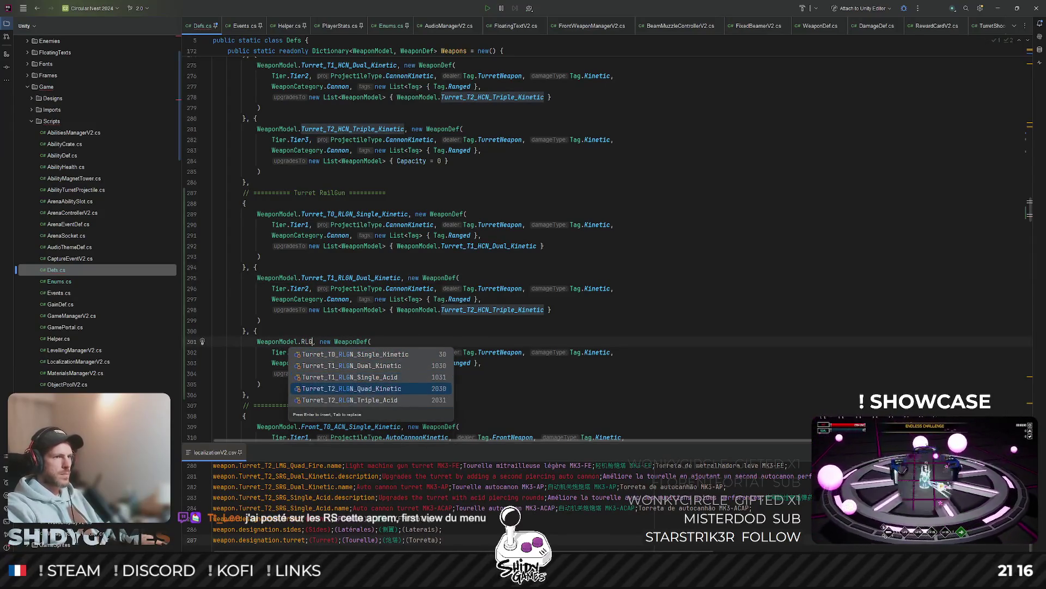
key(Return)
key(Up)
key(Up)
key(Up)
scroll(514, 309, down, 1)
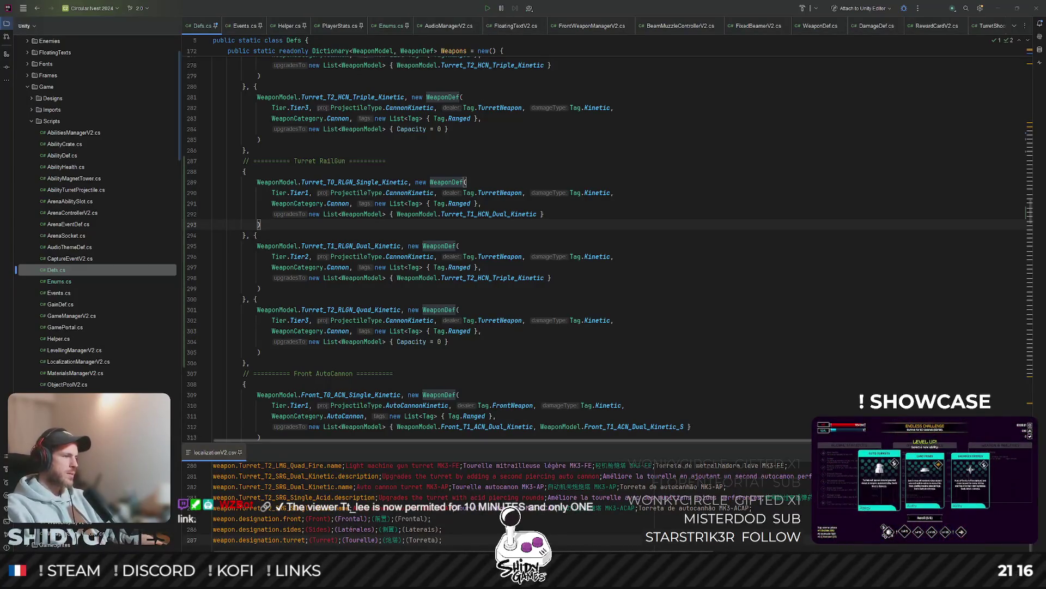
Step: Change the RailGun entries' projectile type from CannonKinetic to SmallRailGunKinetic
key(Down)
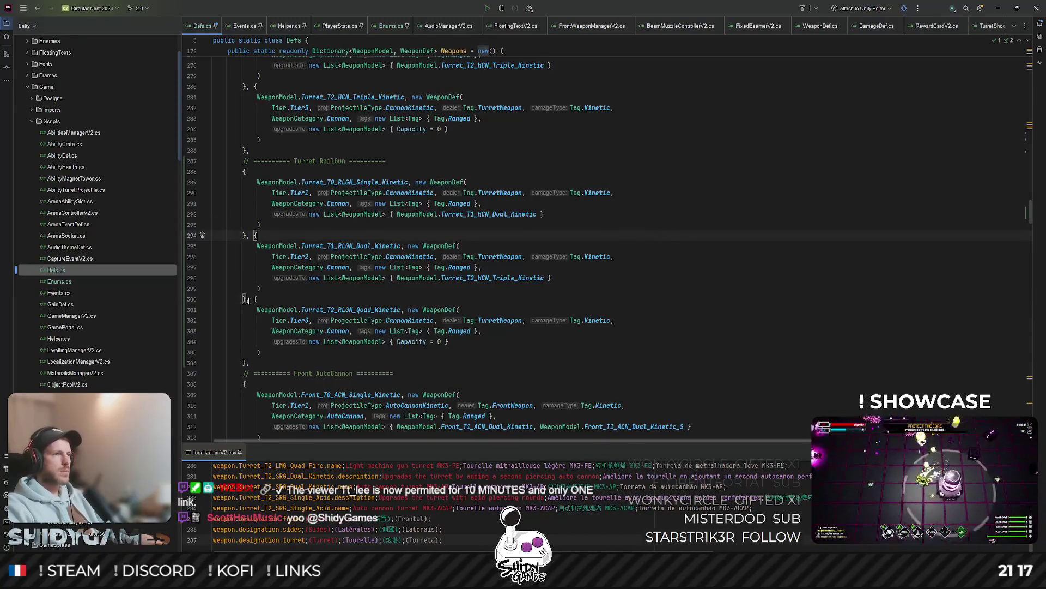
click(410, 195)
key(alt+j)
key(alt+j)
key(alt+j)
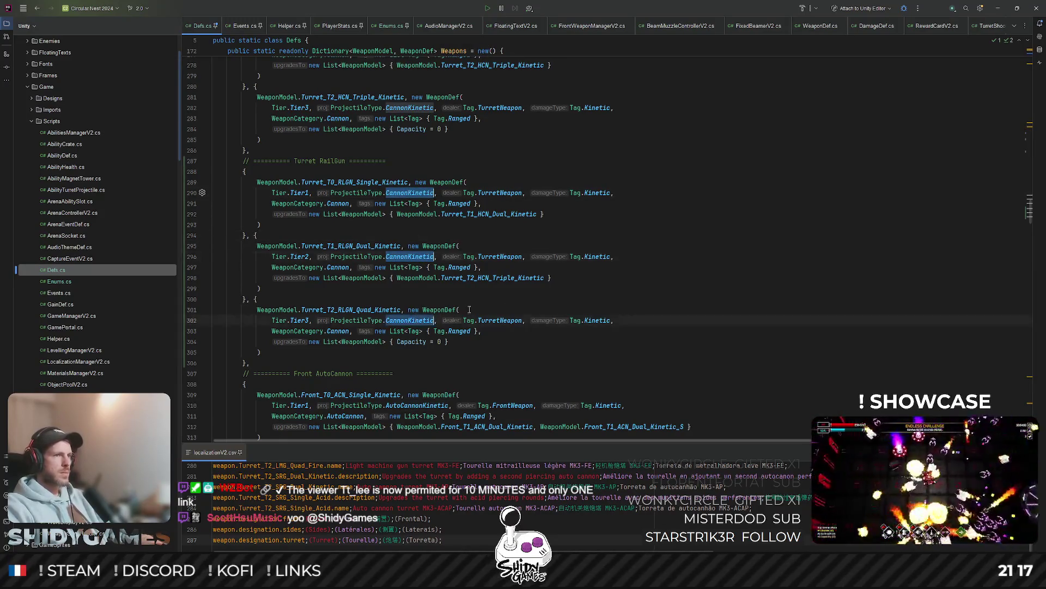
text(Railg)
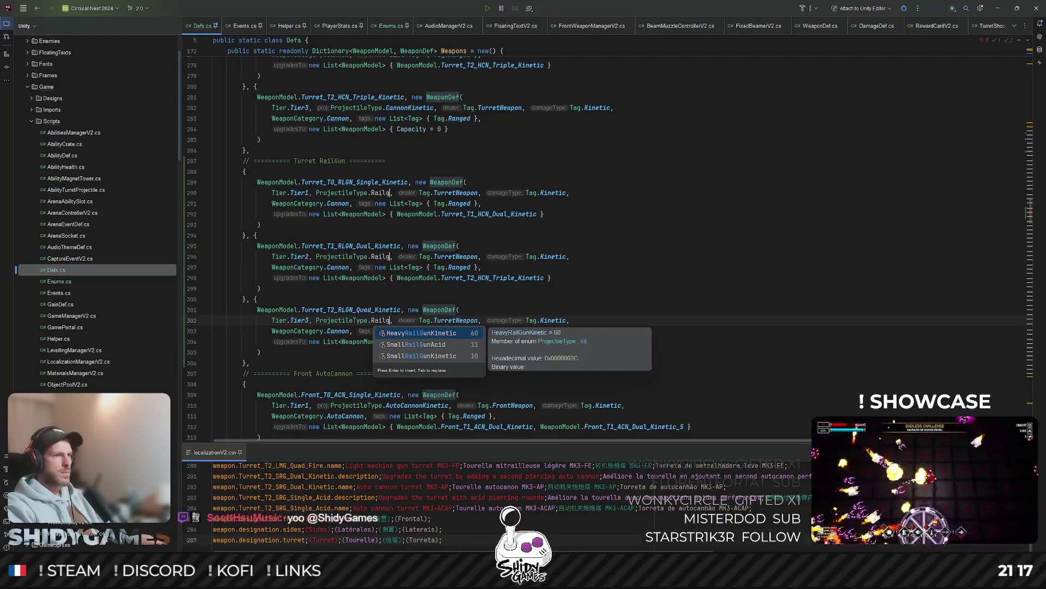
key(Down)
key(Down)
key(Return)
click(545, 214)
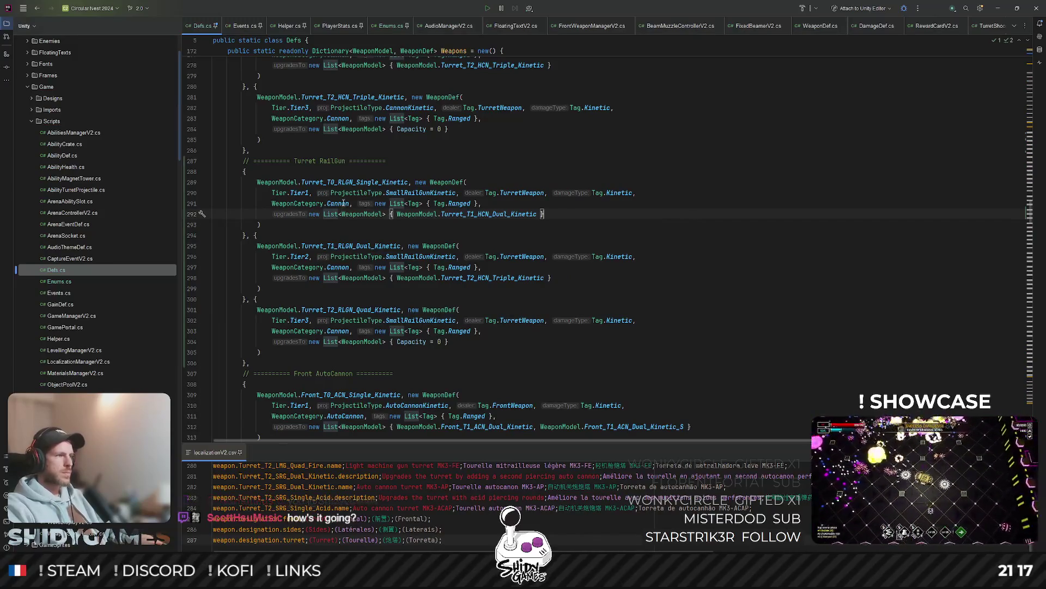
Step: Change the RailGun entries' weapon category from Cannon to SmallRailGun
double_click(338, 203)
key(alt+j)
key(alt+j)
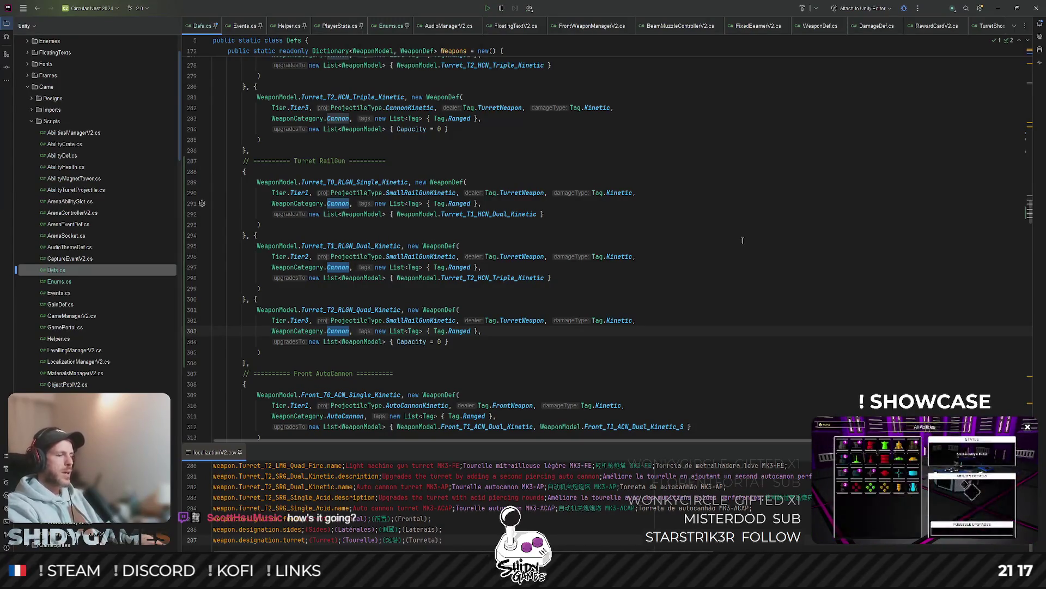
text(SmallRailGun)
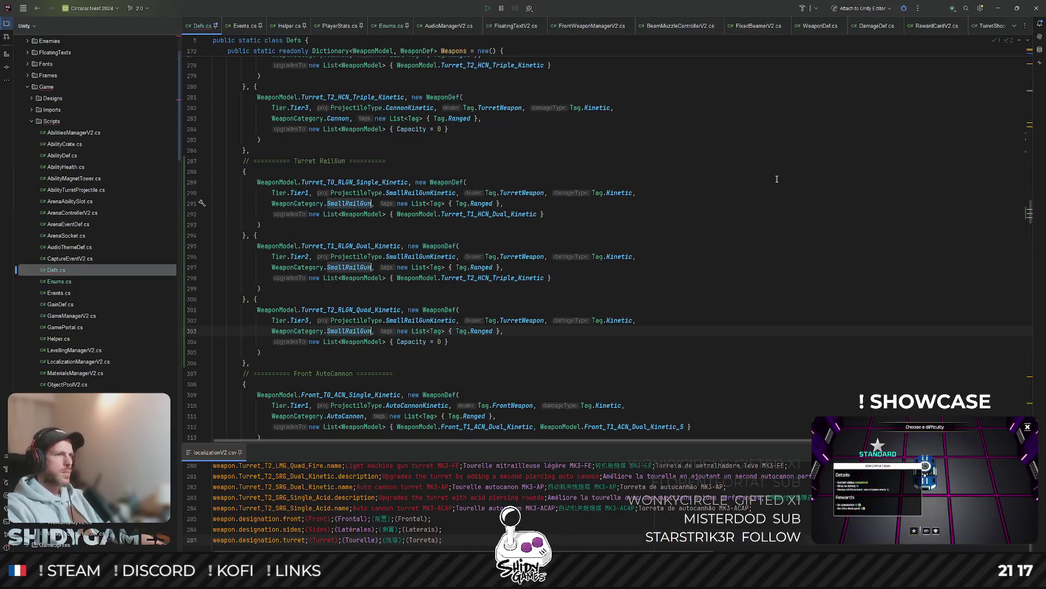
click(552, 277)
scroll(494, 171, down, 2)
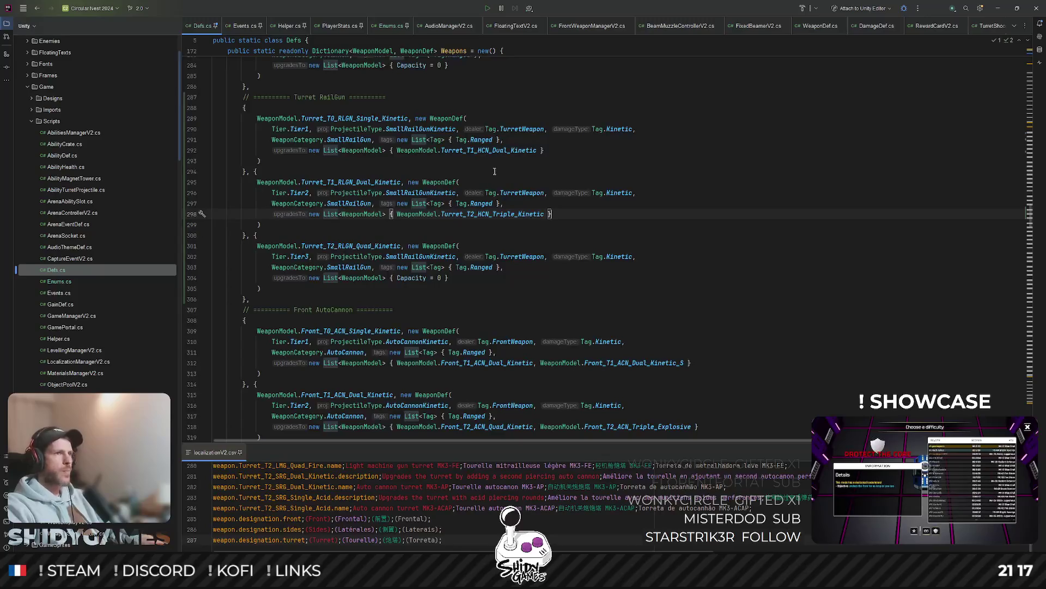
scroll(631, 170, up, 1)
click(615, 185)
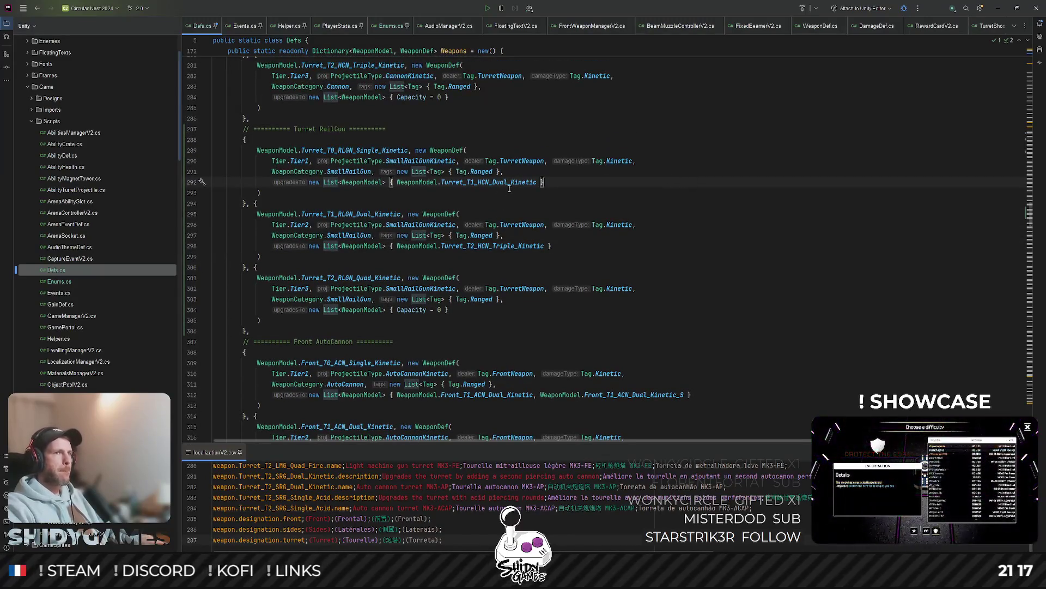
click(650, 219)
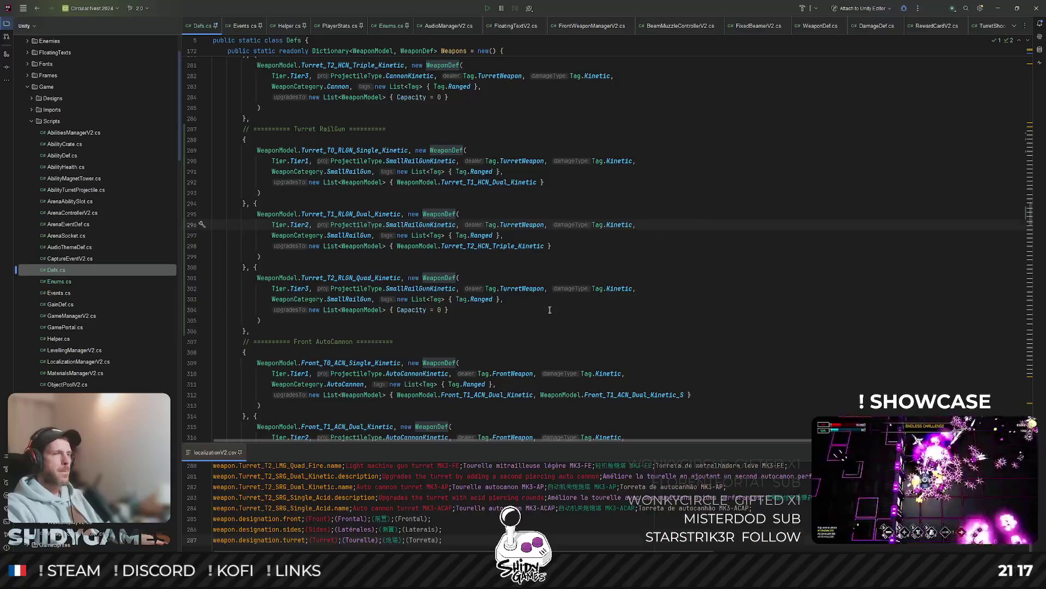
key(Down)
key(Down)
key(Down)
Step: Duplicate the Dual RailGun entry and rename the copy Turret_T1_RLGN_Single_Acid
double_click(248, 268)
click(254, 268)
key(ctrl+v)
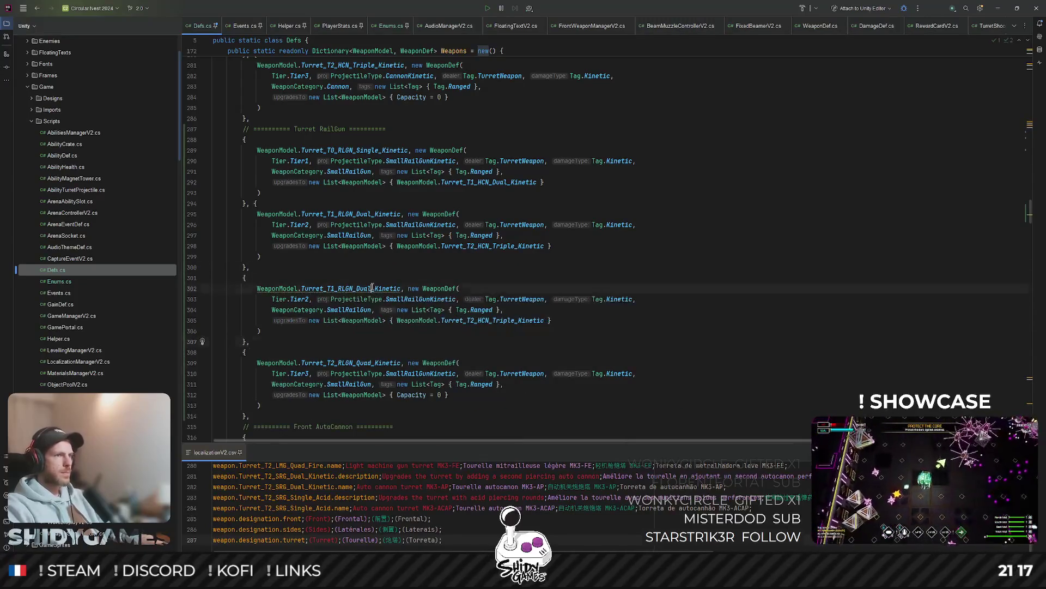
double_click(351, 288)
text(RLG)
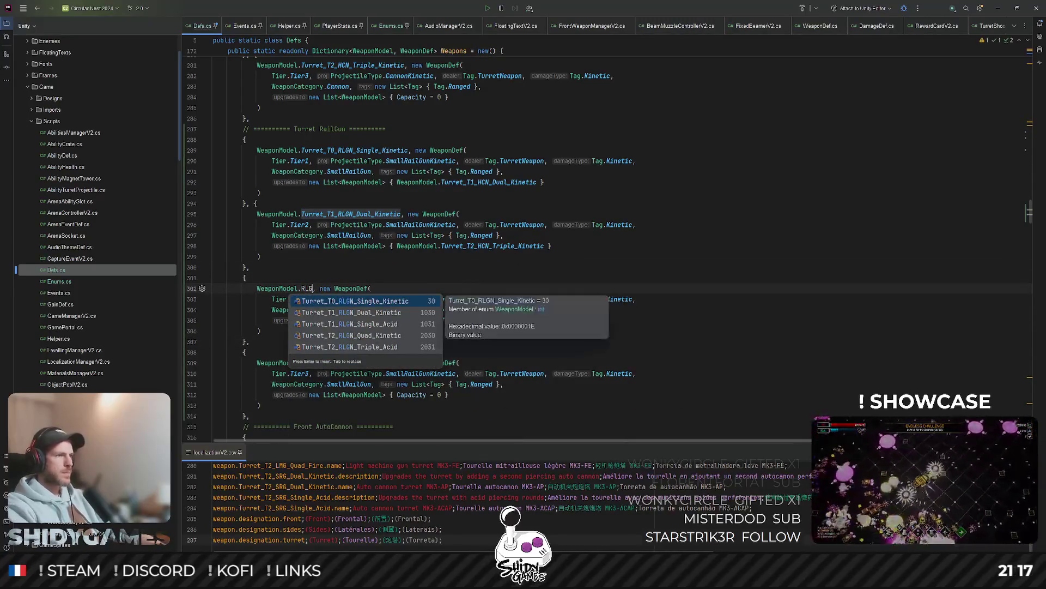
key(Down)
key(Down)
key(Return)
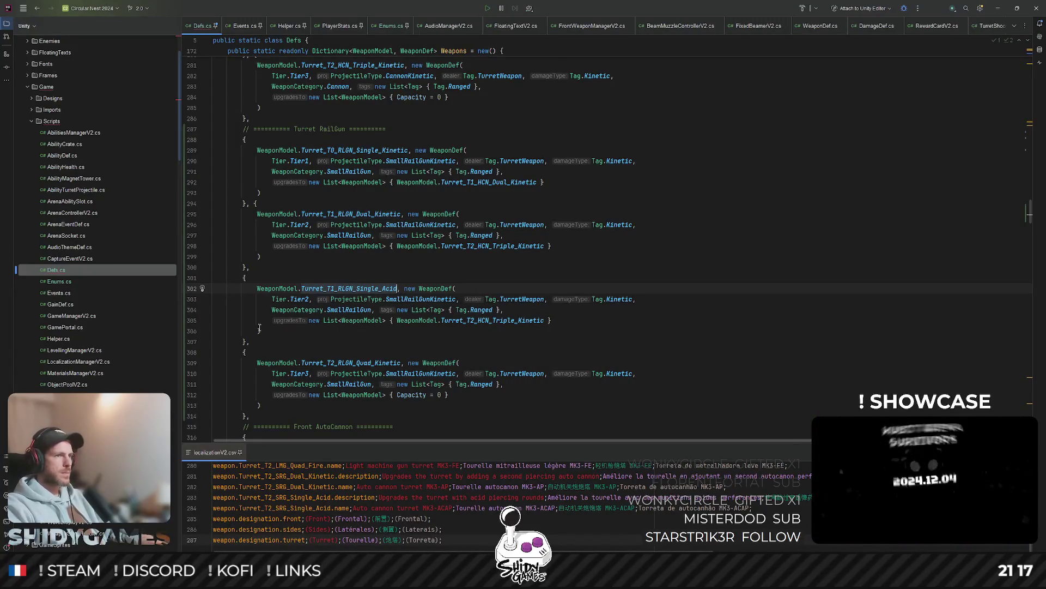
Step: Set the Turret_T1_RLGN_Single_Acid entry's damage tag to Acid
click(282, 355)
scroll(283, 354, down, 1)
click(615, 265)
double_click(615, 265)
text(Ac)
key(Return)
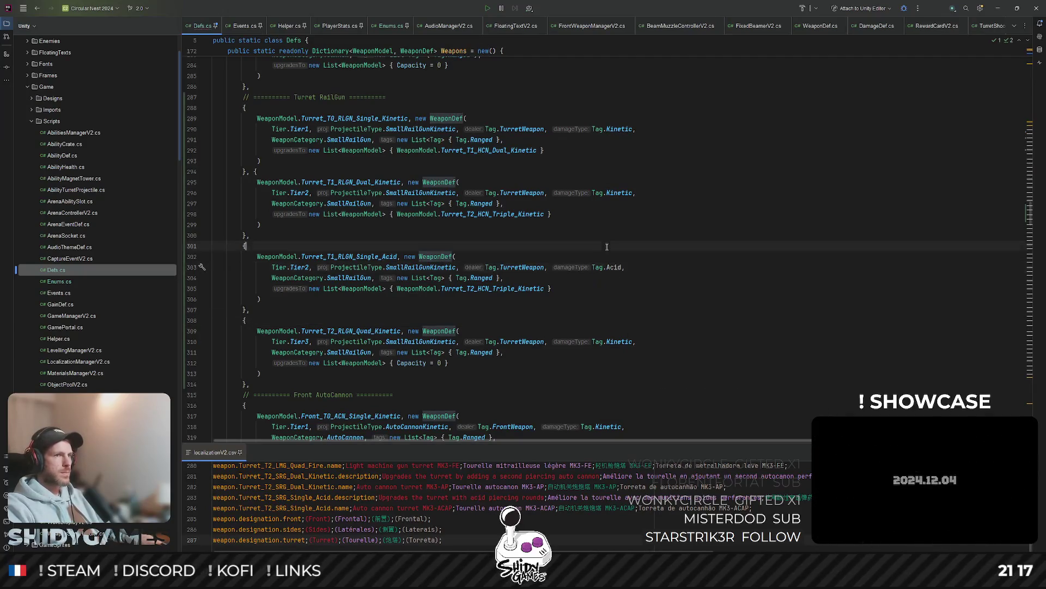
Step: Undo the stray category edit, set the projectile to SmallRailGunAcid, then switch to the browser
double_click(353, 279)
text(Ac)
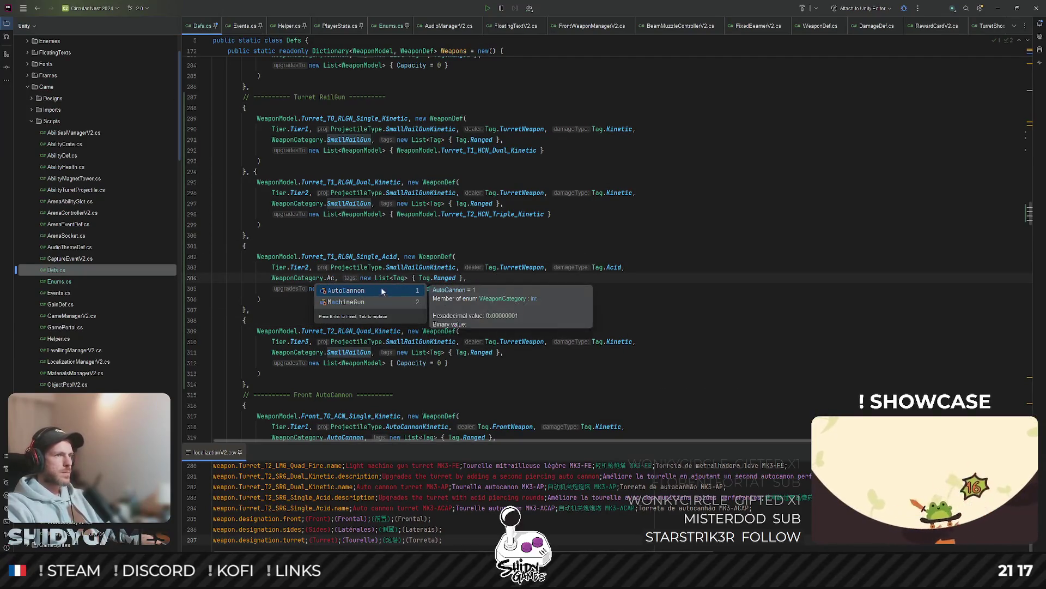
key(Escape)
key(ctrl+z)
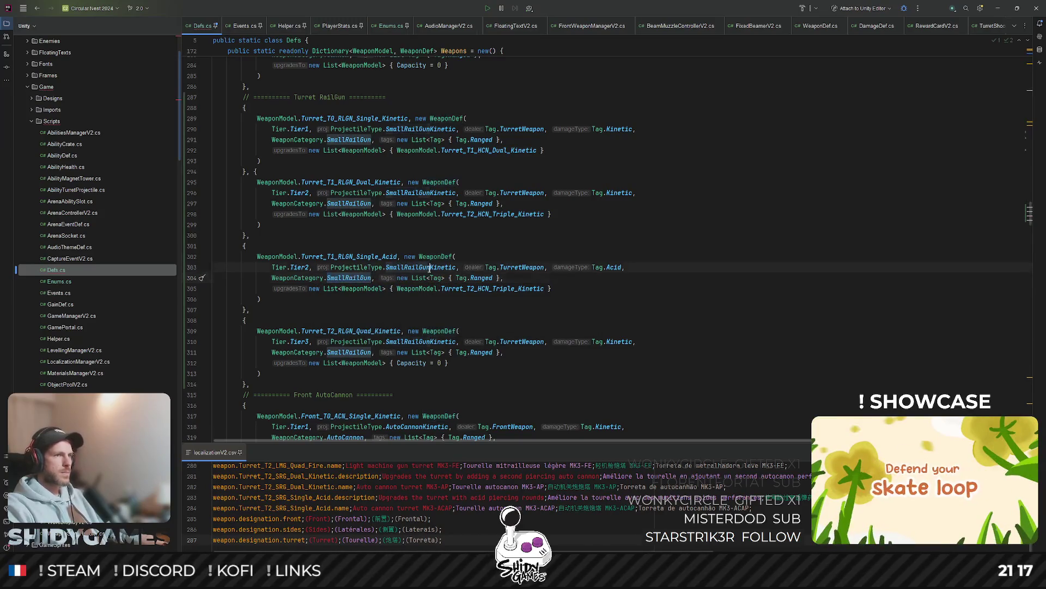
double_click(419, 267)
text(A)
key(Return)
click(659, 246)
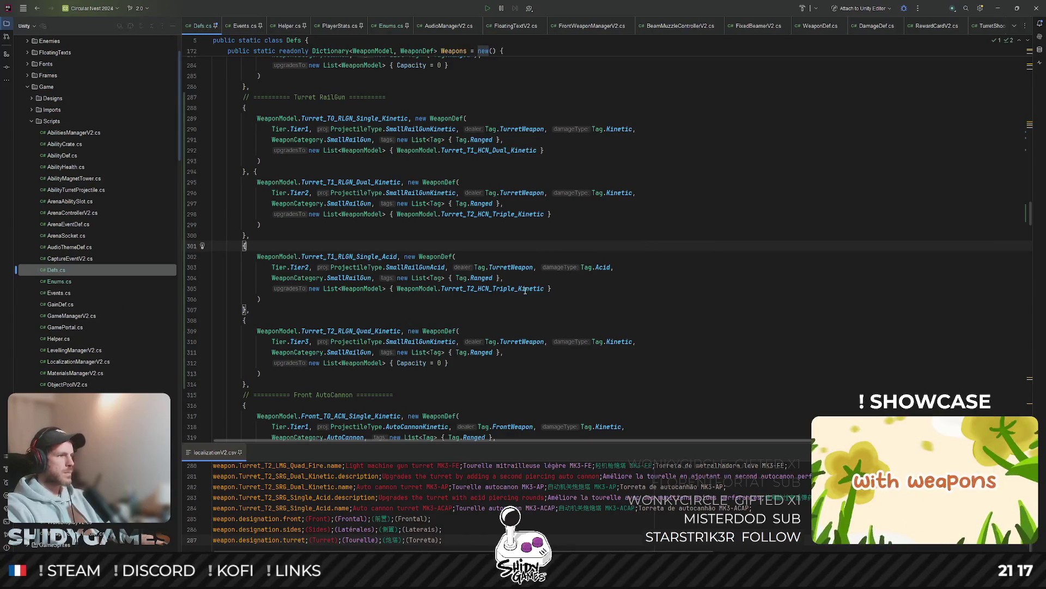
scroll(537, 282, down, 1)
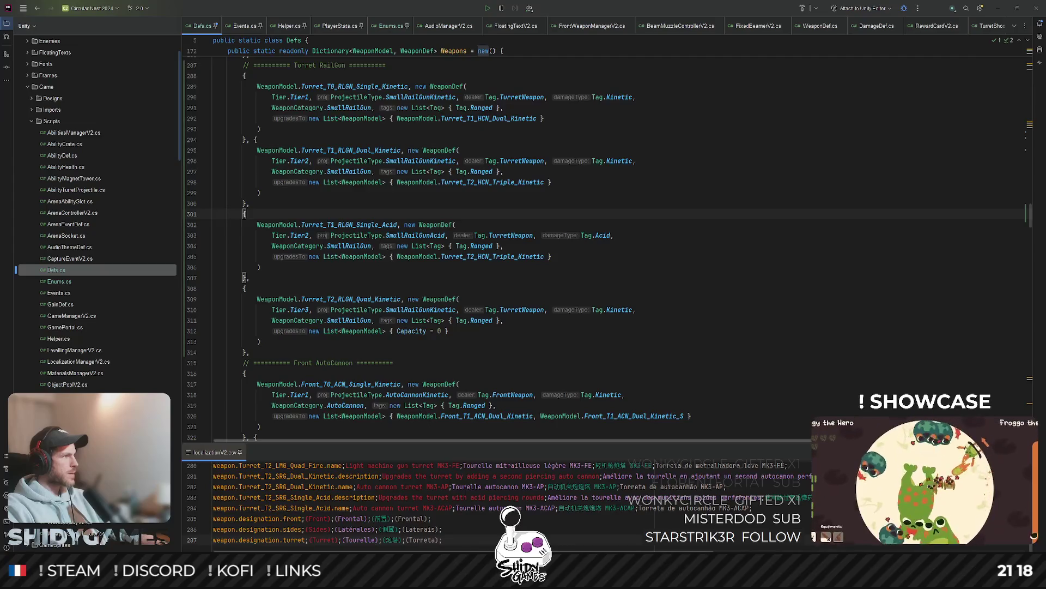
key(alt+Tab)
double_click(457, 68)
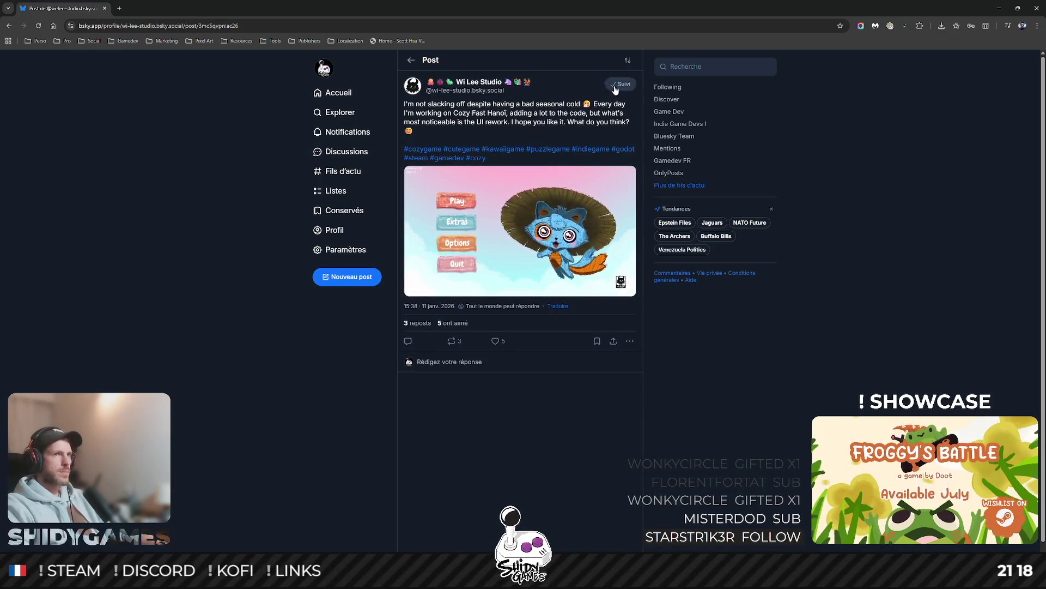
Step: Follow back the studio's account, like its UI-rework post, and switch back to Rider
click(617, 87)
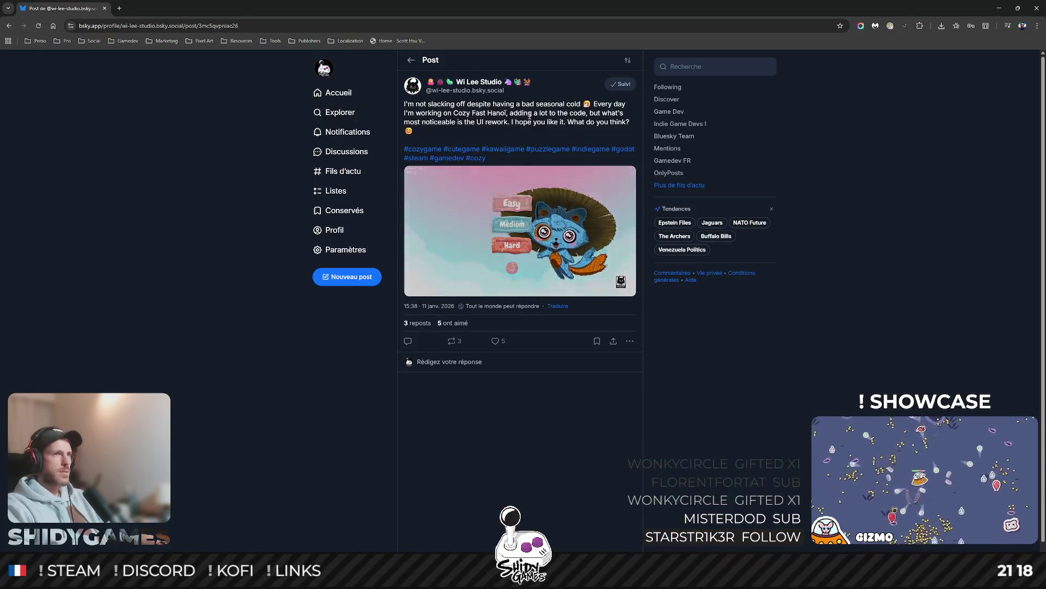
click(496, 341)
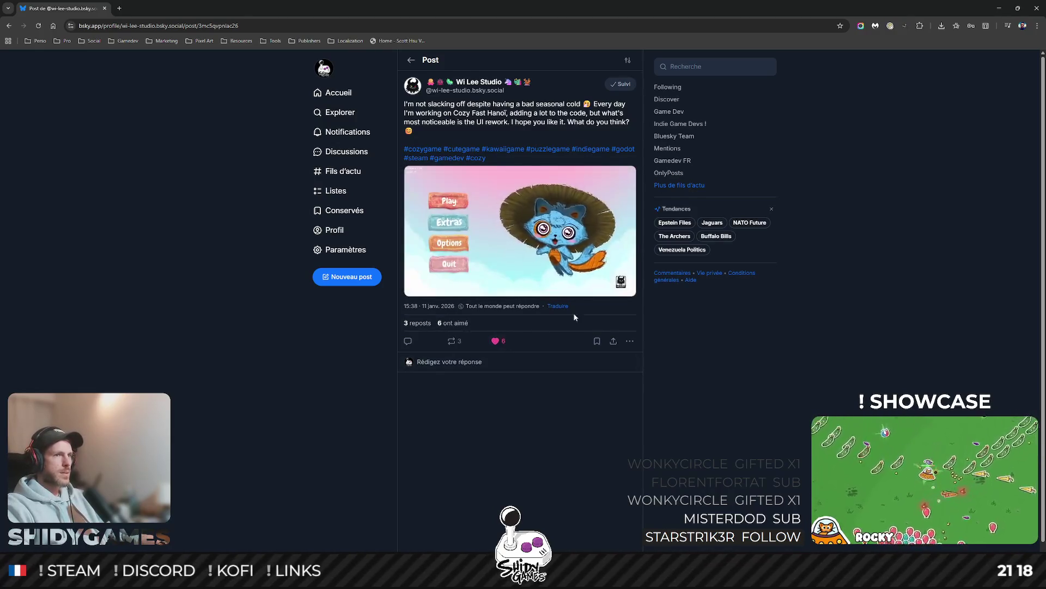
key(alt+Tab)
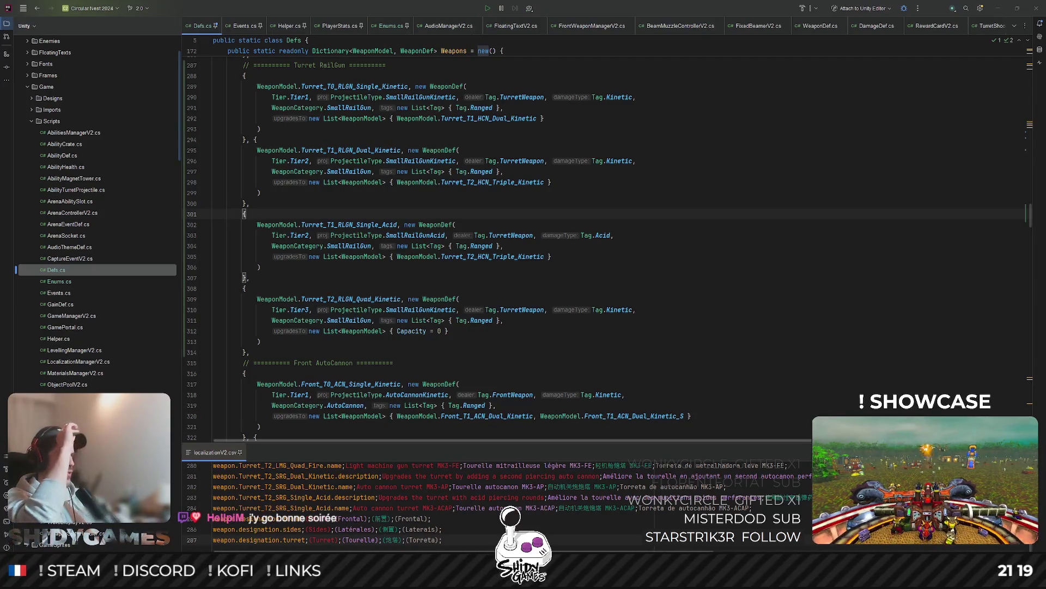
Step: Select the entire Turret_T1_RLGN_Single_Acid entry block in Defs.cs
click(621, 235)
scroll(621, 204, down, 1)
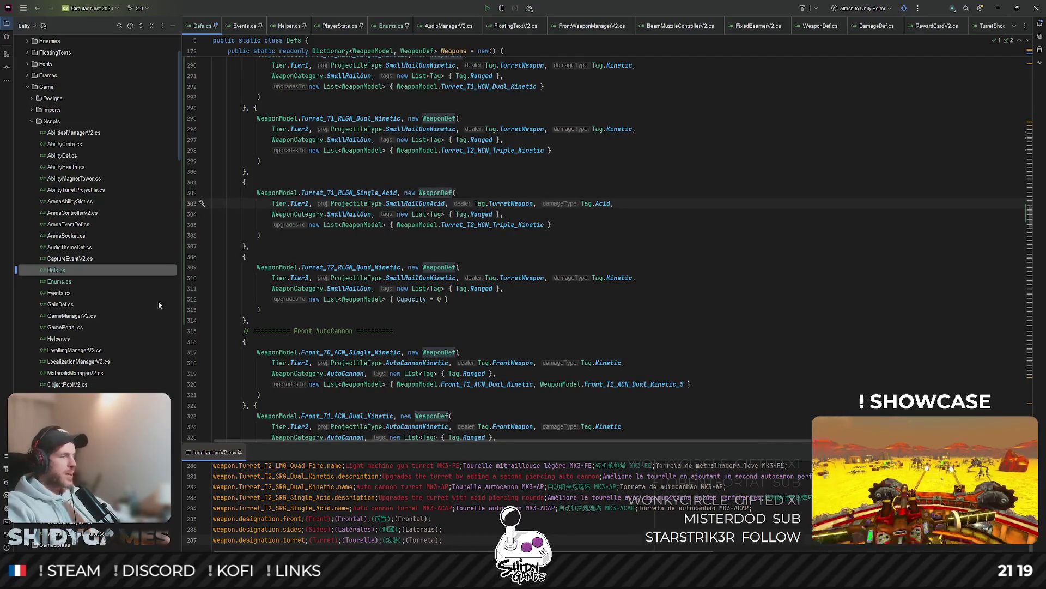
mouse_move(311, 277)
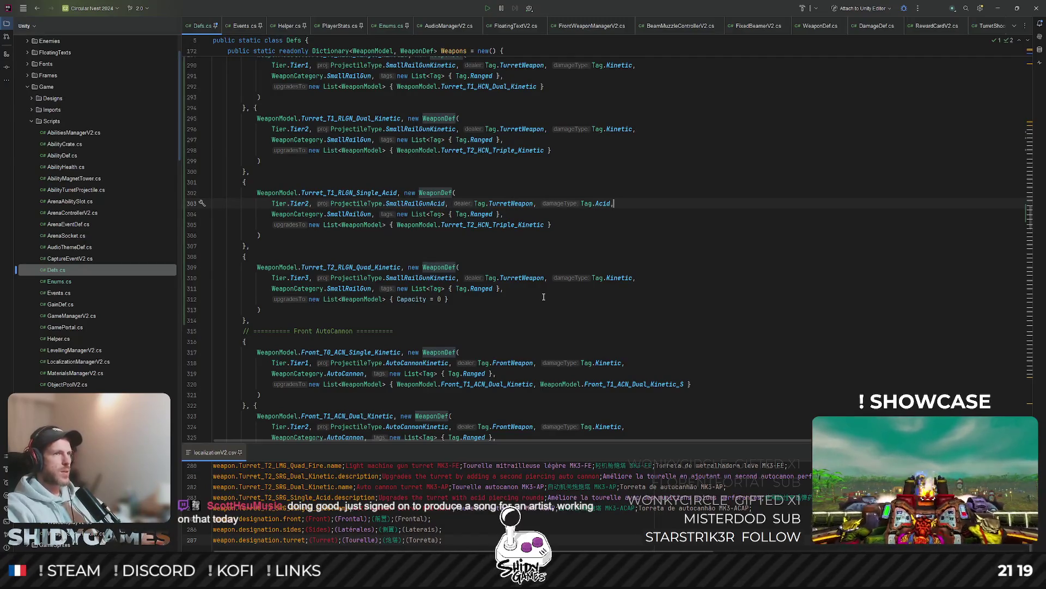
key(Down)
key(Down)
key(Down)
scroll(303, 321, up, 3)
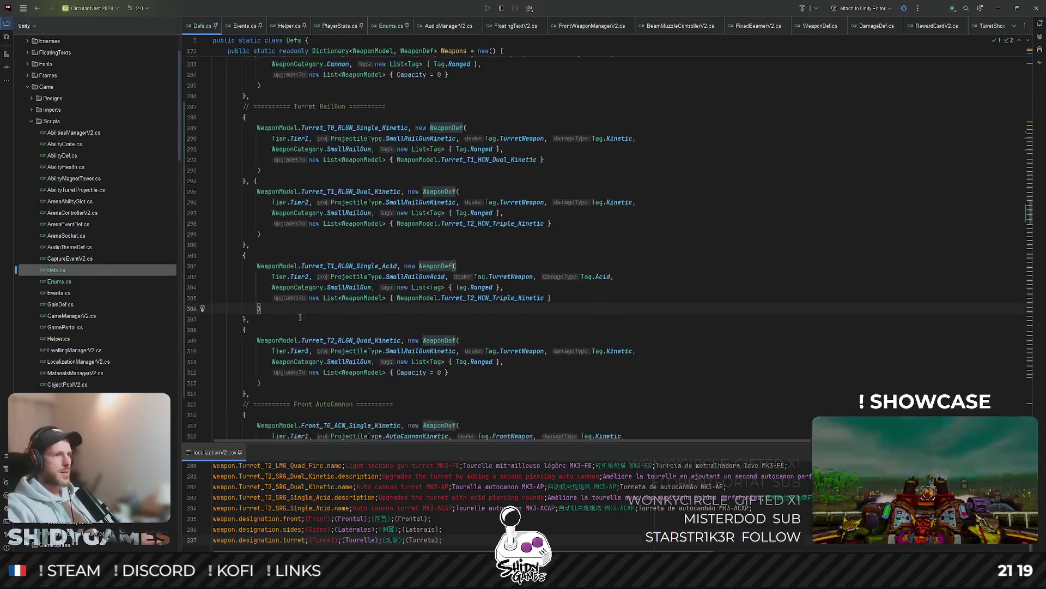
scroll(303, 321, down, 2)
key(ctrl+w)
key(ctrl+w)
key(ctrl+w)
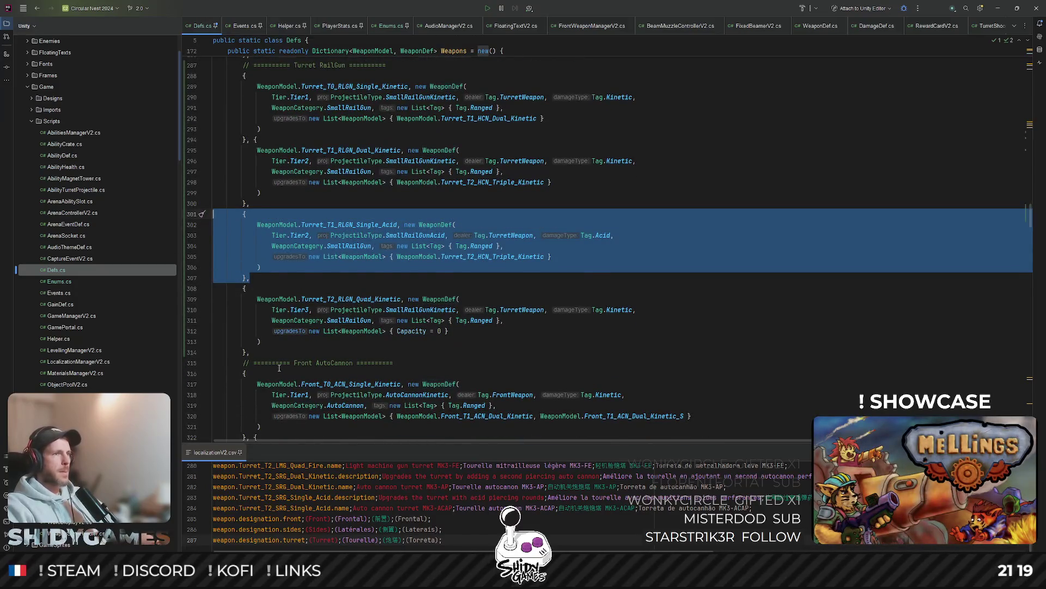
Step: Paste a copy of the Single Acid entry after Quad Kinetic and rename it Turret_T2_RLGN_Triple_Acid
key(ctrl+c)
click(269, 352)
scroll(268, 351, down, 2)
key(ctrl+v)
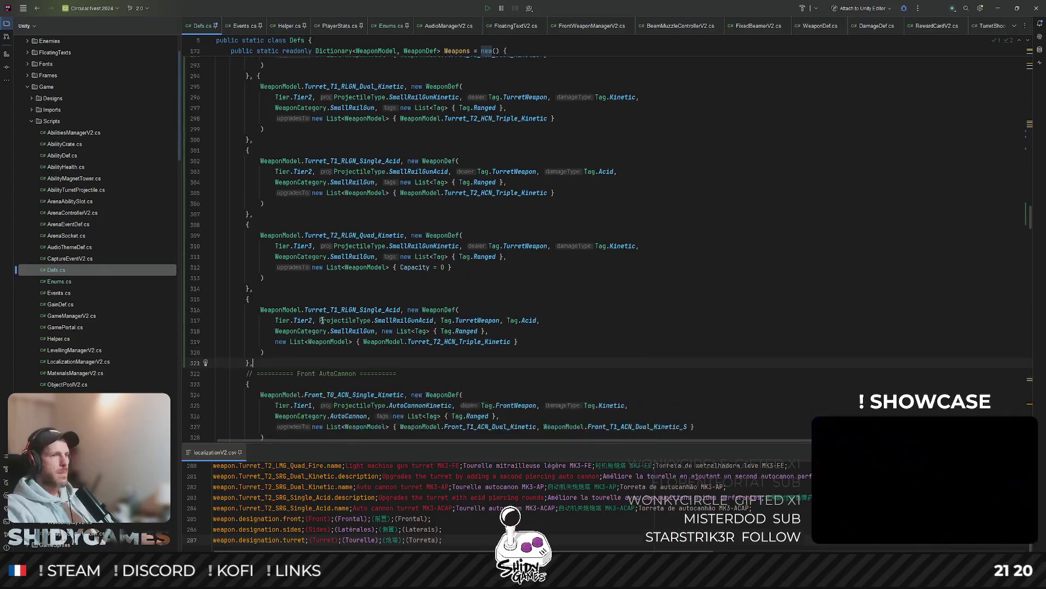
double_click(342, 310)
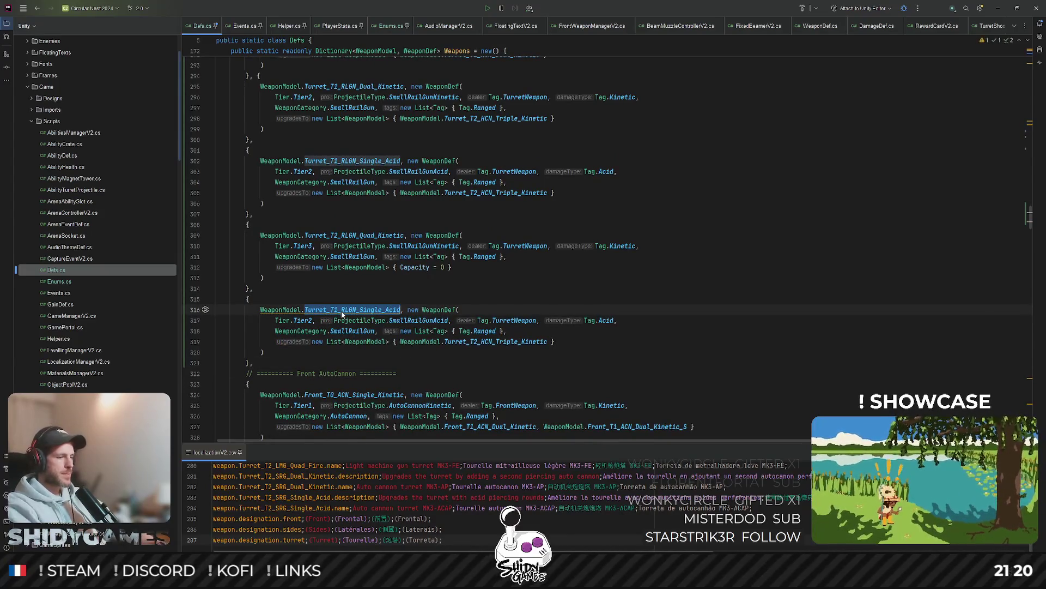
text(RLGN)
key(Down)
key(Down)
key(Down)
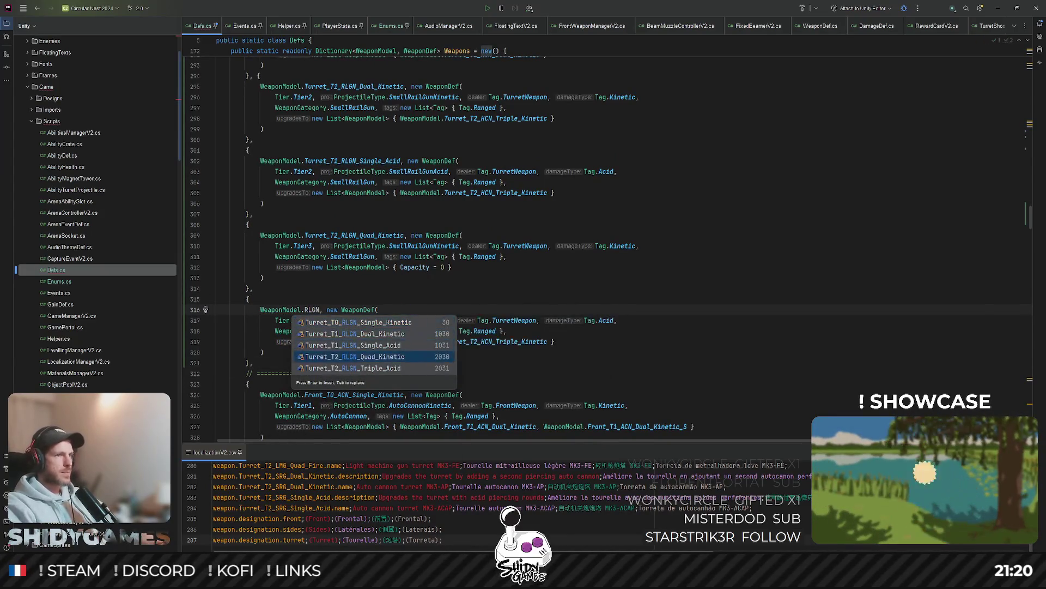
key(Down)
key(Up)
key(Down)
key(Up)
key(Down)
key(Return)
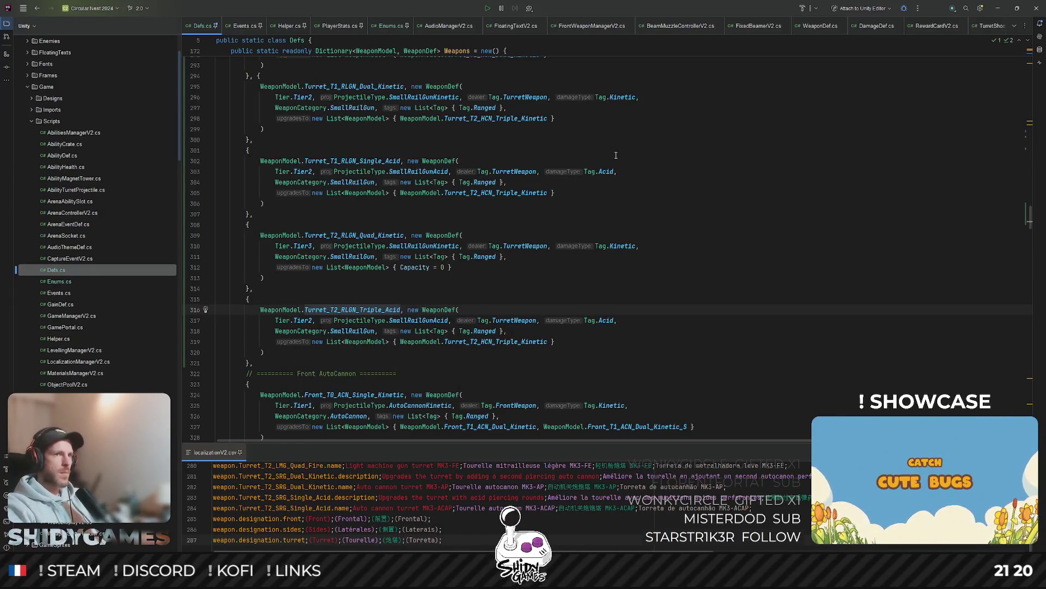
Step: Set the Triple Acid entry to Tier3 and give it Capacity = 0 copied from Quad Kinetic
click(607, 170)
click(614, 297)
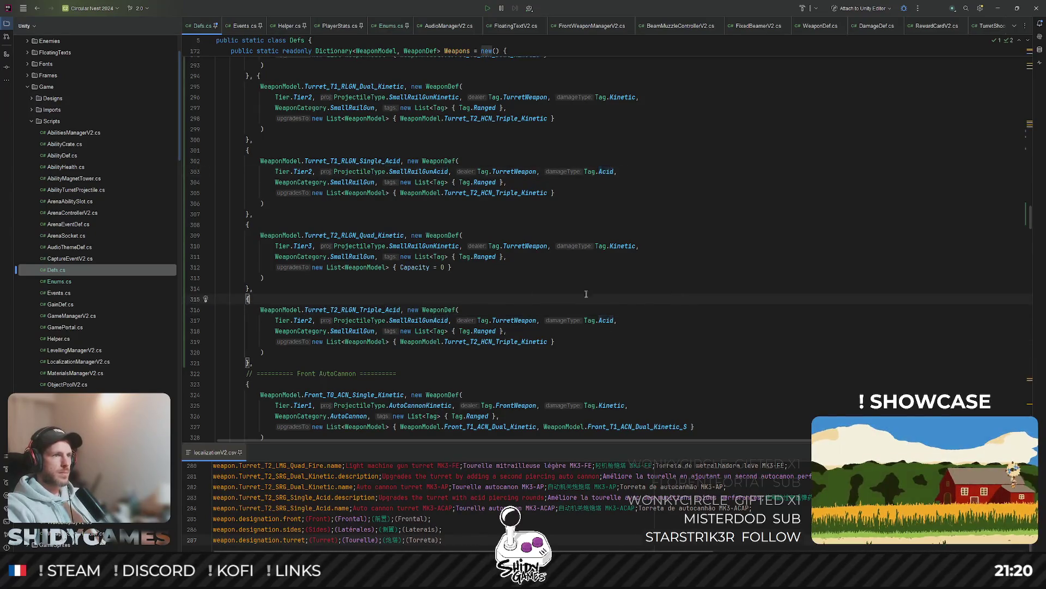
click(306, 320)
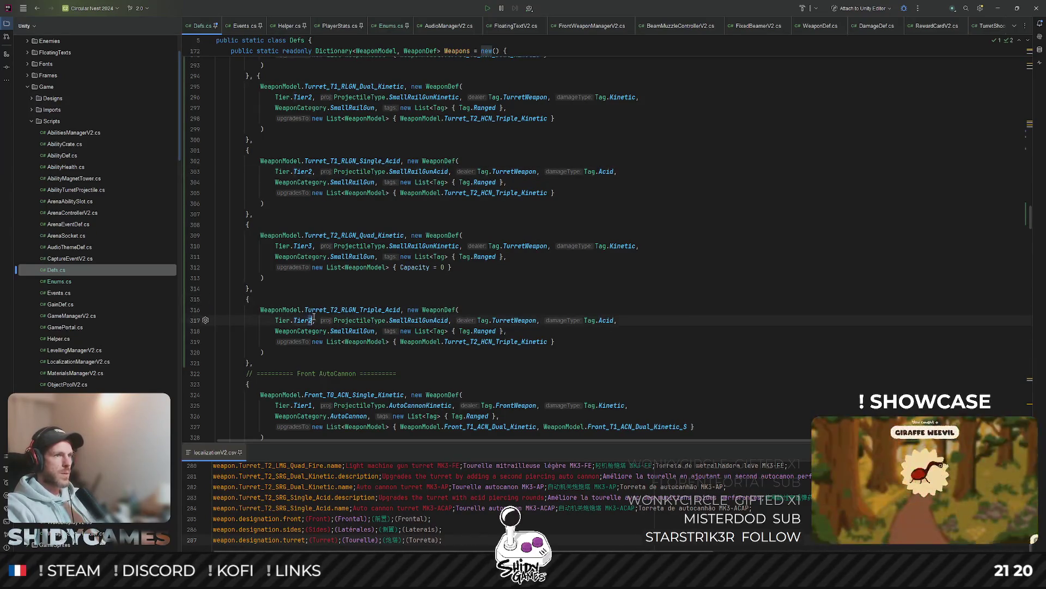
text(43)
key(BackSpace)
key(BackSpace)
text(3)
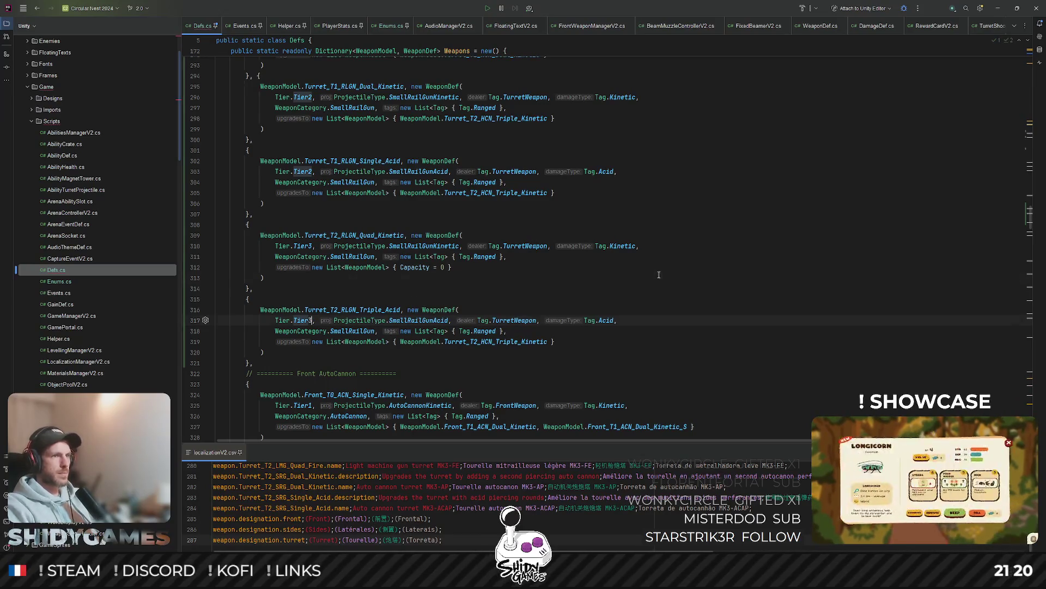
key(Up)
key(Up)
key(Up)
scroll(426, 294, down, 1)
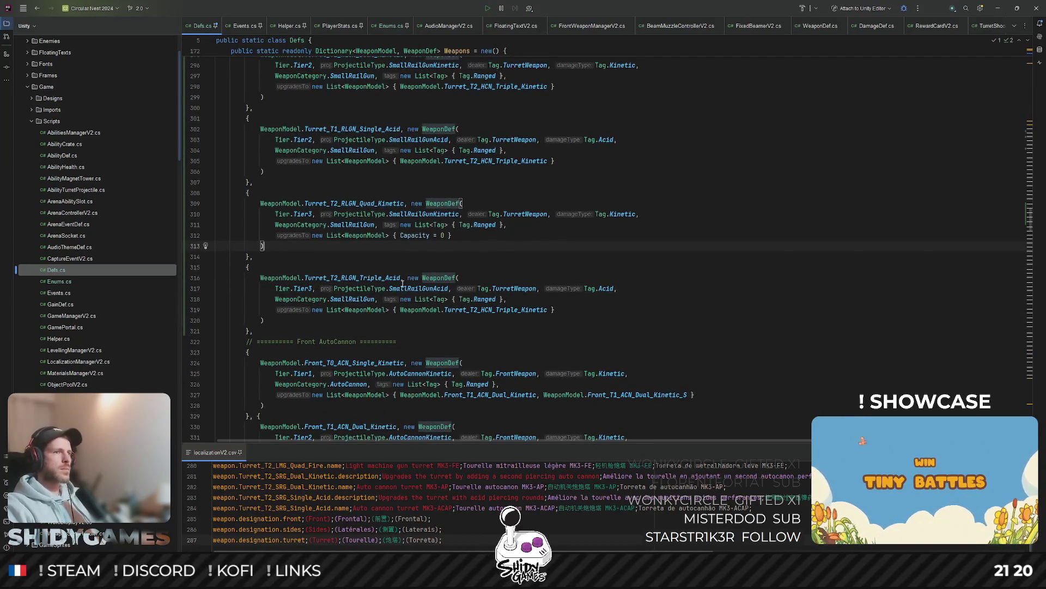
double_click(415, 285)
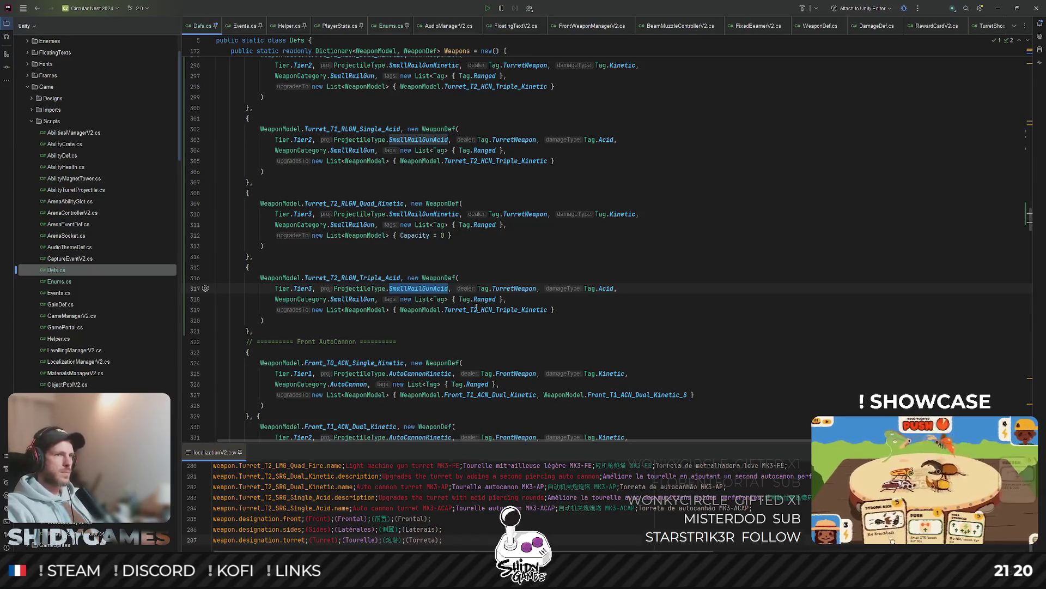
drag(401, 236, 442, 238)
drag(400, 309, 548, 310)
key(ctrl+v)
Step: Add Turret_T1_RLGN_Single_Acid to the Dual Kinetic upgrade list and reformat the code
scroll(474, 214, up, 1)
double_click(496, 193)
scroll(322, 223, up, 2)
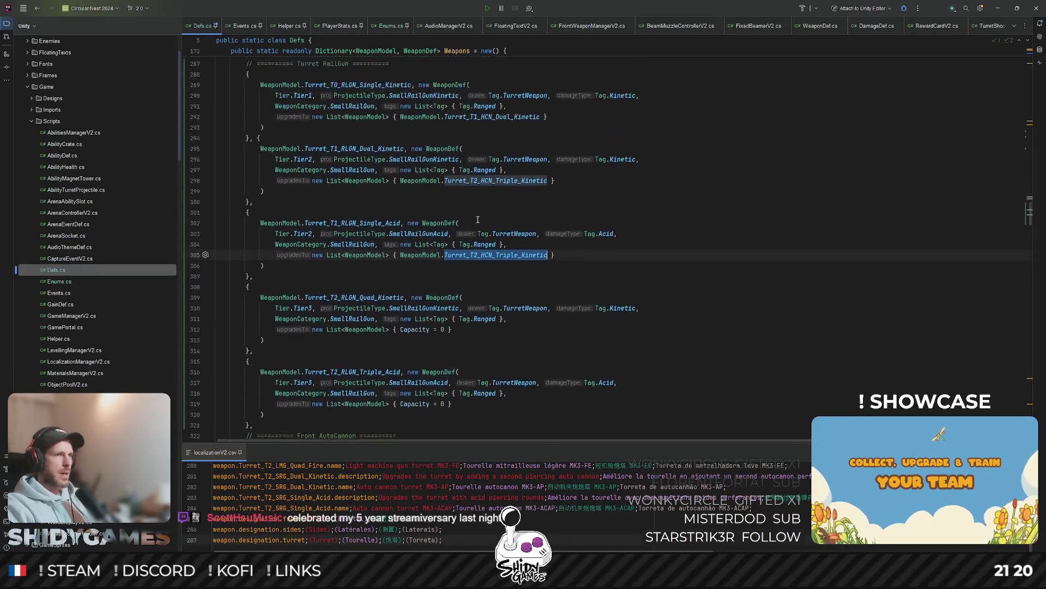
scroll(407, 124, up, 1)
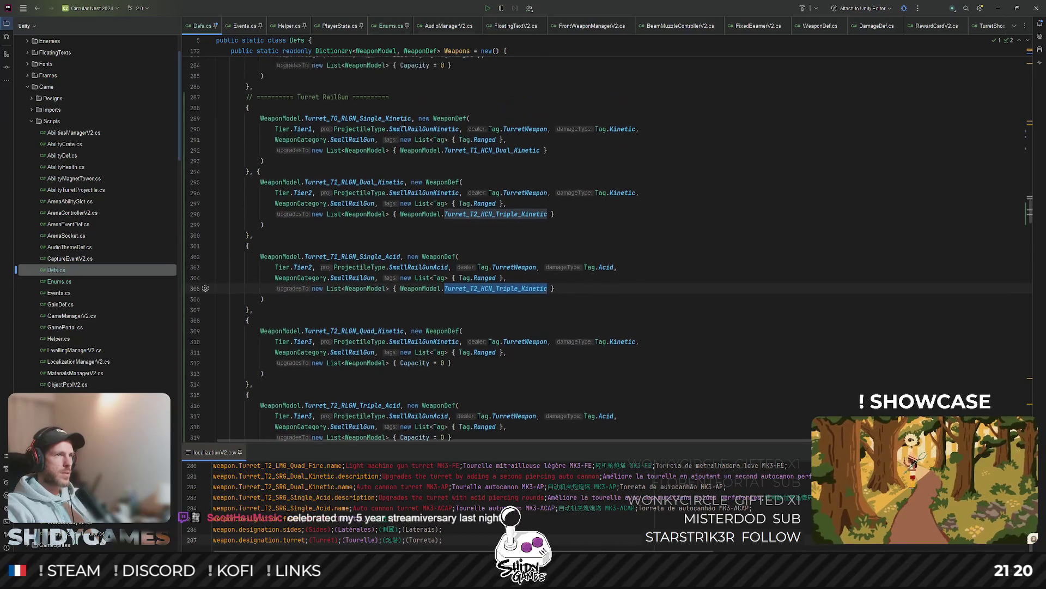
double_click(378, 119)
double_click(356, 258)
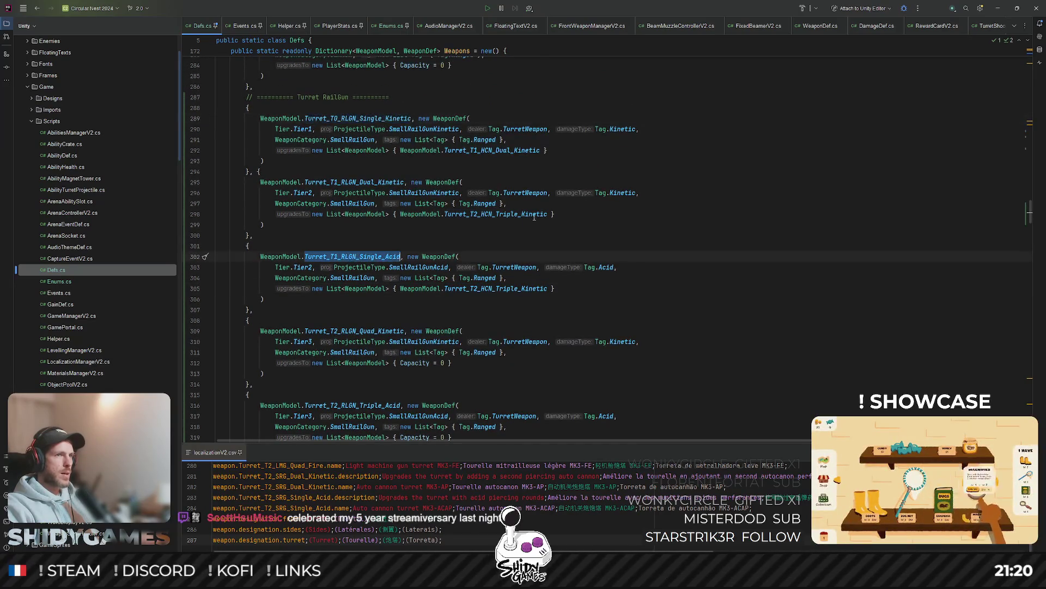
key(ctrl+c)
click(549, 214)
text(,)
key(ctrl+v)
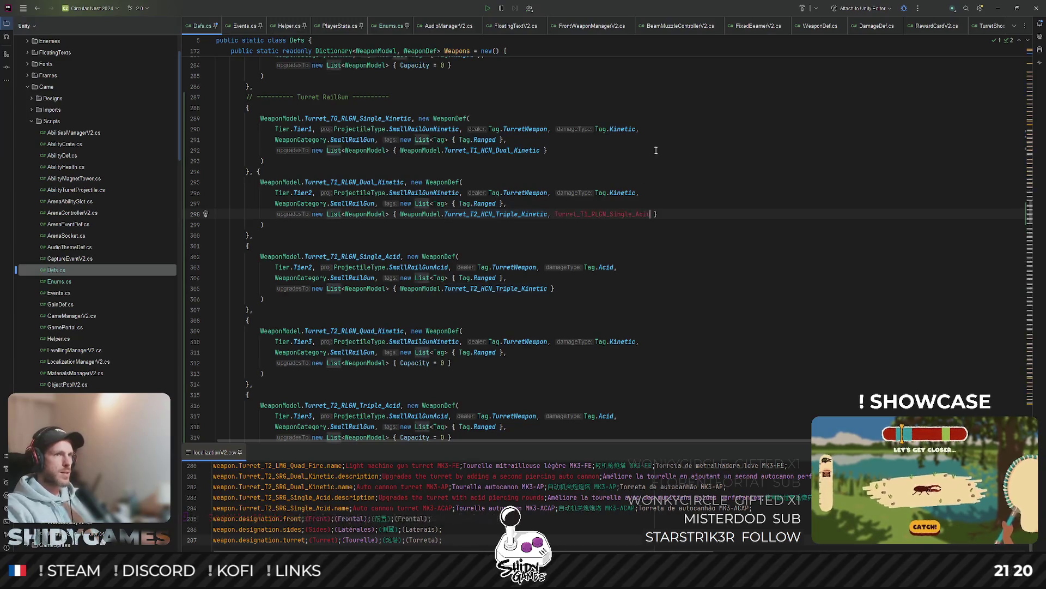
click(555, 214)
text(WeaponModel.)
key(Escape)
key(ctrl+alt+l)
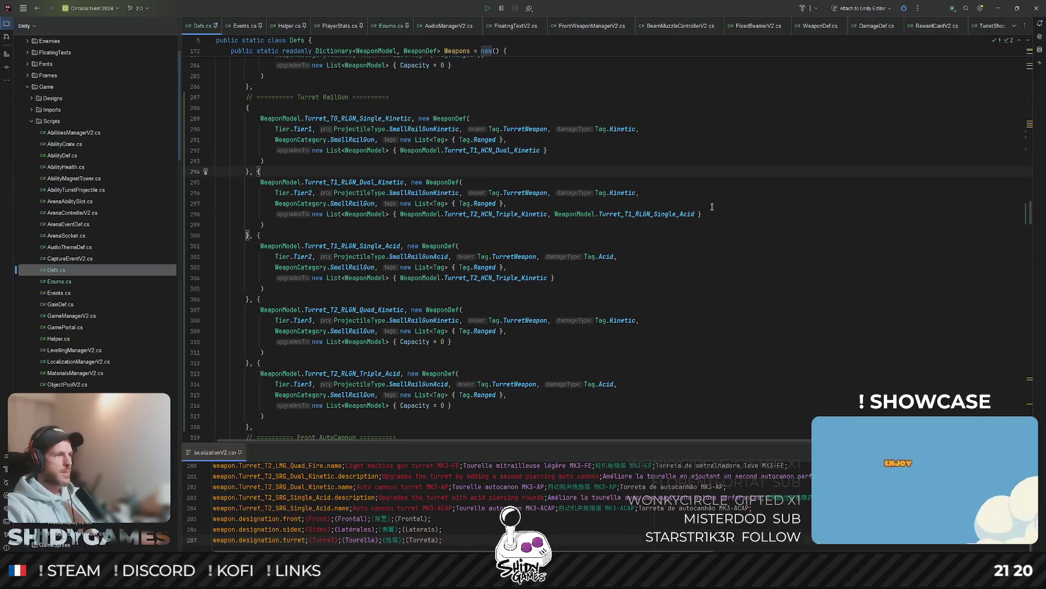
Step: Delete the previously added Single_Acid upgrade from the line 298 upgrade list
click(263, 225)
scroll(288, 246, down, 1)
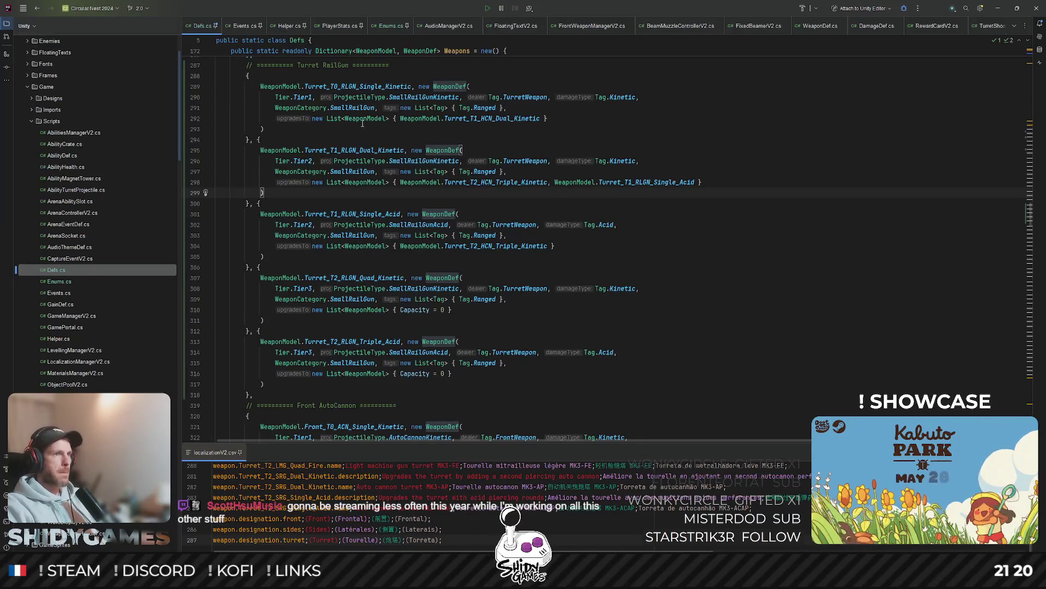
scroll(362, 122, up, 1)
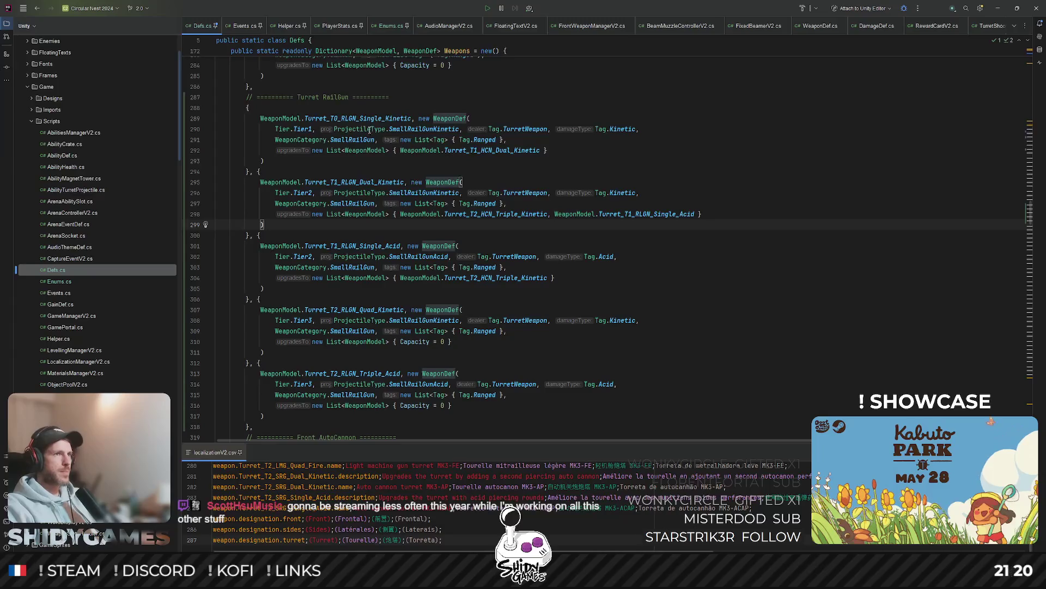
double_click(523, 150)
click(618, 256)
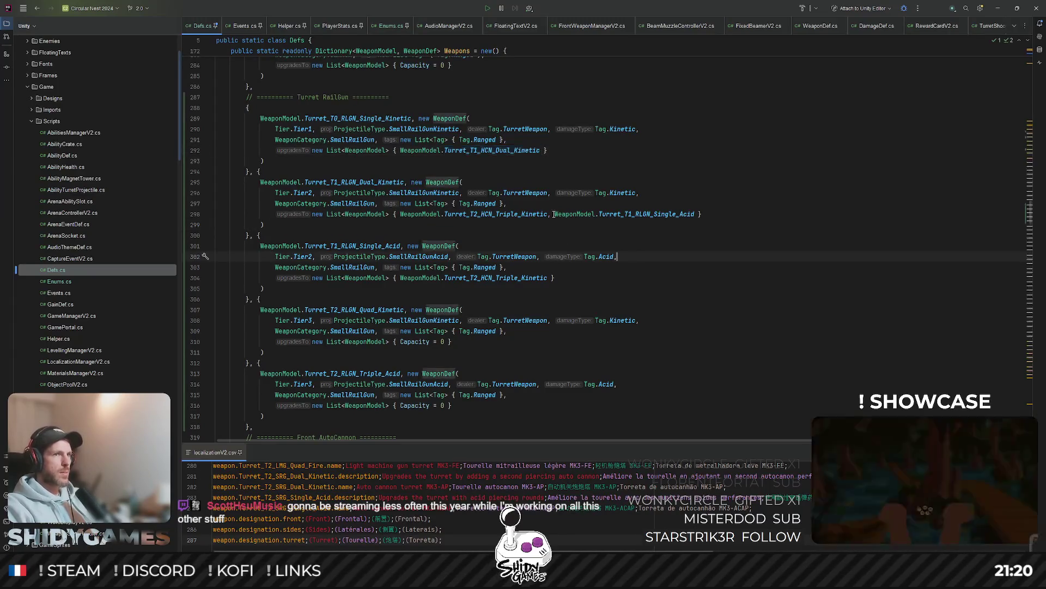
drag(546, 215, 696, 215)
key(BackSpace)
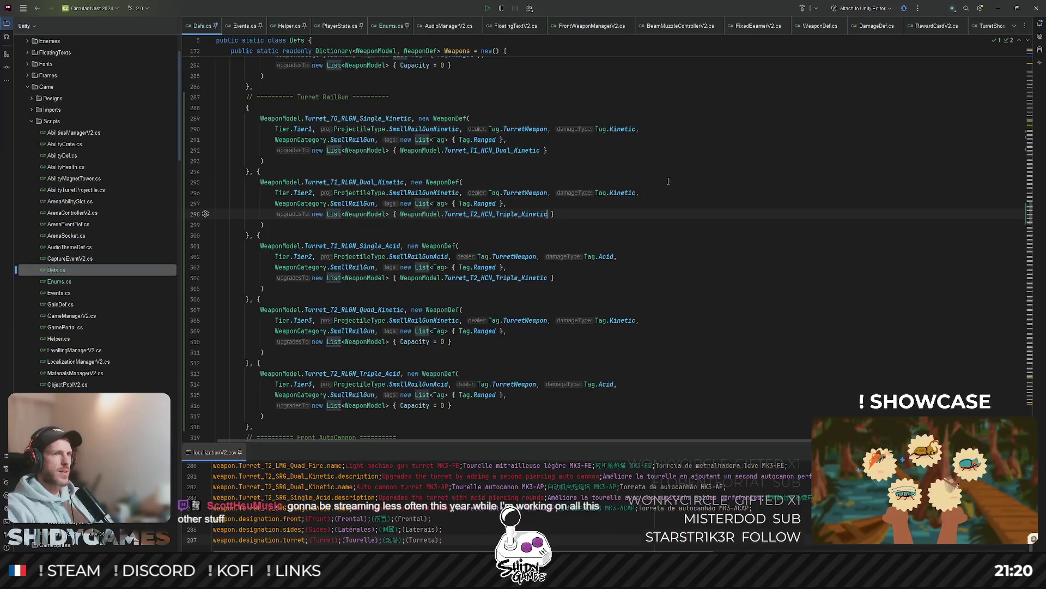
click(696, 203)
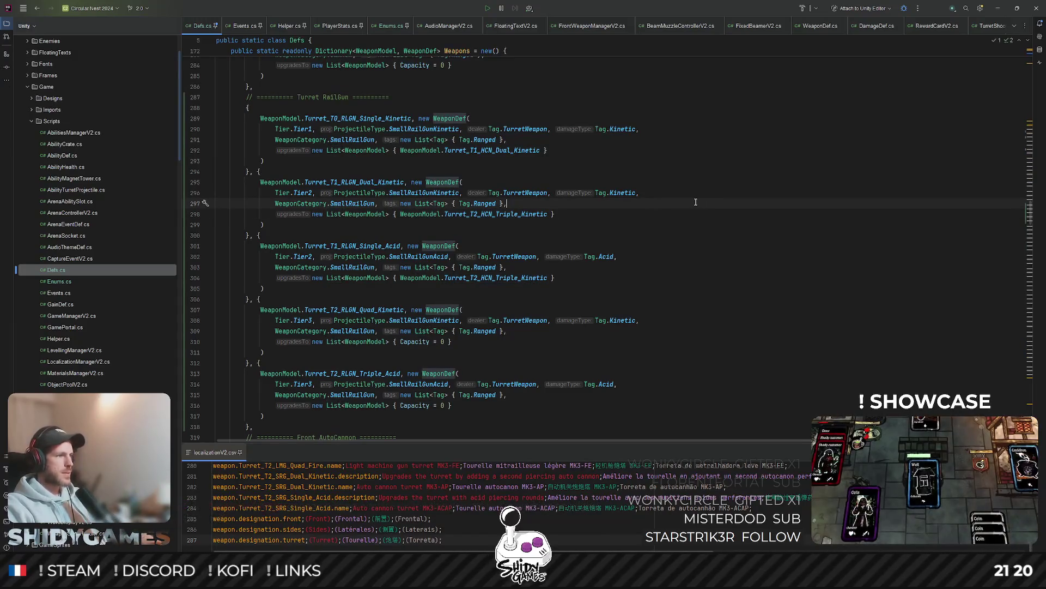
Step: Replace the T0 railgun's cannon upgrade with Turret_T1_RLGN_Dual_Kinetic
double_click(380, 118)
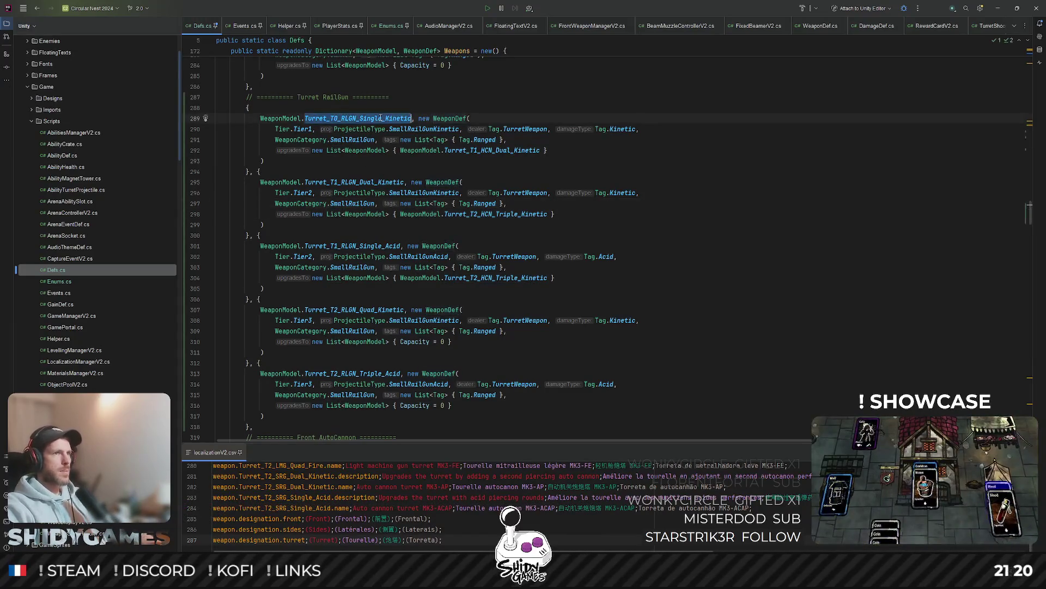
double_click(473, 151)
double_click(388, 182)
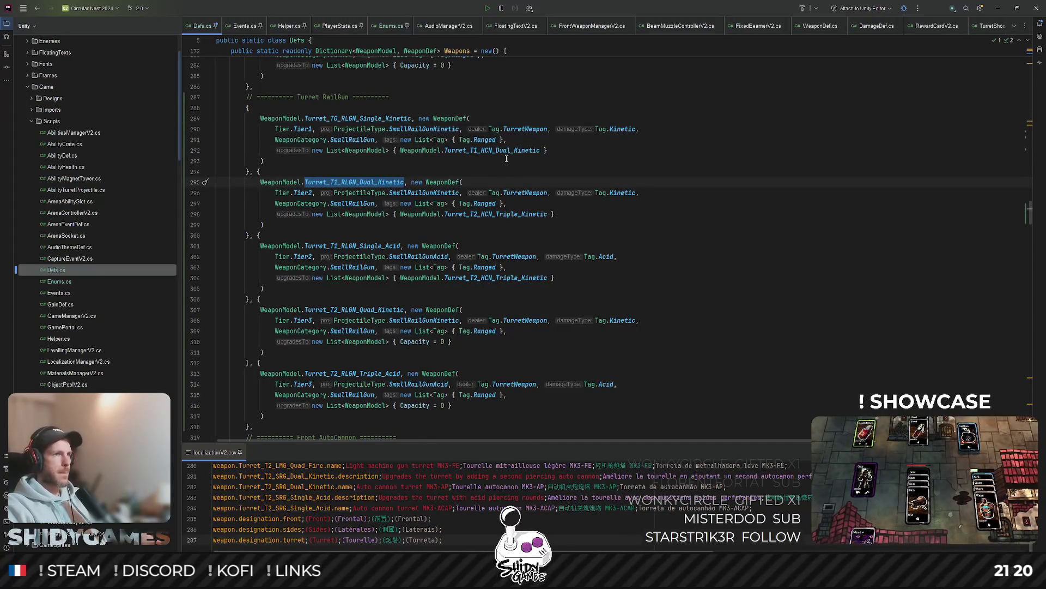
double_click(467, 150)
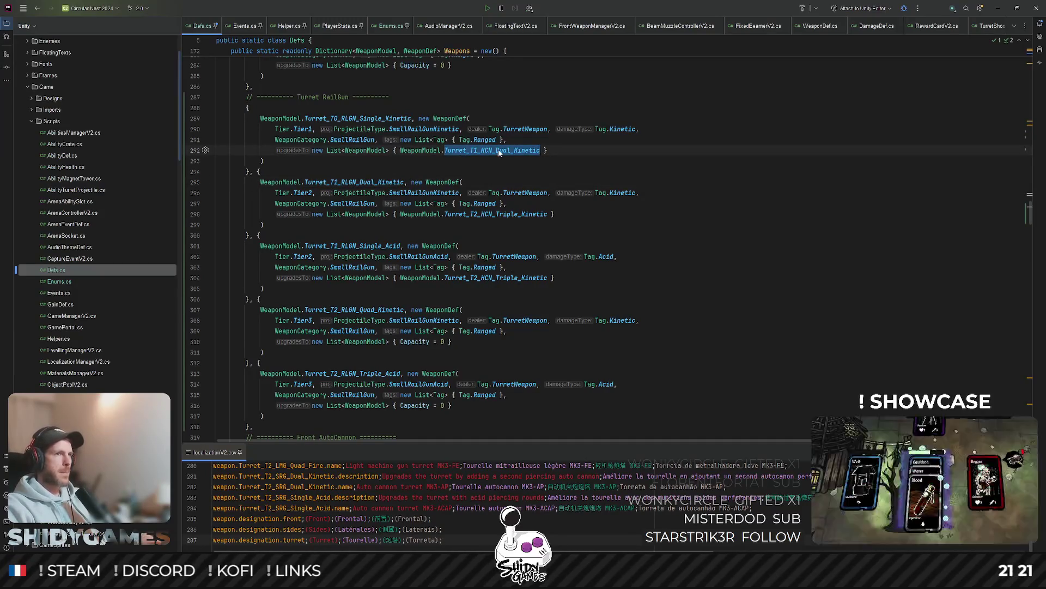
double_click(369, 182)
key(ctrl+c)
double_click(491, 150)
key(ctrl+v)
text(,)
Step: Add WeaponModel.Turret_T1_RLGN_Single_Acid as the T0 railgun's second upgrade
double_click(352, 246)
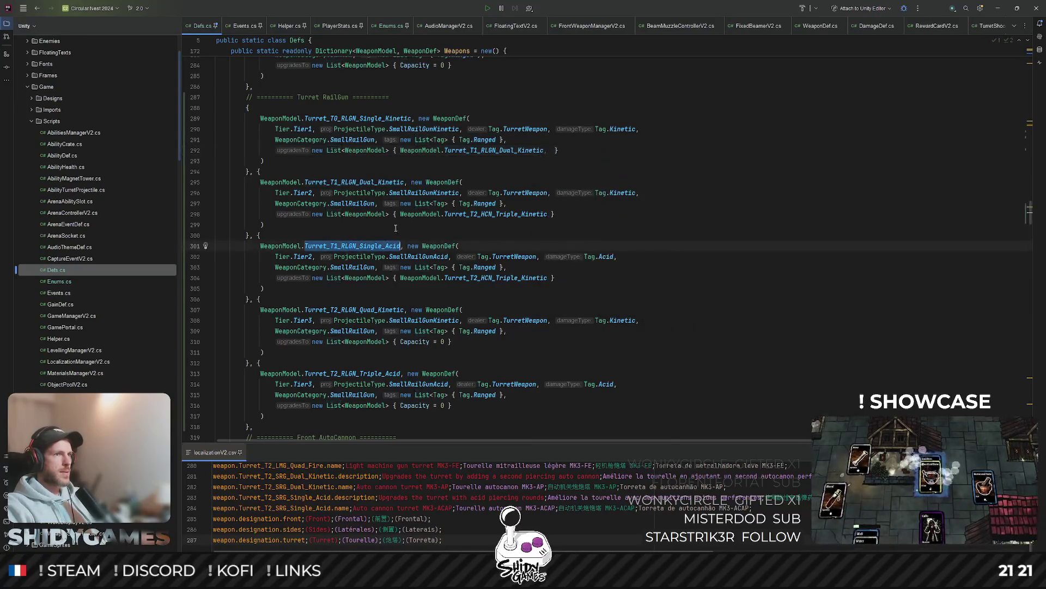
key(ctrl+c)
click(547, 150)
key(ctrl+v)
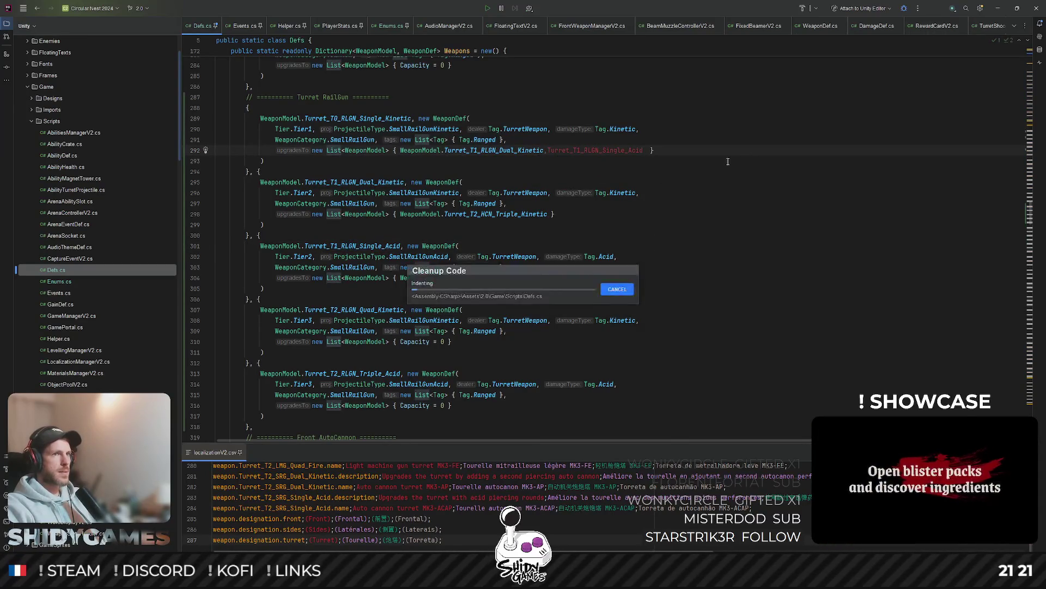
double_click(280, 182)
key(ctrl+c)
click(551, 151)
key(ctrl+v)
text(.)
key(Escape)
key(Up)
key(Up)
key(Up)
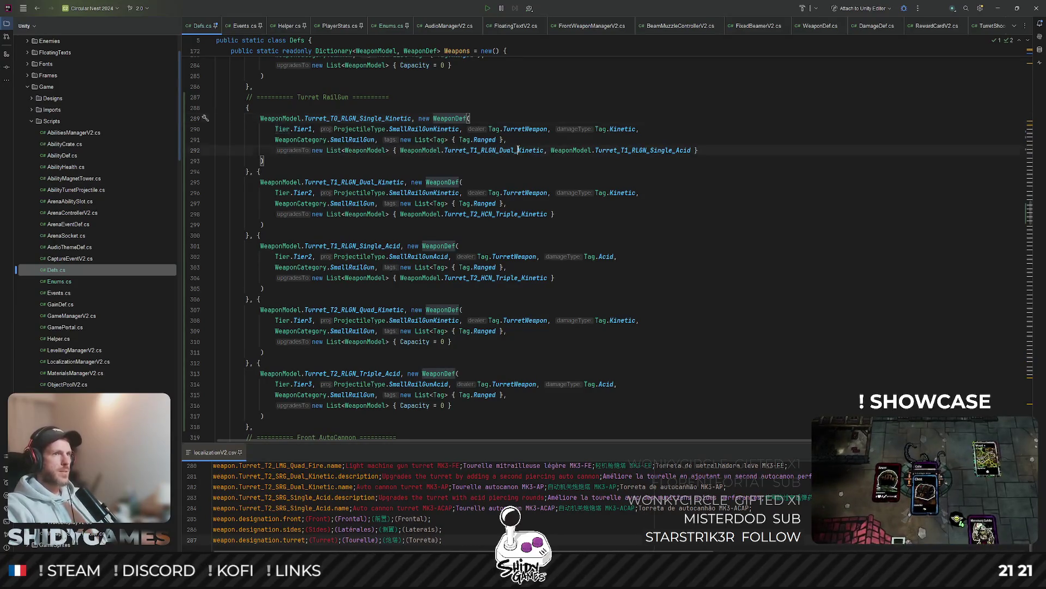
key(Down)
key(Down)
key(Down)
Step: Make Turret_T1_RLGN_Dual_Kinetic upgrade to Turret_T2_RLGN_Quad_Kinetic
double_click(613, 151)
scroll(613, 161, down, 1)
double_click(355, 150)
scroll(378, 246, down, 1)
double_click(380, 246)
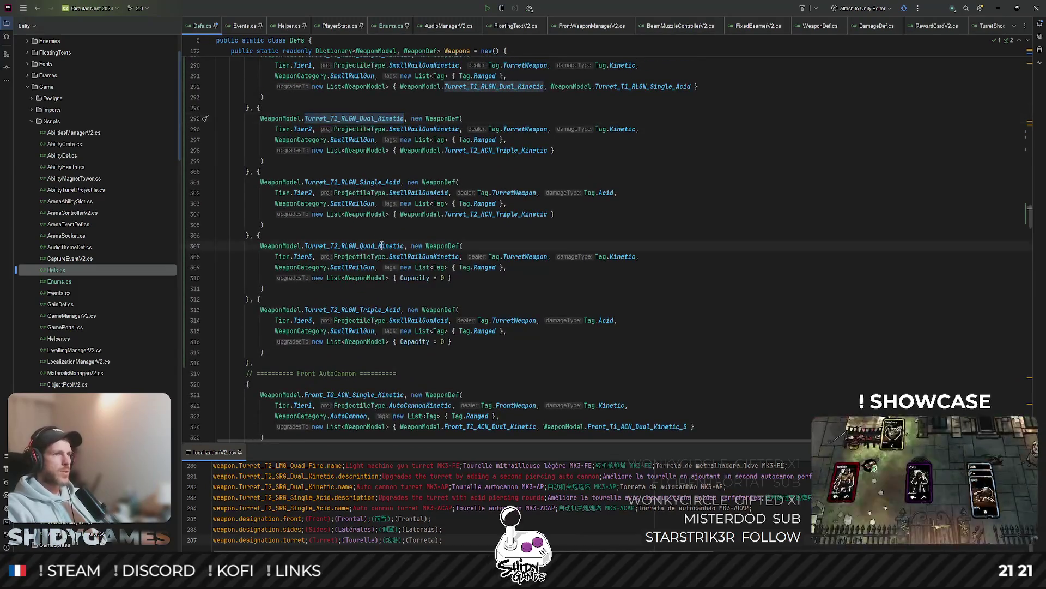
key(ctrl+c)
double_click(500, 151)
key(ctrl+v)
Step: Make Turret_T1_RLGN_Single_Acid upgrade to Turret_T2_RLGN_Triple_Acid
double_click(354, 182)
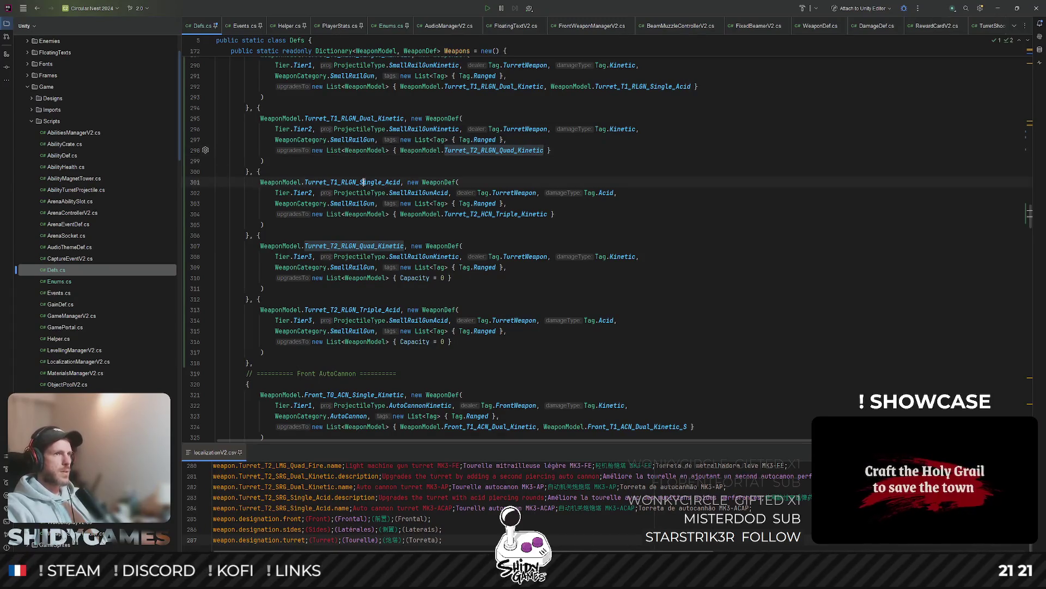
double_click(355, 310)
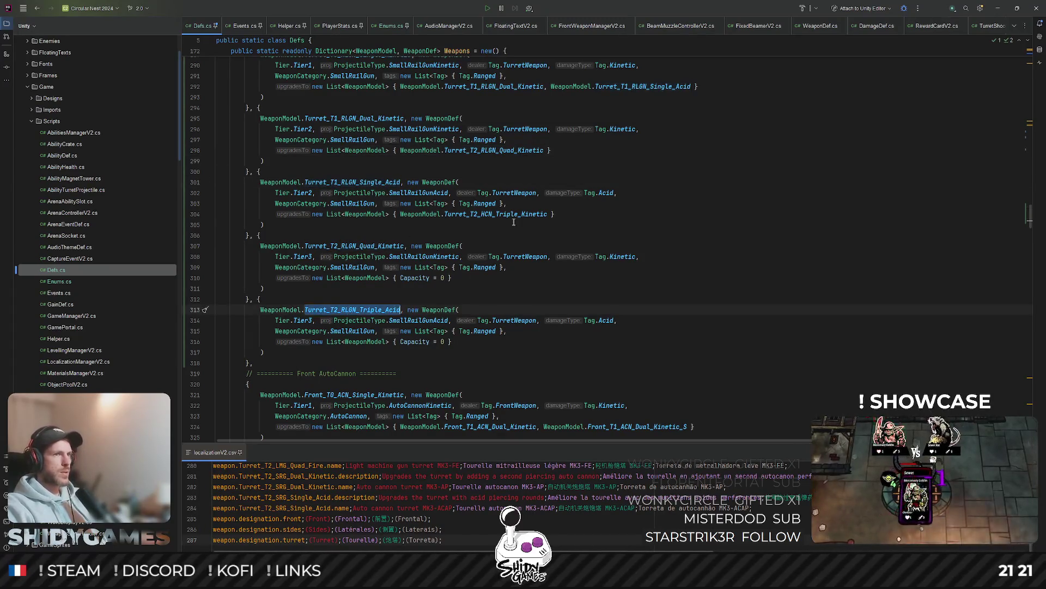
key(ctrl+c)
double_click(496, 214)
key(ctrl+v)
click(746, 173)
scroll(746, 173, up, 1)
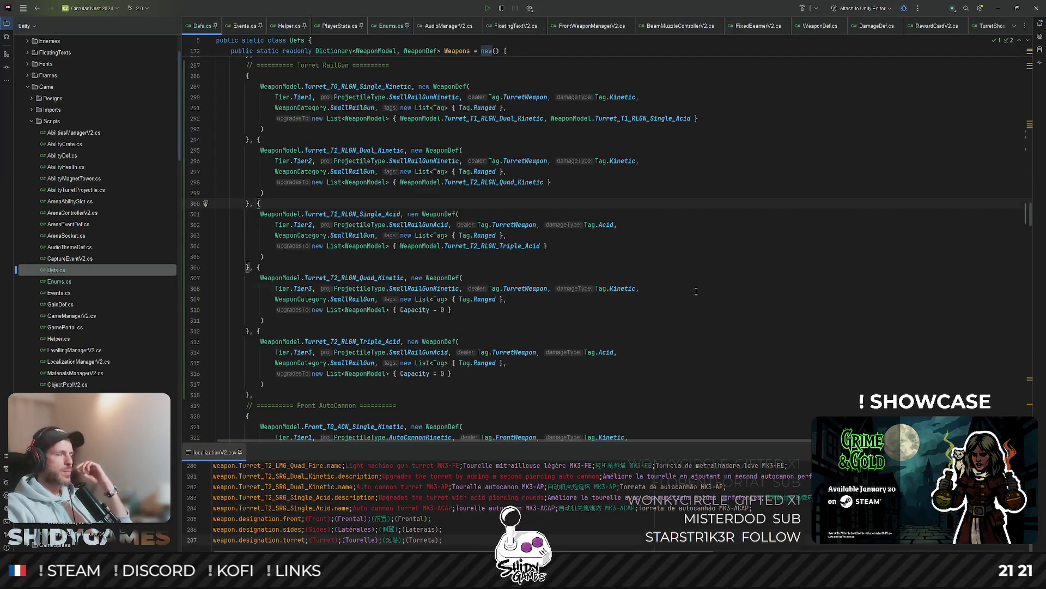
Step: Review the RailGun turret definitions and T0 railgun arguments in Defs.cs, then return to Unity
click(687, 247)
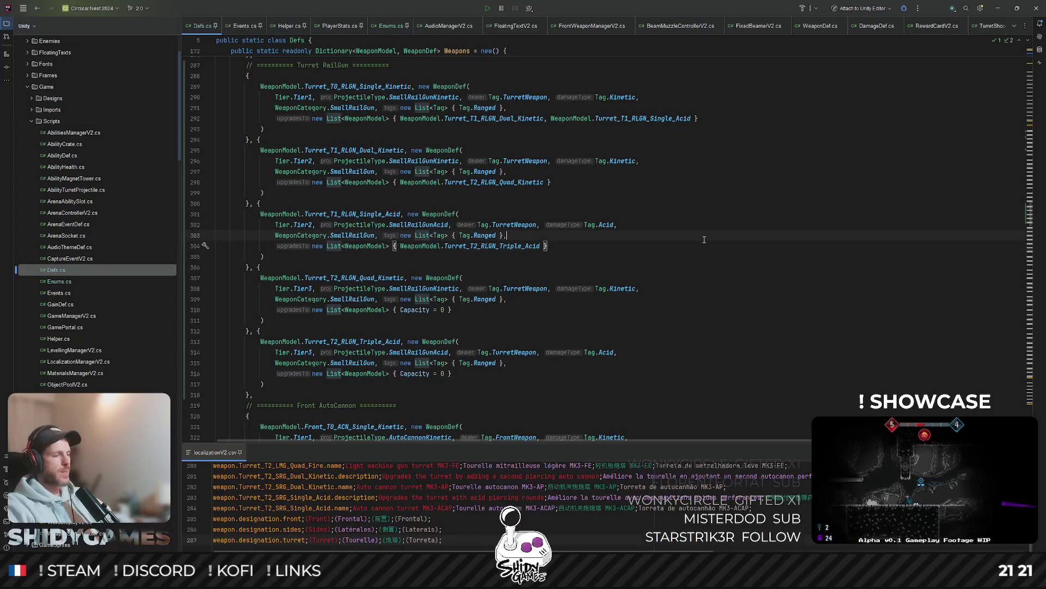
click(693, 190)
scroll(692, 190, up, 1)
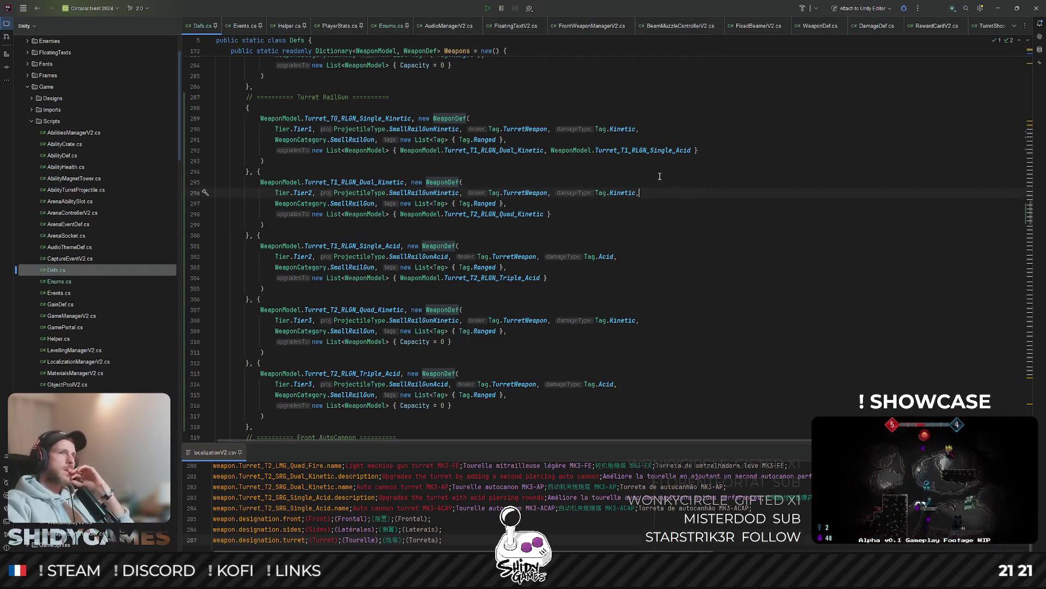
scroll(671, 186, up, 4)
scroll(650, 183, up, 4)
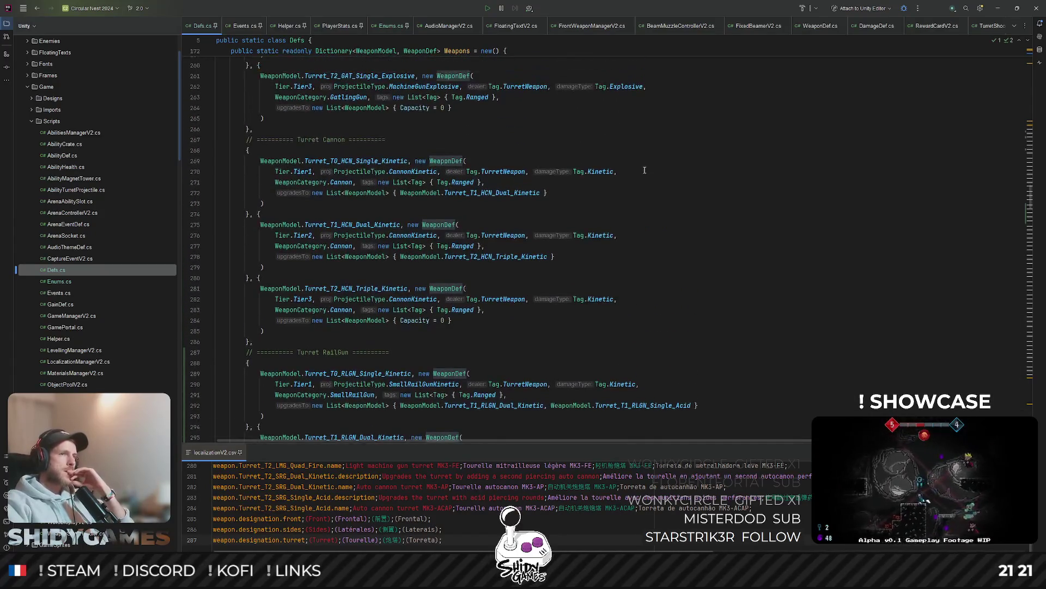
click(690, 191)
scroll(521, 214, down, 5)
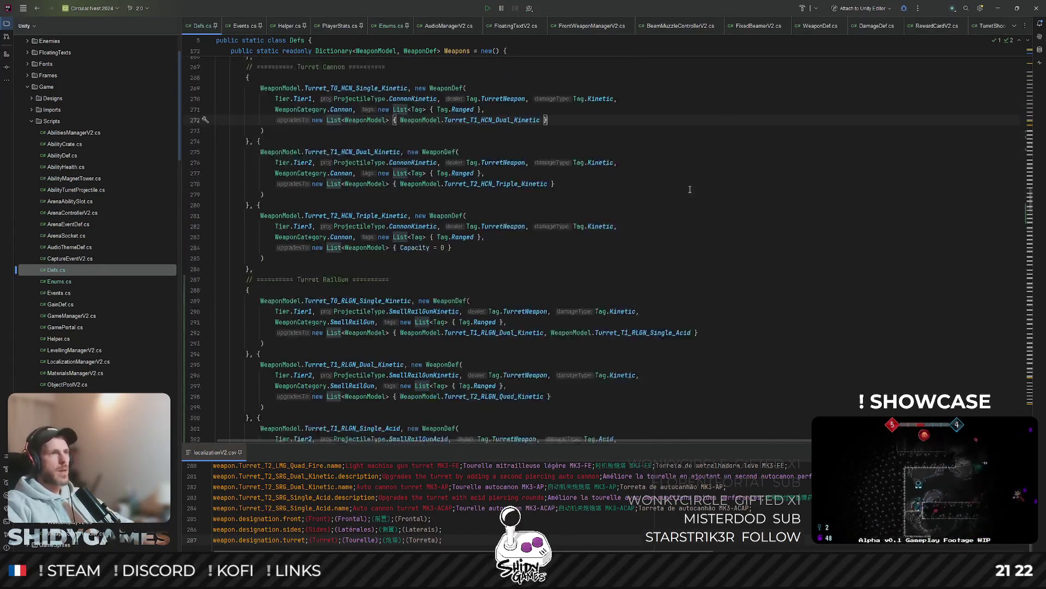
click(521, 214)
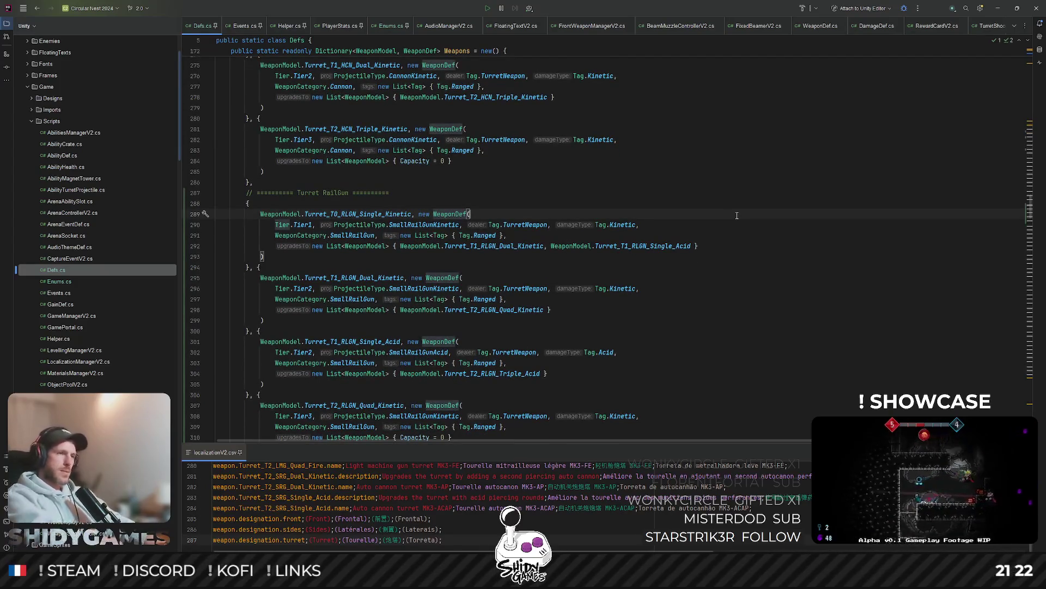
scroll(738, 177, down, 3)
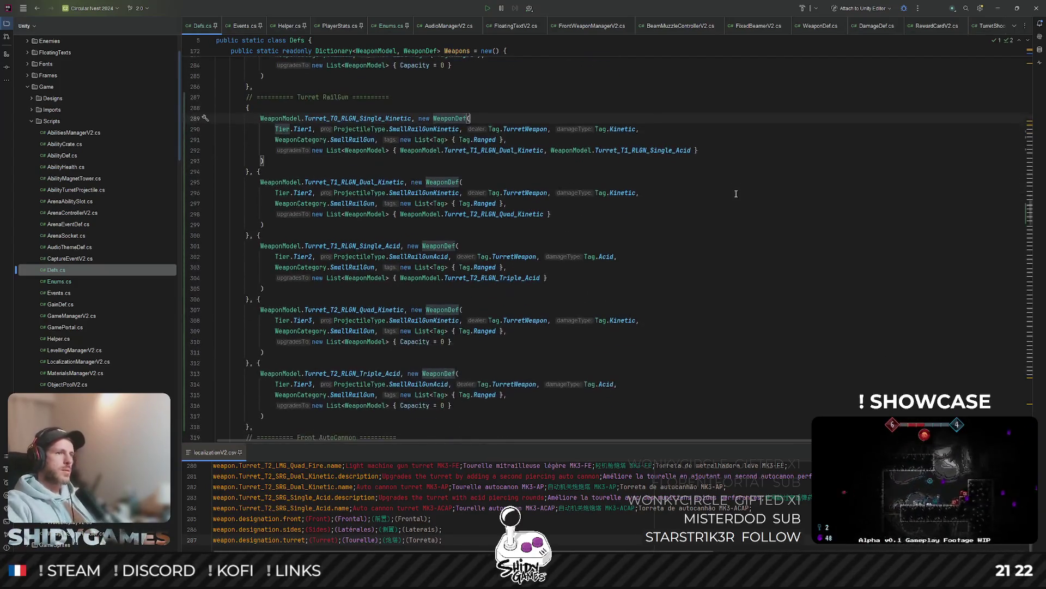
scroll(649, 263, down, 3)
scroll(620, 288, up, 15)
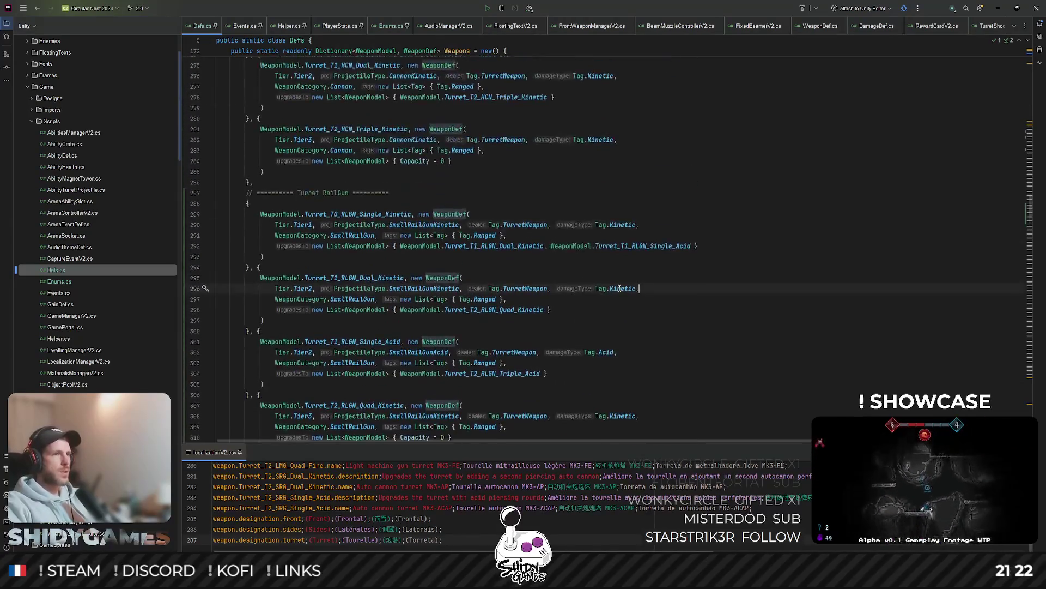
scroll(352, 224, up, 20)
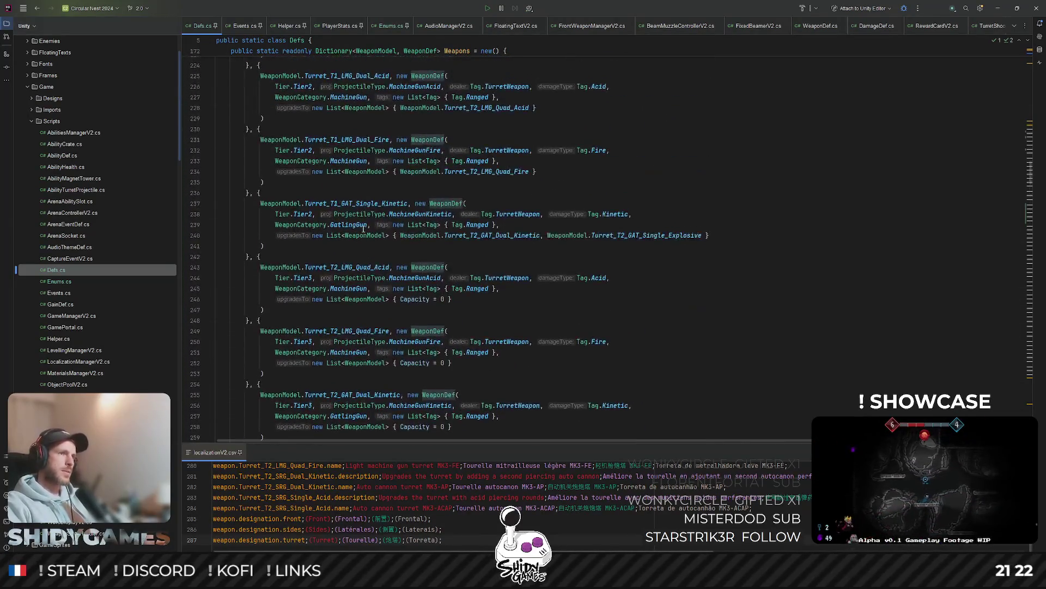
scroll(349, 246, down, 11)
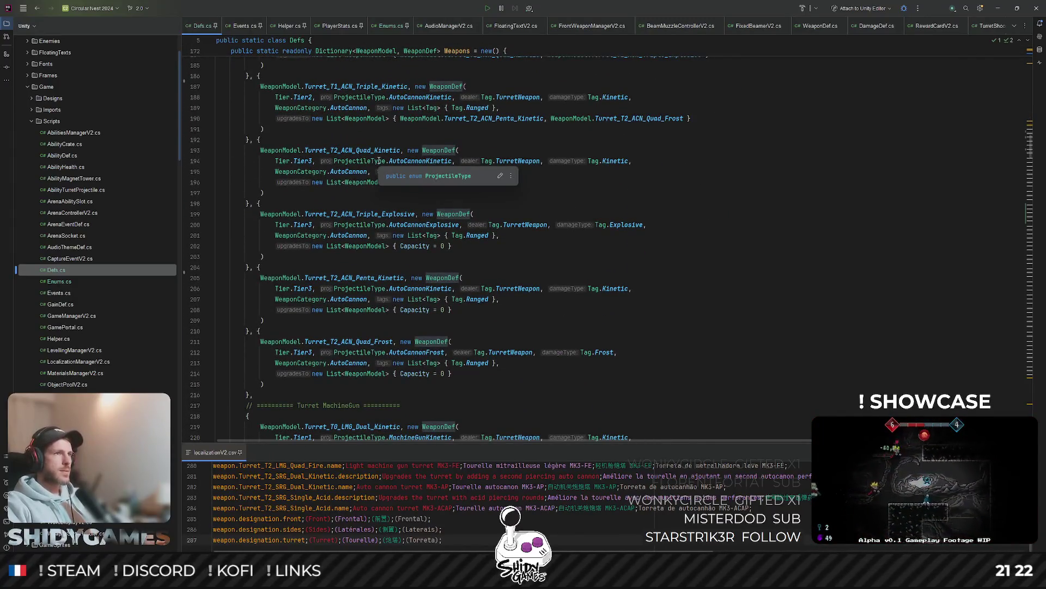
click(998, 8)
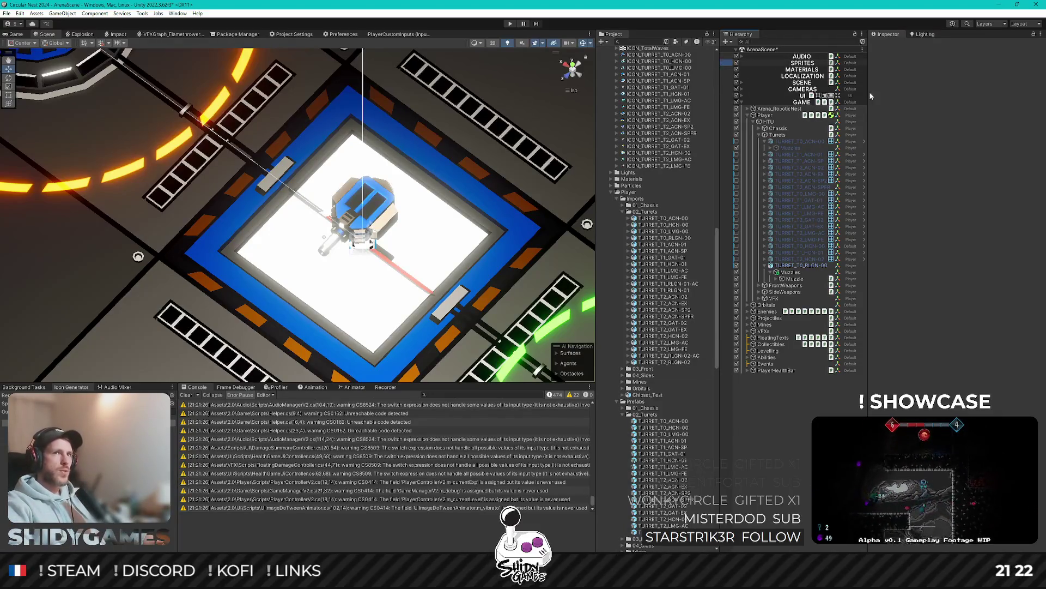
Step: Remove the 1001, 2002 and 2003 Missing (Sprite) rows from Weapon Type Sprites
click(1033, 212)
click(1032, 242)
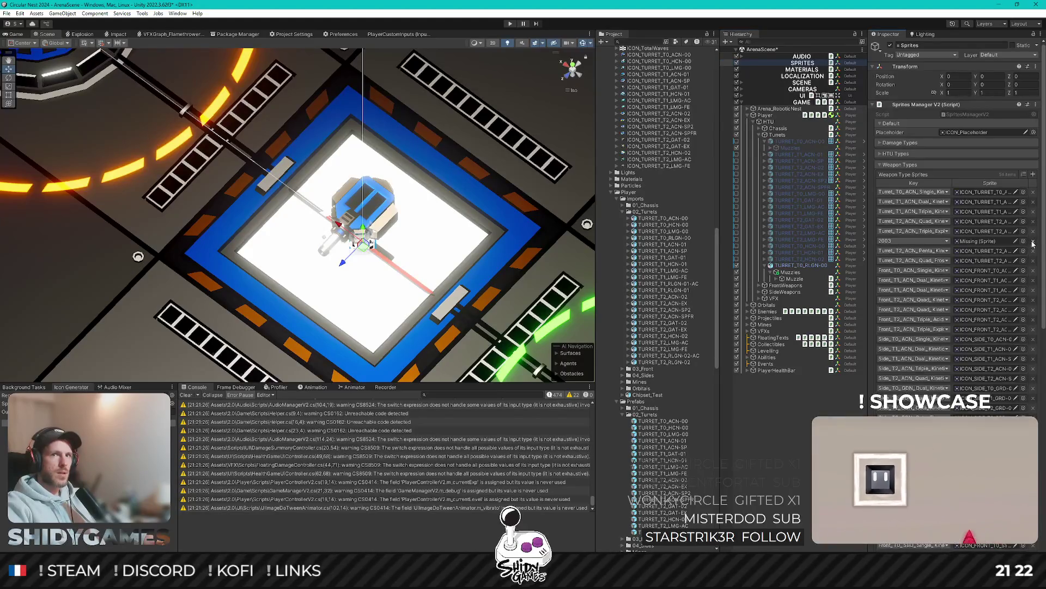
click(1033, 242)
scroll(1024, 245, down, 5)
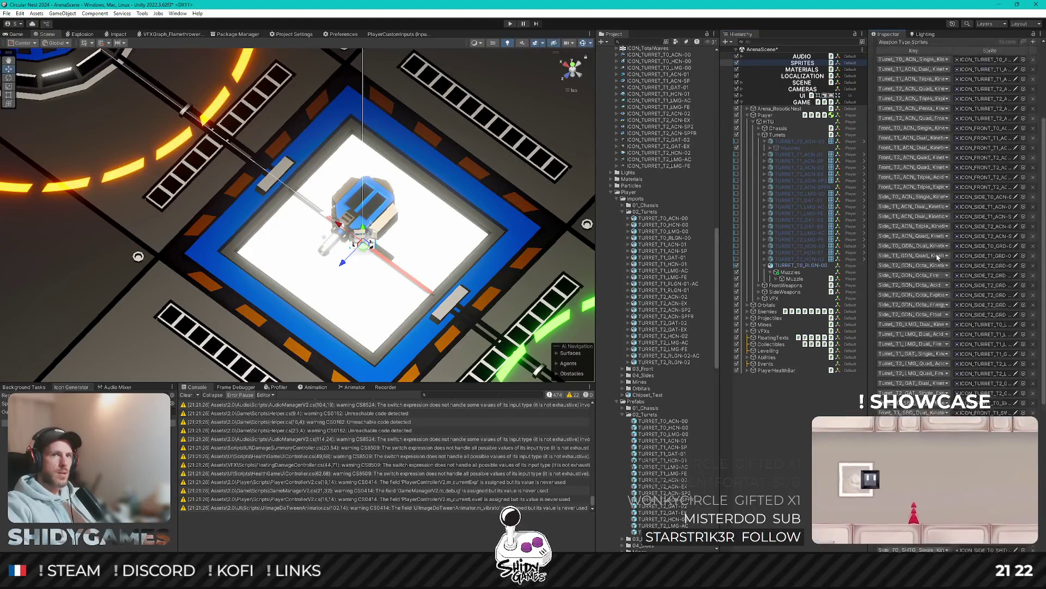
click(836, 406)
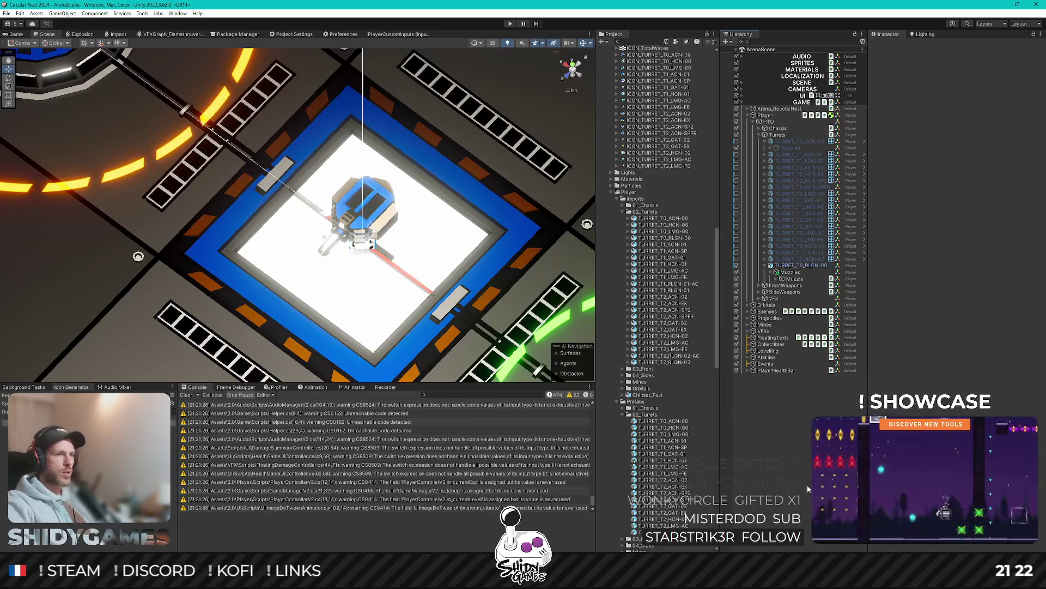
Step: Orbit the Scene view around the turret, then go back to Rider's open files
mouse_move(407, 231)
mouse_down()
mouse_move(382, 204)
mouse_move(383, 234)
mouse_move(414, 240)
mouse_up()
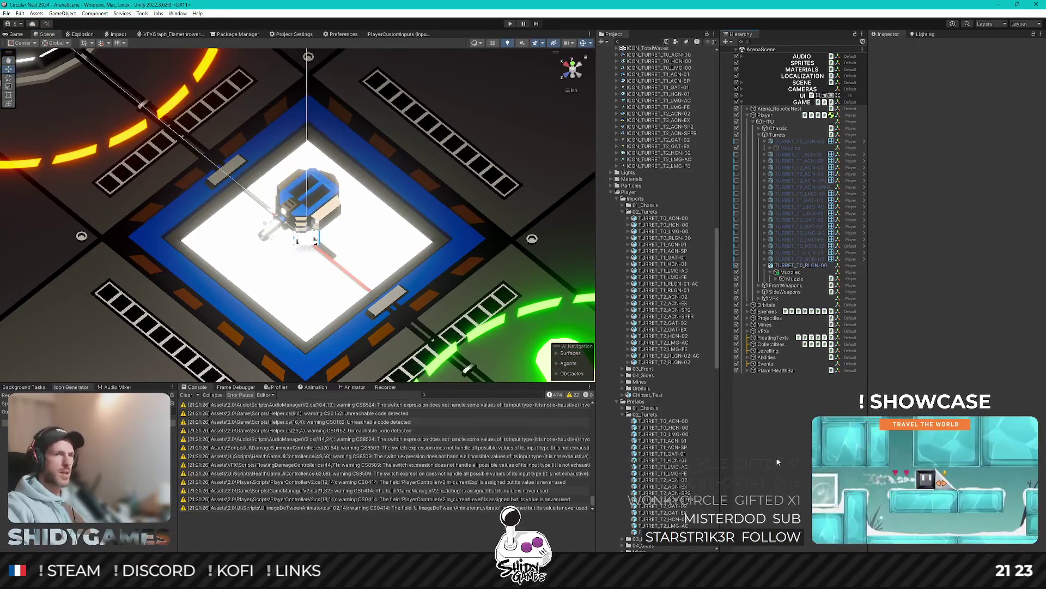
key(alt+Tab)
click(1015, 25)
Step: Paste SideFixedShooterV2's line 31 layer-mask setup into TurretShooterV2.Awake(), then let Unity recompile
click(995, 82)
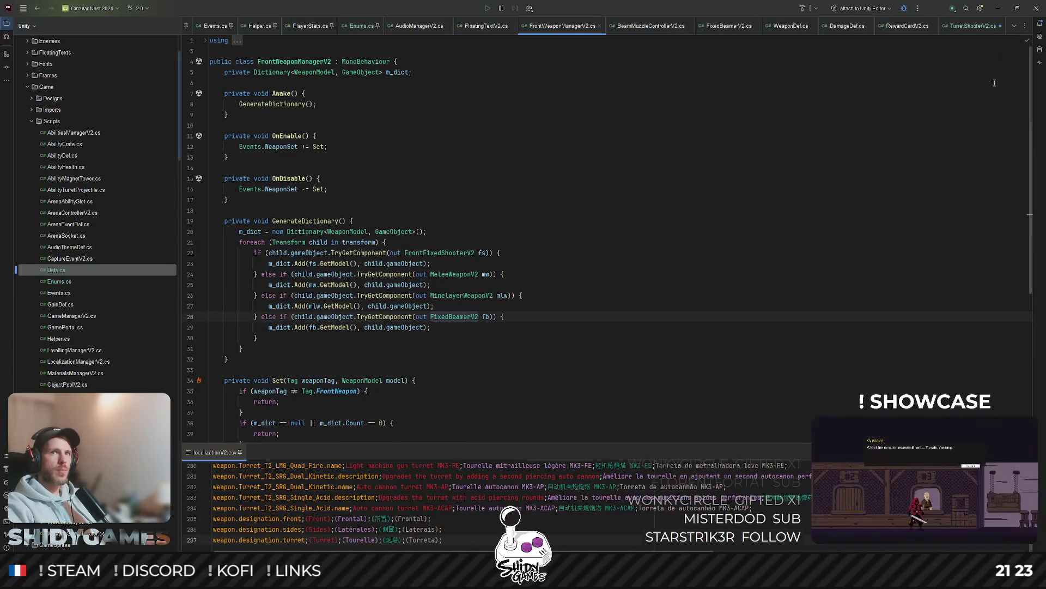
scroll(382, 218, up, 5)
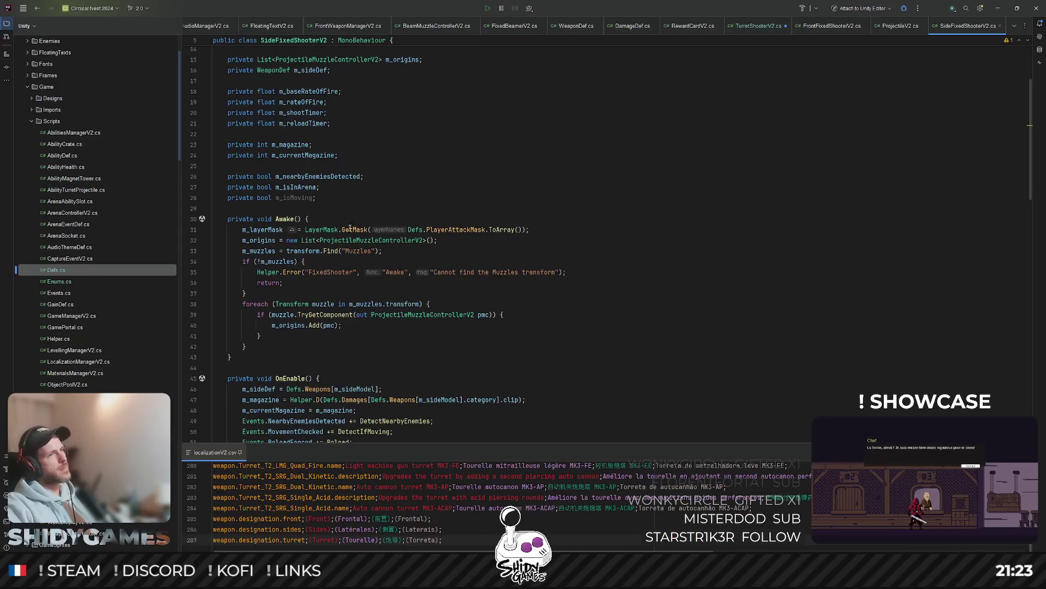
triple_click(317, 229)
key(ctrl+c)
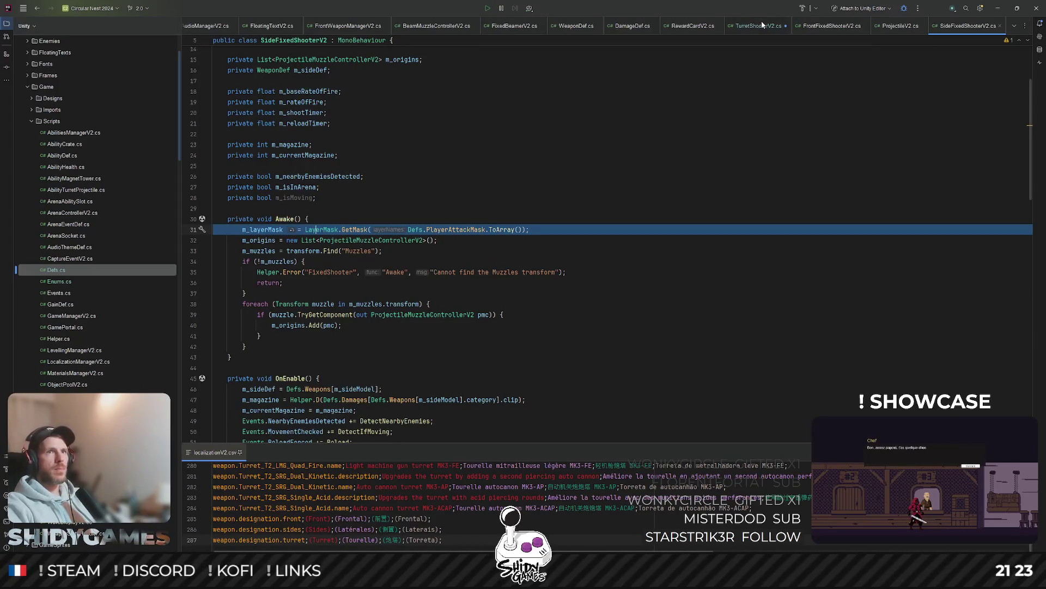
click(761, 25)
scroll(331, 249, down, 3)
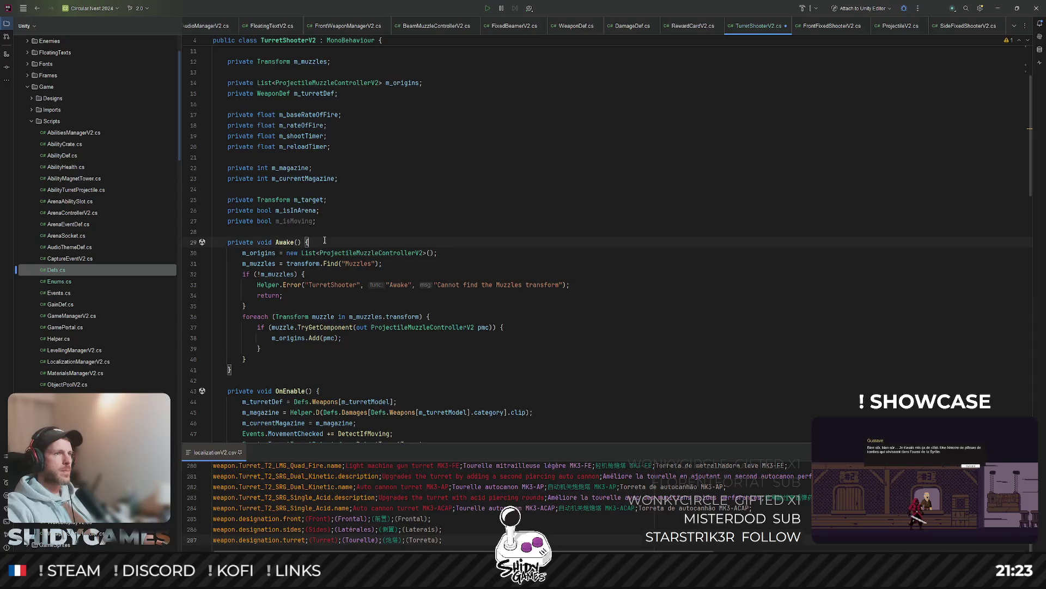
key(Return)
key(ctrl+v)
key(BackSpace)
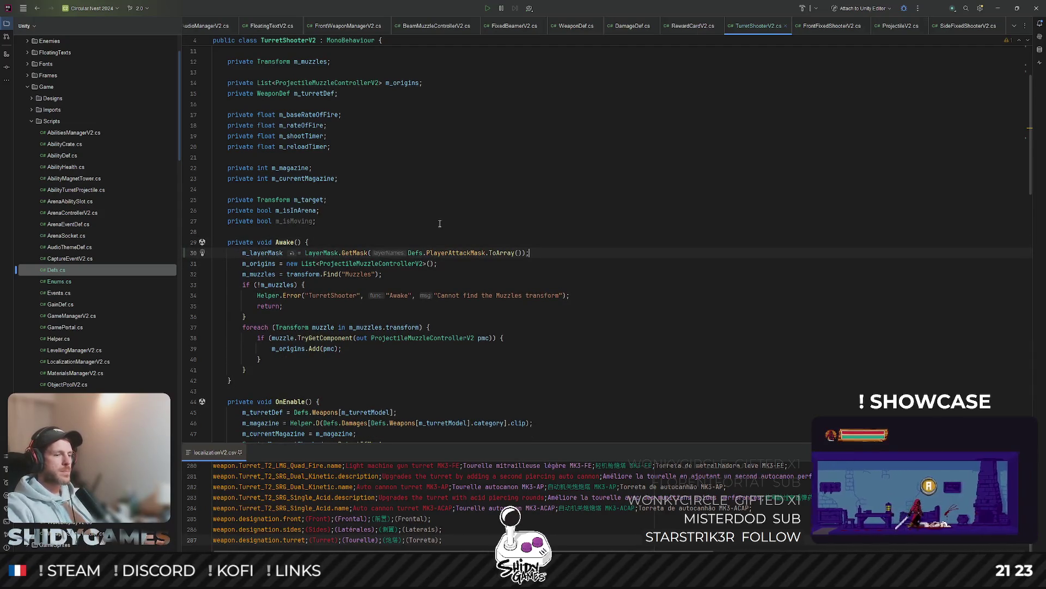
click(998, 8)
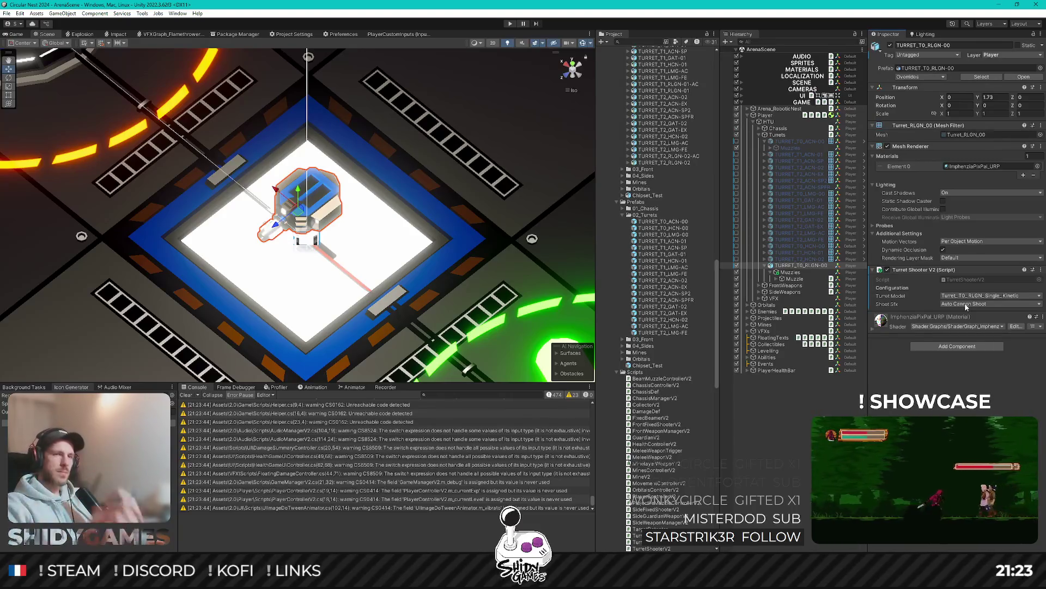
Step: Keep Auto Cannon Shoot as the shoot sound and find the RailGun clip in Sfx
click(981, 303)
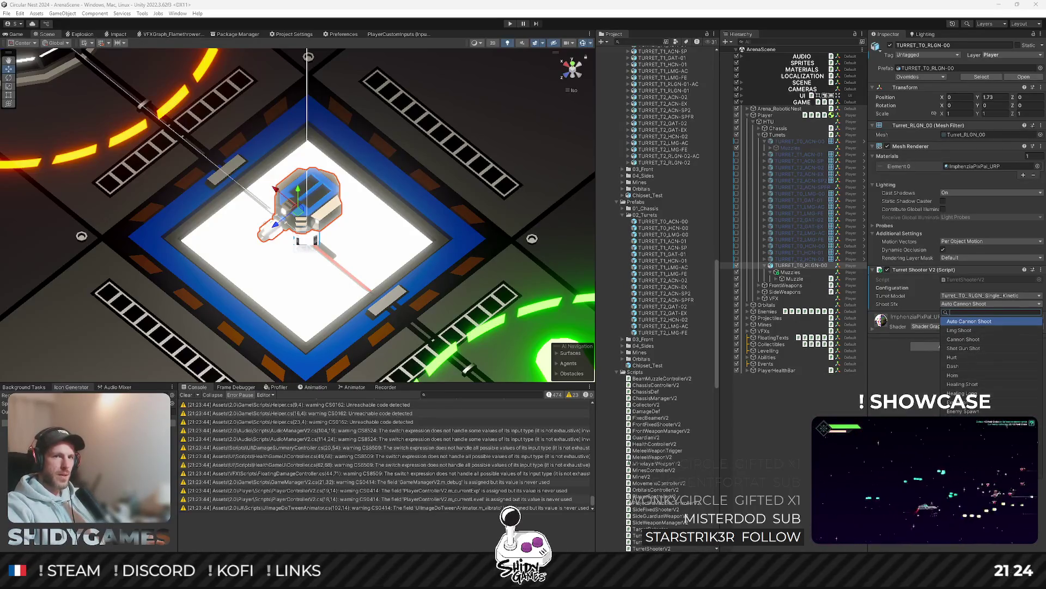
key(Escape)
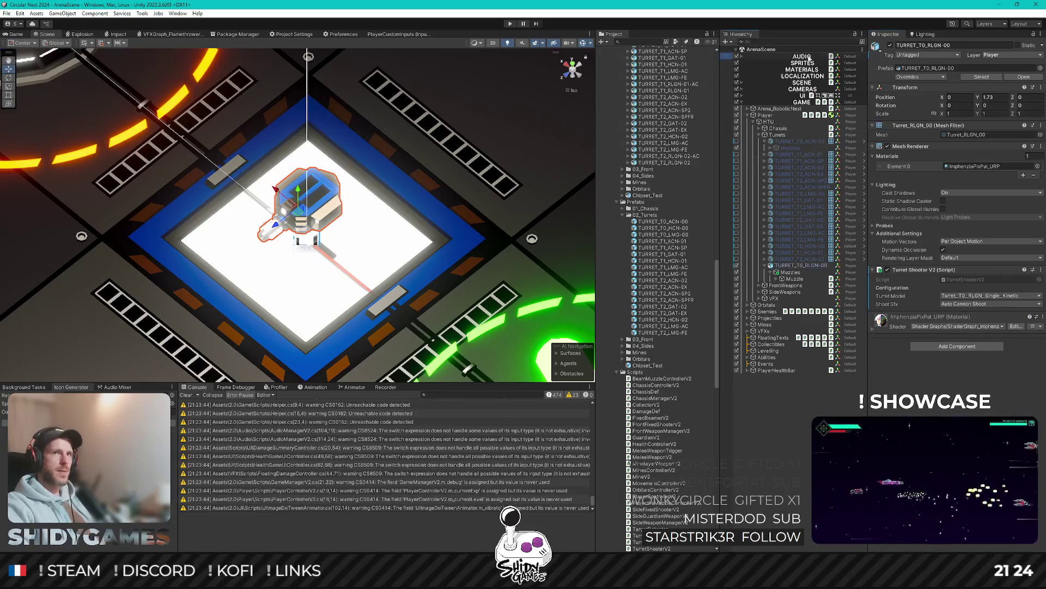
click(809, 56)
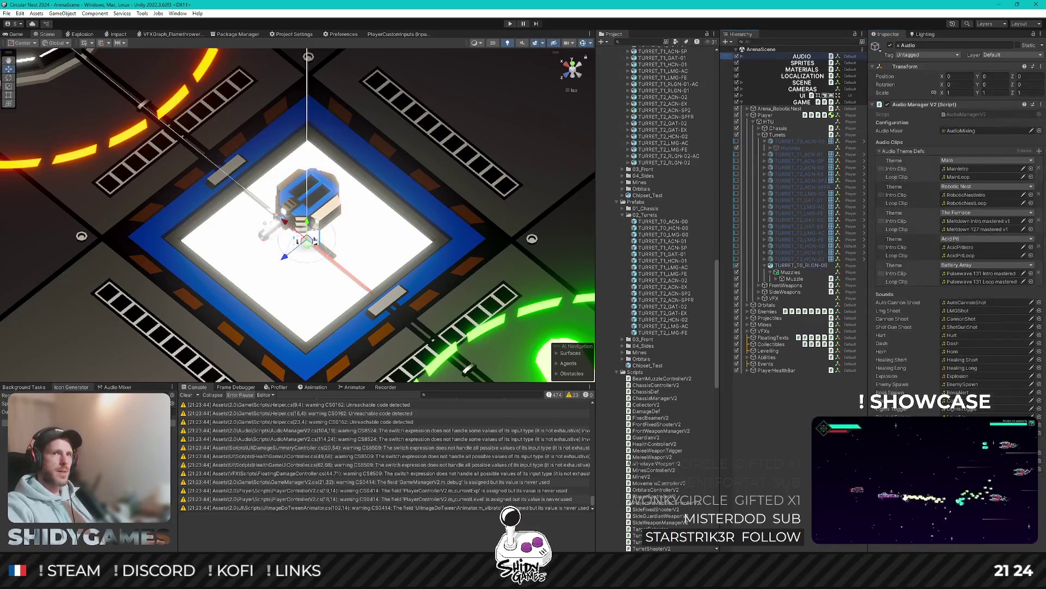
click(968, 302)
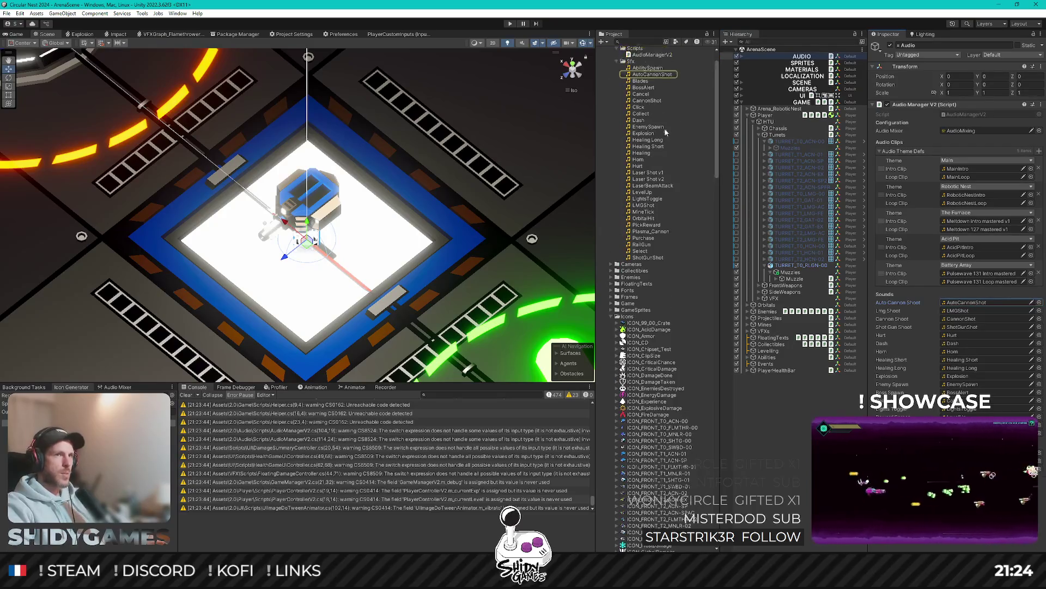
click(648, 198)
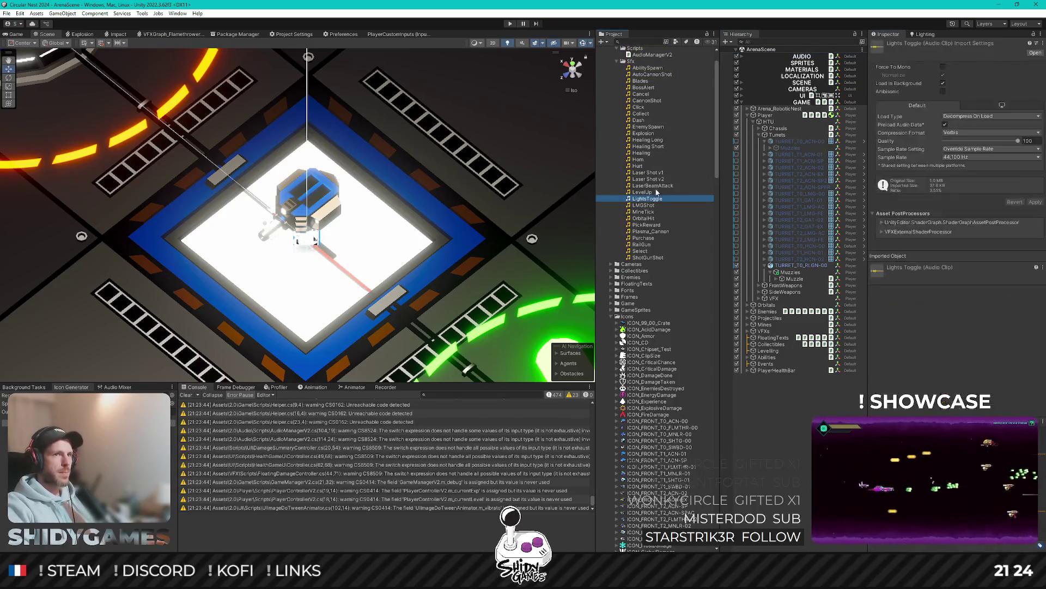
click(649, 245)
Step: Open the AUDIO object's AudioManagerV2 script in Rider
key(alt+Tab)
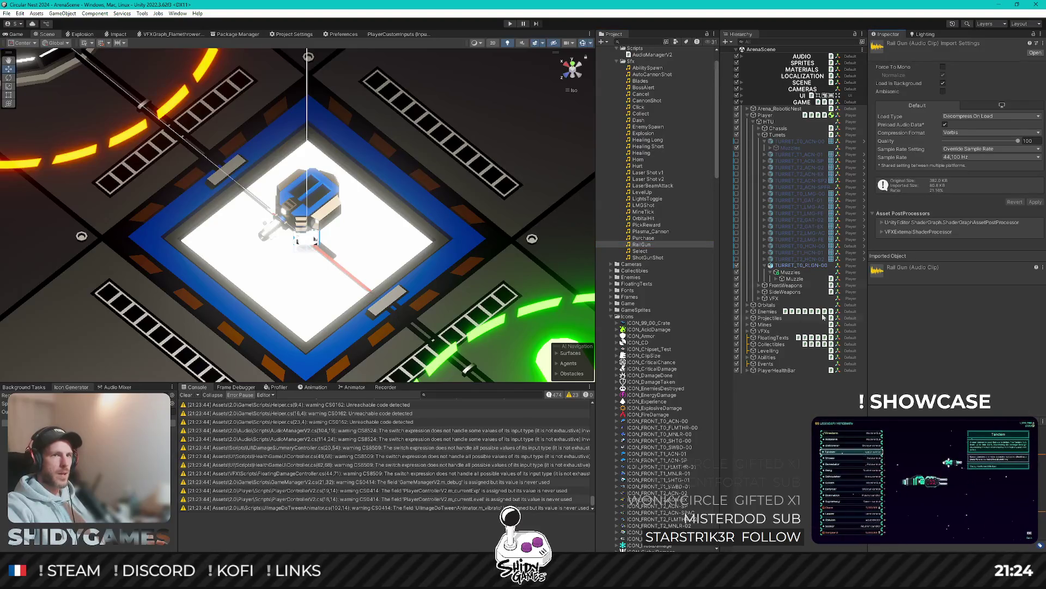
click(801, 57)
double_click(966, 113)
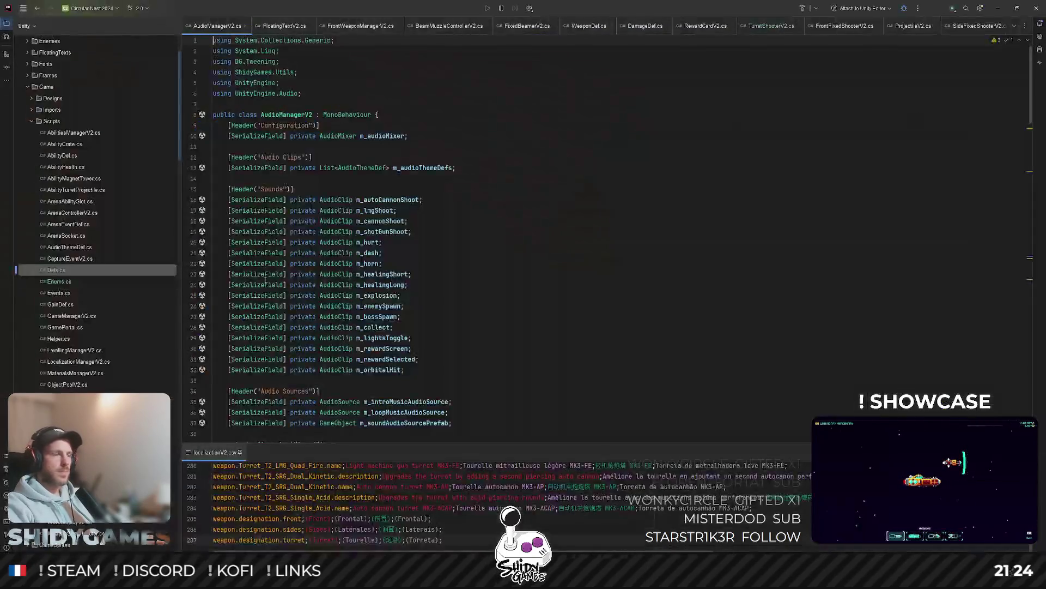
Step: Duplicate the m_shotGunShoot field as a new m_railGunShoot AudioClip field
click(443, 231)
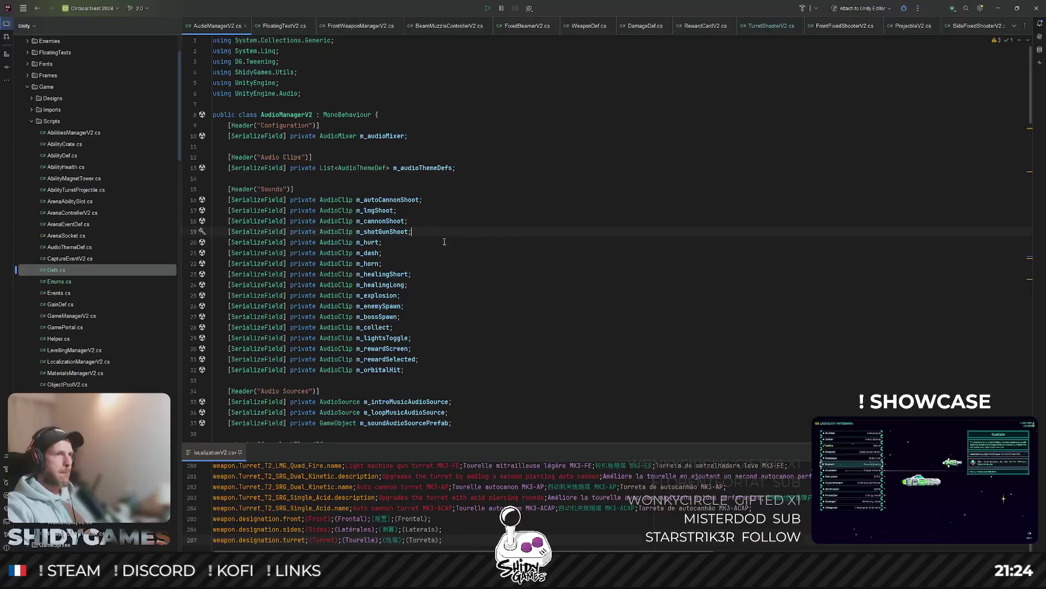
key(ctrl+d)
key(Delete)
key(Delete)
key(Delete)
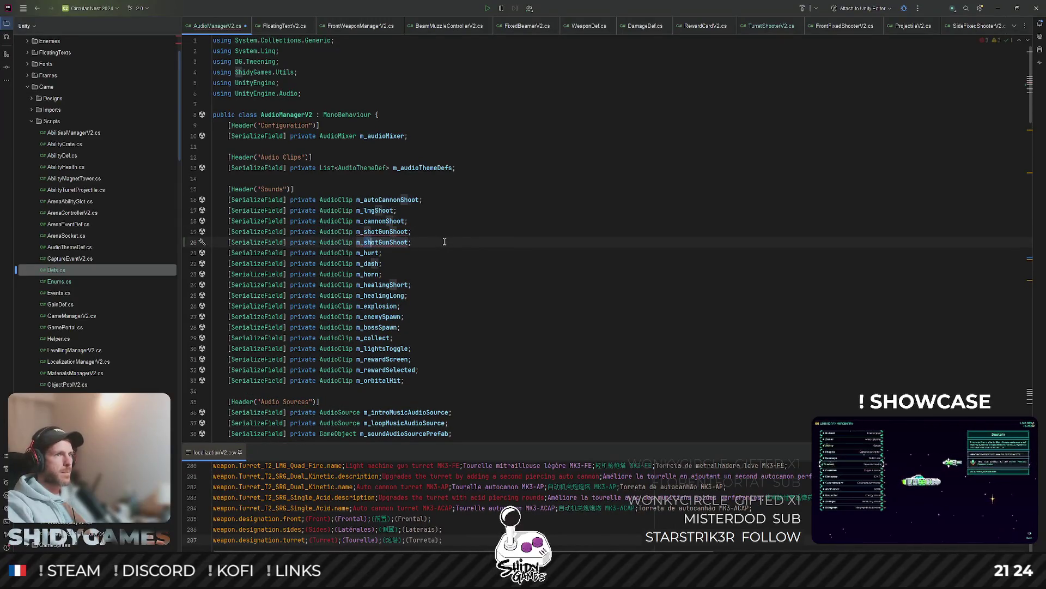
text(rail)
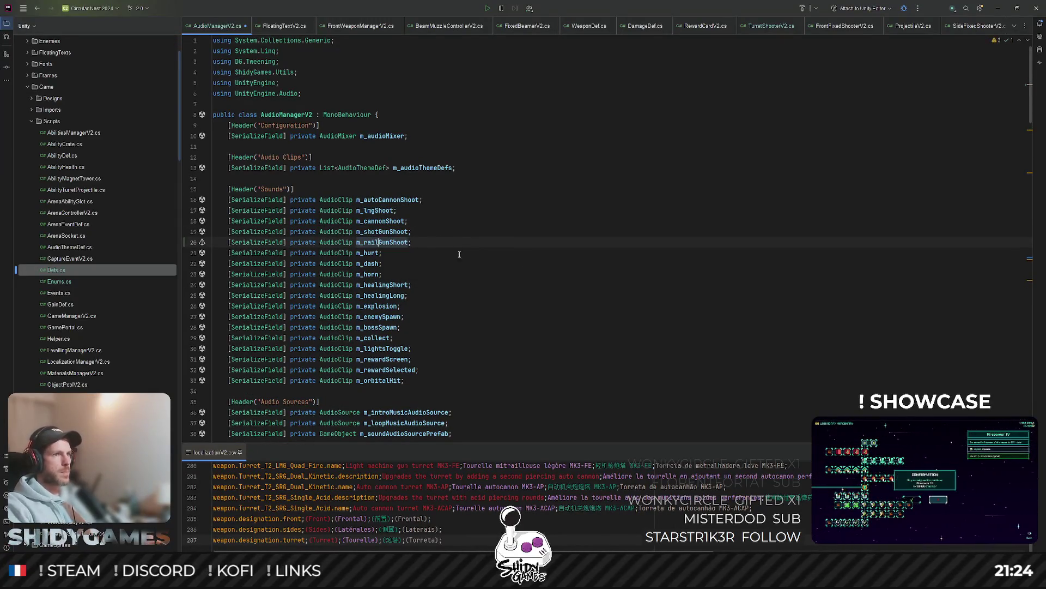
Step: Add a RailGunShot switch case returning m_railGunShoot in GetAudioClip
scroll(369, 240, down, 15)
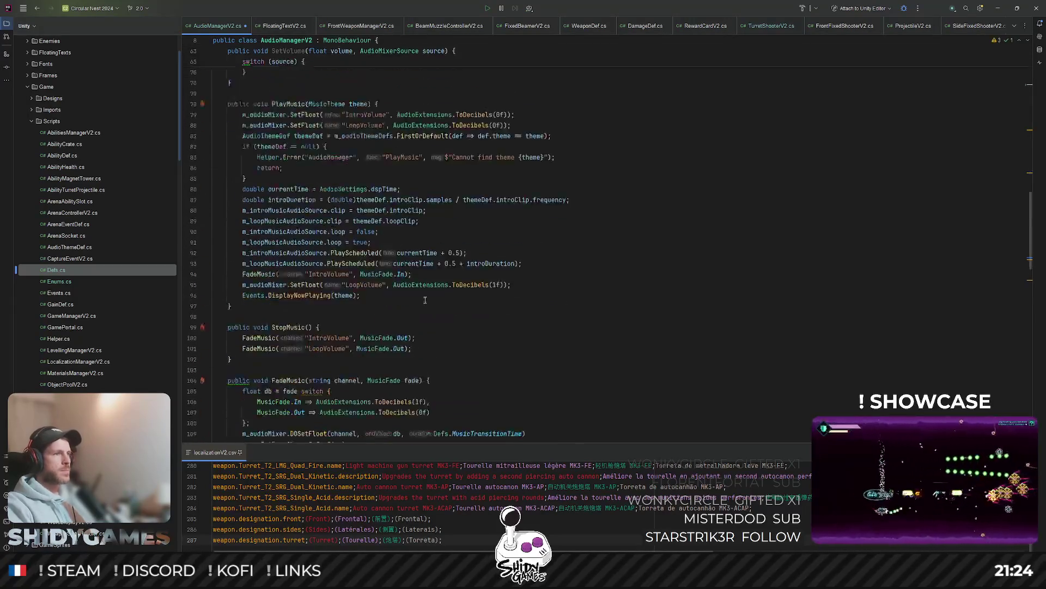
scroll(416, 295, down, 20)
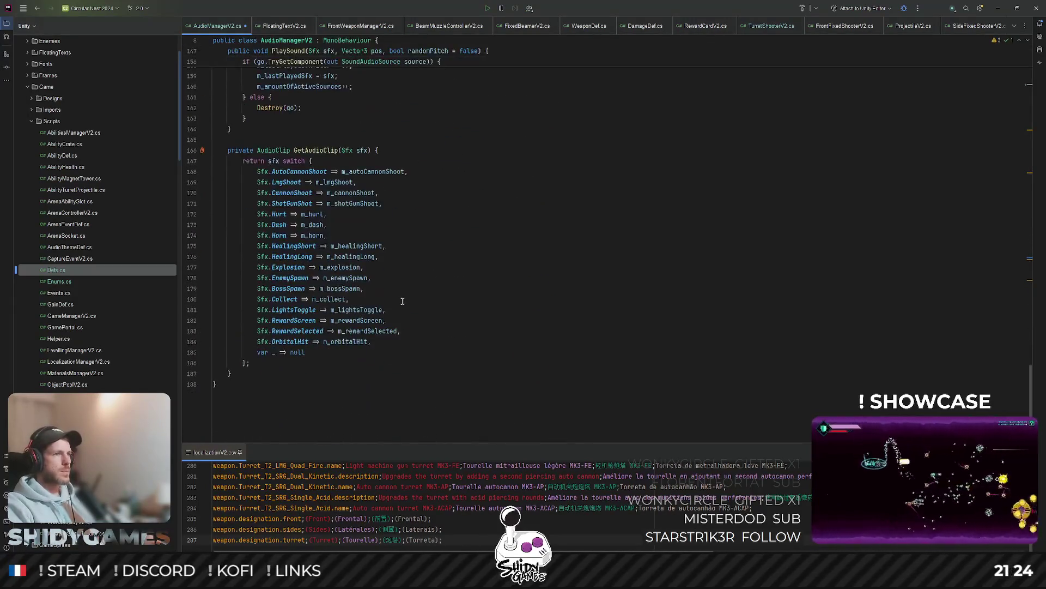
key(ctrl+d)
key(ctrl+Left)
key(ctrl+Left)
key(ctrl+Left)
key(ctrl+w)
text(RailGunShot)
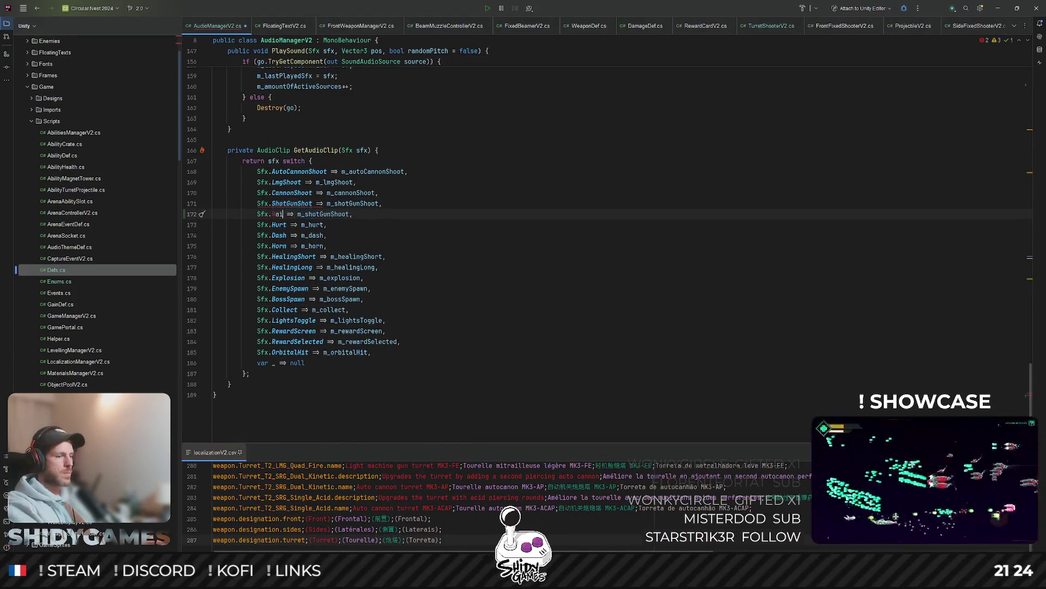
click(323, 214)
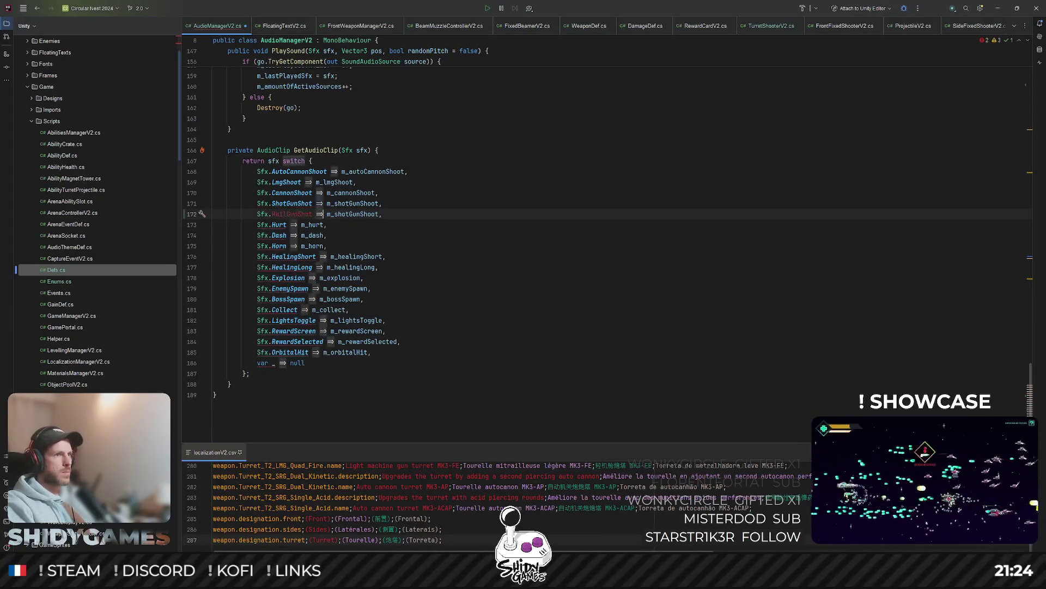
key(ctrl+w)
text(m_railGunShoot)
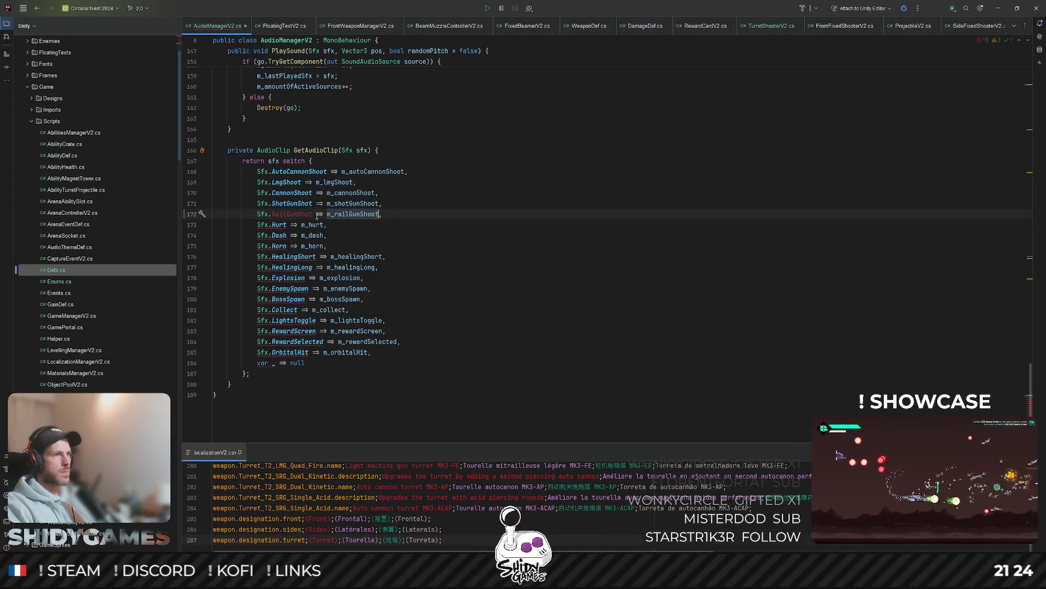
Step: Add RailGunShot = 004 after ShotGunShot in the Sfx enum
ctrl+click(264, 214)
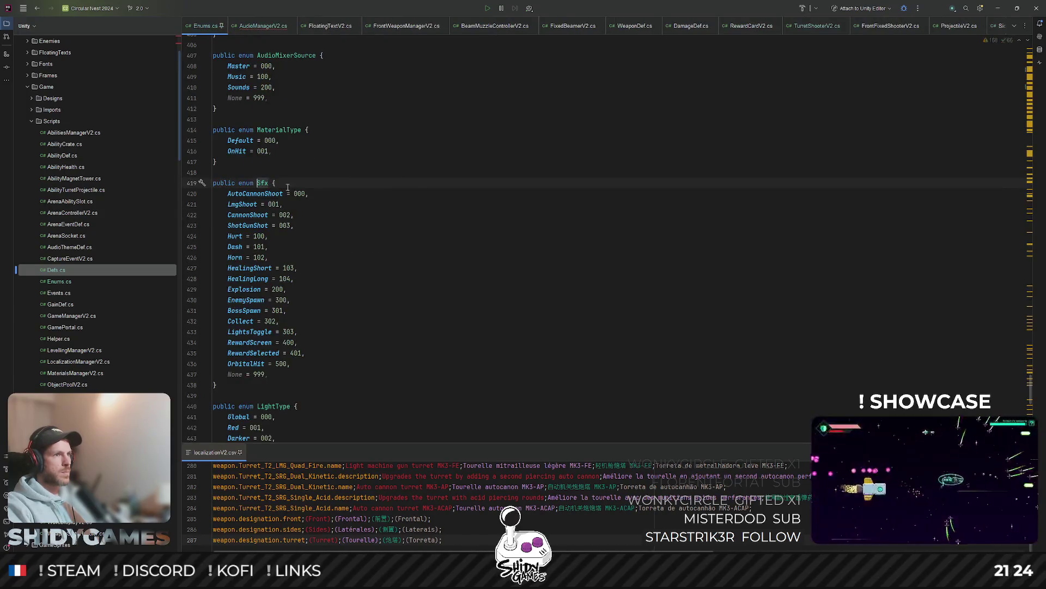
click(304, 225)
key(Return)
text(RailGunShot = 0)
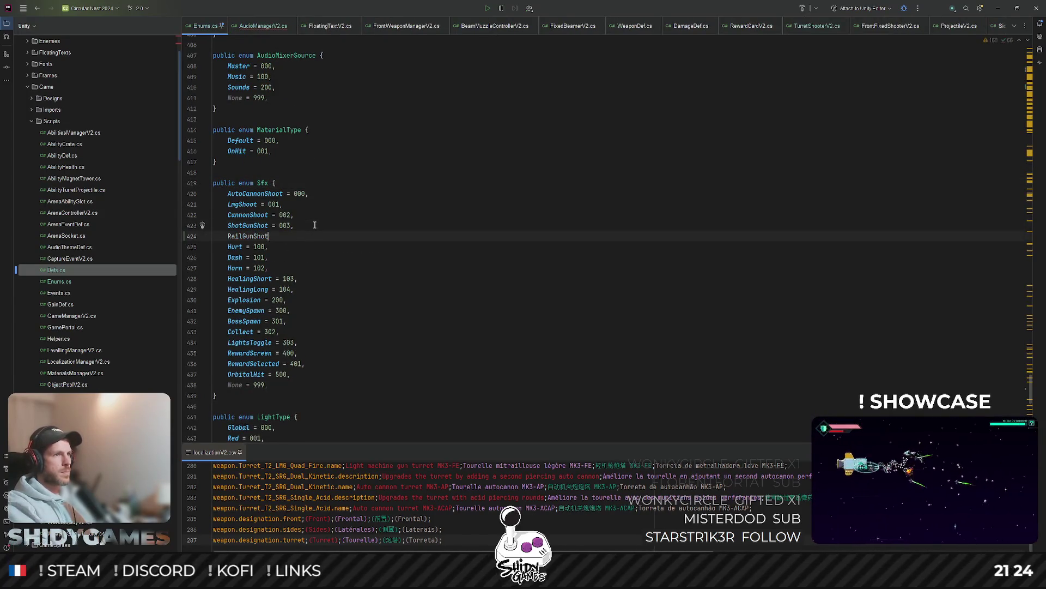
key(BackSpace)
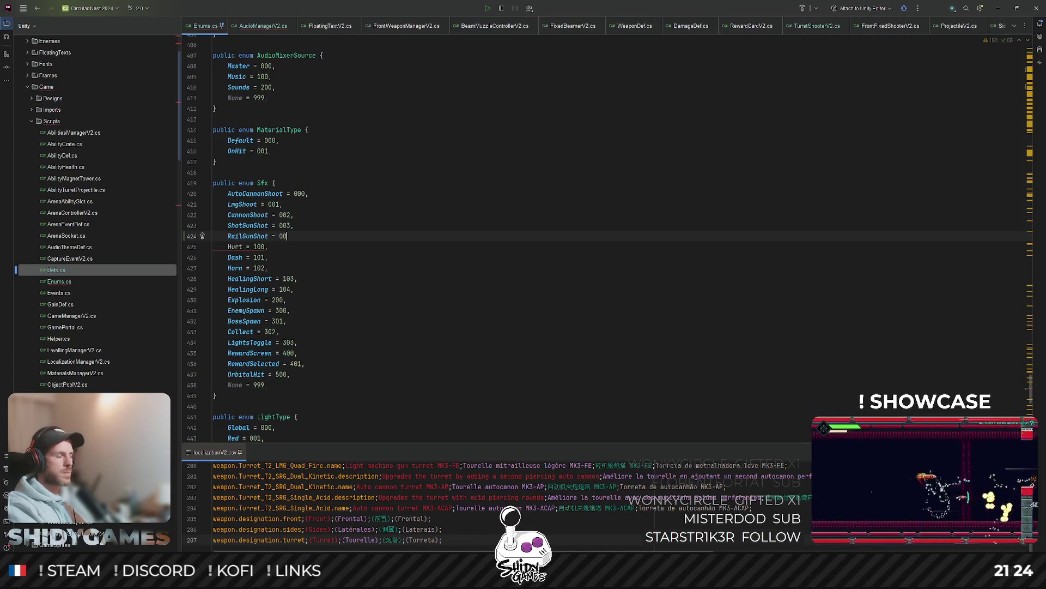
text(4,)
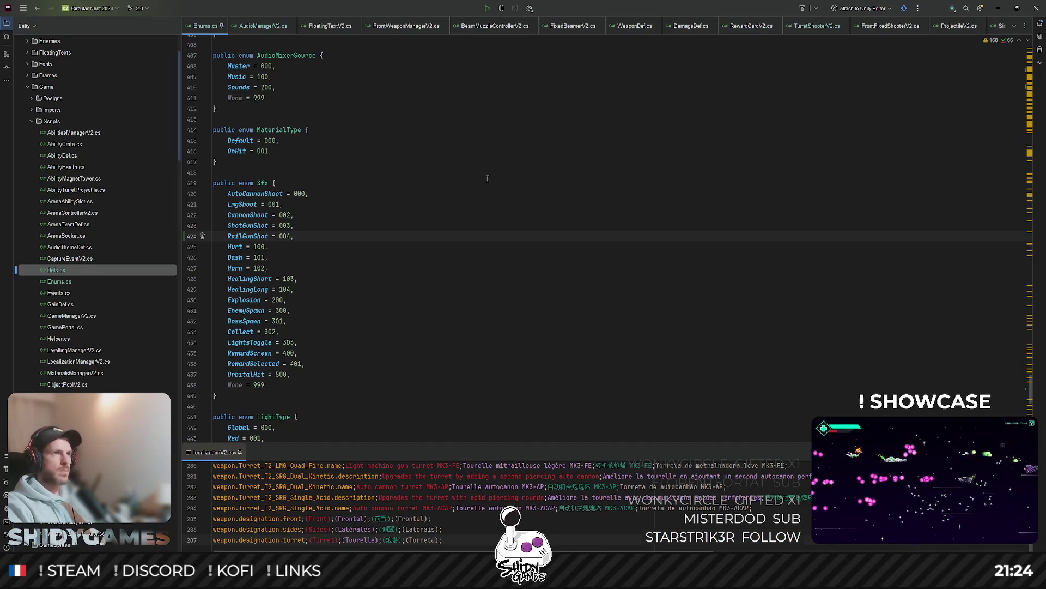
click(998, 9)
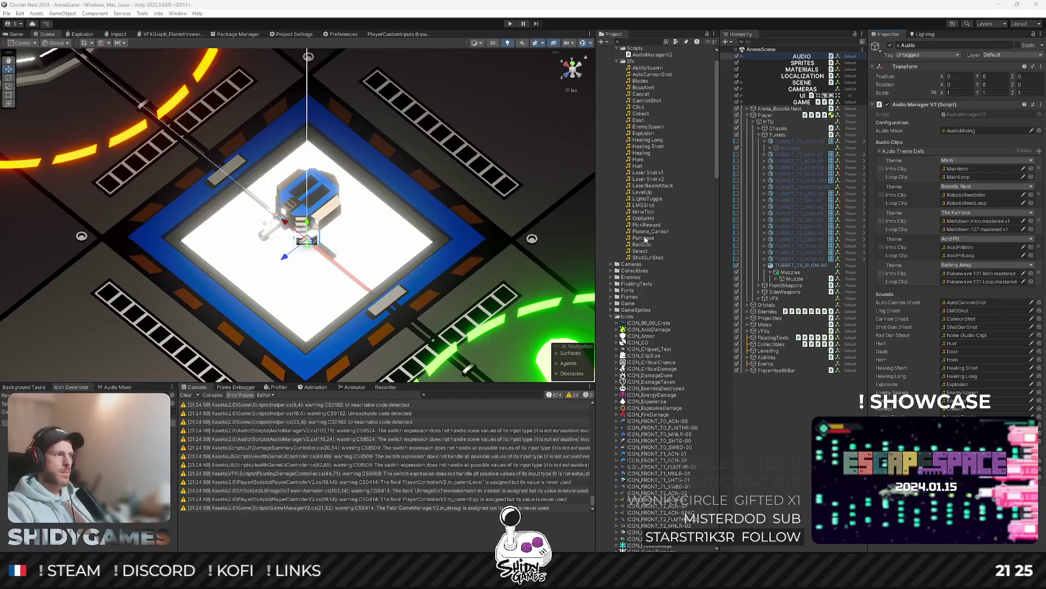
Step: Drag the RailGun clip into the AUDIO object's Rail Gun Shoot field
scroll(645, 238, up, 1)
scroll(647, 239, up, 1)
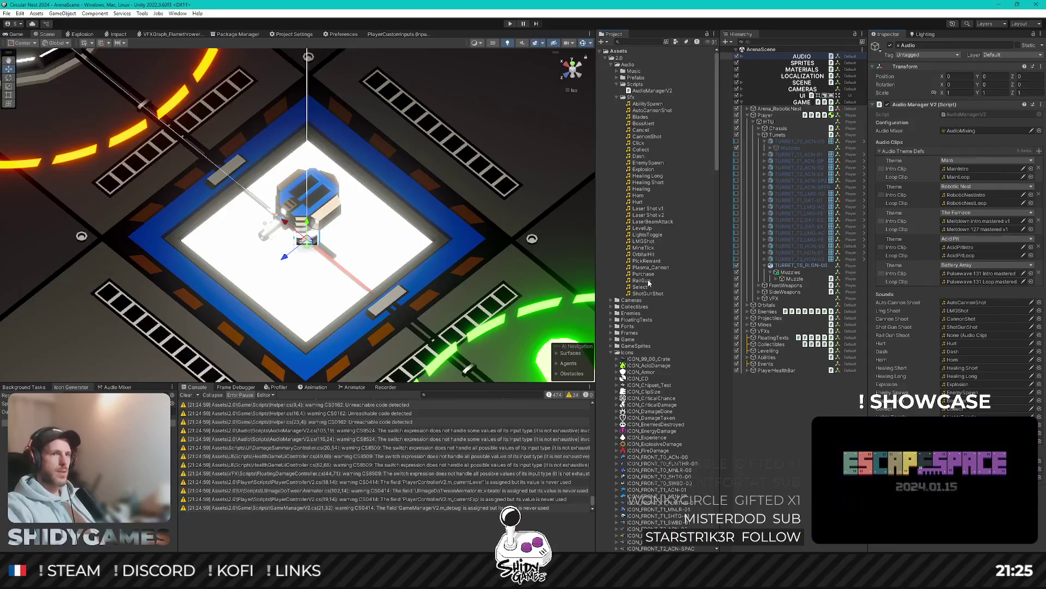
click(648, 280)
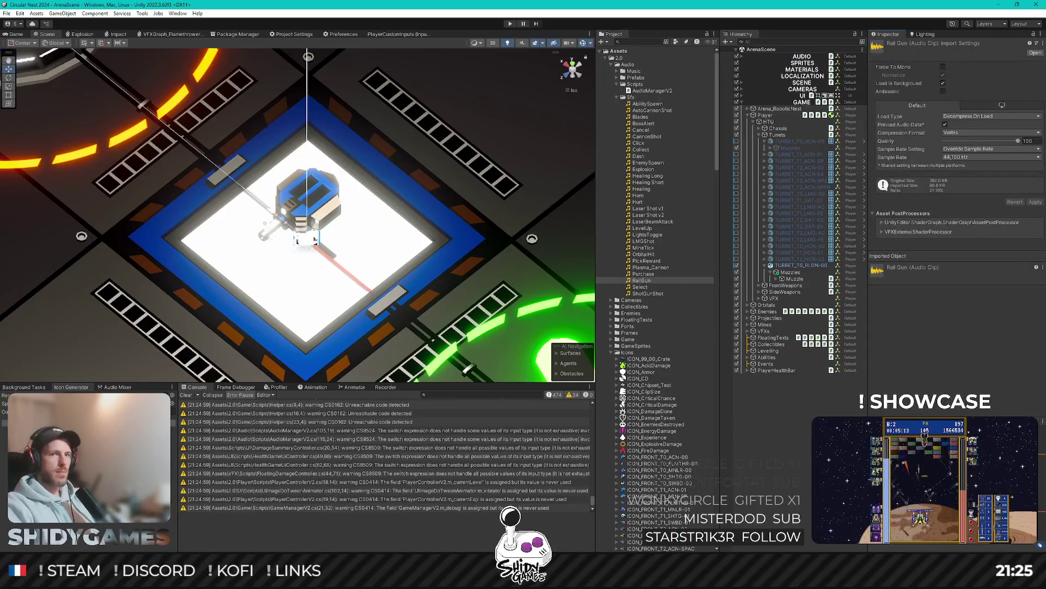
click(773, 56)
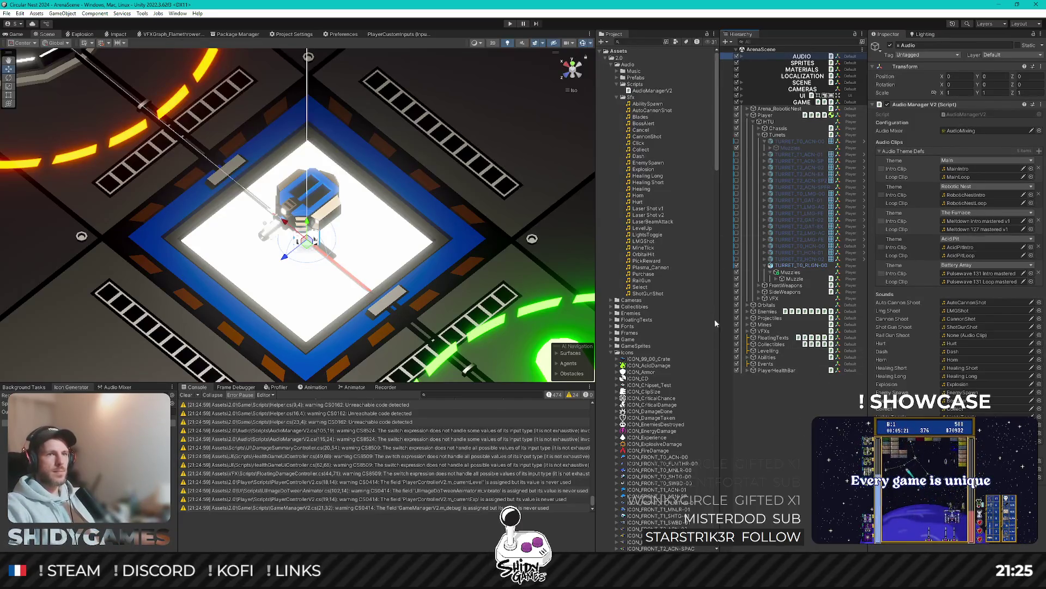
scroll(642, 329, down, 5)
scroll(642, 329, up, 2)
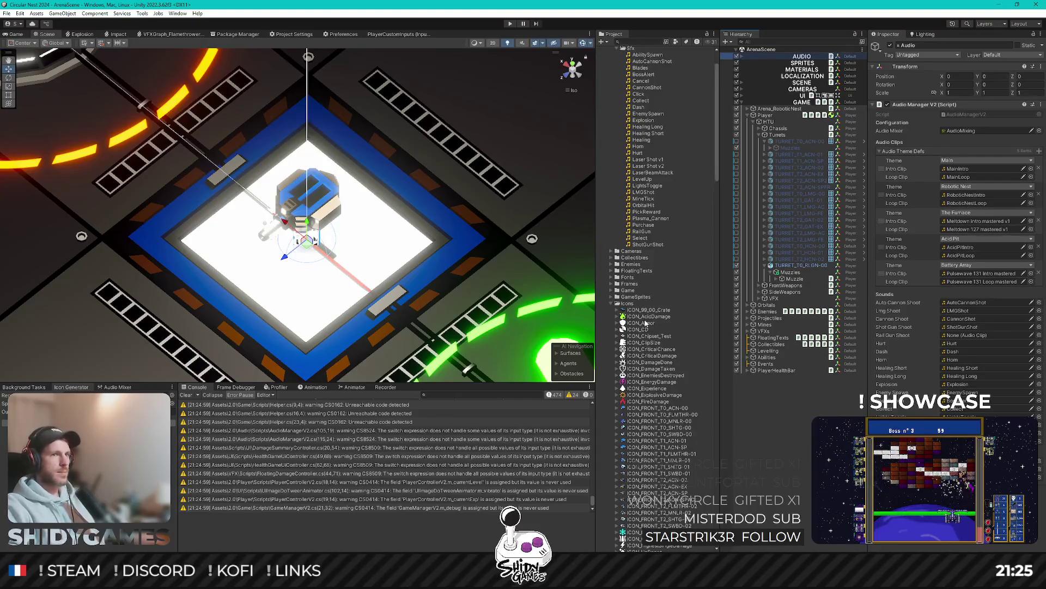
scroll(654, 315, up, 1)
scroll(654, 314, down, 3)
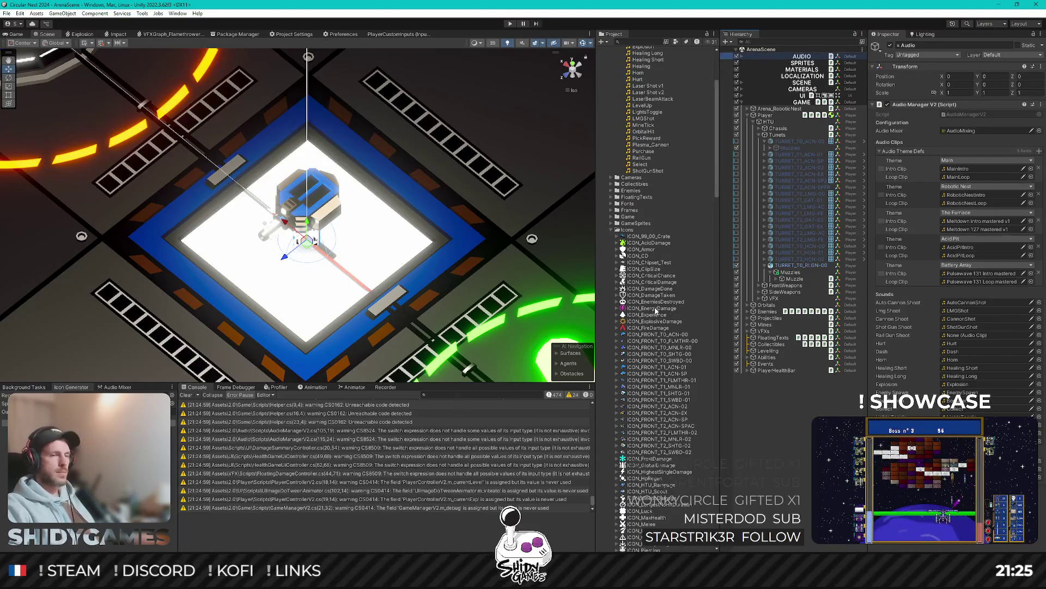
scroll(655, 310, up, 7)
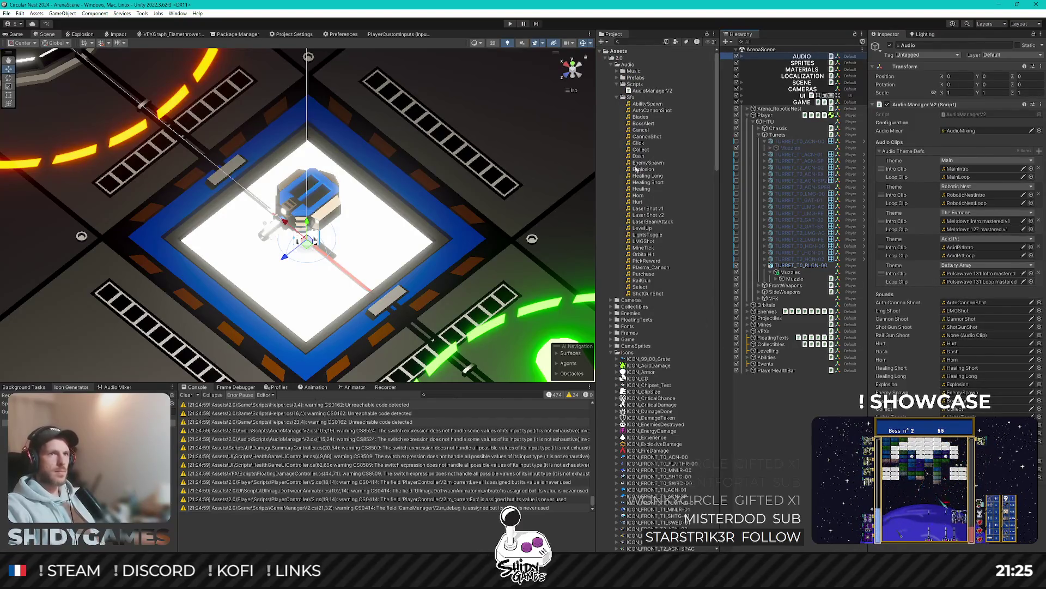
drag(649, 281, 958, 347)
Step: Set TURRET_T0_RLGN-00's Shoot Sfx to Rail Gun Shot
click(807, 425)
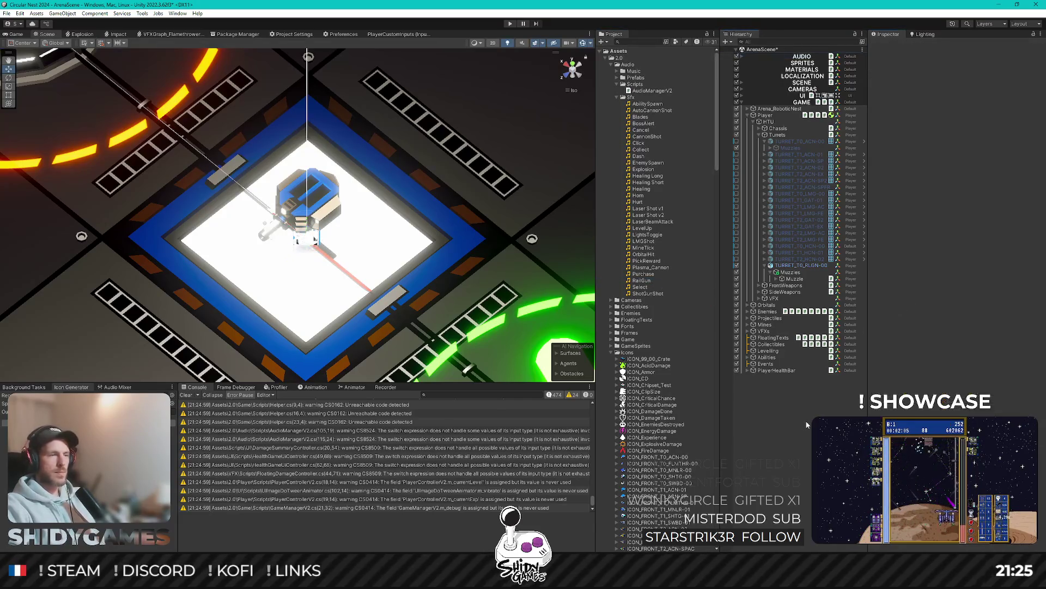
click(803, 266)
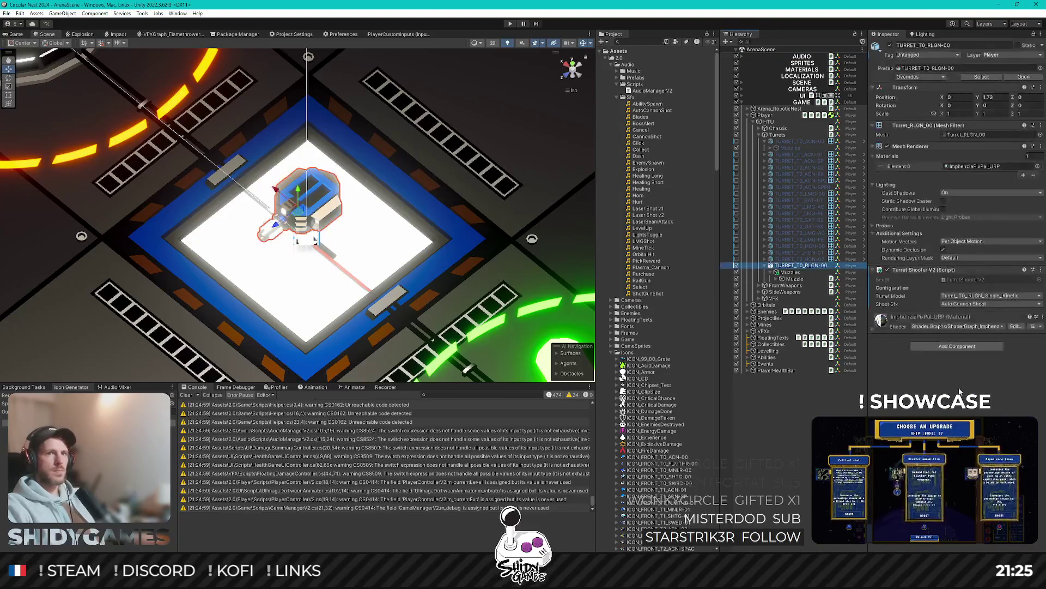
click(989, 303)
click(968, 345)
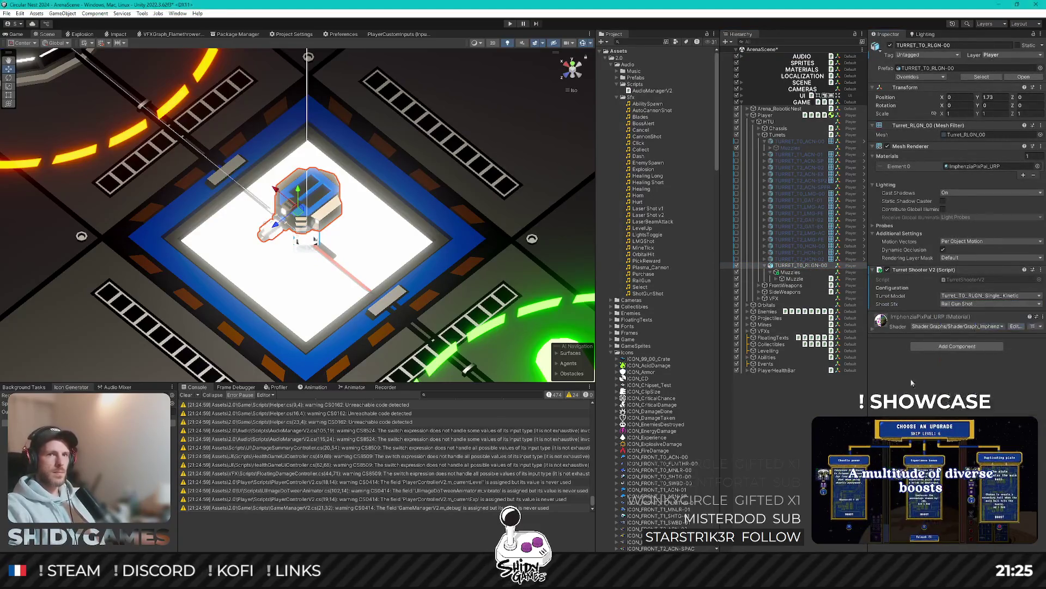
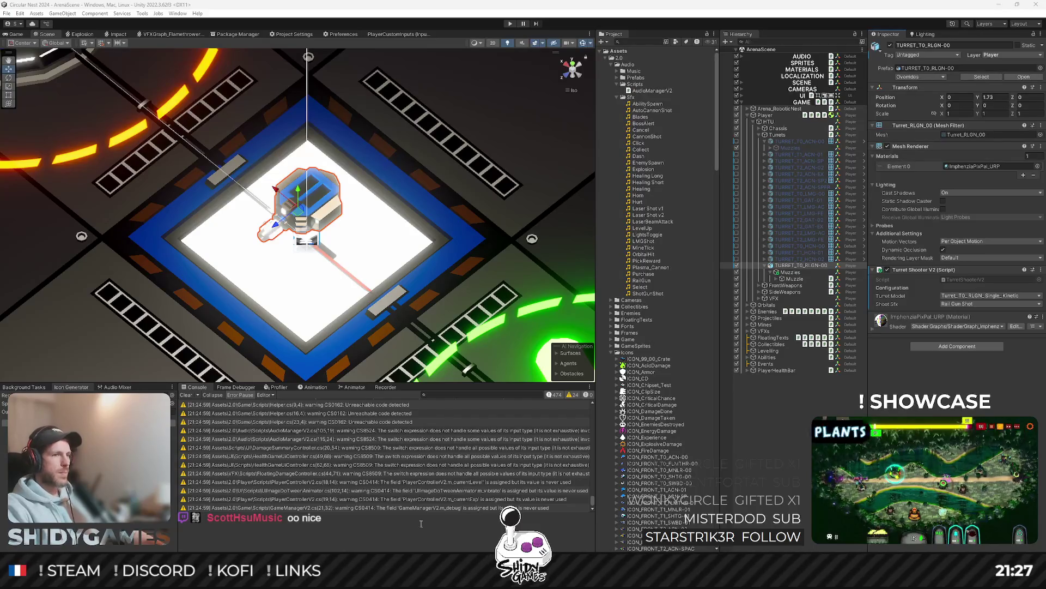
Step: Save TURRET_T0_RLGN-00 as a prefab in Prefabs/02_Turrets
key(alt+Tab)
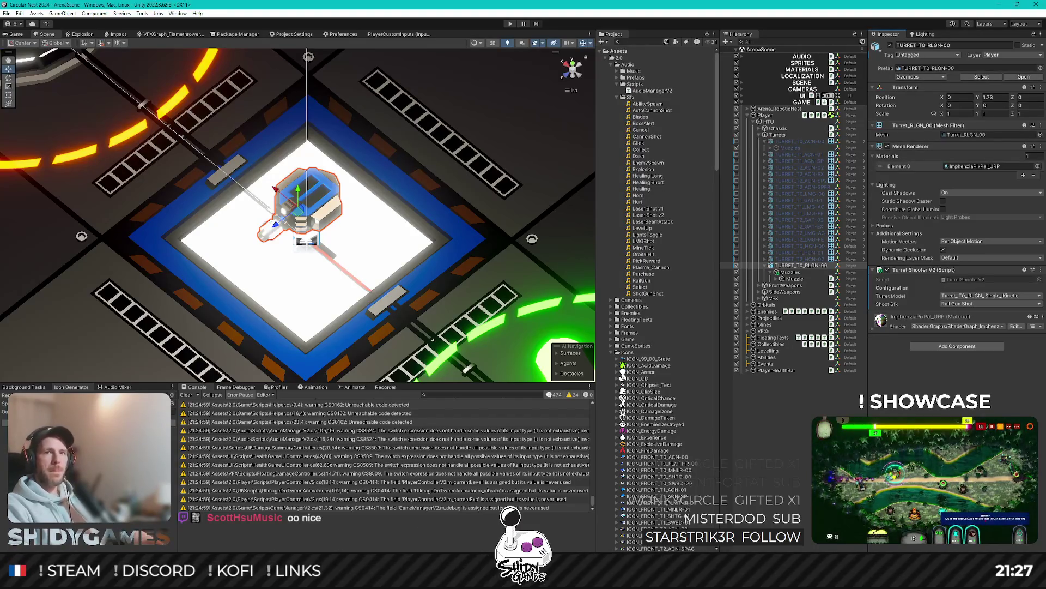
click(764, 265)
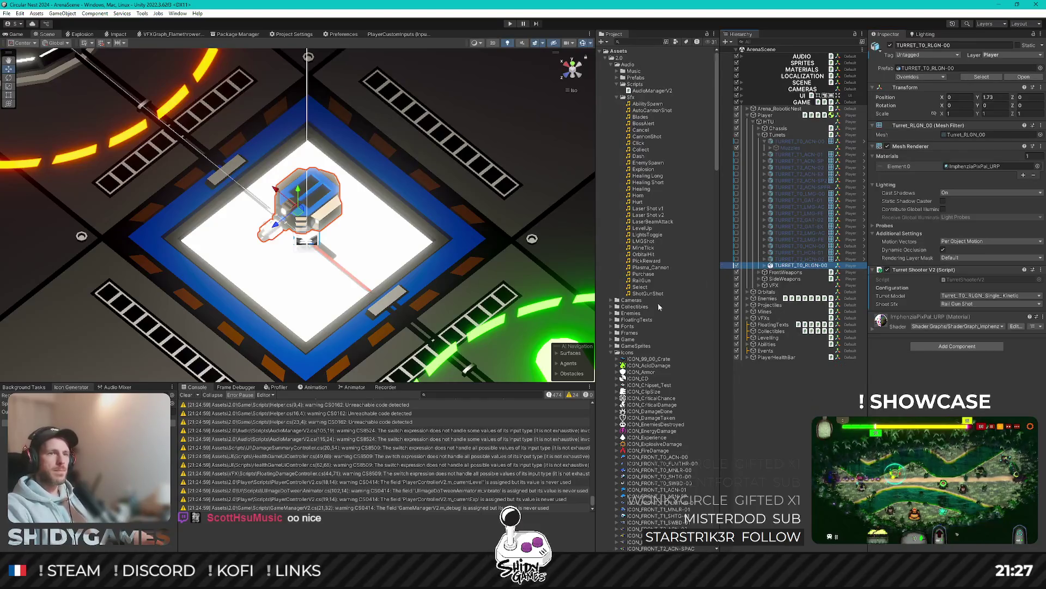
scroll(661, 305, down, 20)
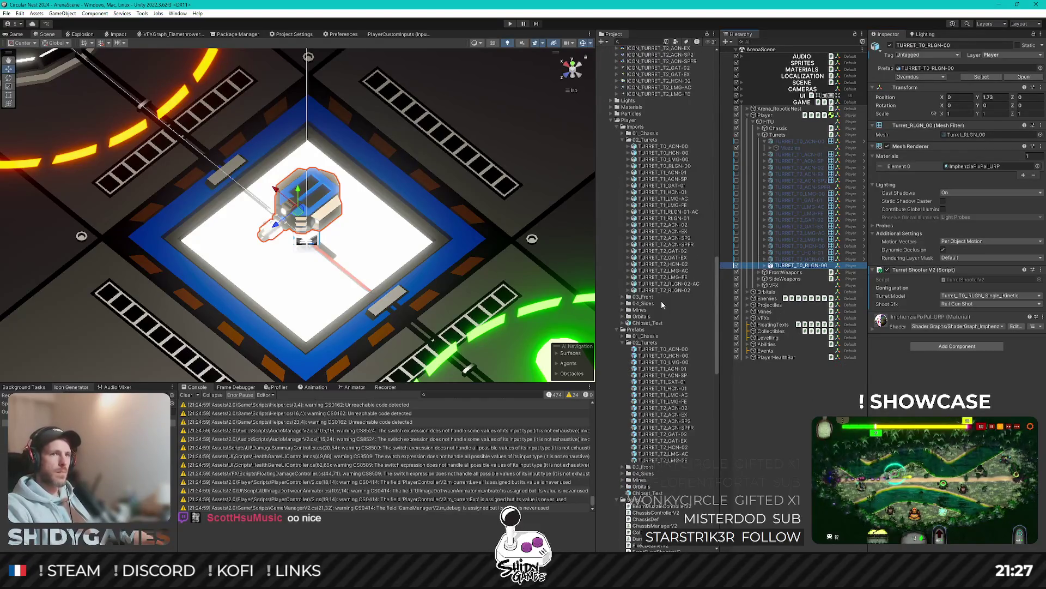
scroll(662, 302, down, 1)
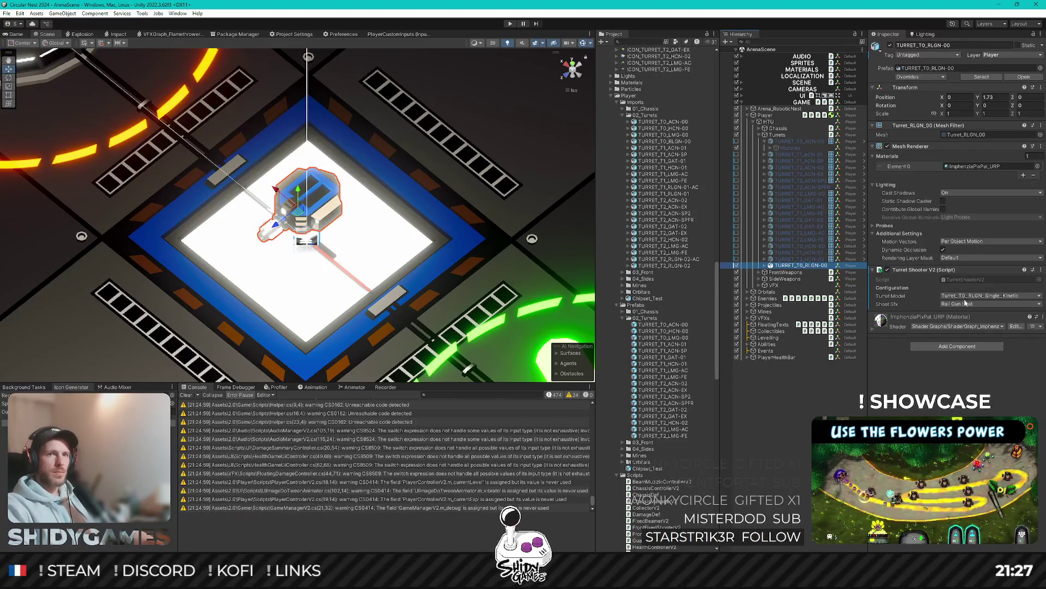
drag(809, 266, 671, 320)
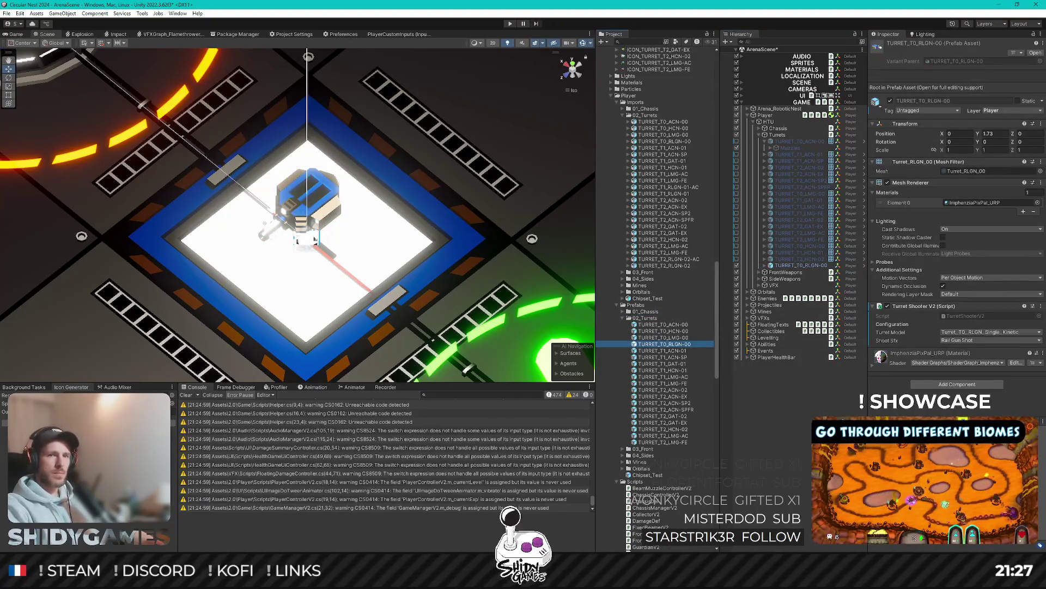
Step: Deactivate the TURRET_T0_RLGN-00 instance in the scene
click(795, 265)
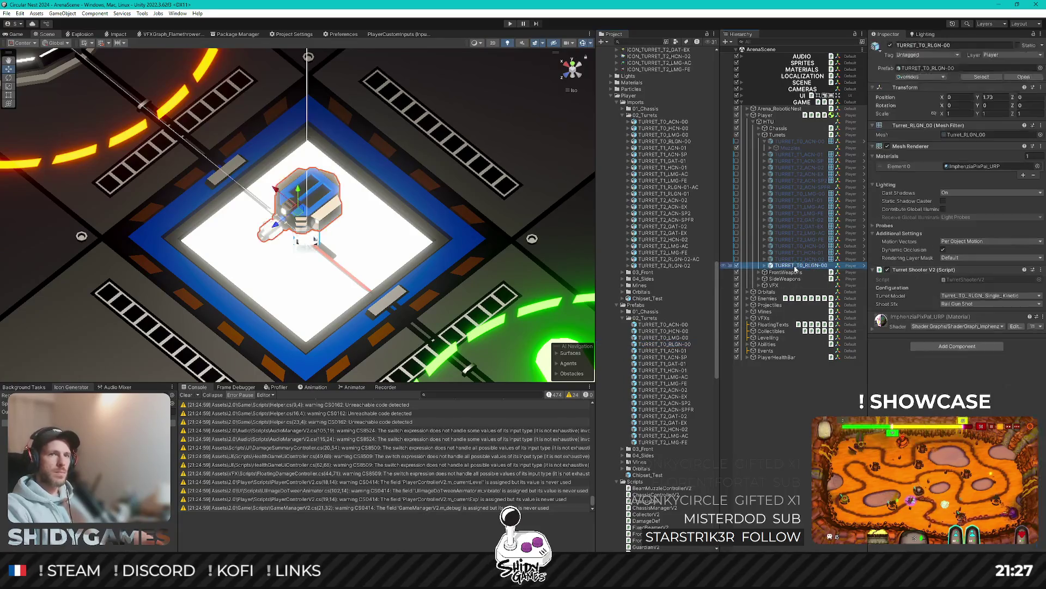
click(765, 266)
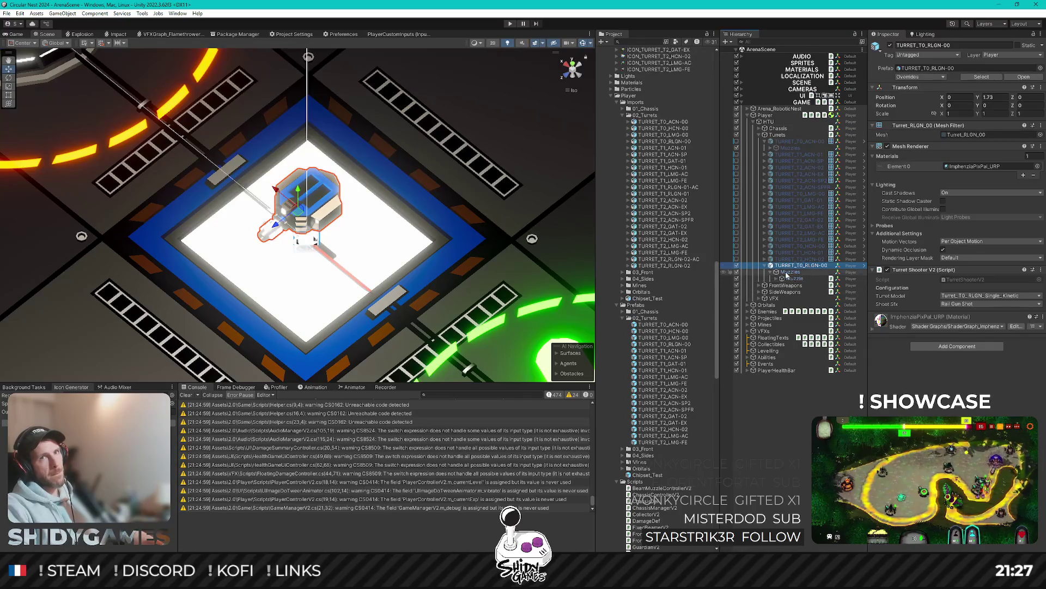
click(770, 266)
click(738, 266)
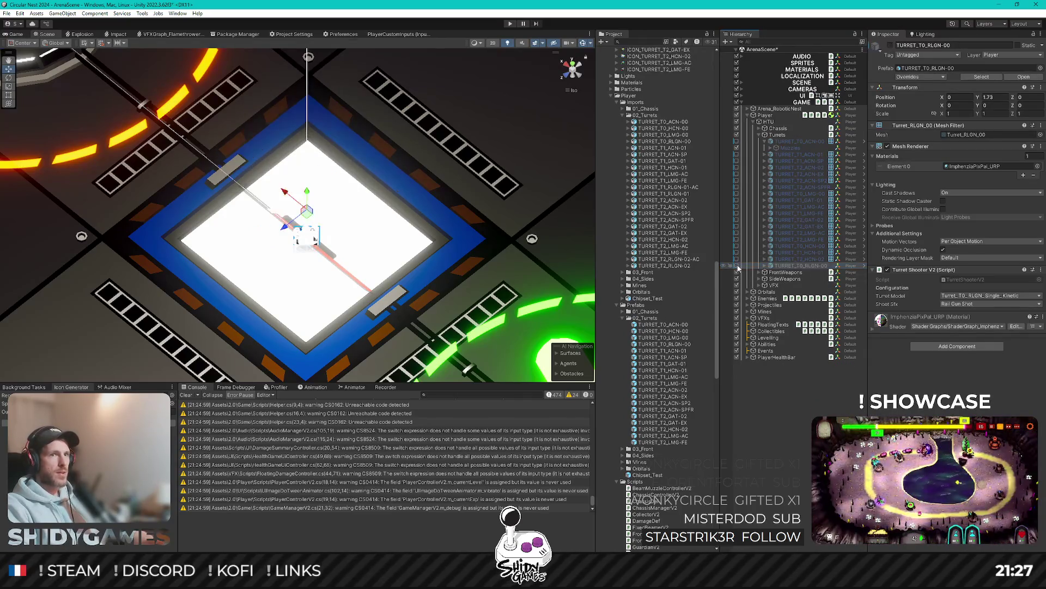
click(806, 431)
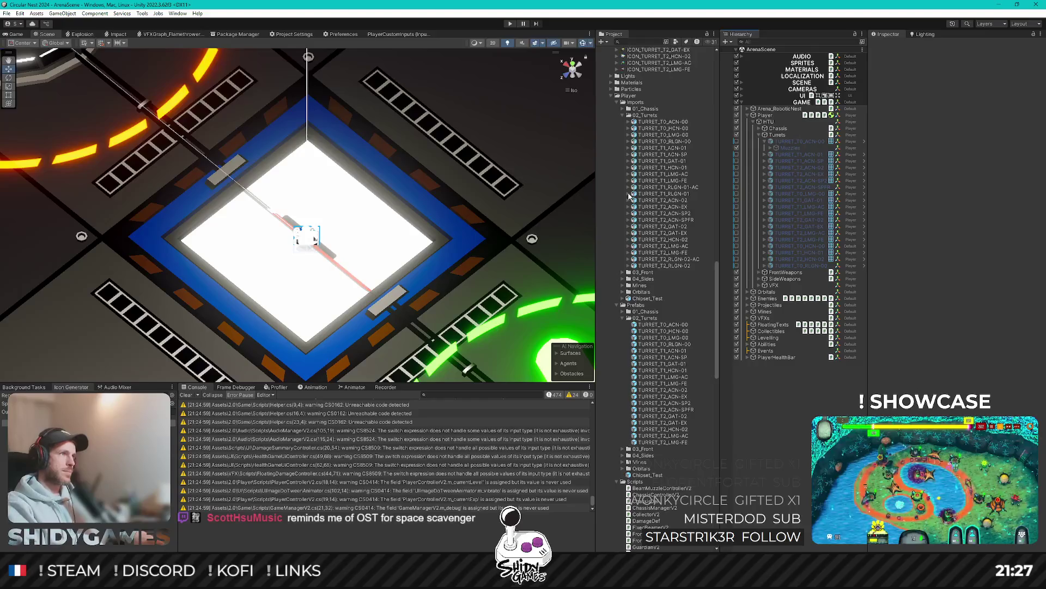
Step: Add the TURRET_T1_RLGN-01 model from Imports under the Turrets group
scroll(658, 137, down, 2)
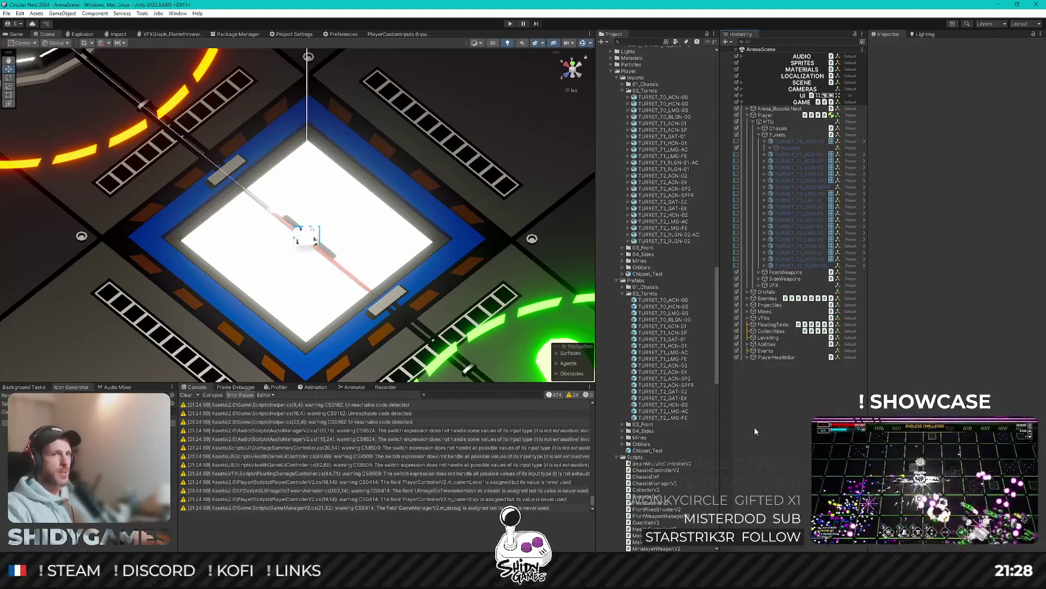
scroll(713, 333, down, 1)
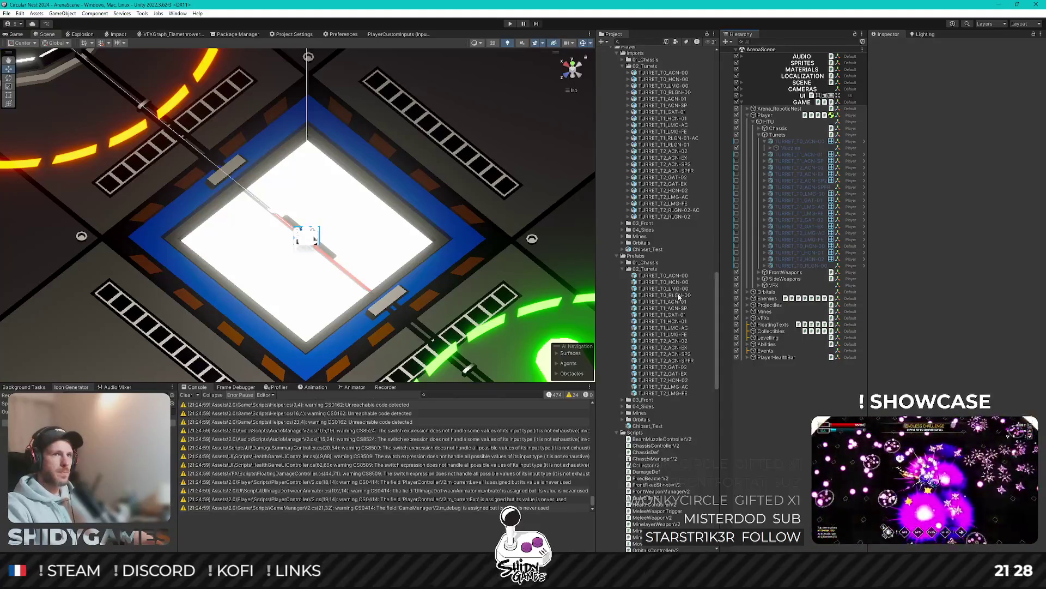
scroll(676, 357, up, 3)
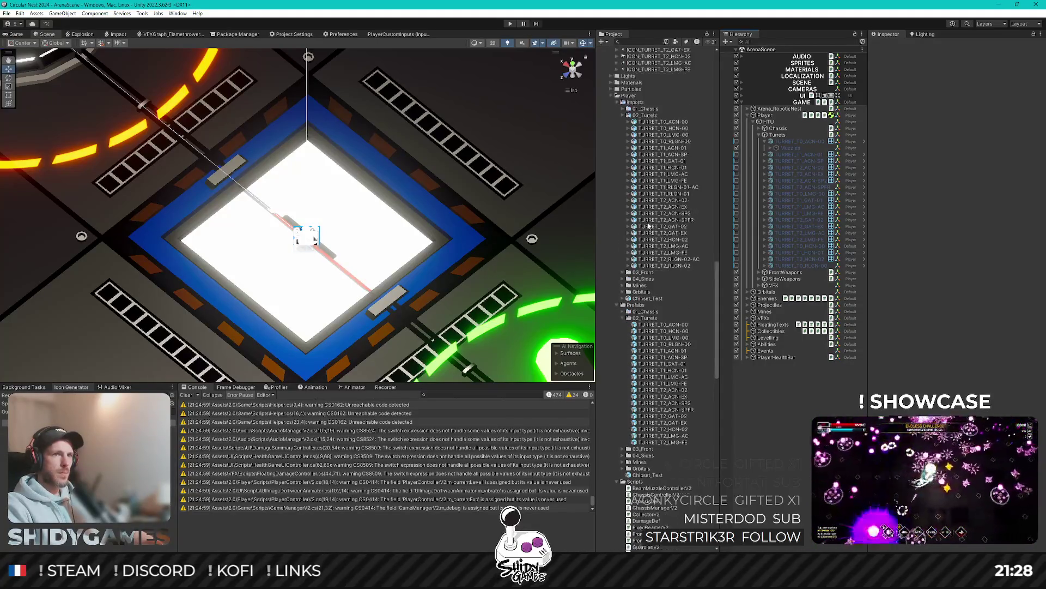
click(686, 141)
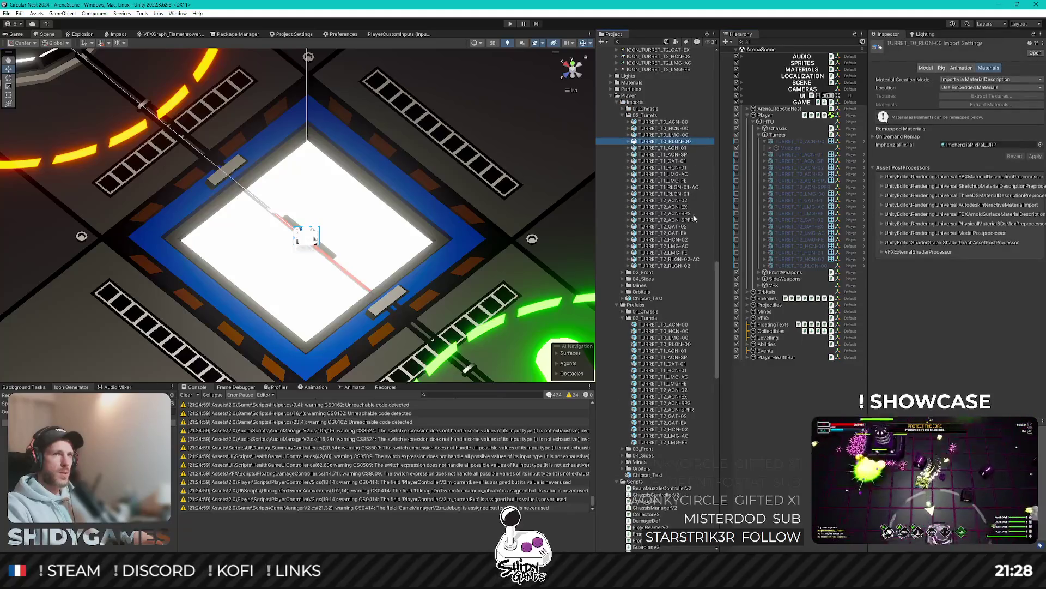
click(670, 195)
drag(671, 197, 780, 137)
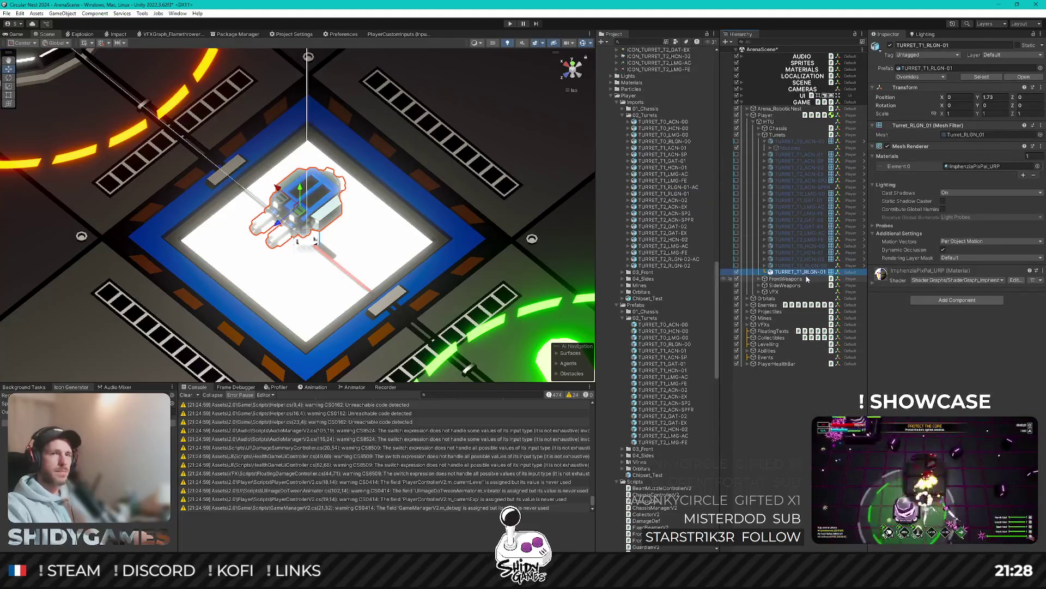
Step: Put the TURRET_T1_RLGN-01 railgun on the Player layer
click(1006, 56)
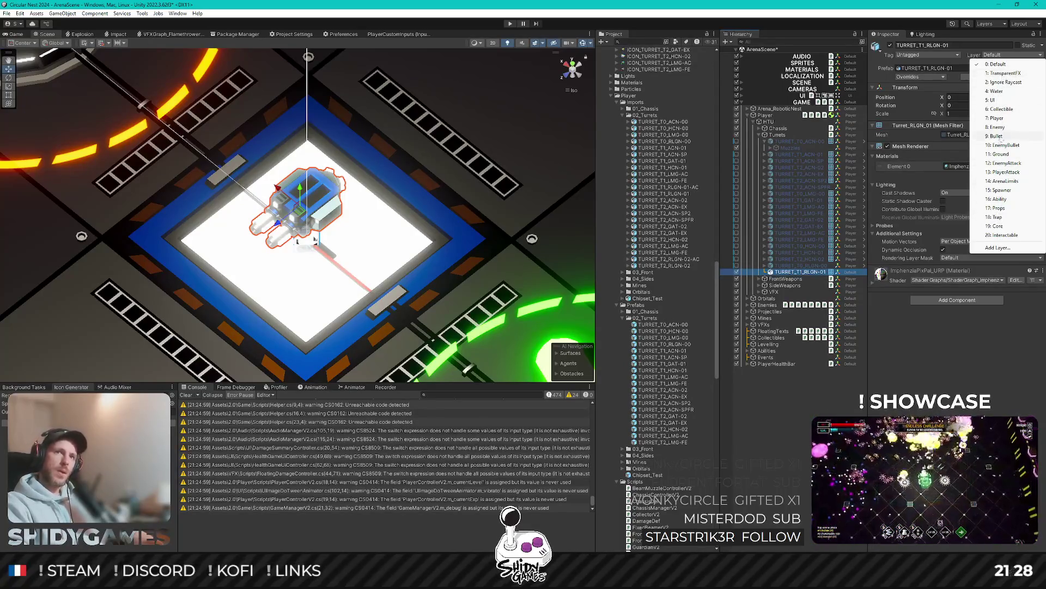
click(996, 118)
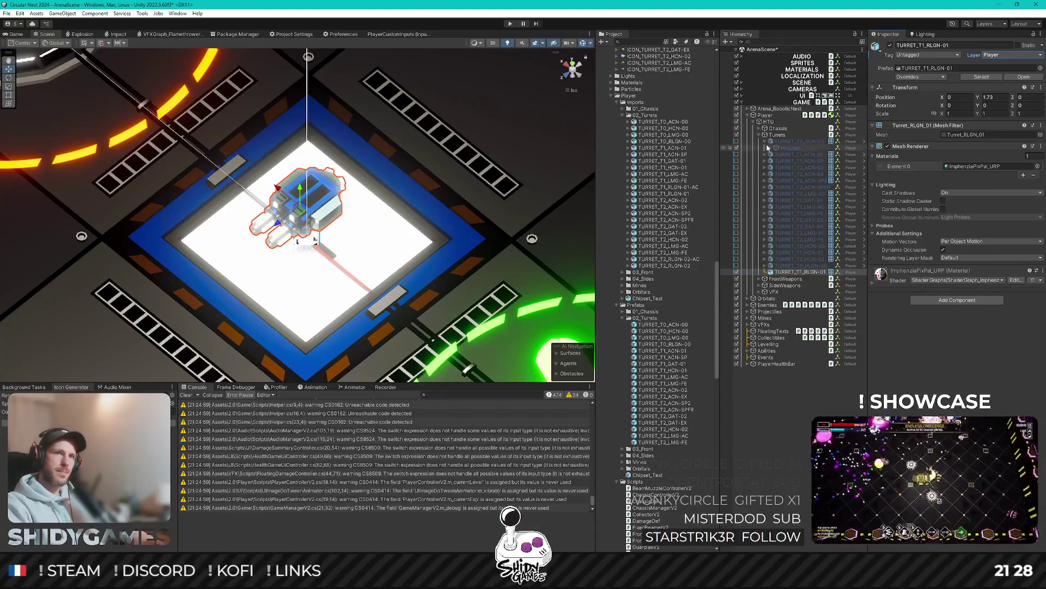
click(765, 141)
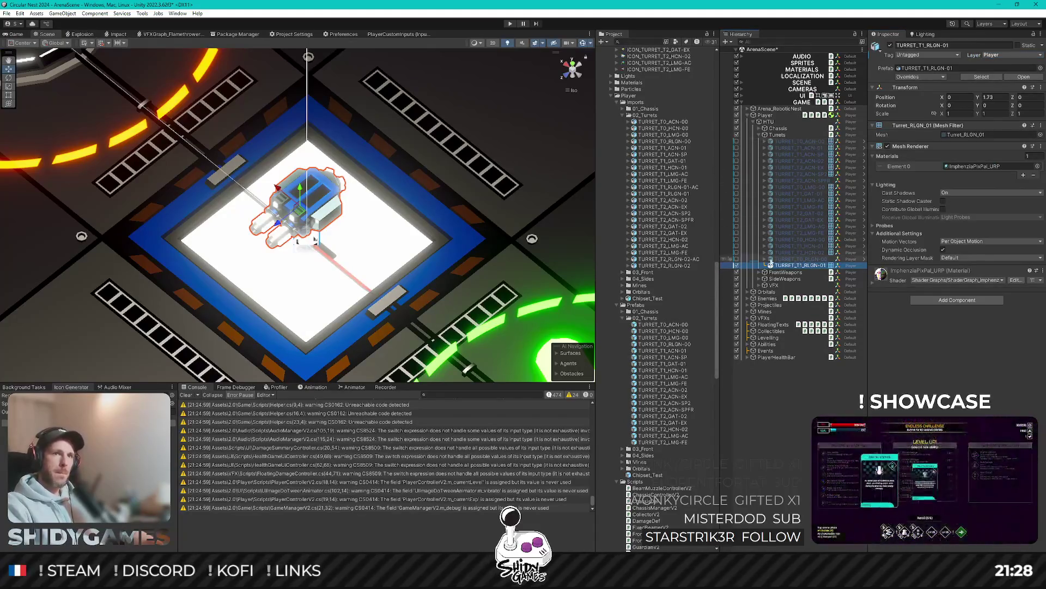
Step: Copy the T0 railgun's Muzzles group under TURRET_T1_RLGN-01 and frame its Muzzle
click(765, 259)
click(790, 267)
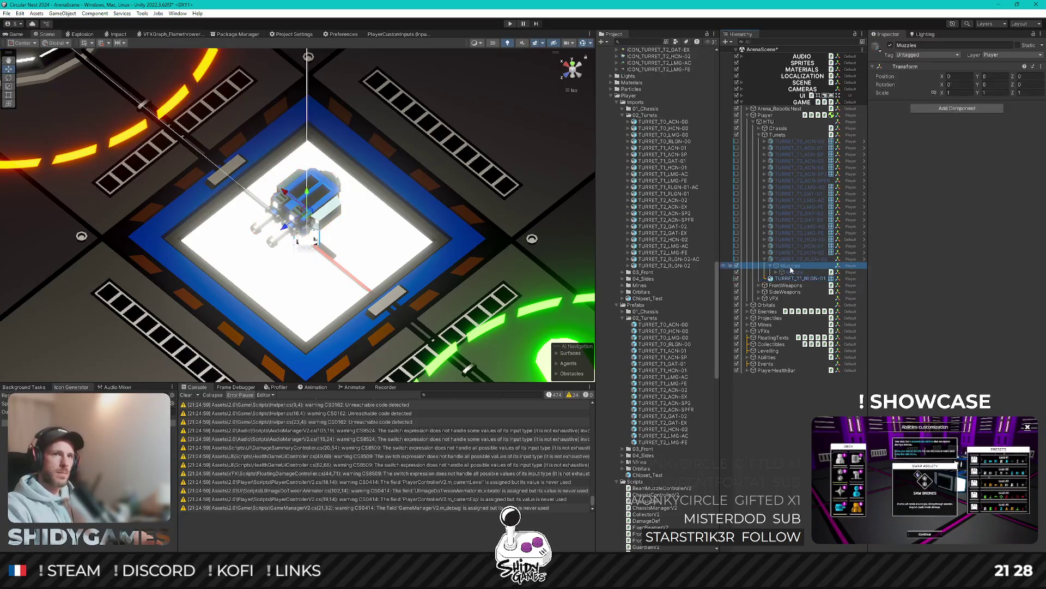
key(ctrl+d)
drag(790, 278, 798, 285)
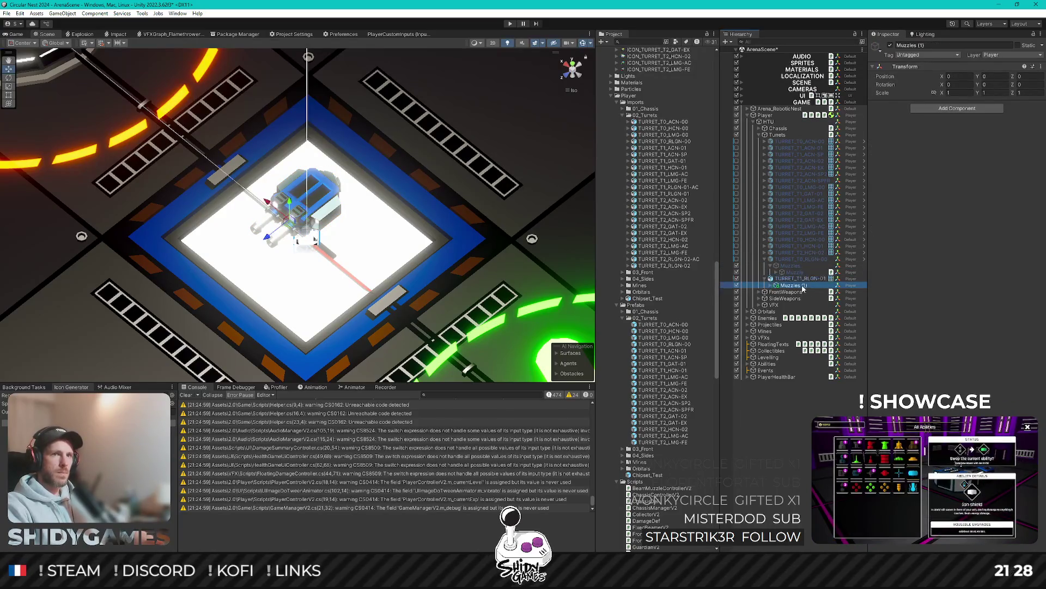
key(F2)
key(Return)
key(Right)
key(Down)
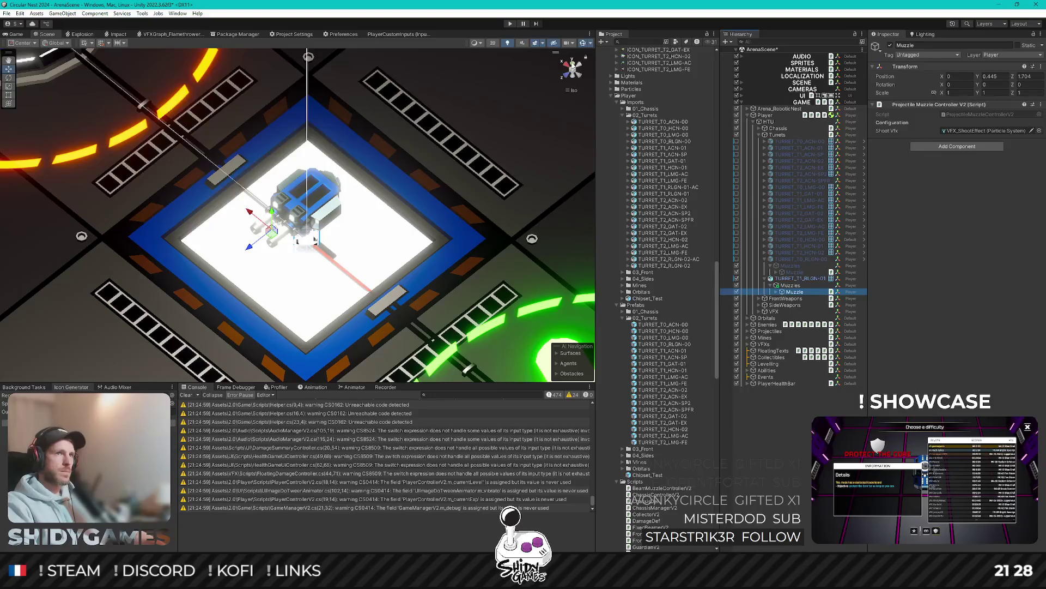
key(f)
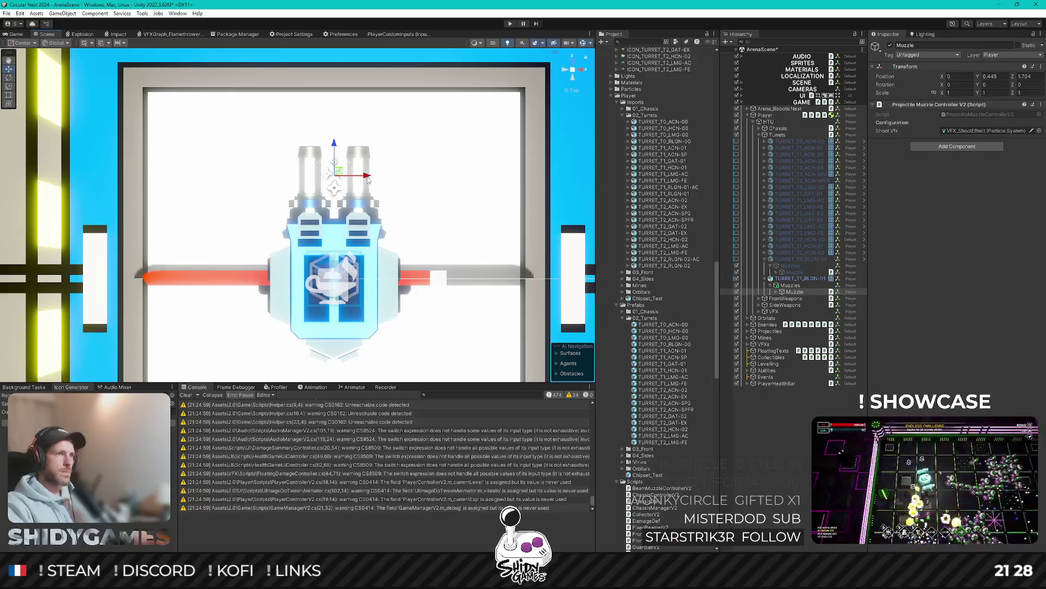
Step: Position the first Muzzle at X 0.4 and a duplicated Muzzle at X -0.4
drag(378, 179, 390, 175)
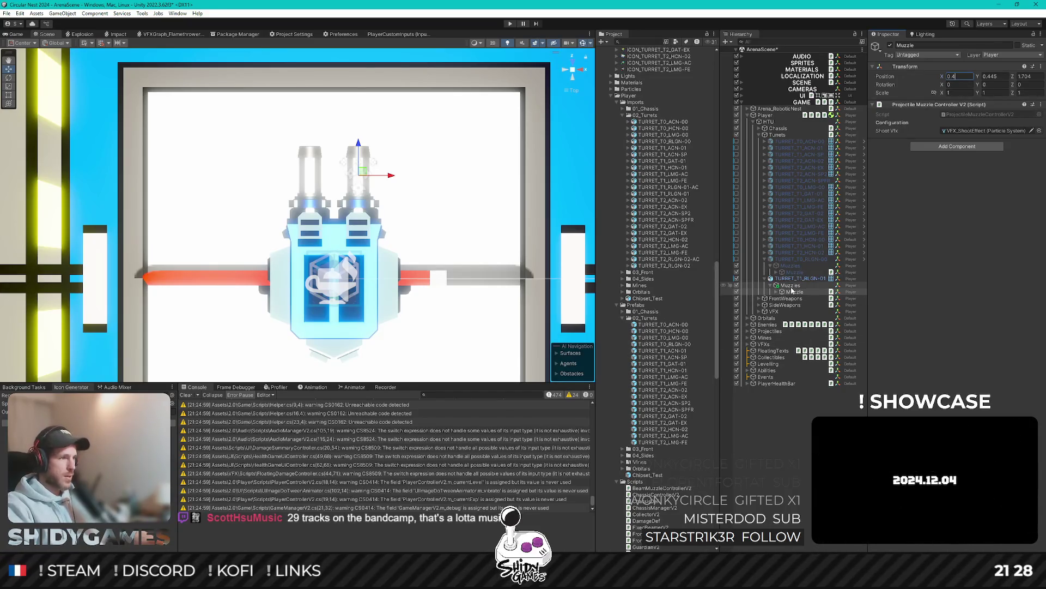
click(788, 291)
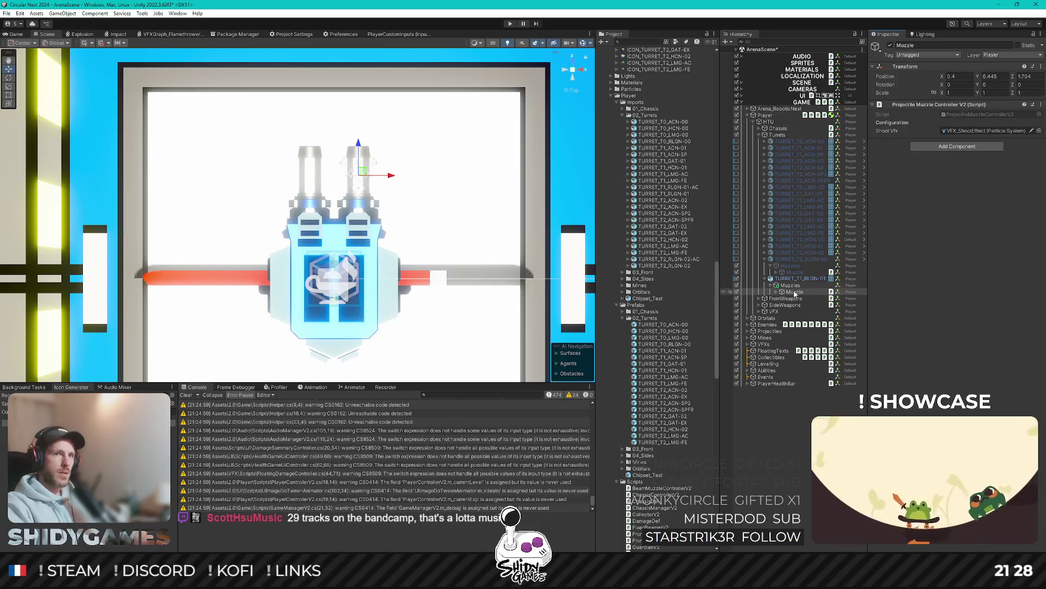
key(ctrl+d)
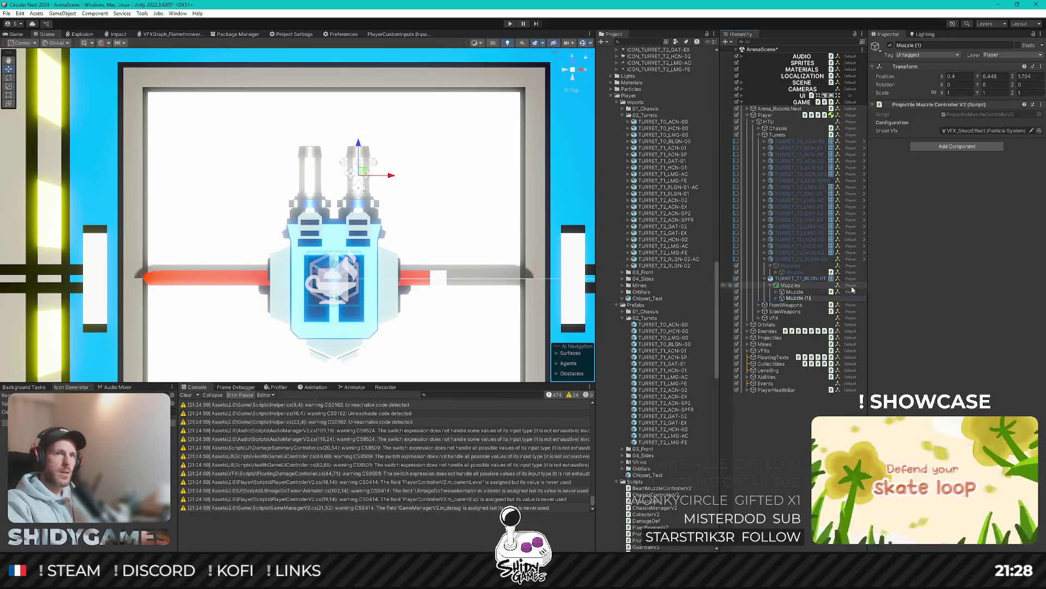
text(le)
key(Return)
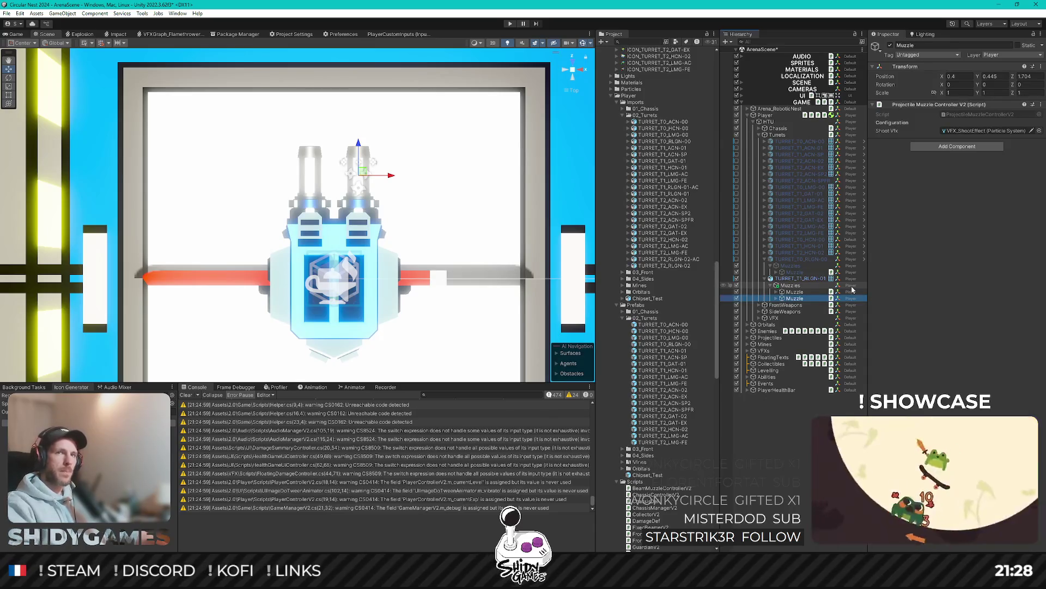
click(971, 77)
text(-0.4)
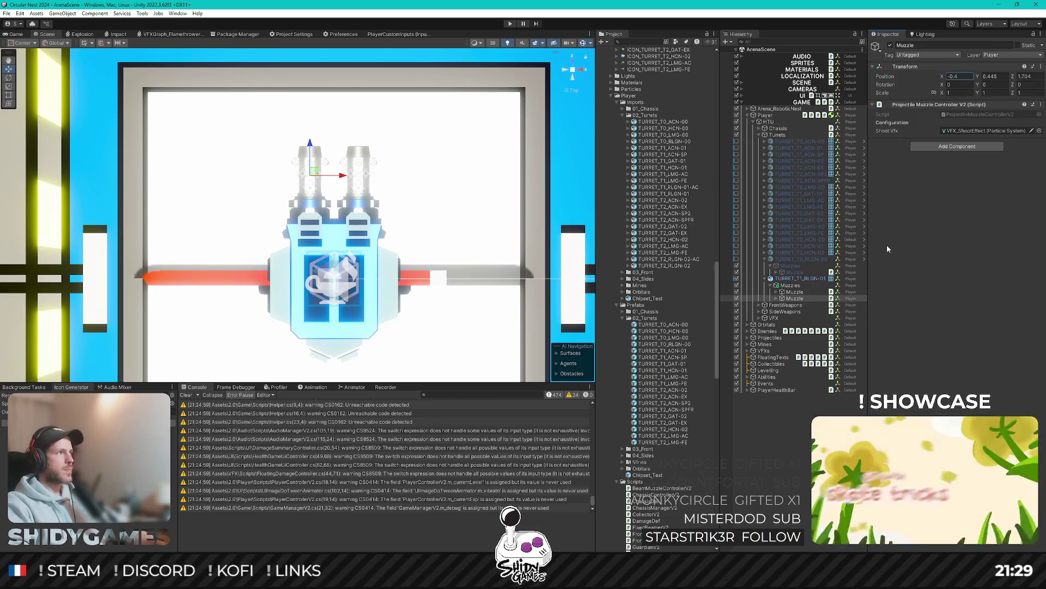
click(920, 358)
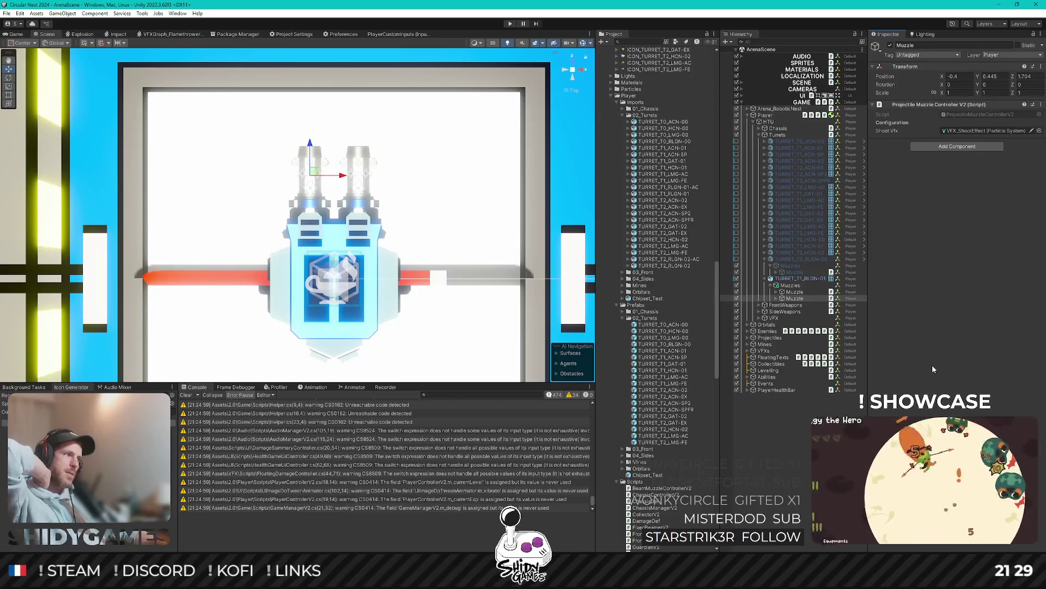
scroll(361, 277, down, 2)
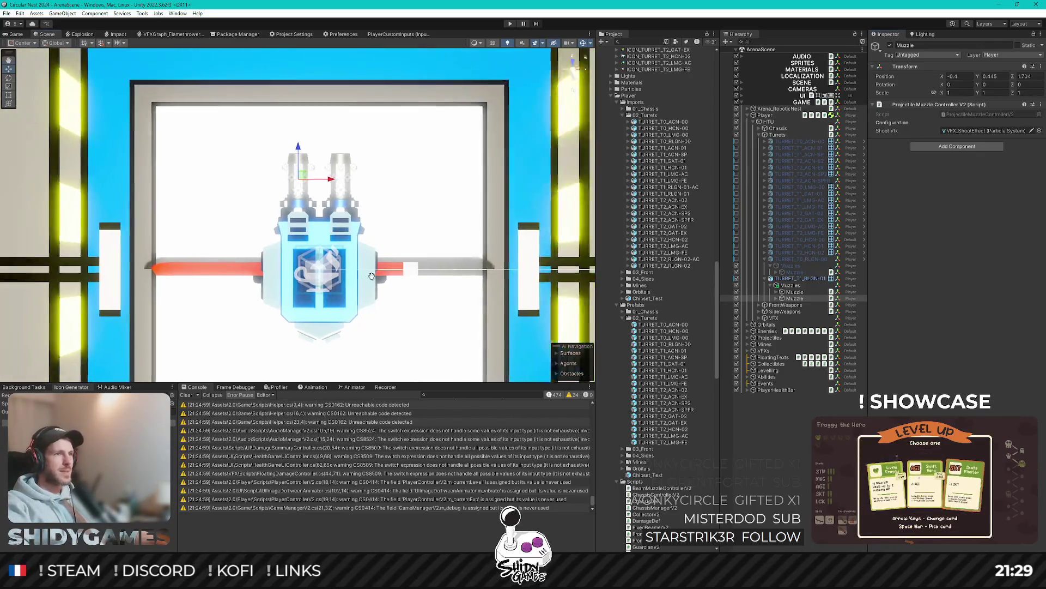
Step: Add a Turret Shooter V2 component to TURRET_T1_RLGN-01 via the 'turrets' search
click(799, 279)
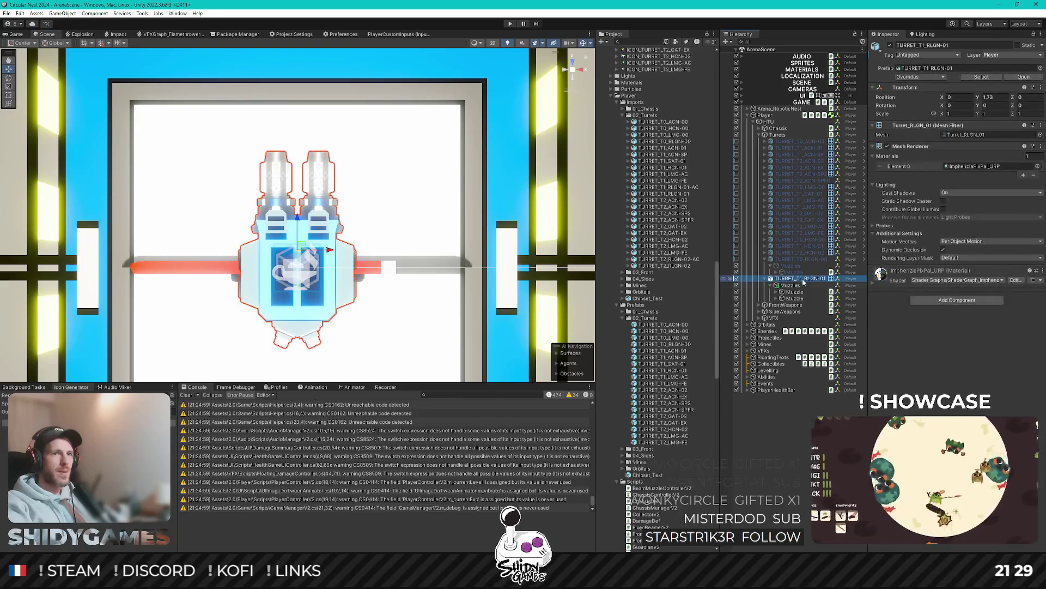
click(798, 285)
click(799, 279)
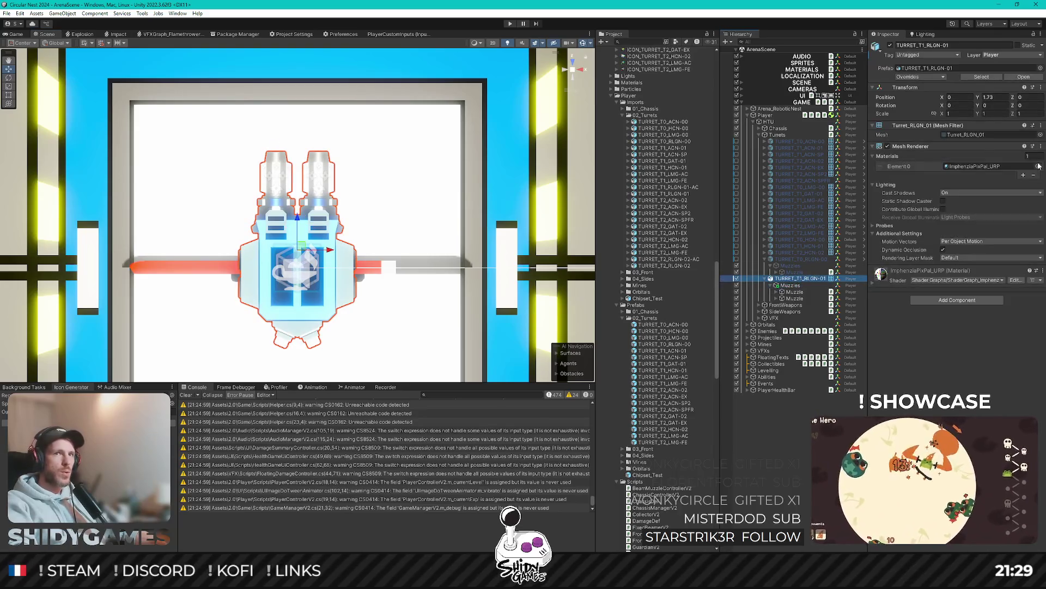
click(948, 300)
text(turrets)
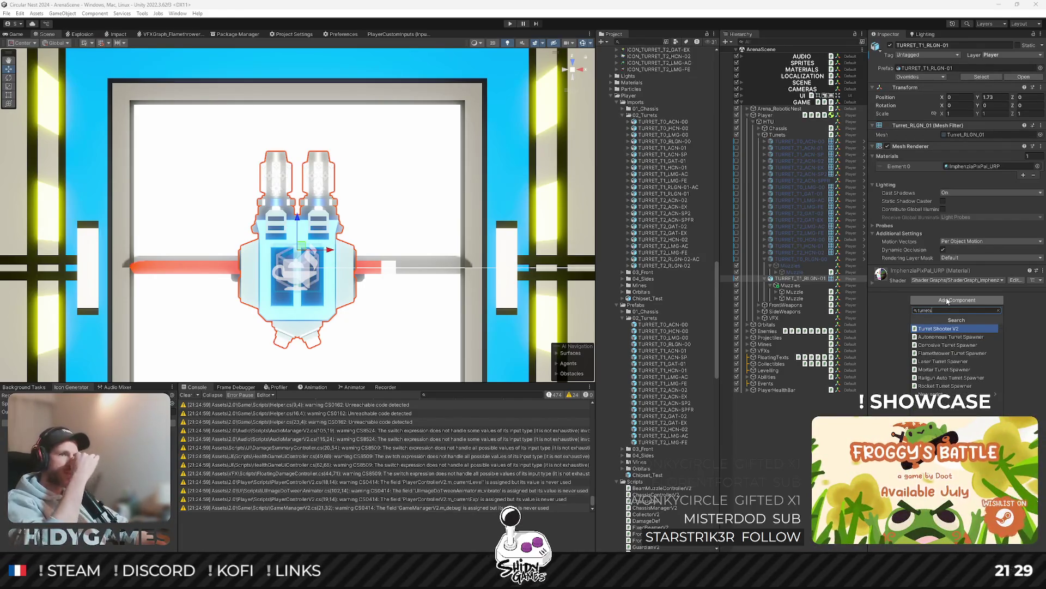
key(ctrl+a)
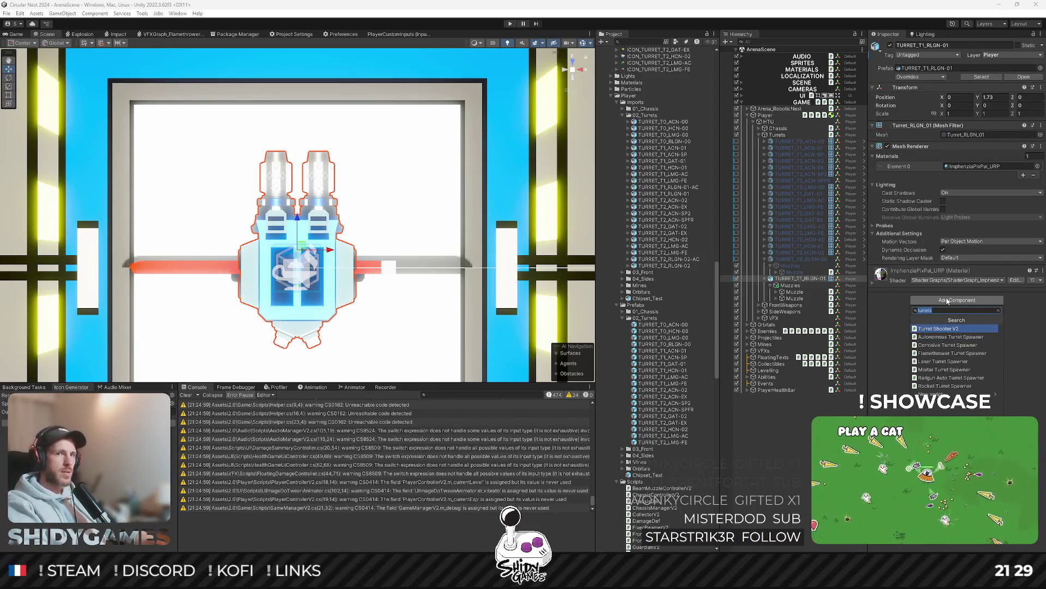
key(Return)
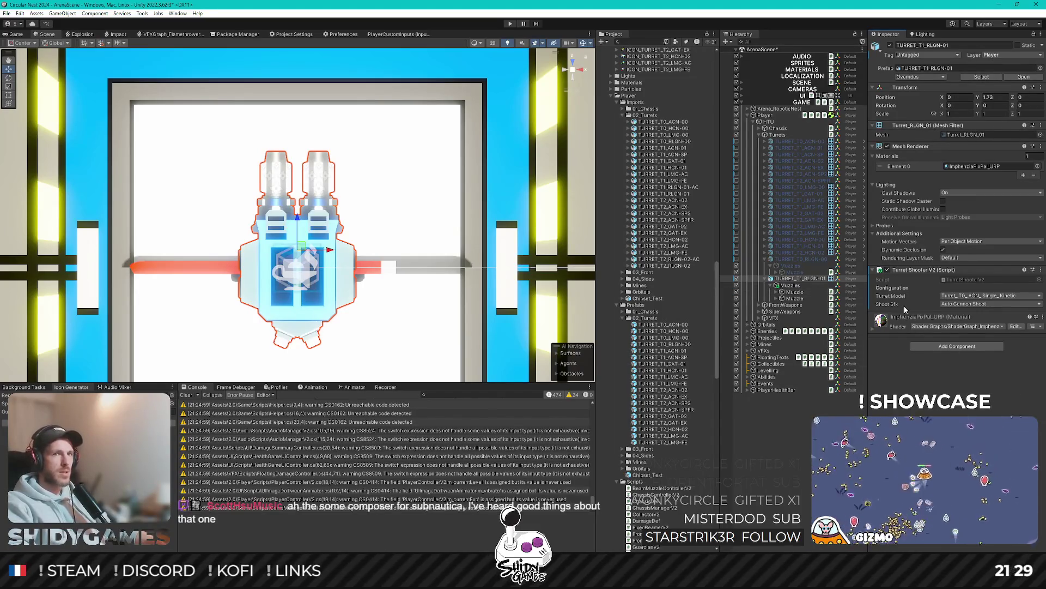
Step: Set Turret Model to Turret_T1_RLGN_Dual_Kinetic and Shoot Sfx to Rail Gun Shot
click(975, 296)
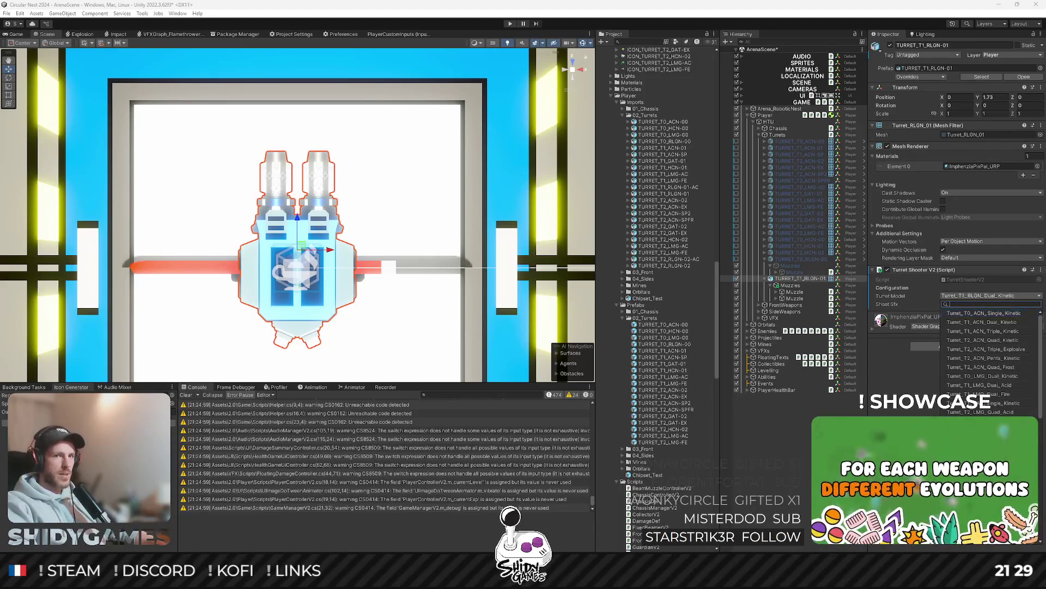
click(978, 308)
click(978, 306)
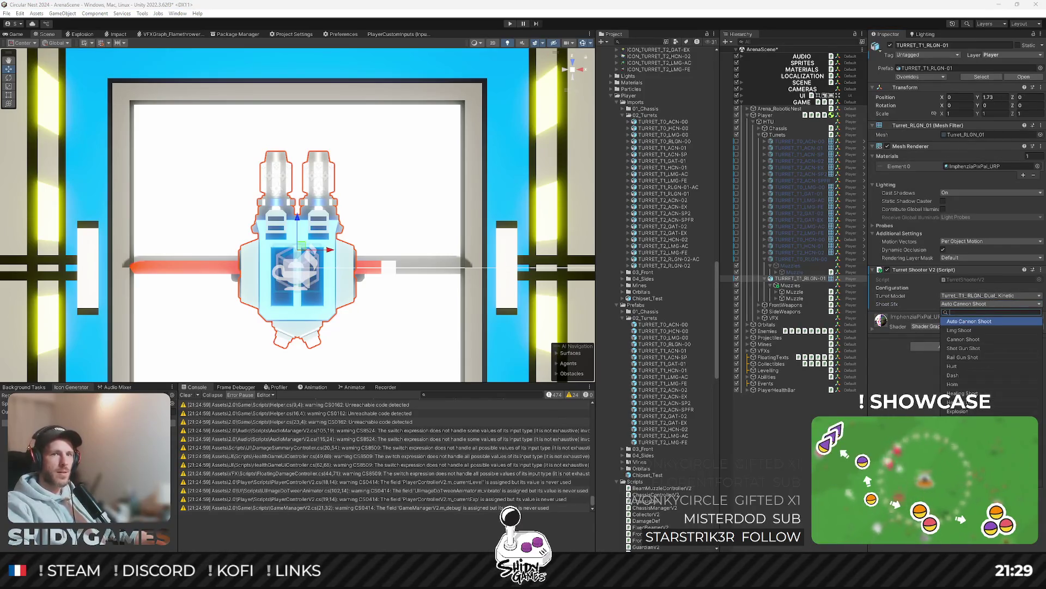
click(964, 357)
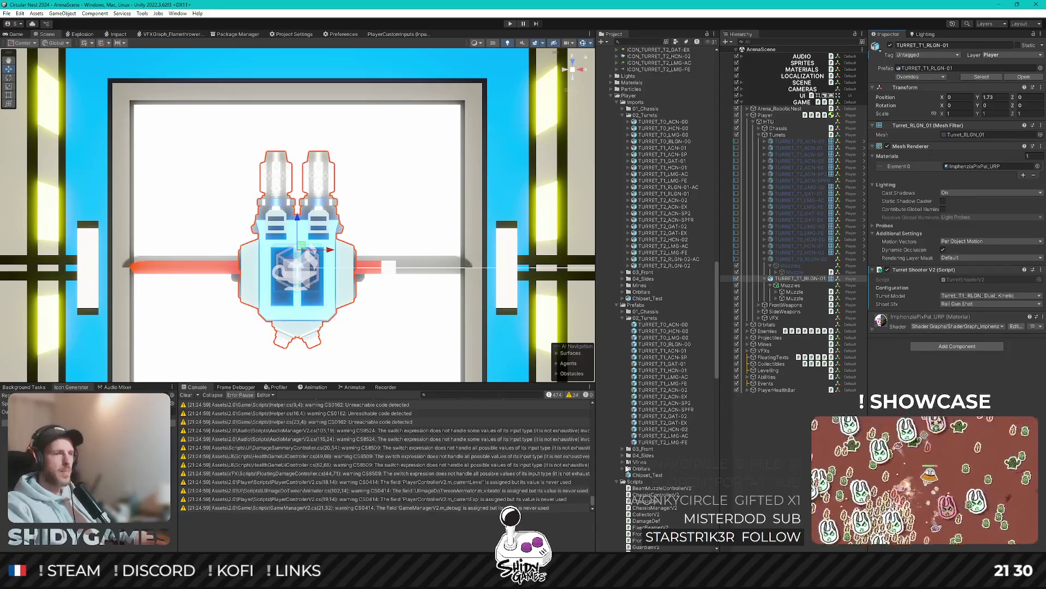
click(530, 203)
Step: Open Weapon.cs and then WeaponDef.cs through Rider's Search Everywhere
scroll(440, 252, up, 5)
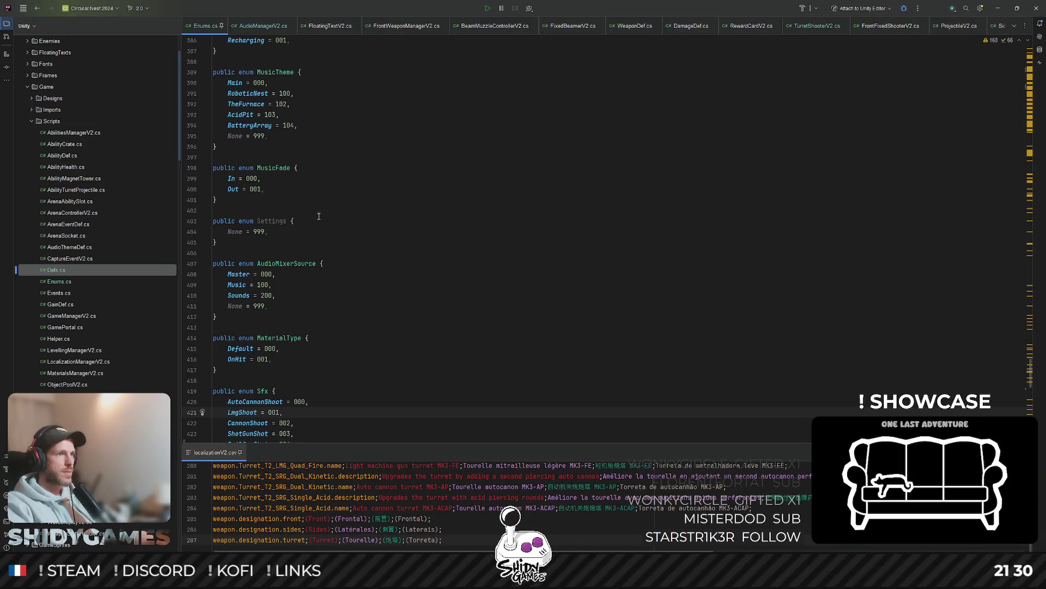
click(273, 219)
key(End)
key(shift)
key(shift)
text(weapon)
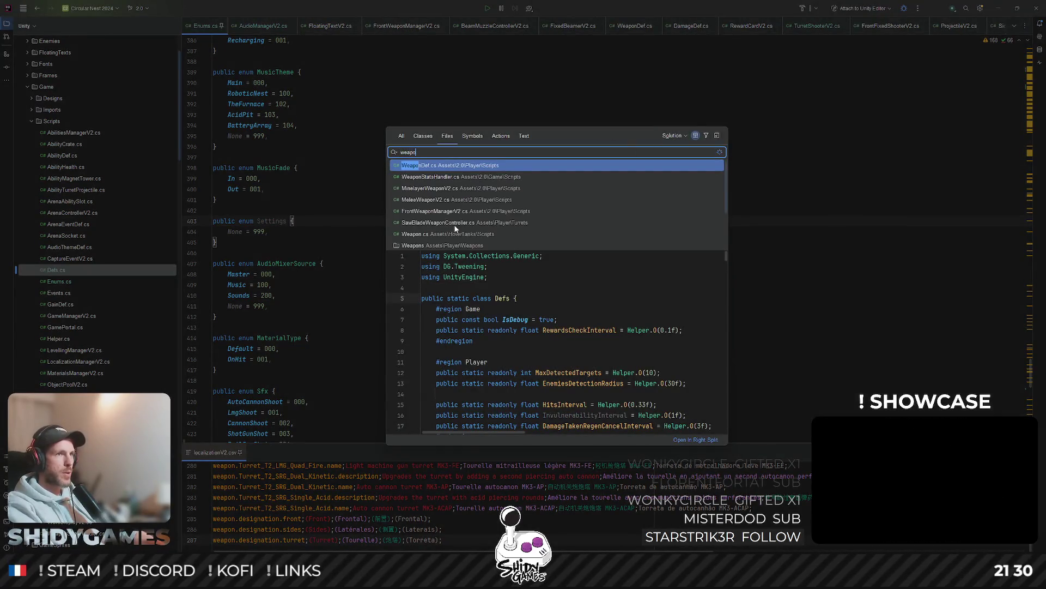
key(Return)
key(shift)
key(shift)
text(weapoànde)
key(BackSpace)
key(BackSpace)
key(BackSpace)
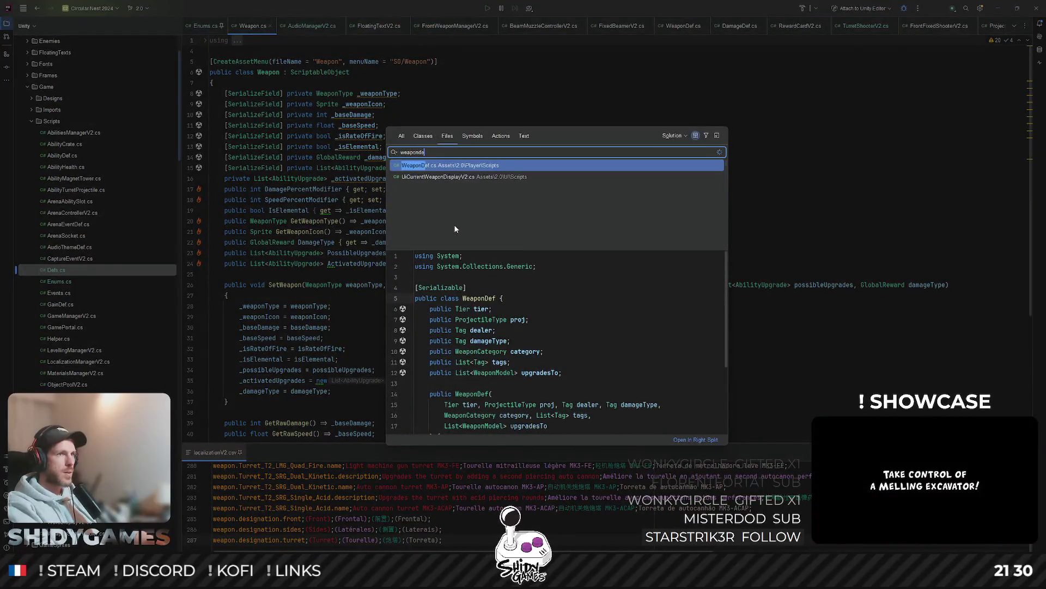
key(Return)
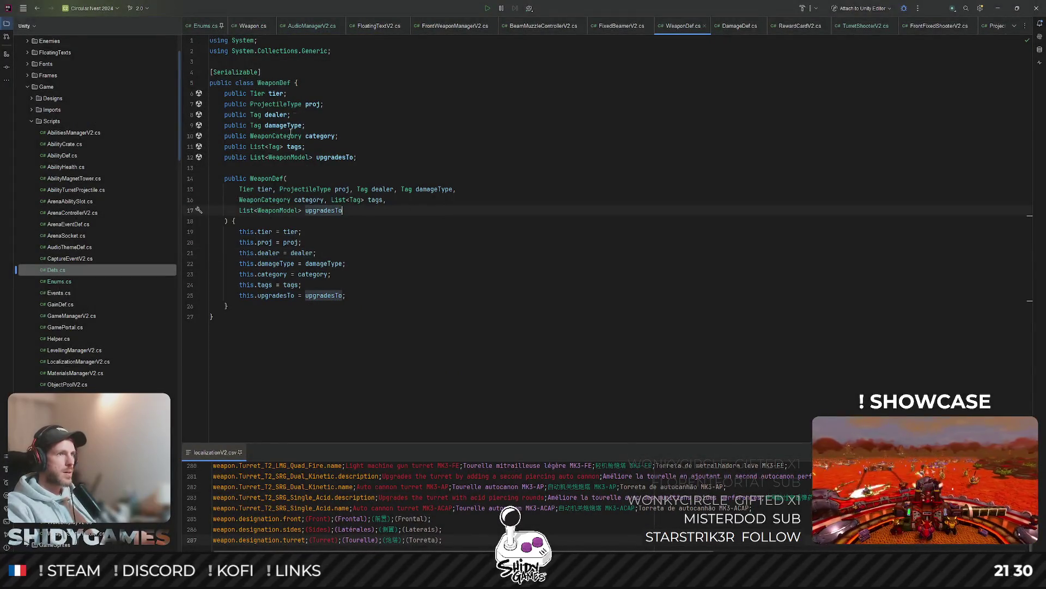
Step: Jump to the WeaponModel enum and open its usage in Defs.cs
click(453, 319)
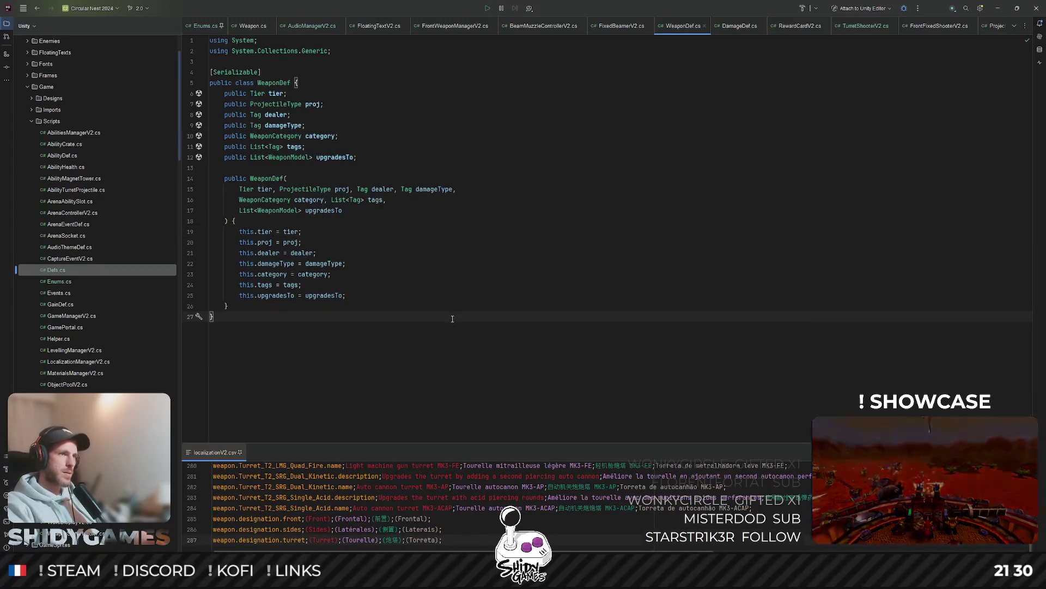
ctrl+click(291, 212)
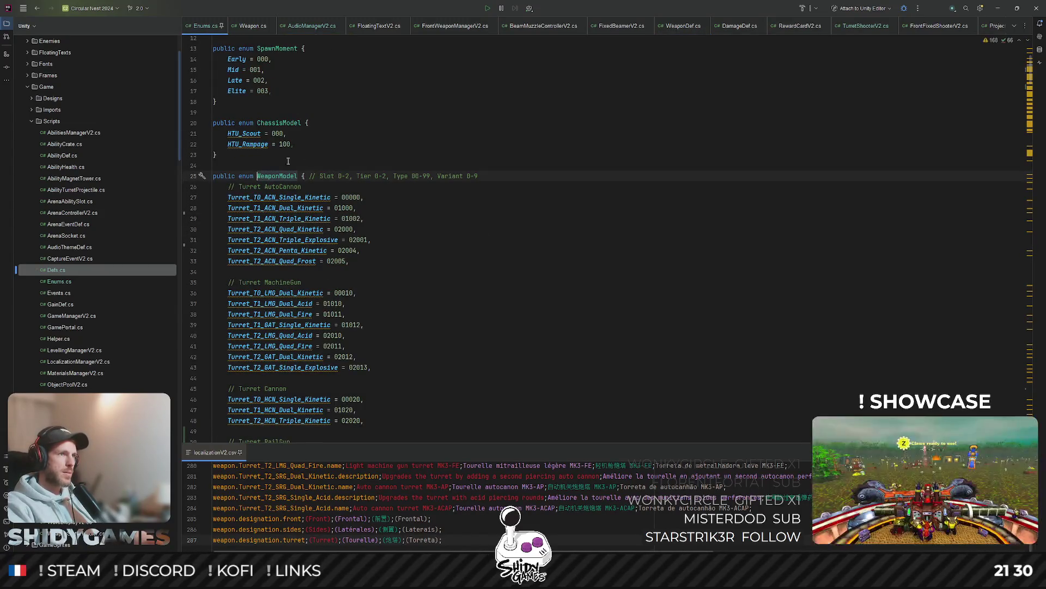
ctrl+click(273, 175)
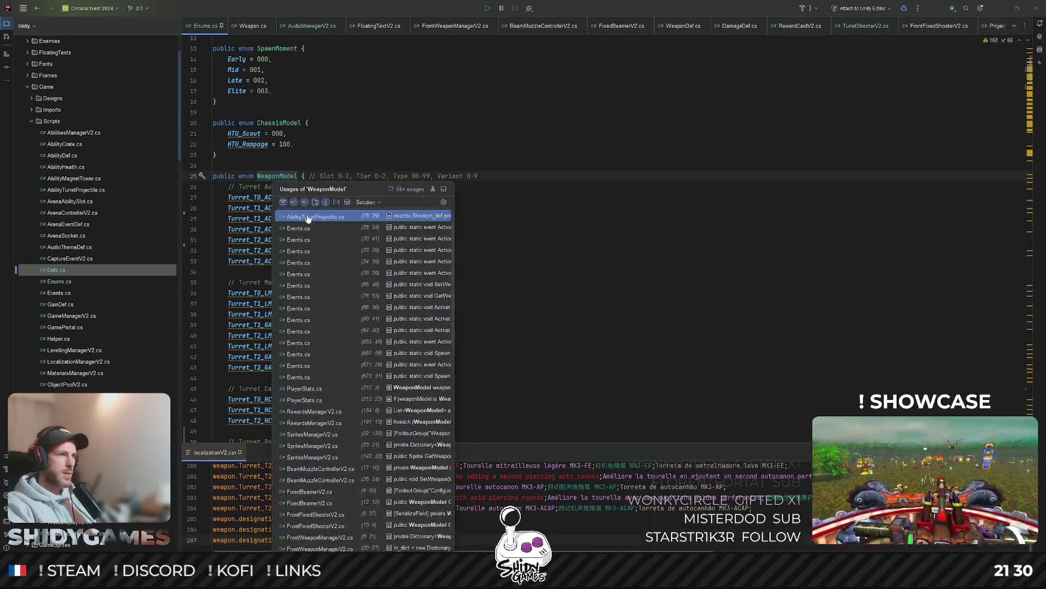
key(Down)
key(Down)
key(Return)
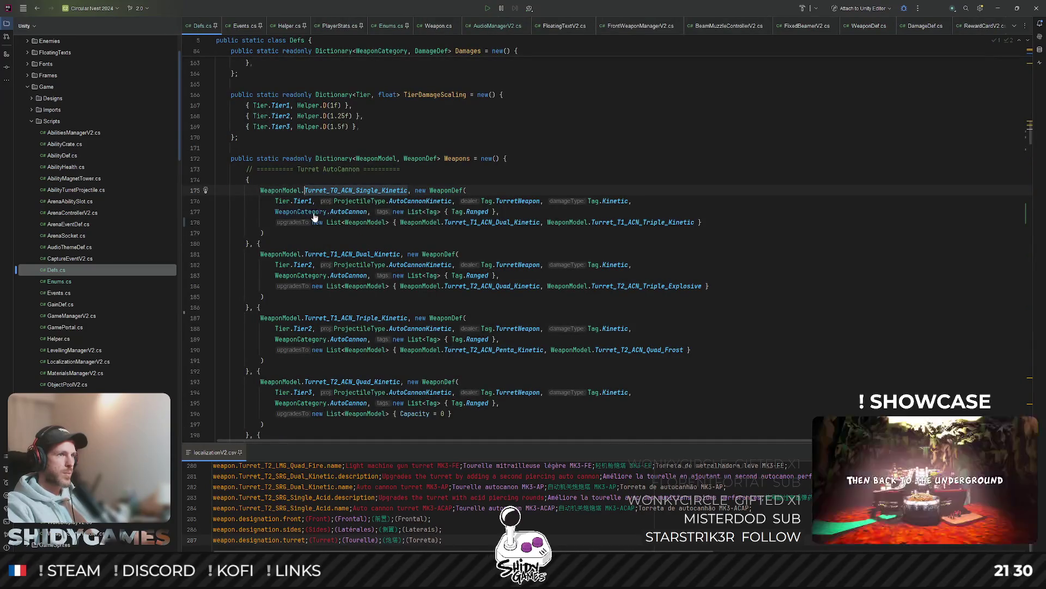
Step: Trace WeaponCategory usages to the AutoCannon damage entry in Defs.cs
ctrl+click(313, 212)
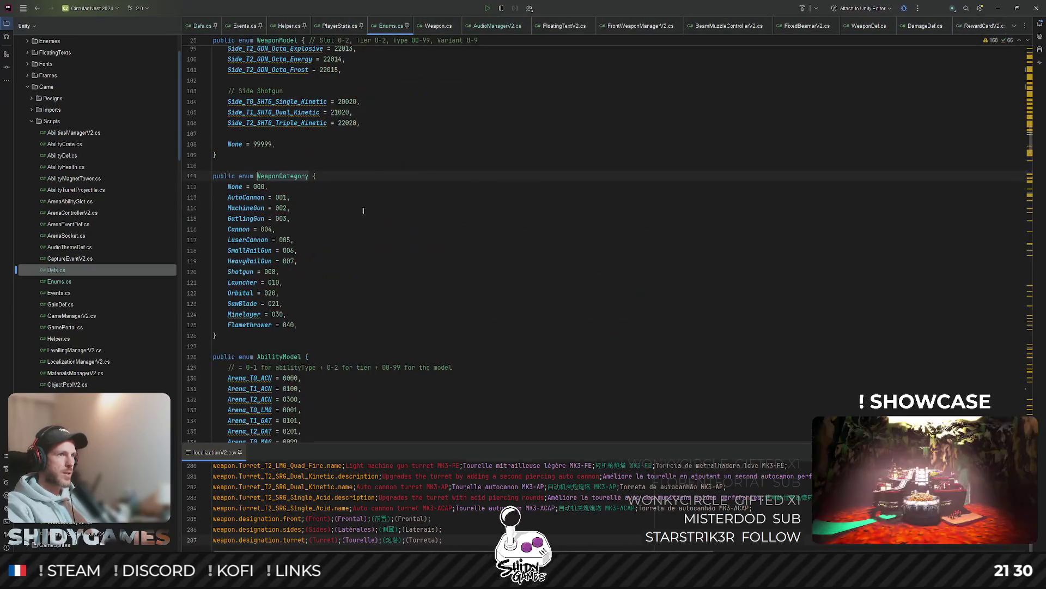
ctrl+click(292, 176)
click(245, 196)
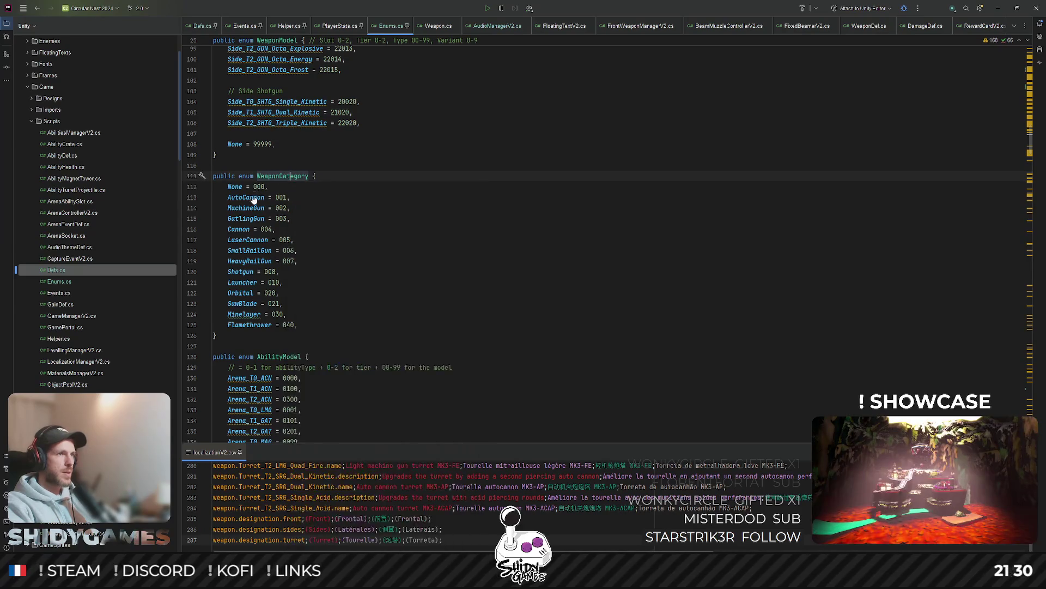
ctrl+click(245, 196)
click(365, 217)
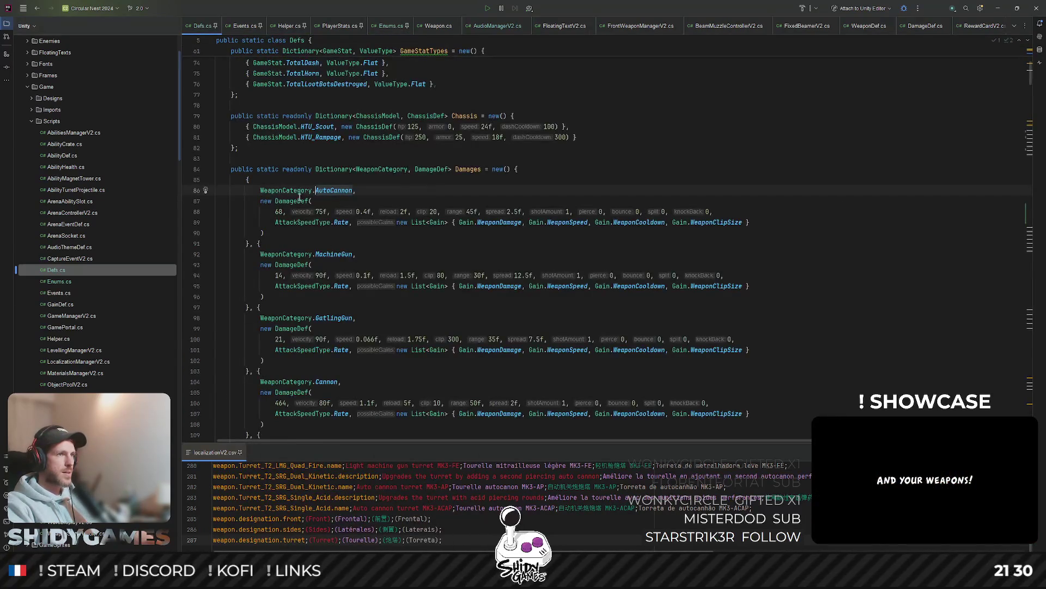
click(299, 187)
scroll(373, 253, up, 5)
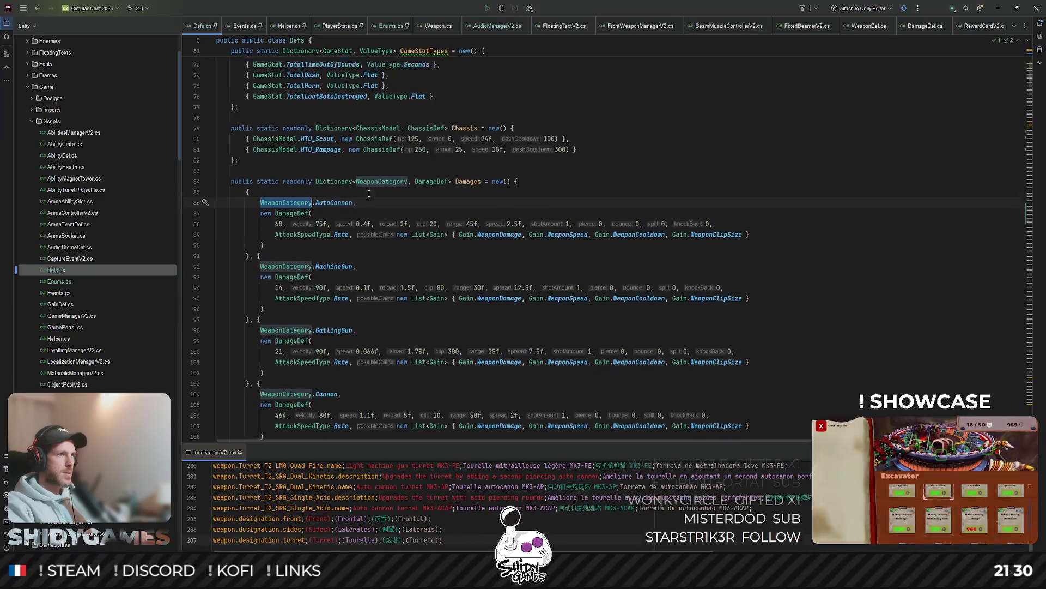
click(392, 350)
Step: Review the AutoCannon damage values in Defs.cs, then minimize Rider
scroll(463, 314, down, 1)
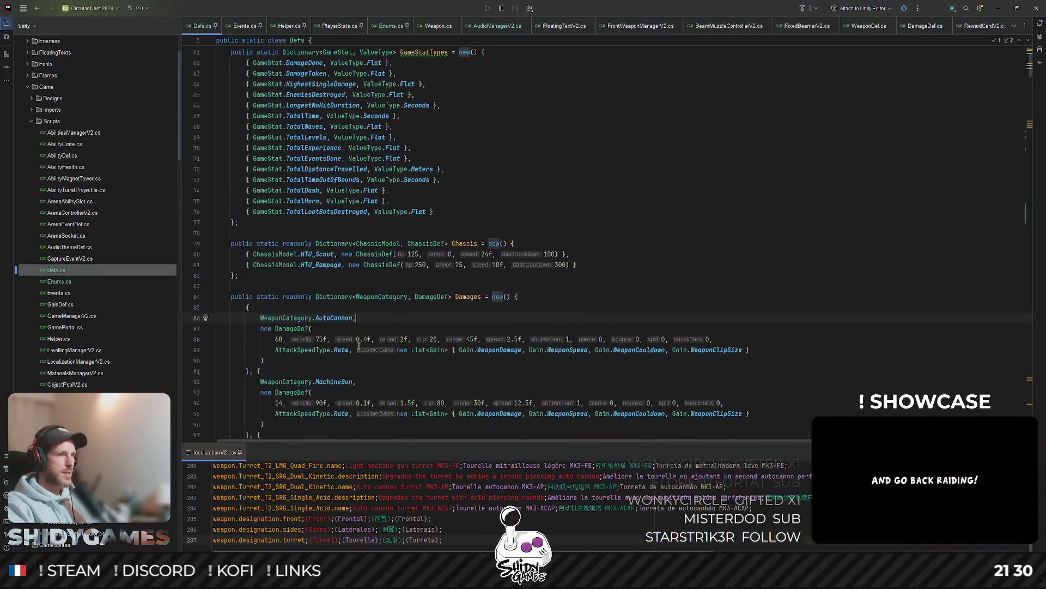
scroll(536, 309, down, 3)
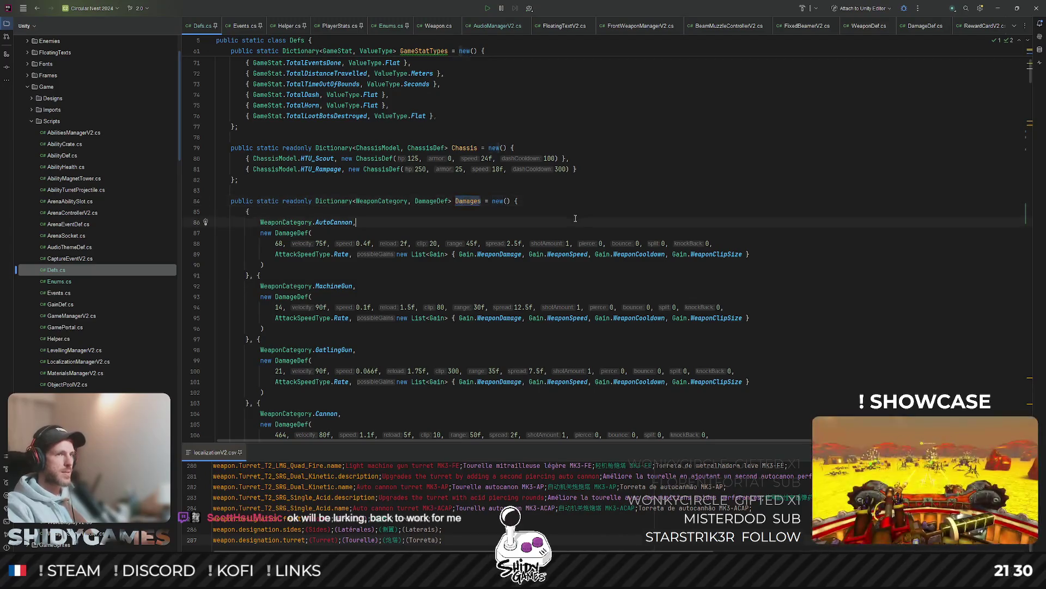
scroll(526, 226, up, 2)
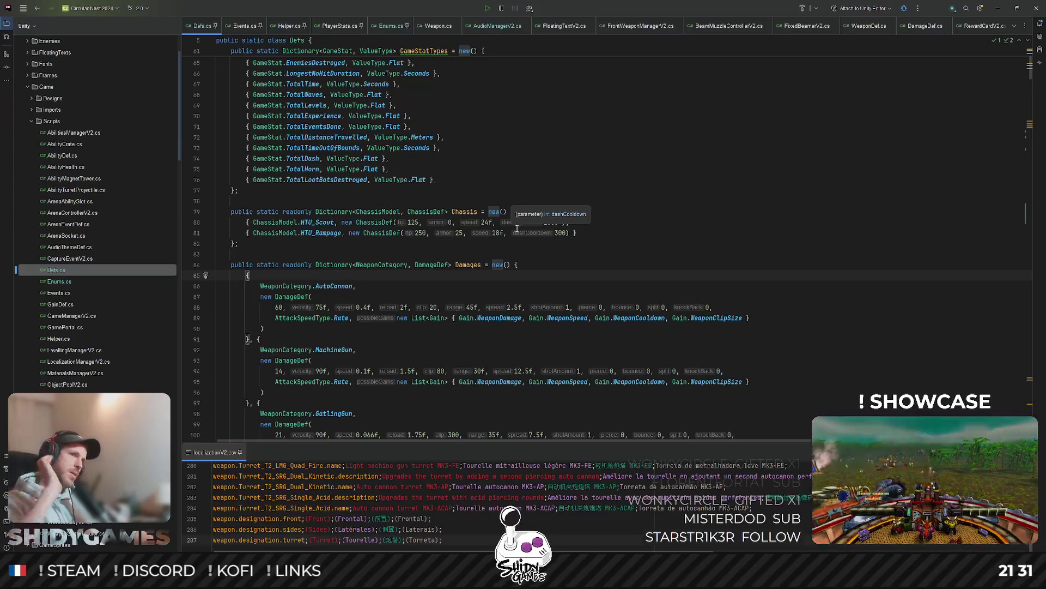
scroll(670, 213, down, 3)
click(670, 210)
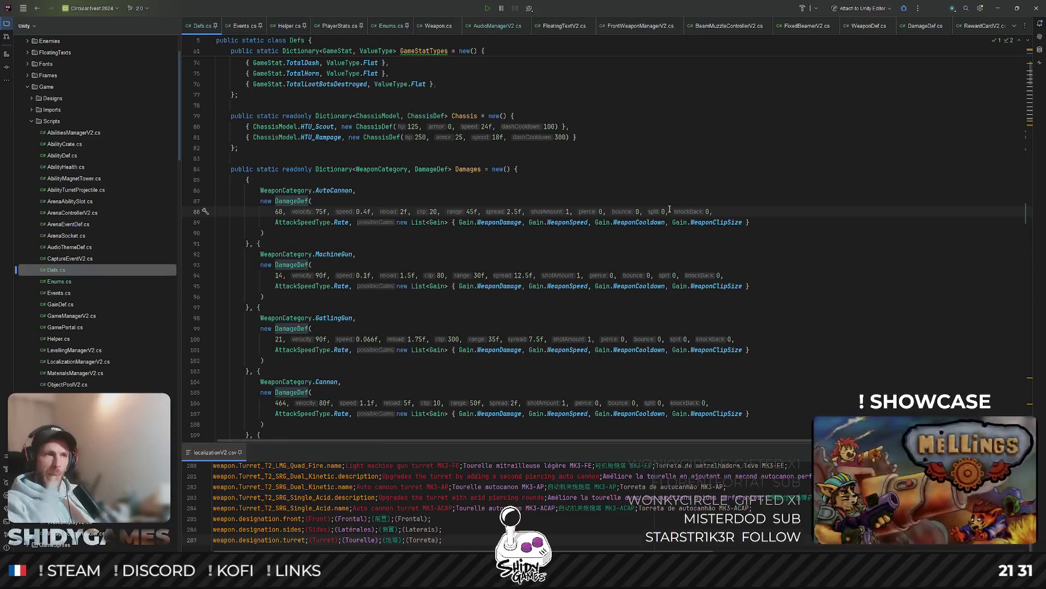
scroll(684, 224, down, 1)
scroll(684, 224, down, 10)
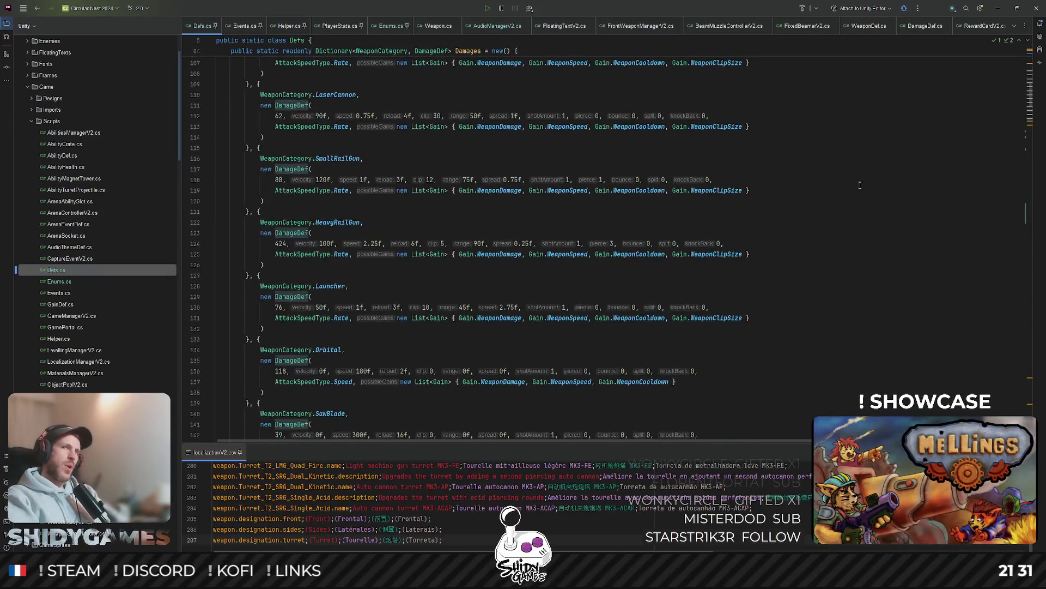
click(1000, 12)
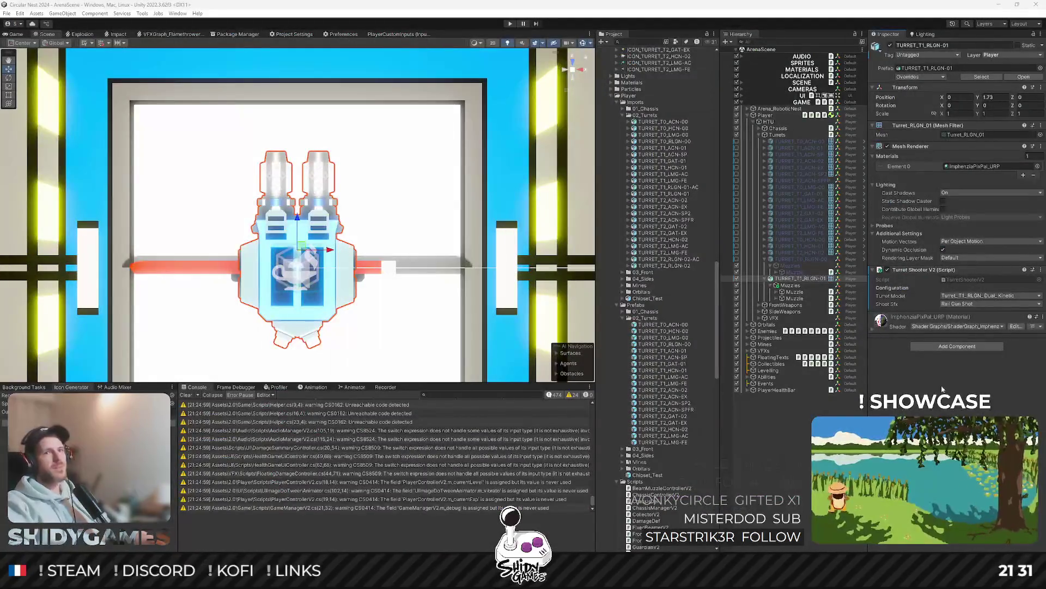
Step: Save TURRET_T1_RLGN-01 as a prefab in Prefabs/02_Turrets
click(768, 279)
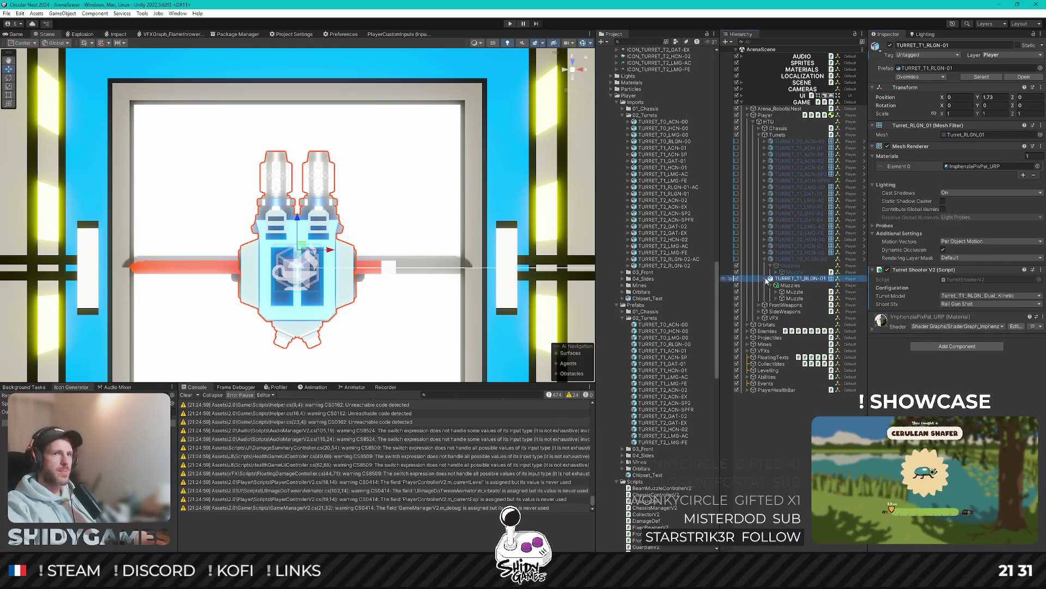
click(765, 279)
click(765, 260)
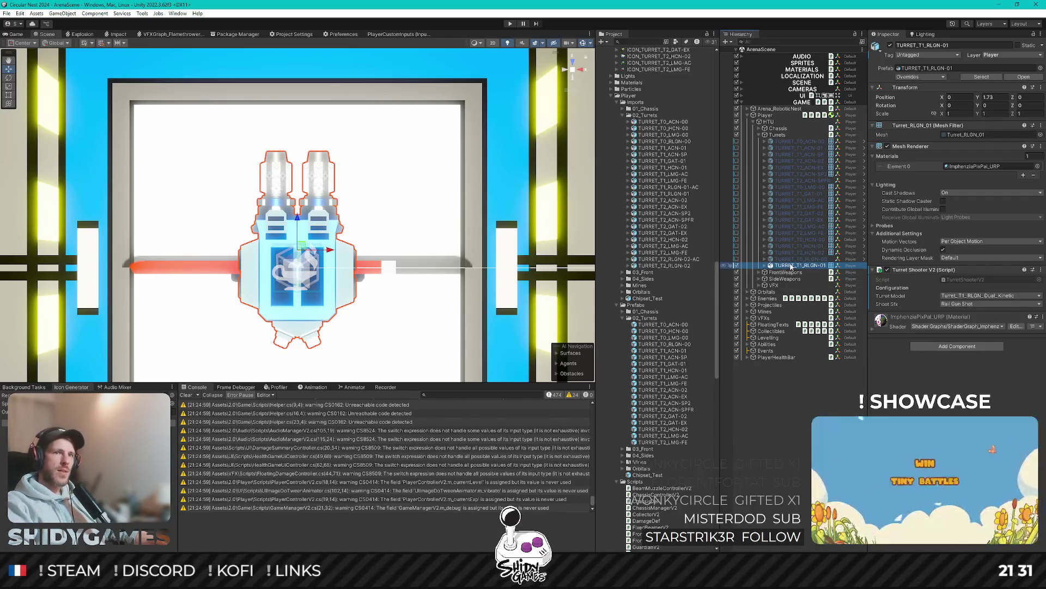
drag(652, 322, 653, 321)
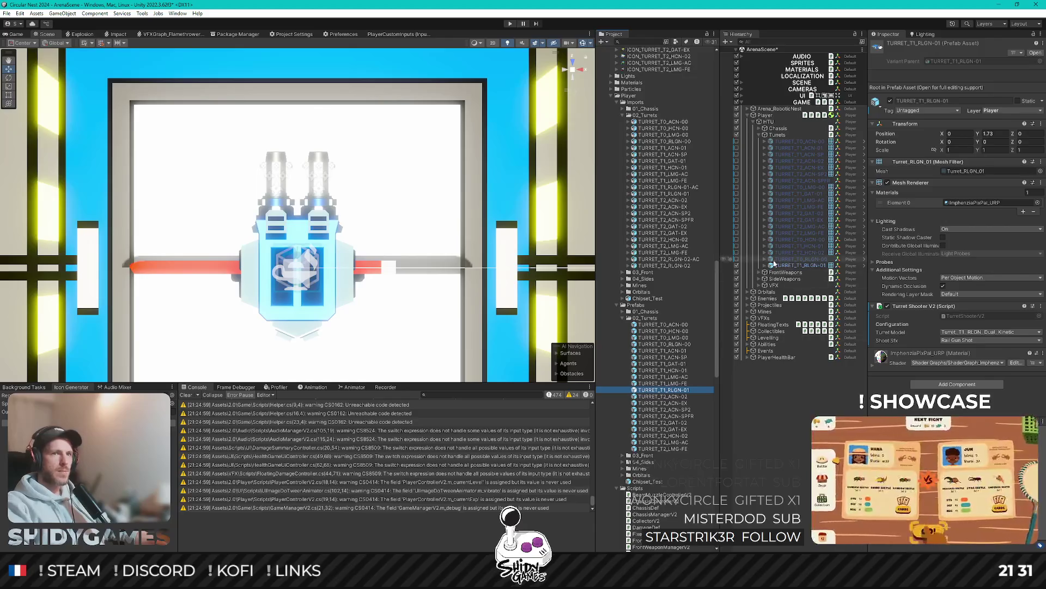
Step: Place the TURRET_T1_RLGN-01-AC model under Turrets in the scene
scroll(688, 374, down, 2)
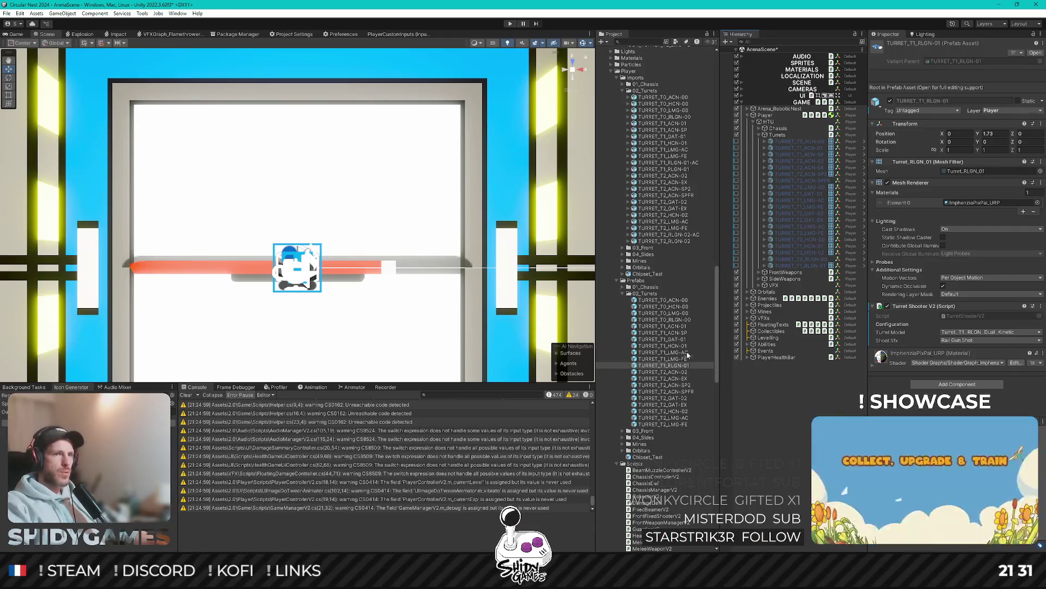
mouse_move(684, 163)
mouse_down()
mouse_move(787, 136)
mouse_move(807, 271)
mouse_up()
mouse_move(304, 264)
mouse_down()
mouse_move(447, 161)
mouse_move(159, 159)
mouse_move(163, 125)
mouse_move(180, 164)
mouse_up()
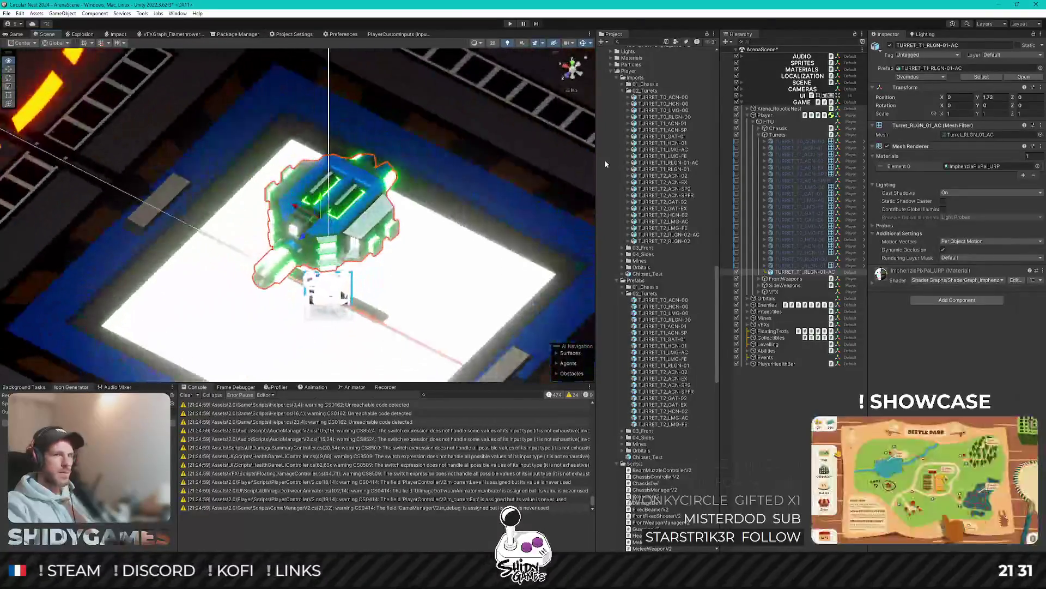
Step: Put TURRET_T1_RLGN-01-AC on the Player layer
click(765, 258)
click(790, 265)
click(804, 285)
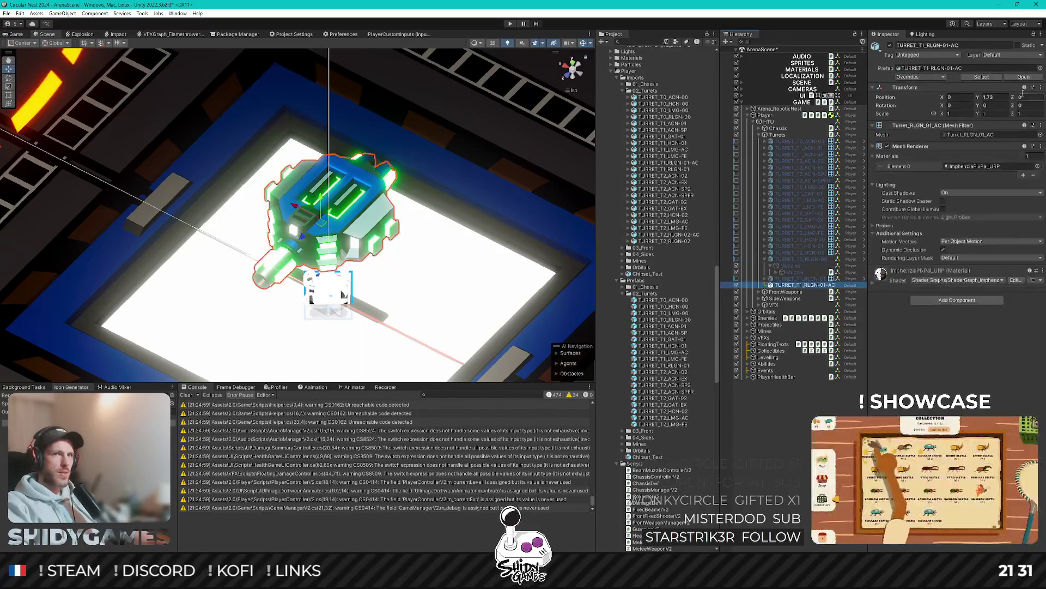
click(1036, 56)
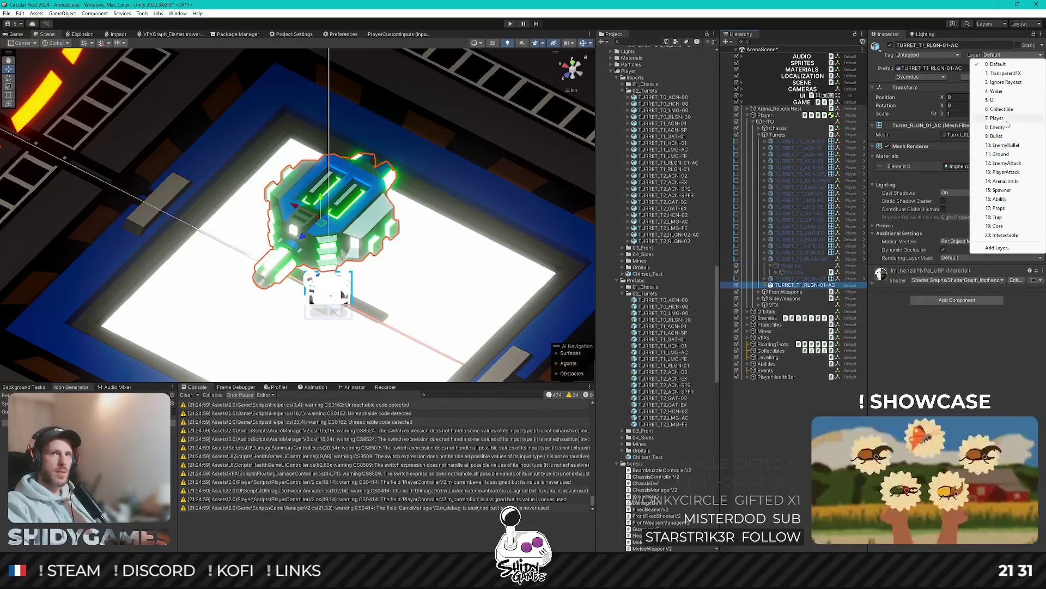
click(1027, 118)
Step: Duplicate the T0 turret's Muzzles group under TURRET_T1_RLGN-01-AC
click(789, 265)
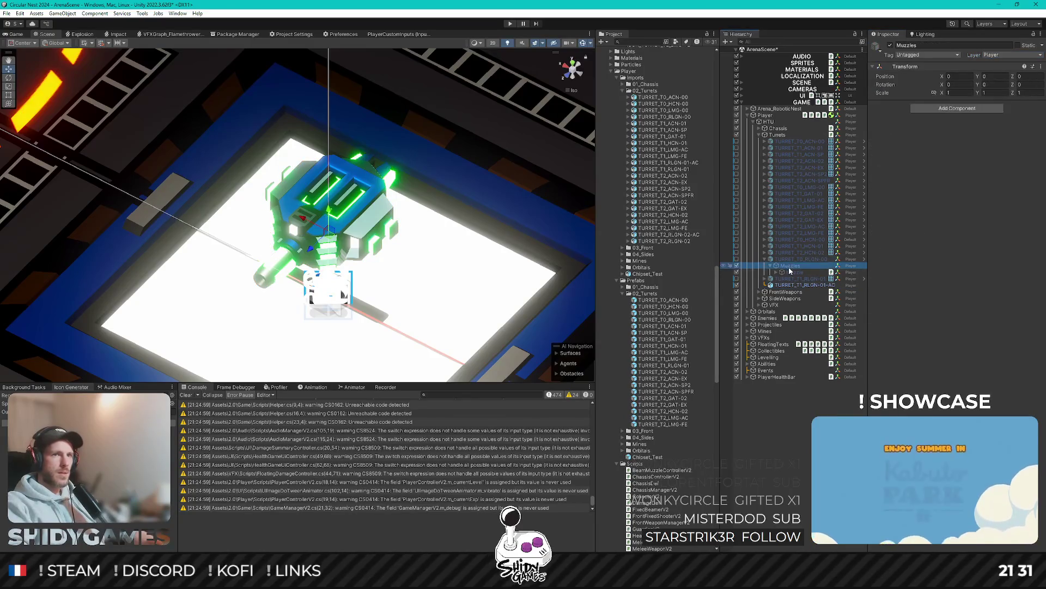
key(ctrl+d)
drag(791, 280, 806, 292)
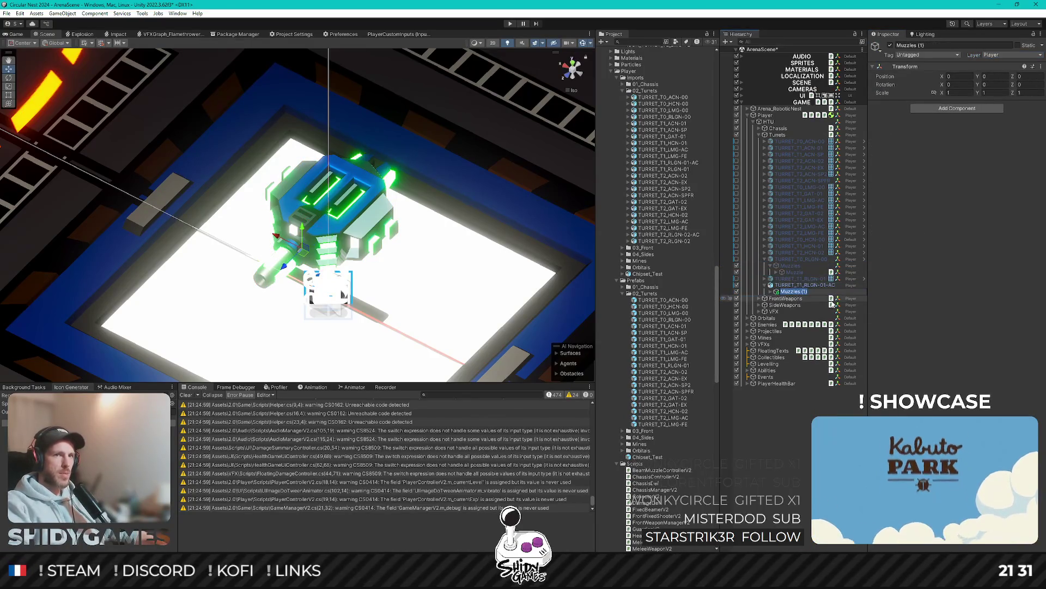
key(Return)
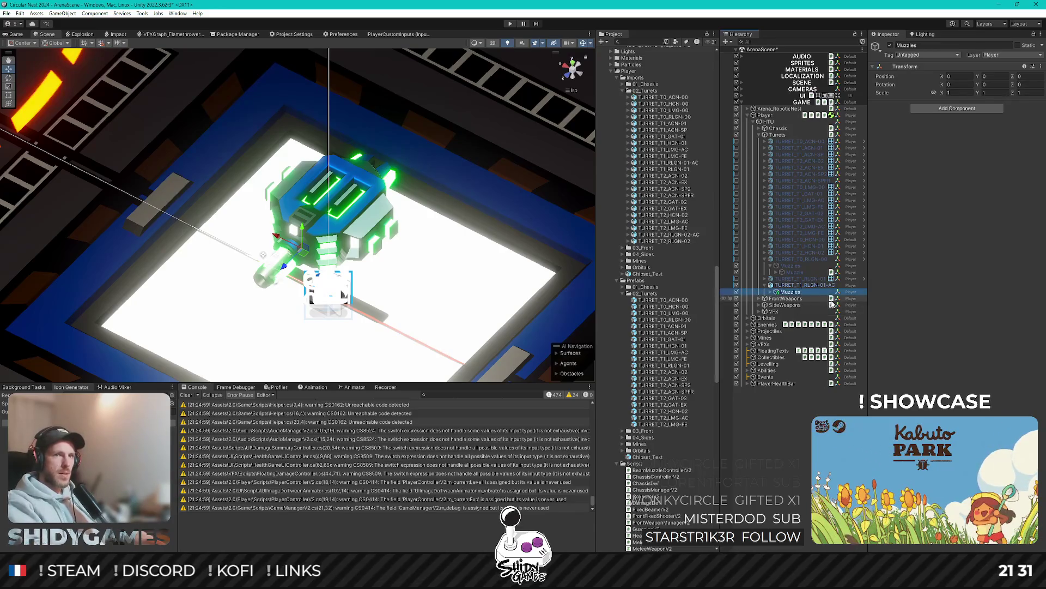
key(Up)
key(Up)
key(Up)
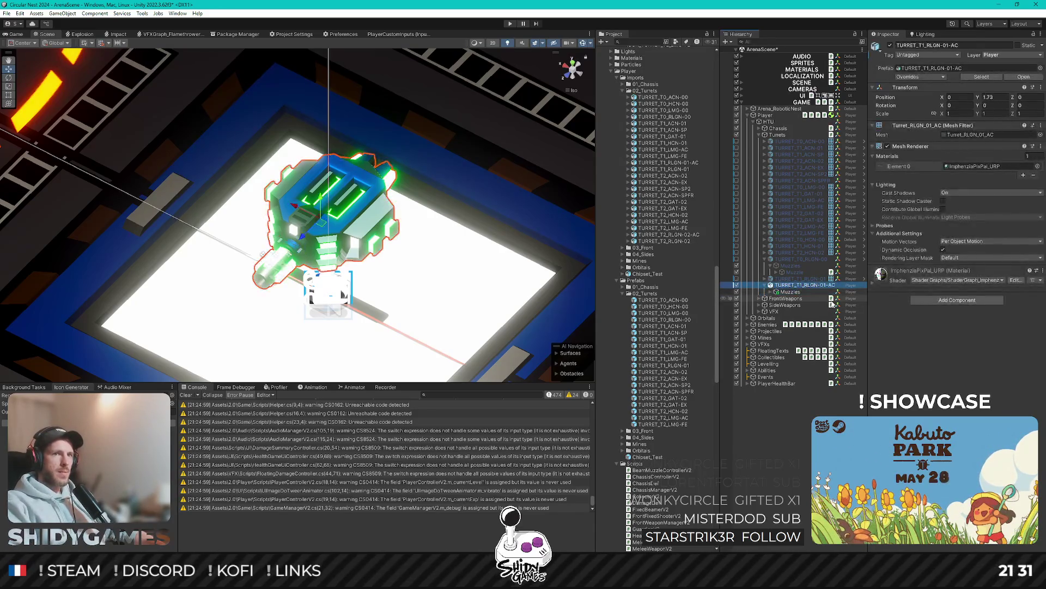
key(Left)
key(Left)
key(Left)
key(Down)
key(Down)
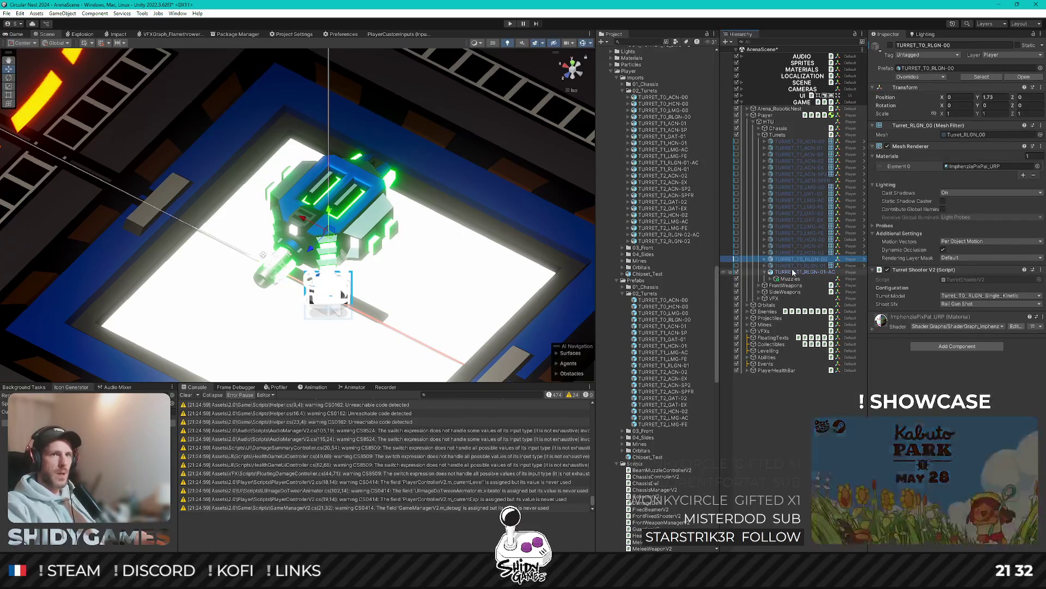
Step: Add Turret Shooter V2 with model Turret_T1_RLGN_Single_Acid and Rail Gun Shot sound
click(940, 301)
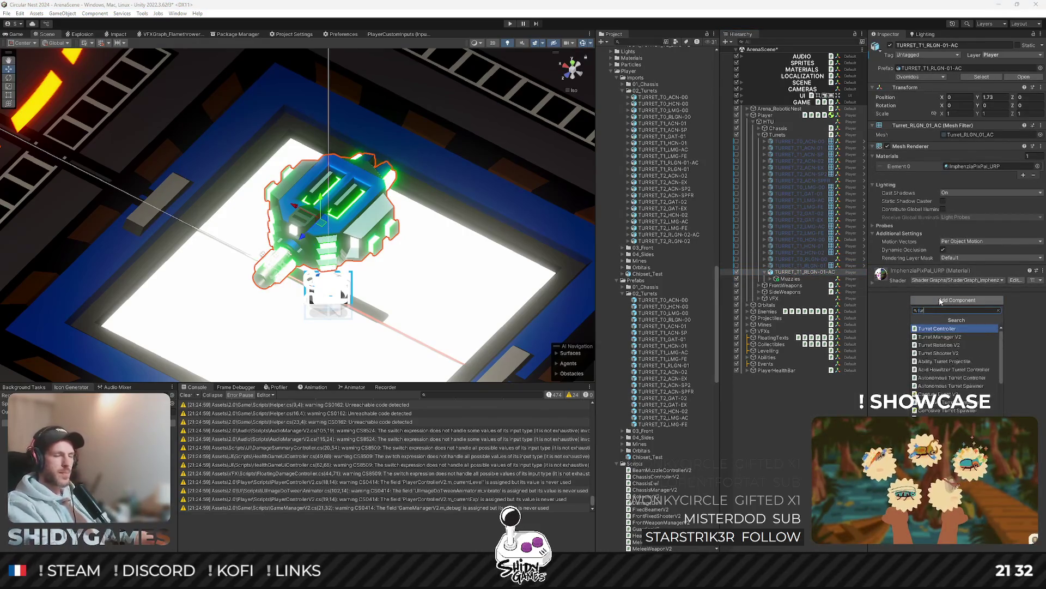
key(Return)
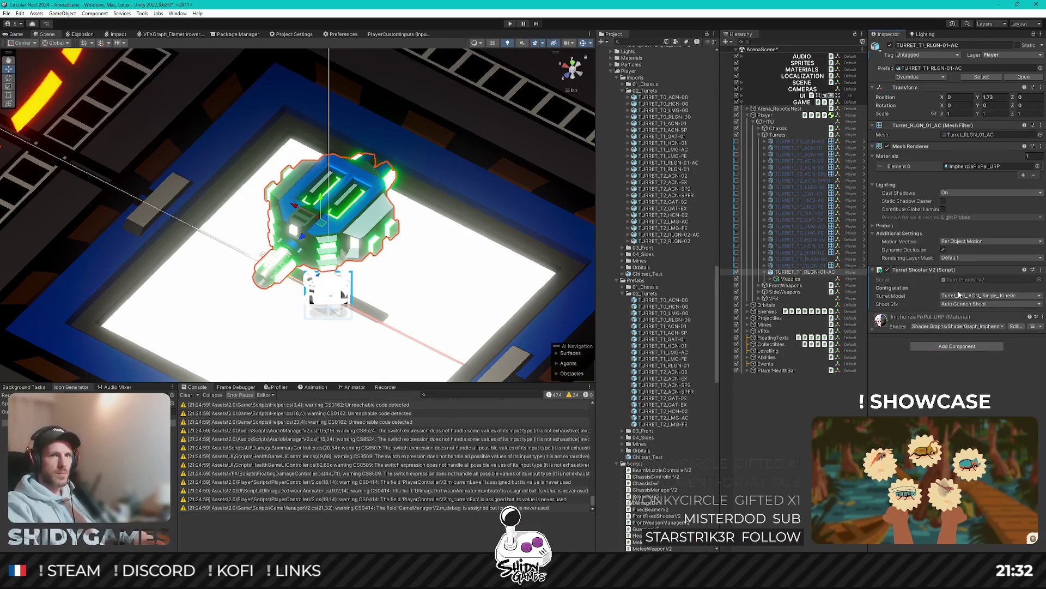
click(959, 295)
text(i)
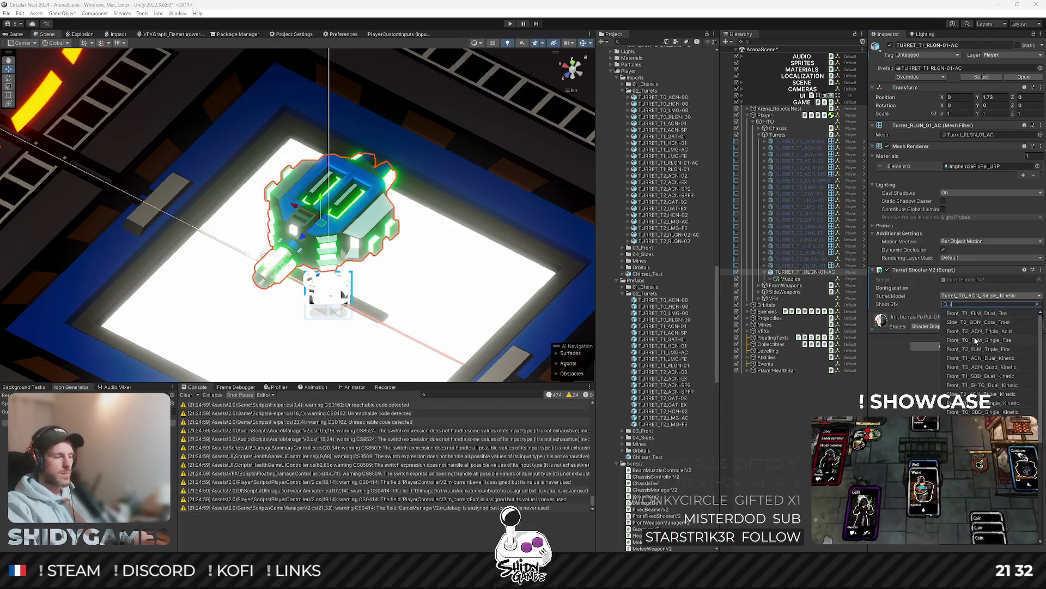
text(lg)
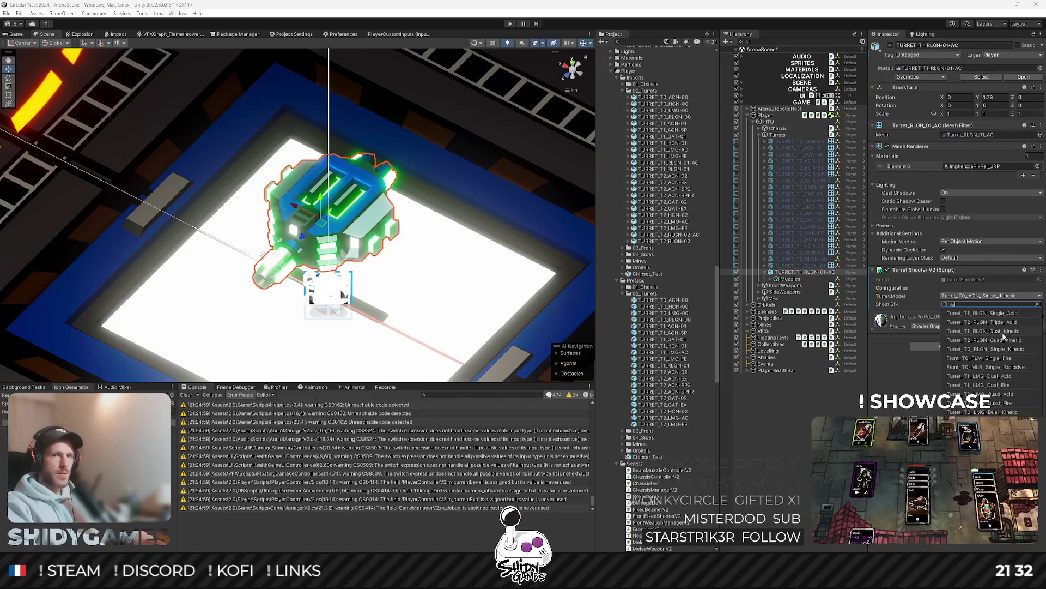
click(1000, 315)
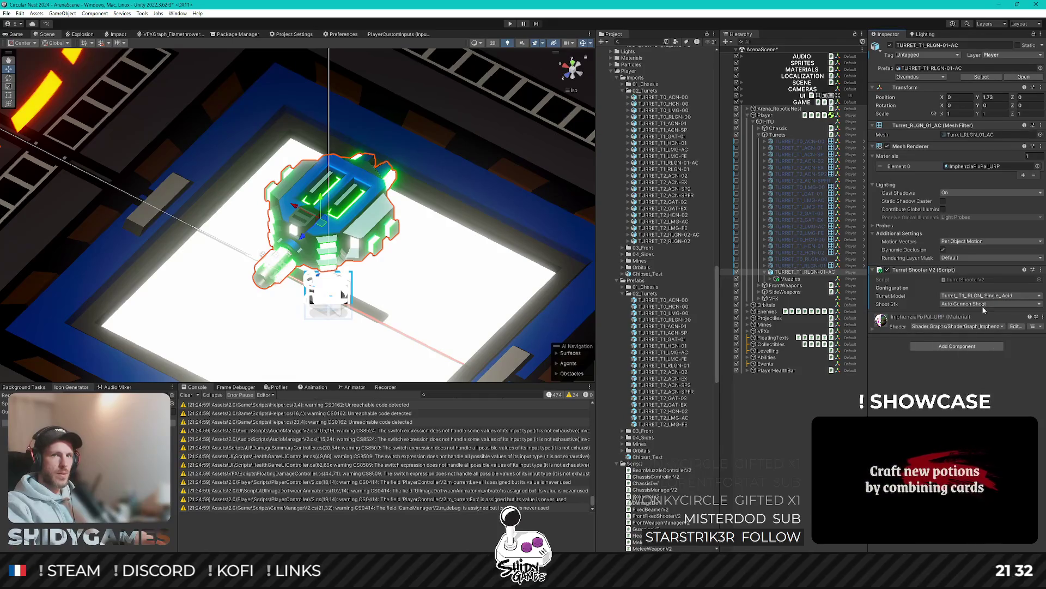
click(987, 305)
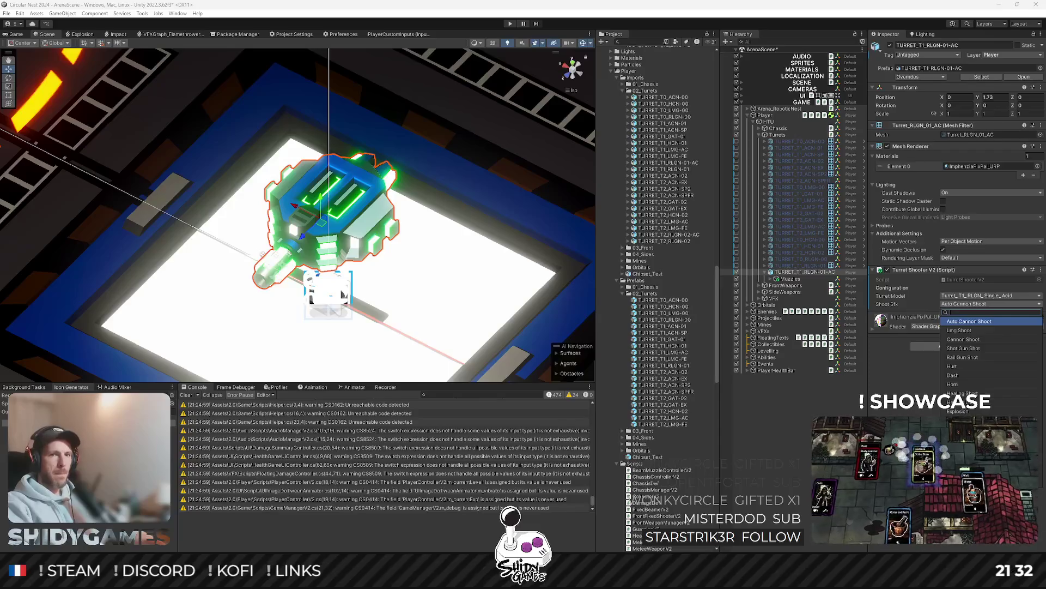
click(970, 357)
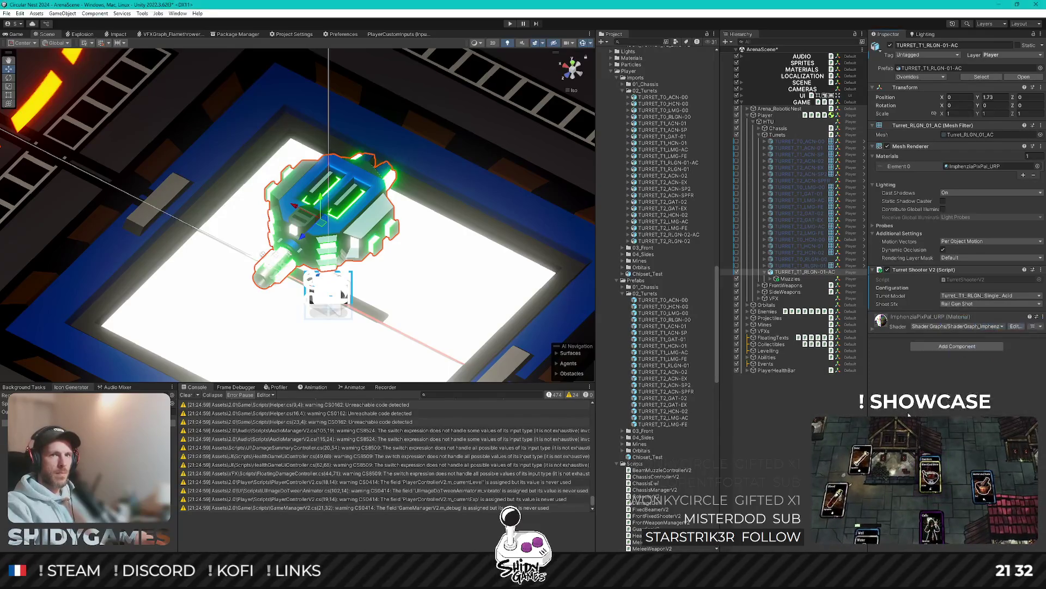
key(ctrl+s)
Step: Save the acid turret as a prefab variant in 02_Turrets, hide it, add TURRET_T2_RLGN-02
drag(791, 275, 648, 293)
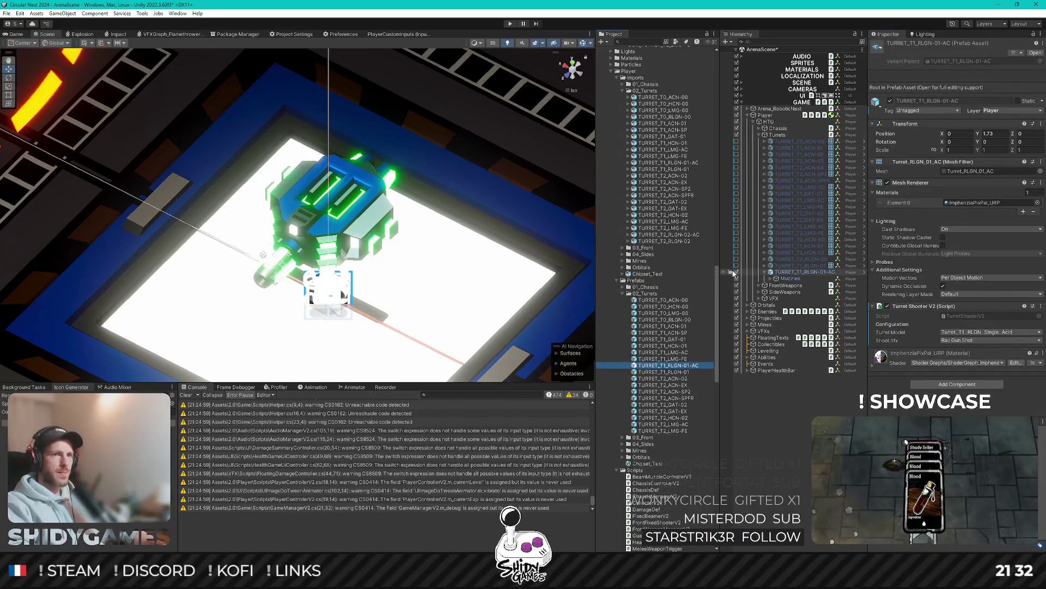
click(737, 272)
key(ctrl+s)
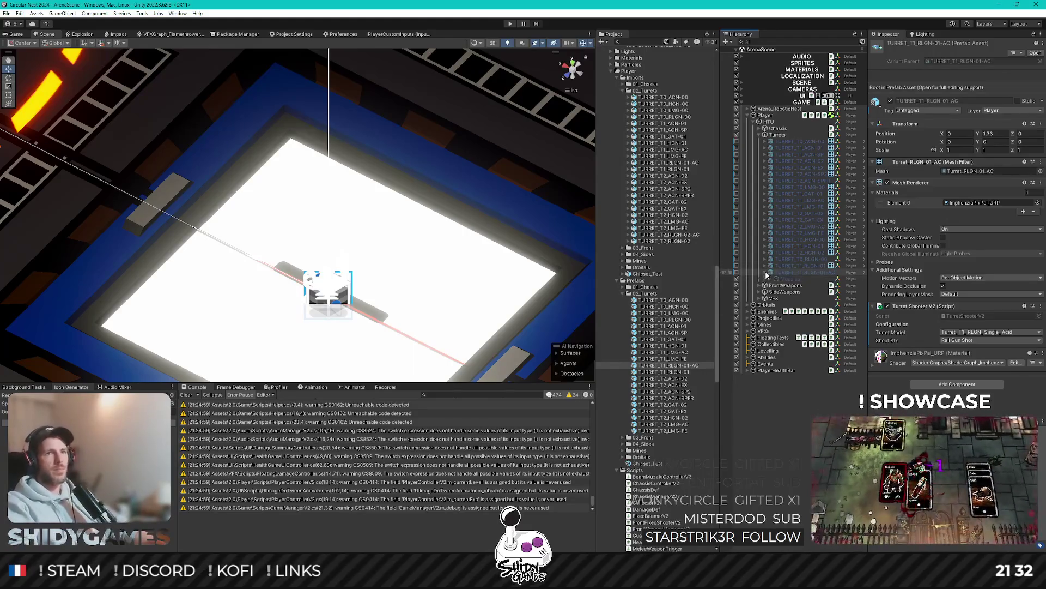
click(765, 271)
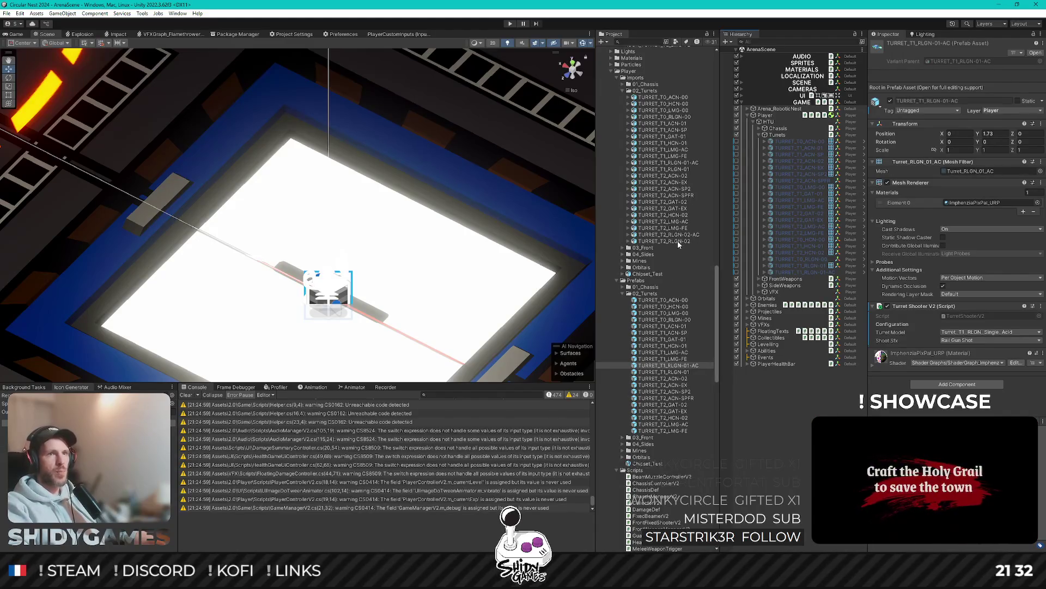
drag(793, 138, 794, 138)
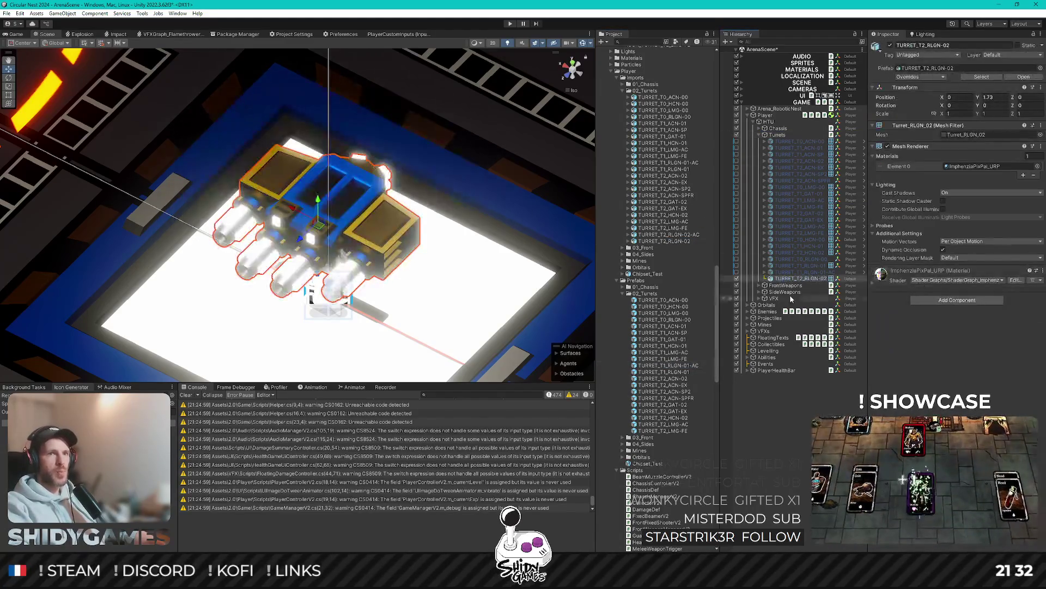
Step: Put the T2 railgun turret on the Player layer and add a Turret Shooter V2 component
mouse_move(359, 227)
mouse_down()
mouse_move(382, 208)
mouse_move(355, 179)
mouse_move(341, 187)
mouse_move(348, 270)
mouse_up()
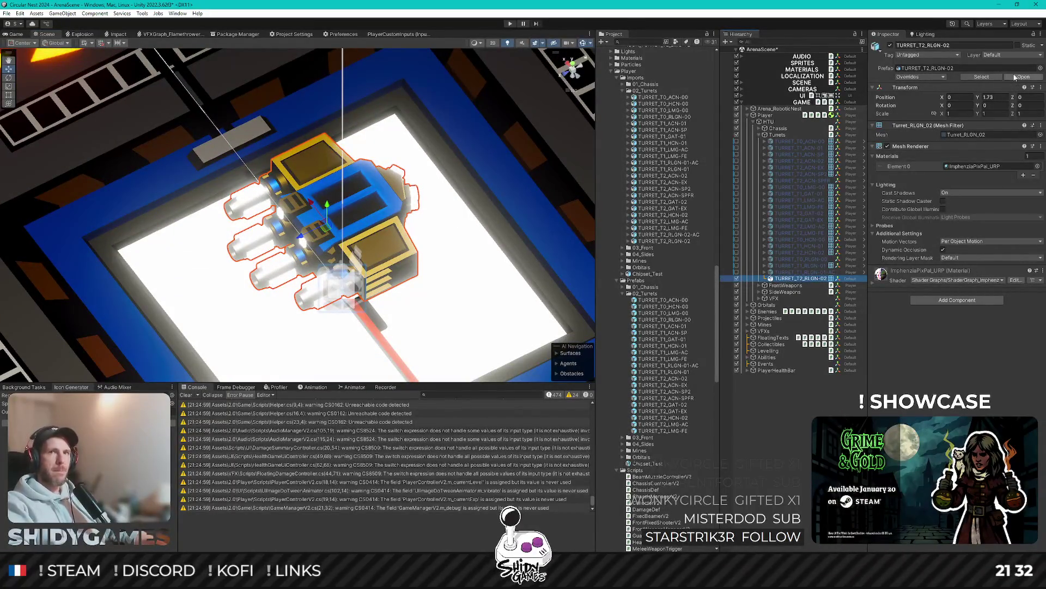
click(1029, 57)
click(984, 120)
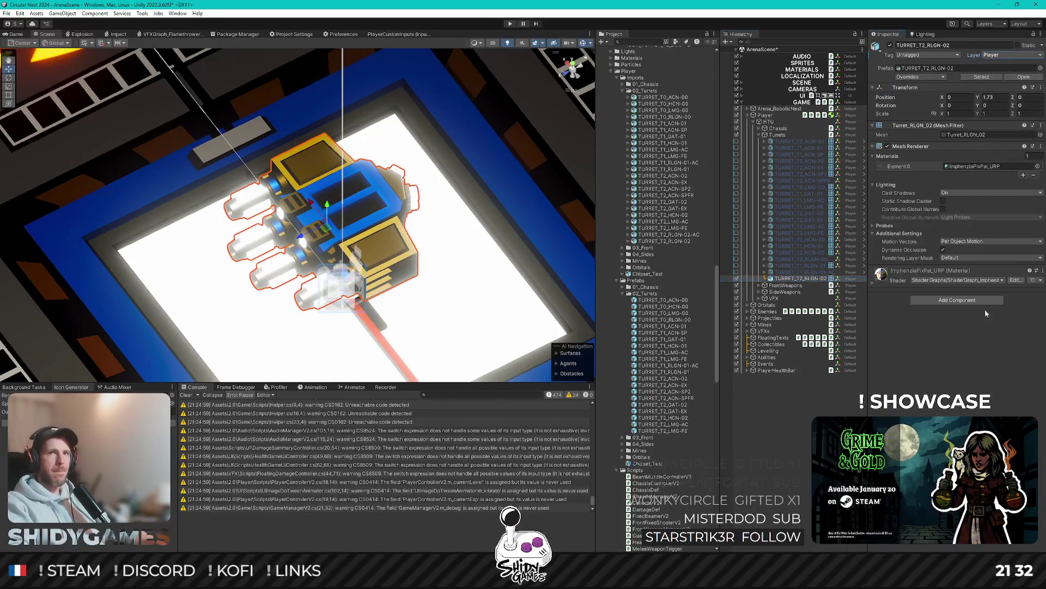
click(960, 299)
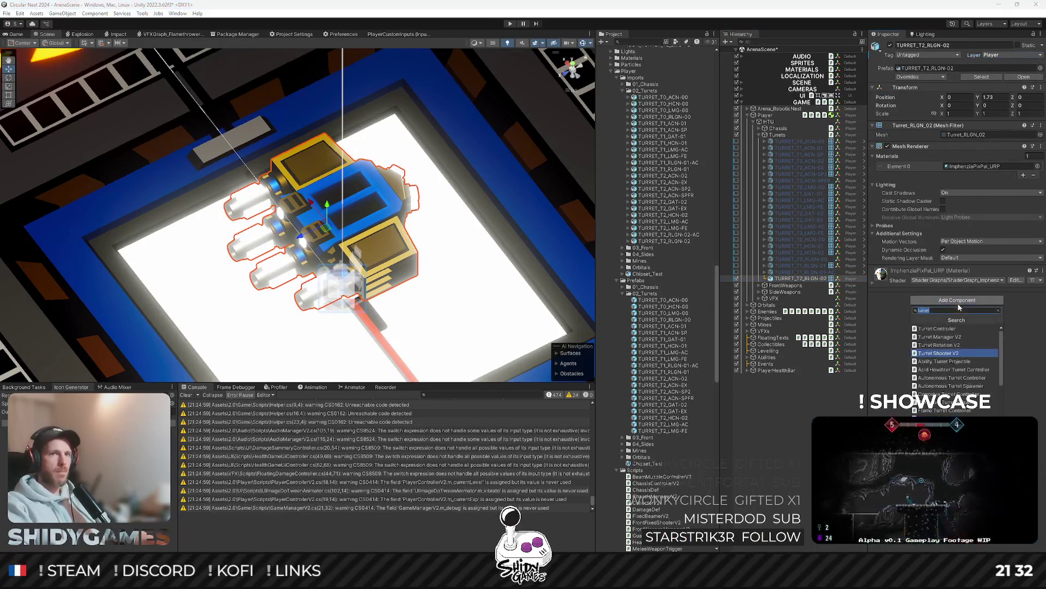
click(950, 354)
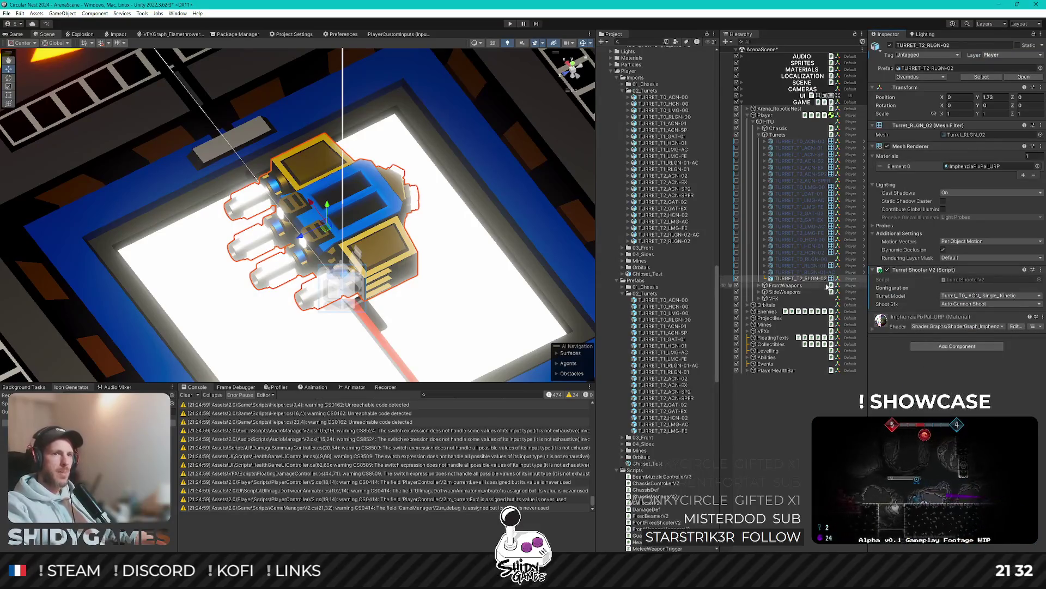
Step: Add Player Damageable to all railgun turrets from T0 to T2
key(Up)
key(Up)
key(Up)
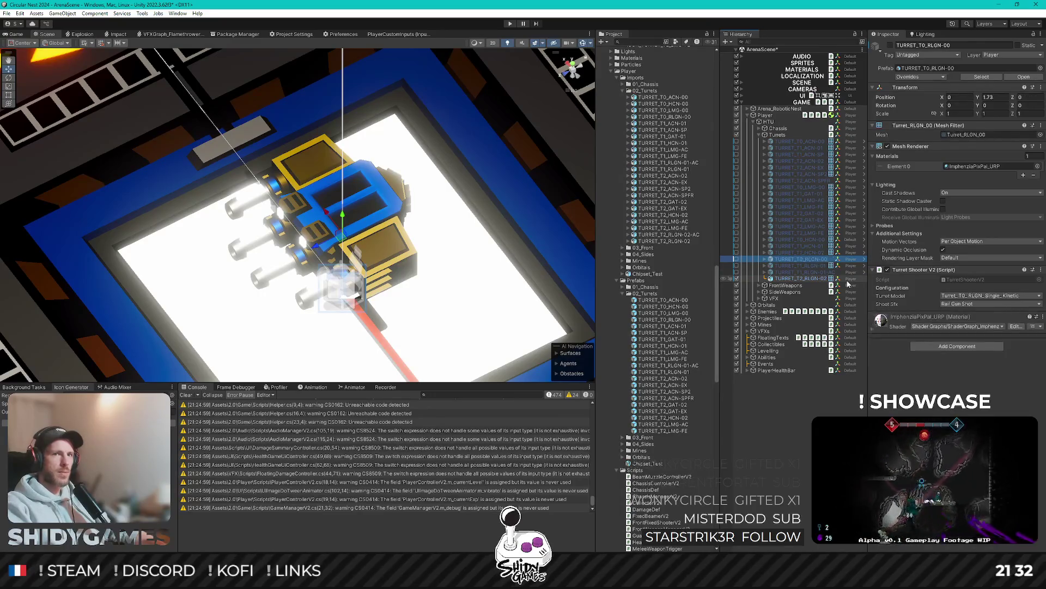
shift+click(816, 279)
click(954, 347)
text(player da)
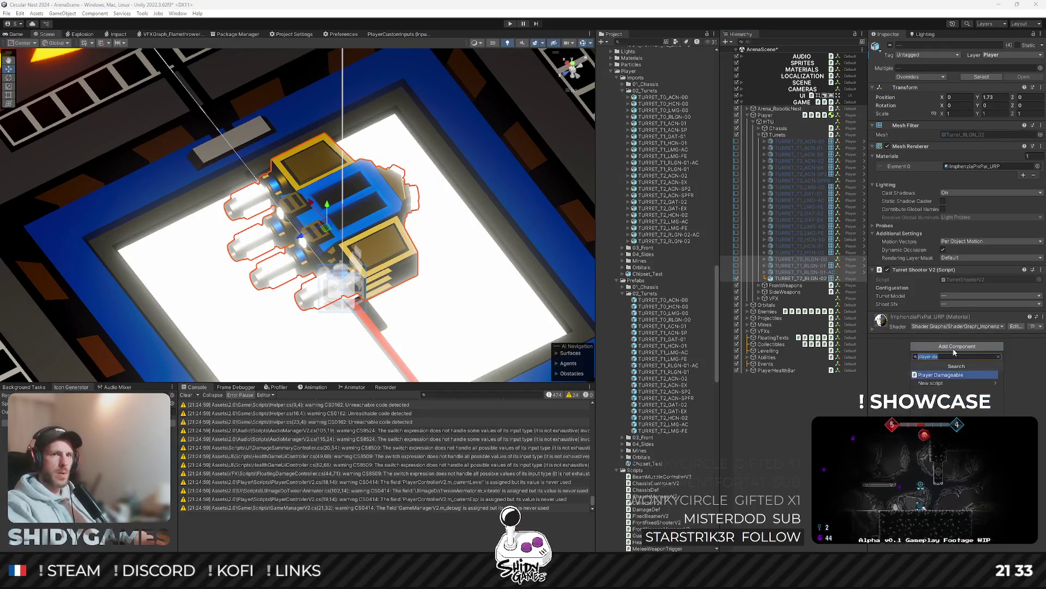
key(Return)
Step: Activate both T1 railgun turrets, then apply all TURRET_T0_RLGN-00 overrides and deactivate it
click(796, 265)
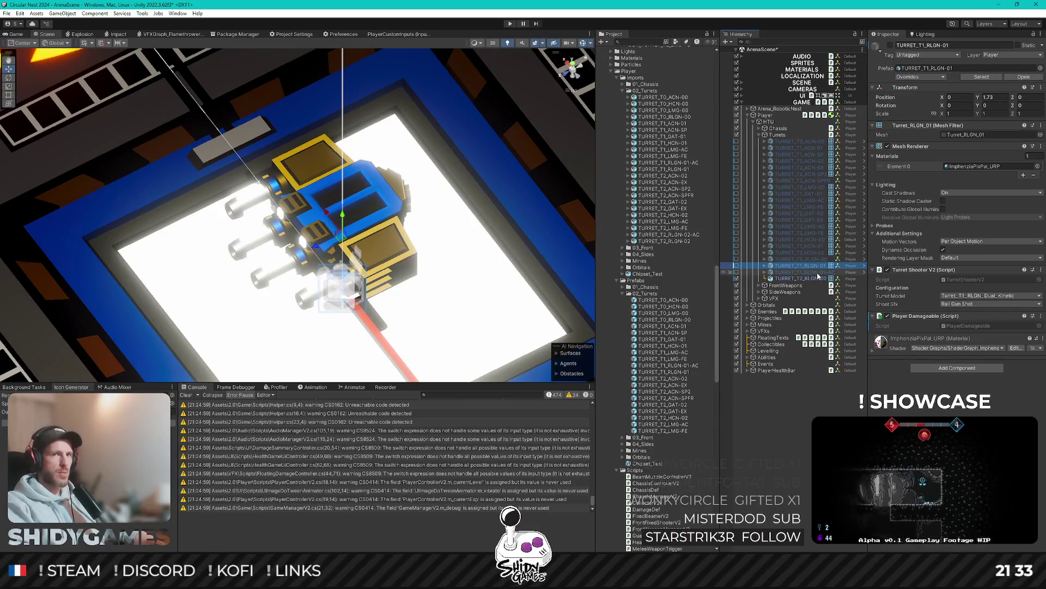
key(Up)
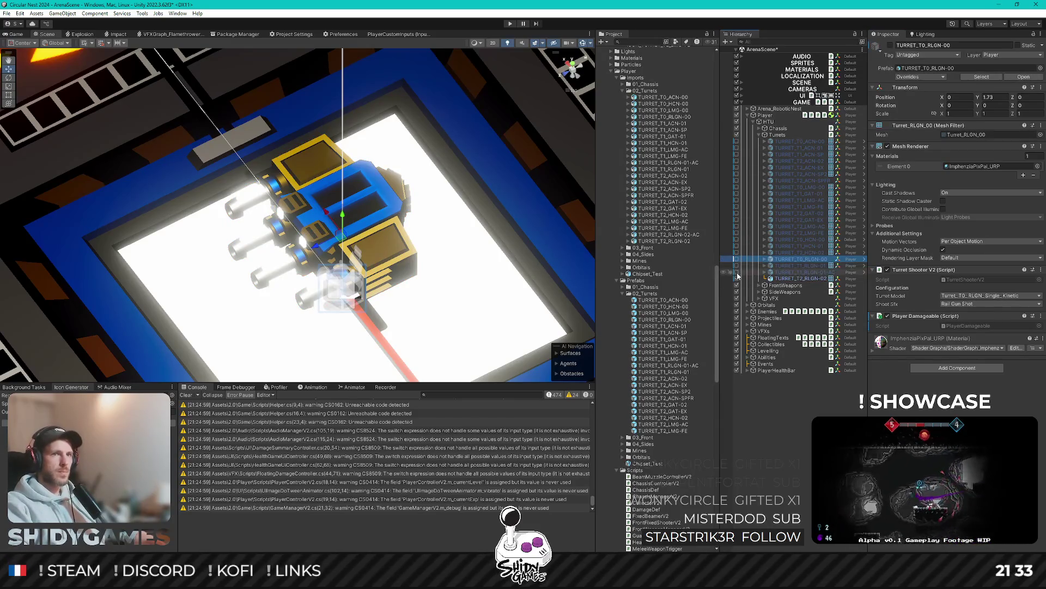
click(737, 272)
click(737, 266)
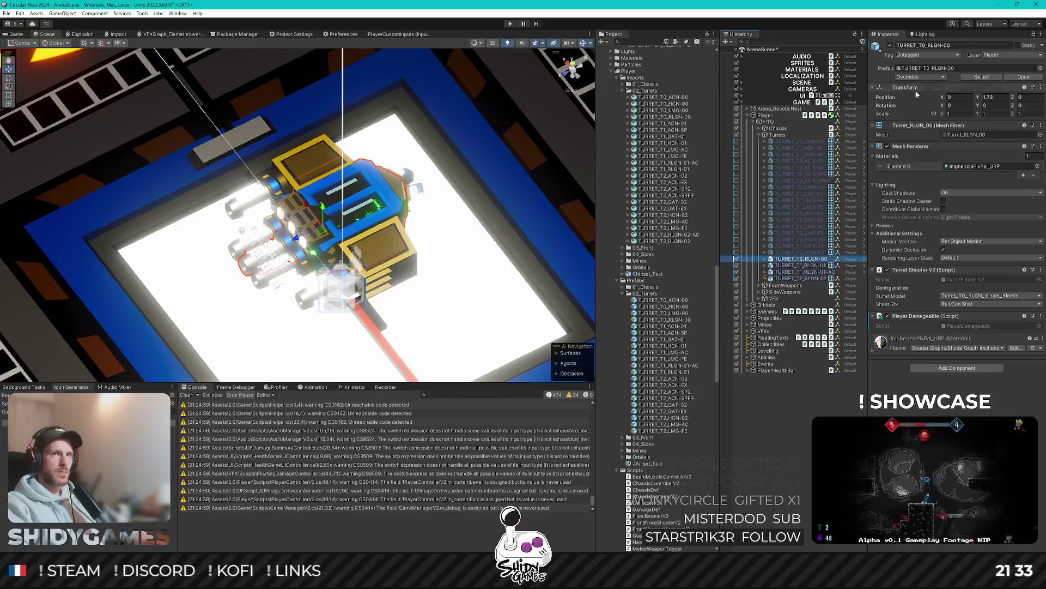
click(922, 78)
click(989, 127)
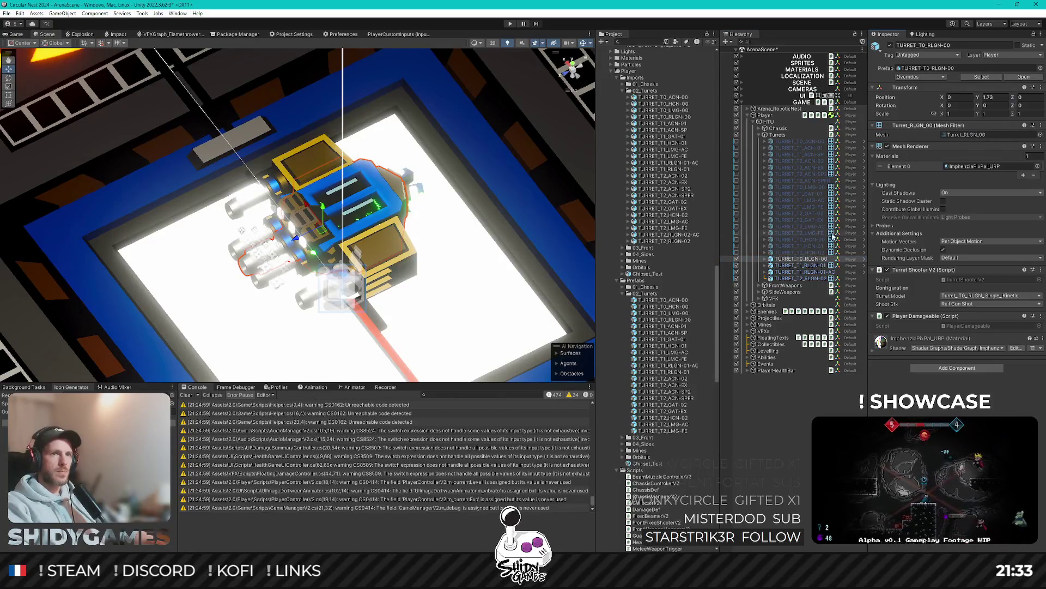
click(737, 259)
Step: Apply all overrides on TURRET_T1_RLGN-01 and TURRET_T1_RLGN-01-AC, deactivating each
click(801, 266)
click(907, 78)
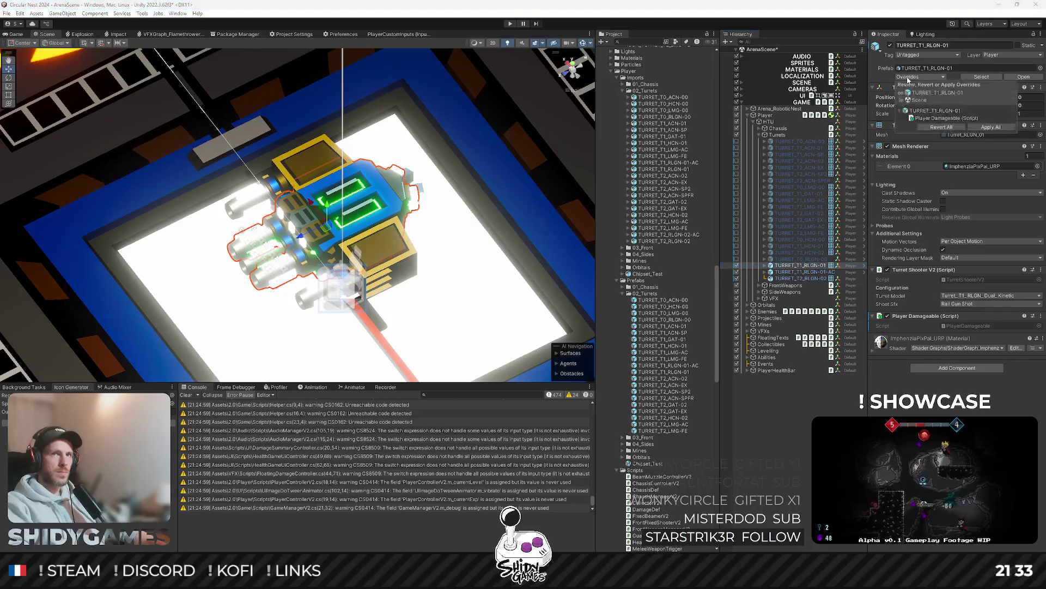
click(979, 129)
click(737, 265)
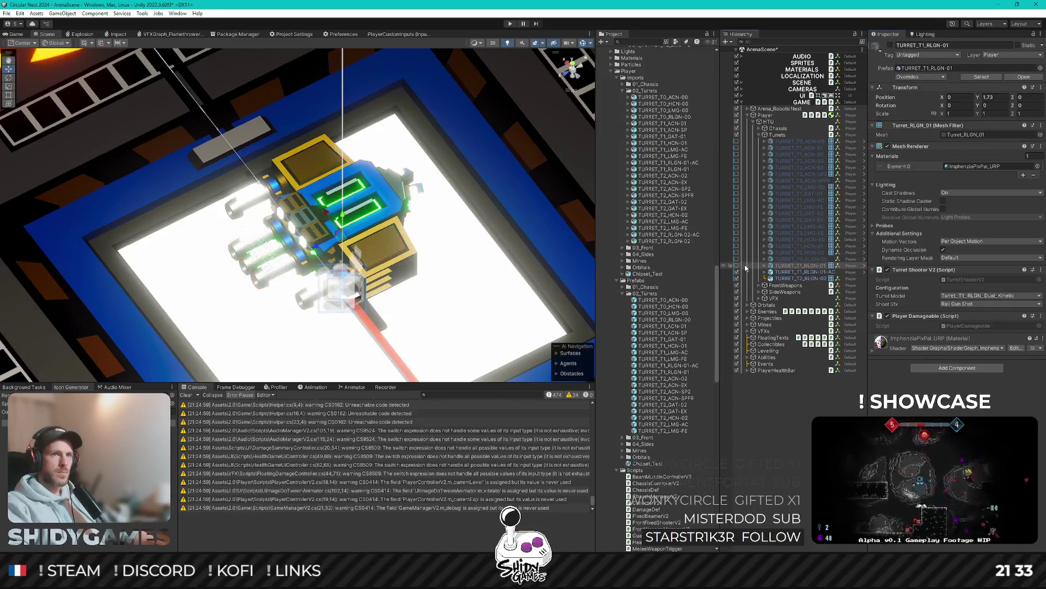
click(804, 271)
click(910, 78)
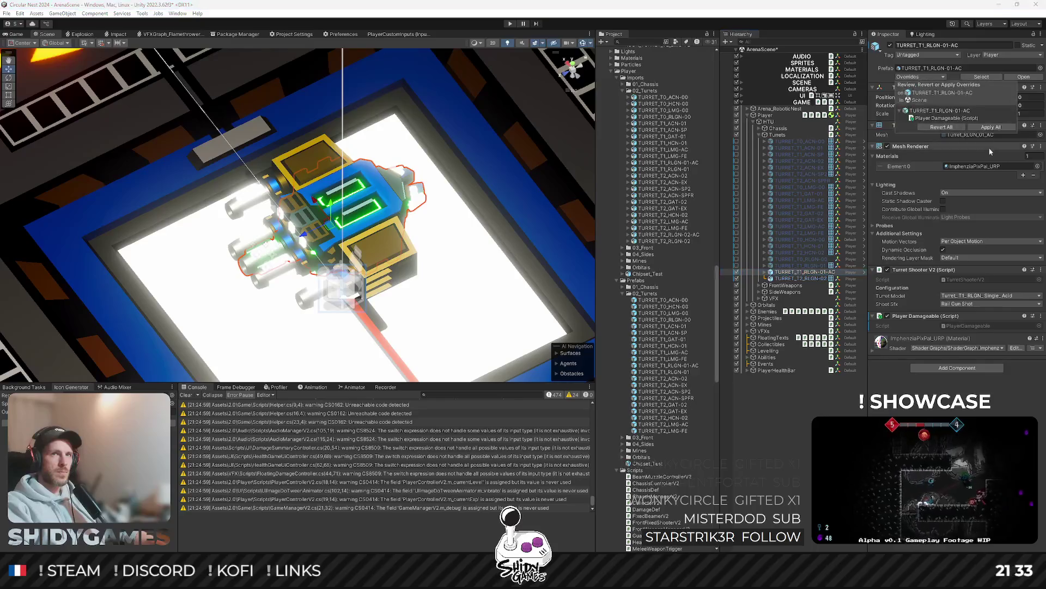
click(999, 127)
click(737, 272)
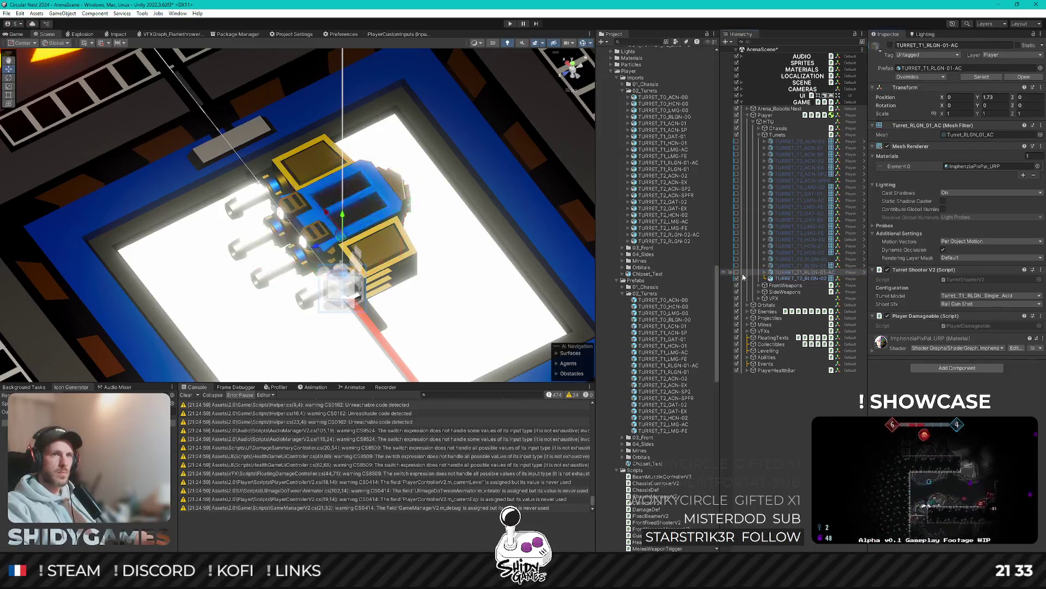
Step: Set TURRET_T2_RLGN-02's Shoot Sfx to Rail Gun Shot
click(806, 278)
click(980, 304)
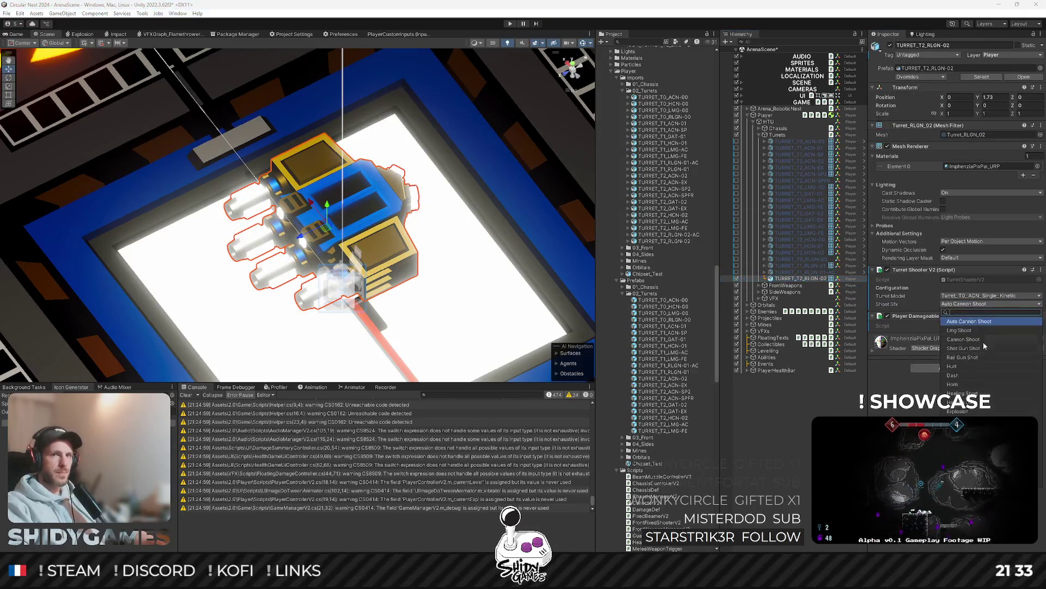
click(976, 358)
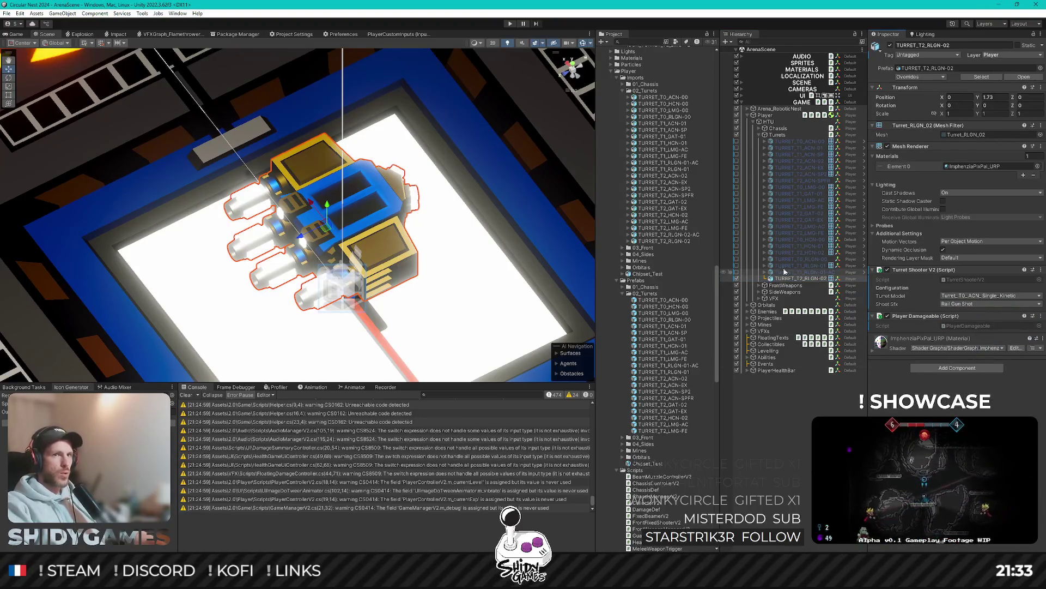
click(764, 252)
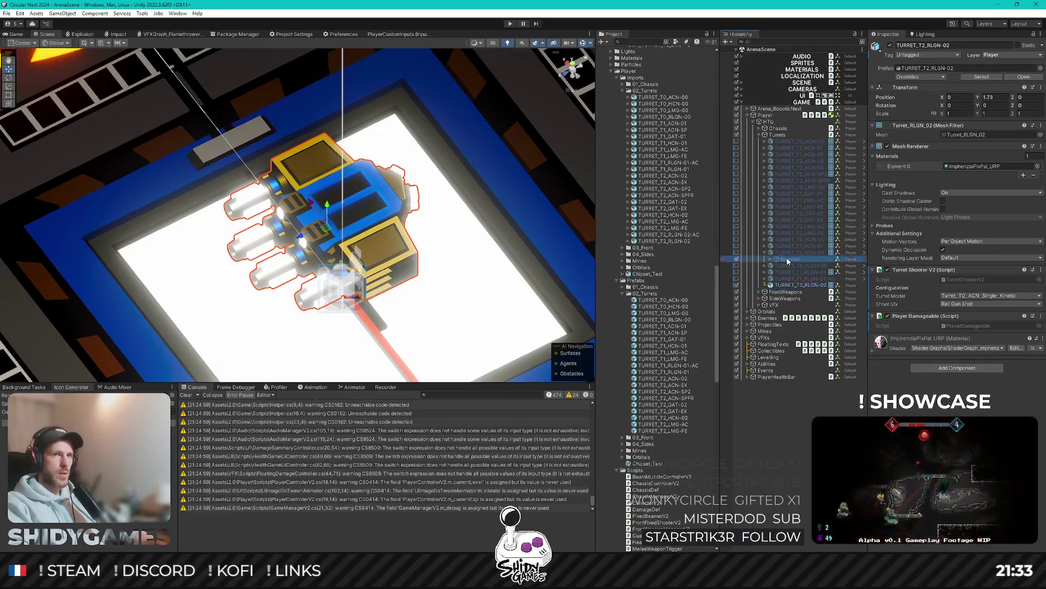
Step: Duplicate the Muzzles group, move the copy under TURRET_T2_RLGN-02, and name it Muzzles
click(786, 257)
key(ctrl+d)
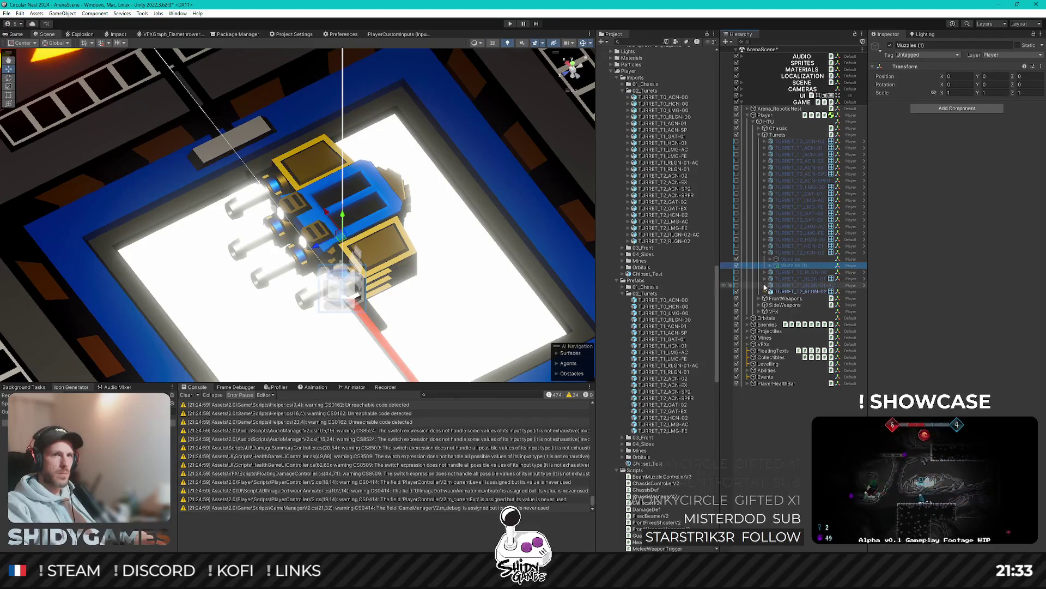
key(ctrl+z)
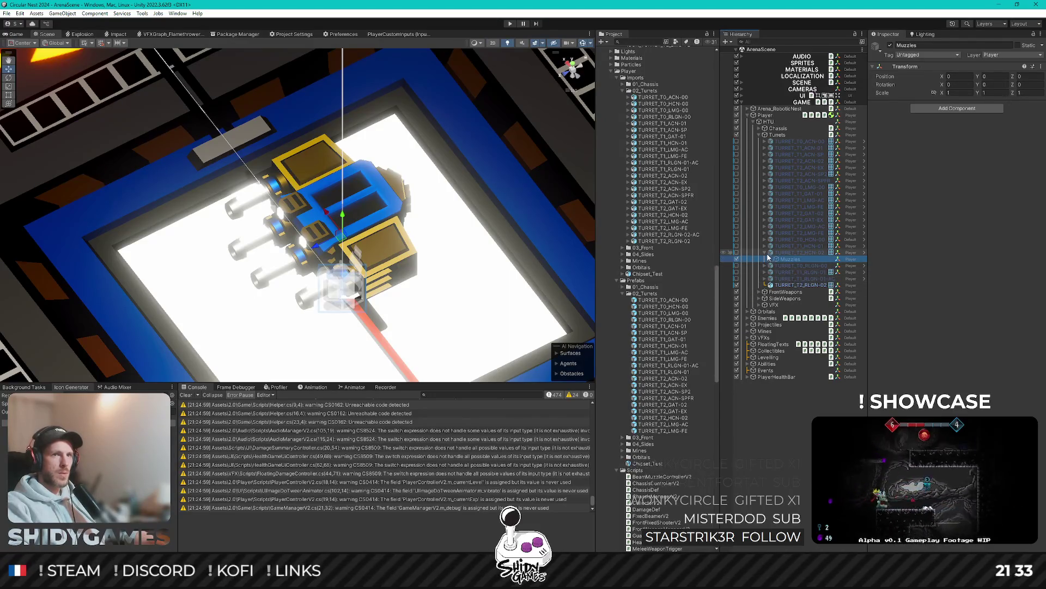
drag(786, 259, 765, 254)
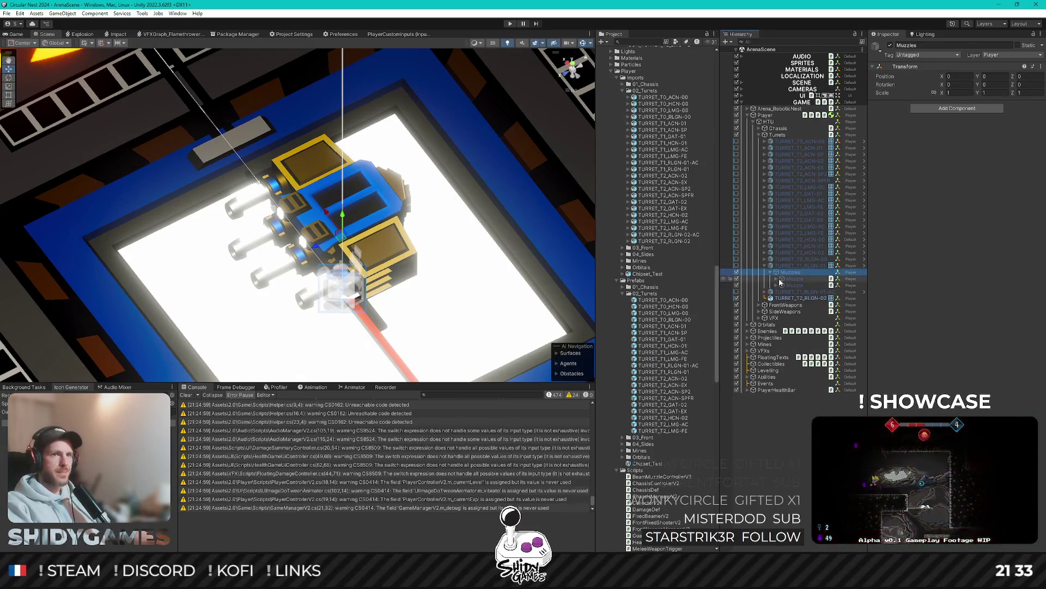
key(ctrl+d)
drag(792, 296, 797, 304)
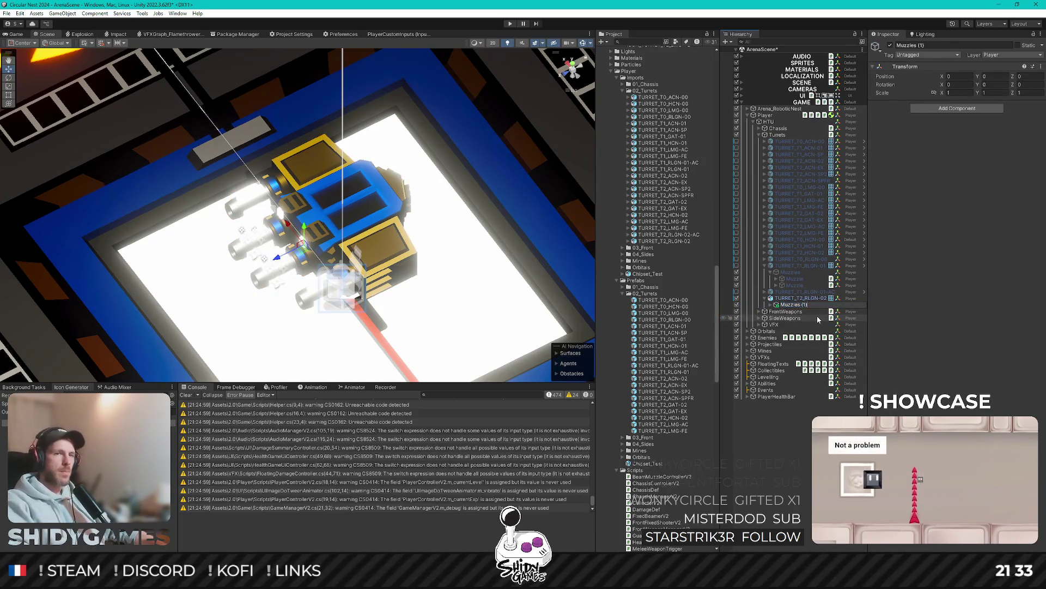
text(s)
key(Return)
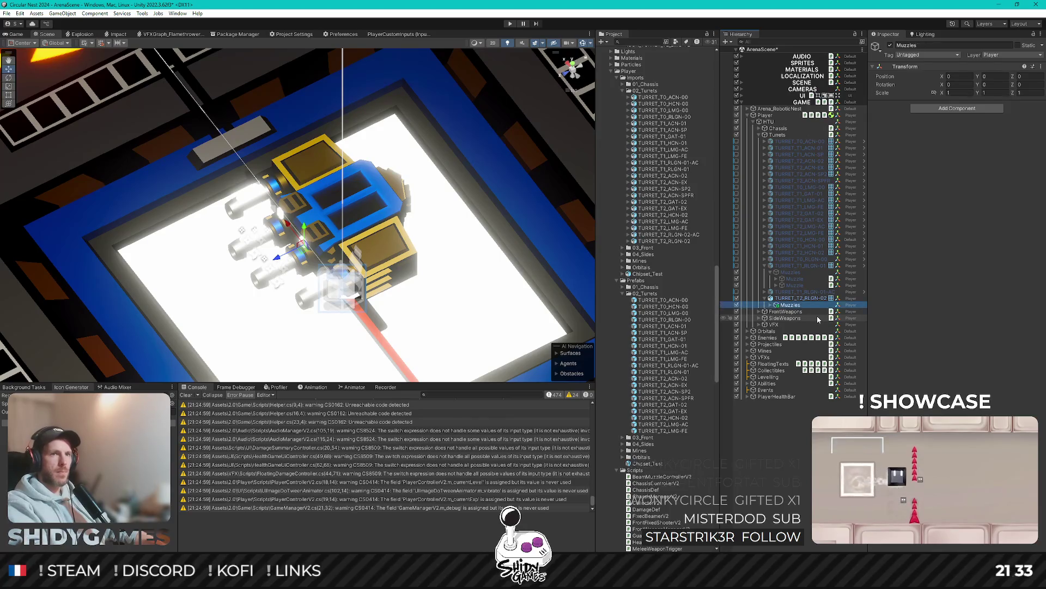
key(Right)
key(Down)
key(Down)
key(Down)
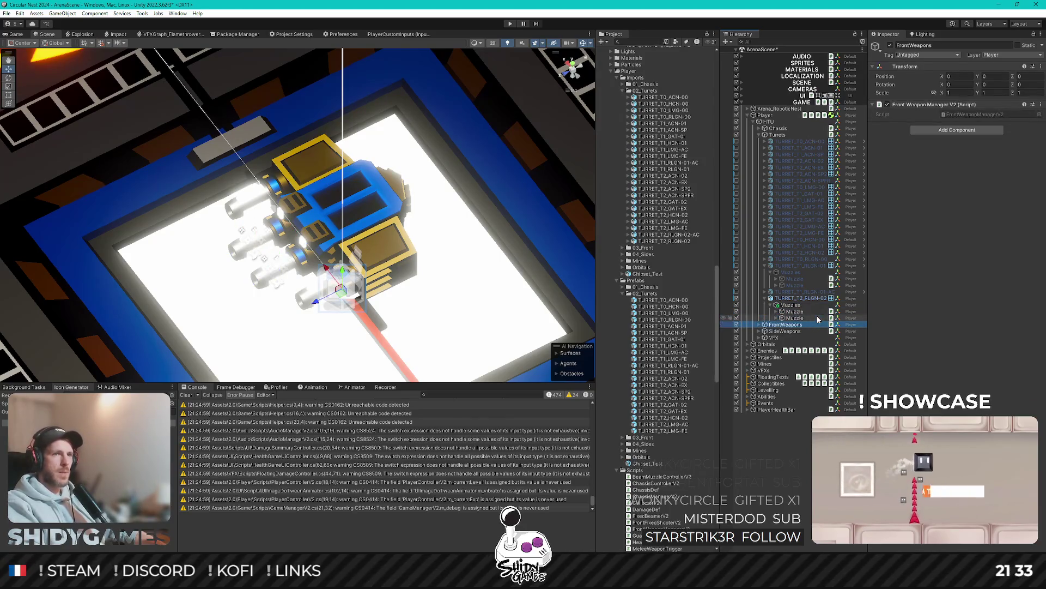
Step: Duplicate a Muzzle into Muzzle (1) at the group's end and slide it right toward the outer barrel
click(814, 311)
key(ctrl+d)
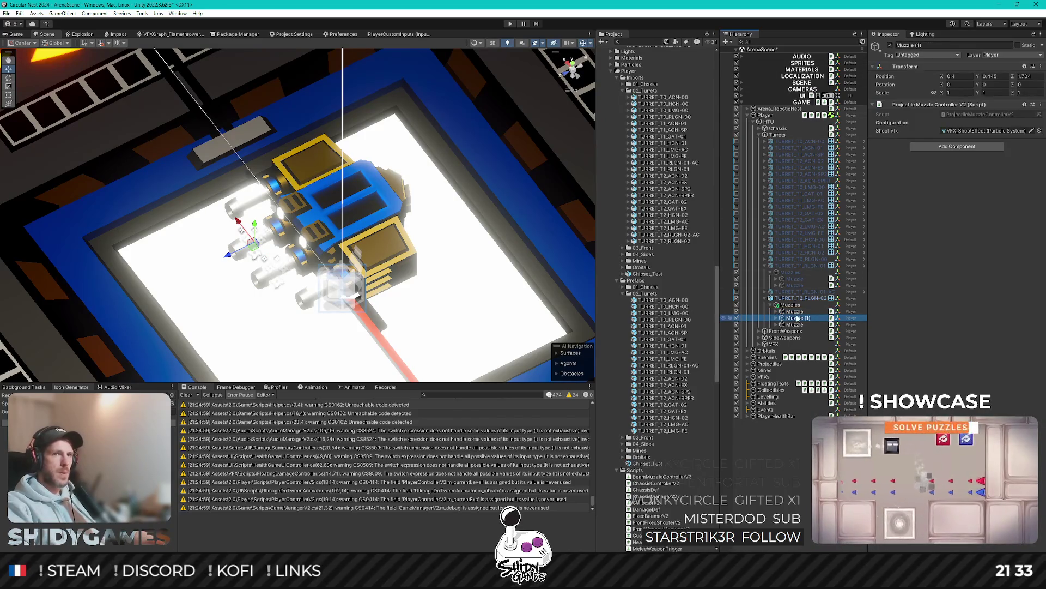
drag(797, 318, 796, 327)
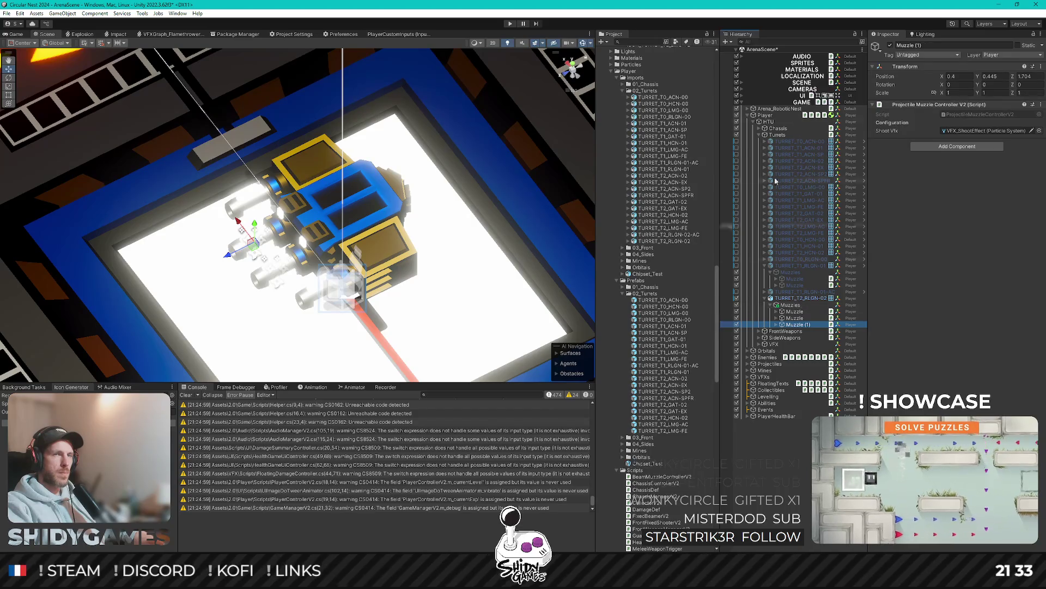
key(f)
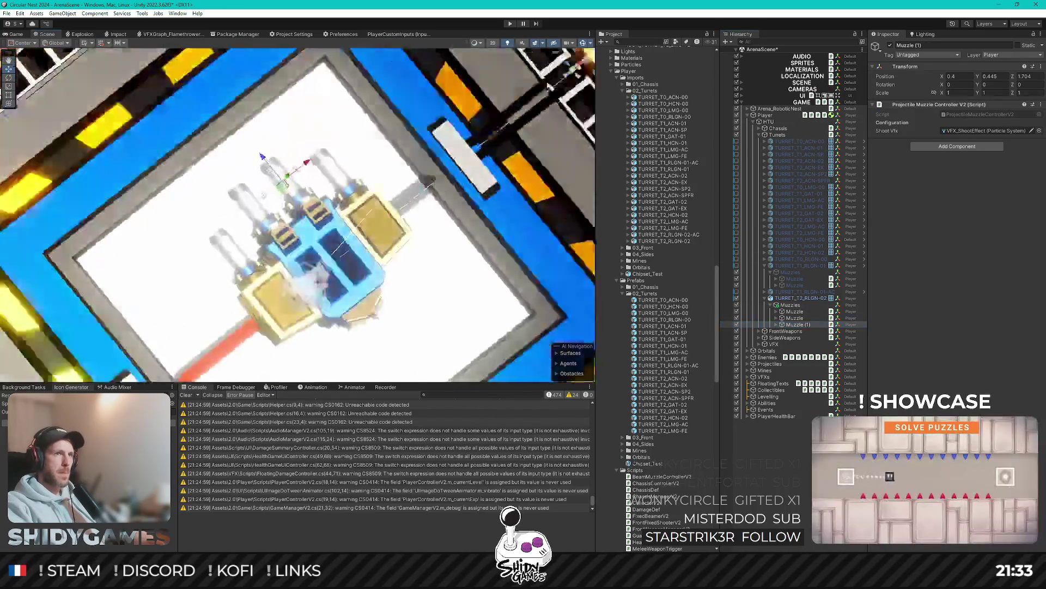
drag(346, 162, 424, 159)
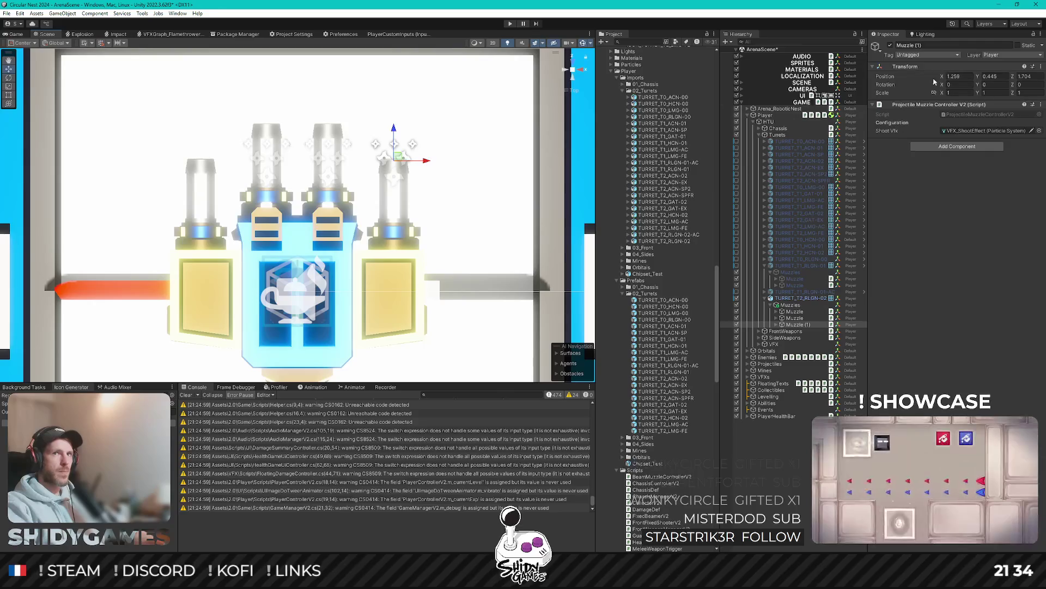
Step: Set the third muzzle's Position X to 1.26 and lower it along Z onto the barrel
text(1.3)
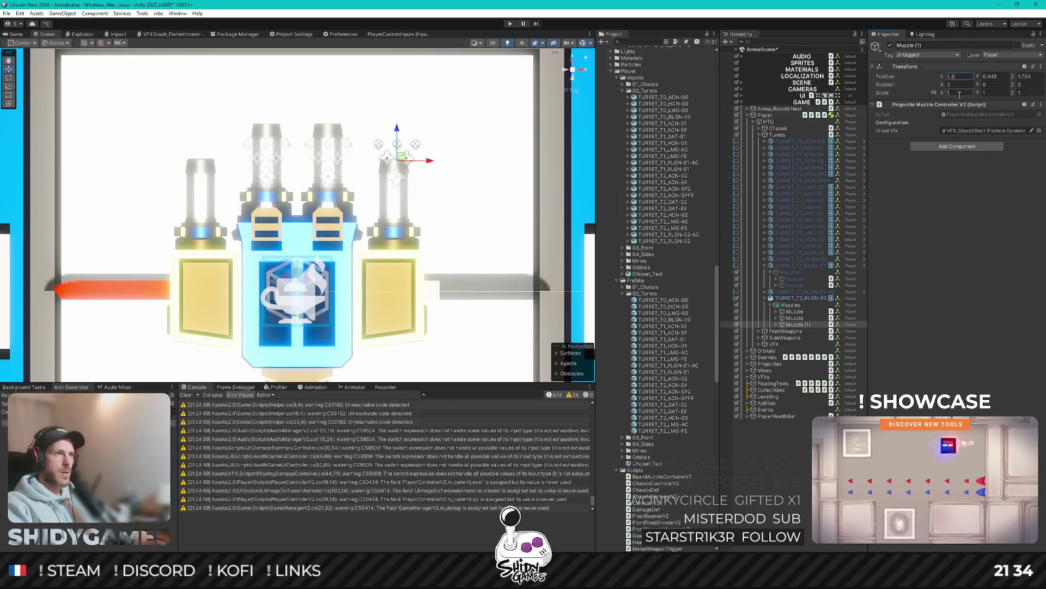
drag(433, 162, 427, 167)
click(959, 77)
text(1.26)
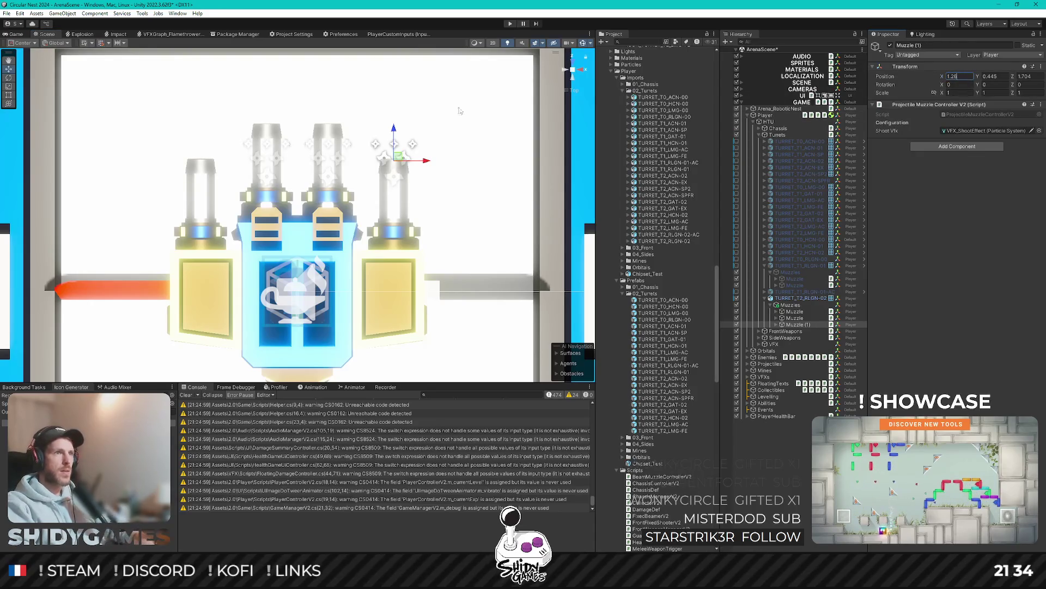
drag(394, 131, 403, 168)
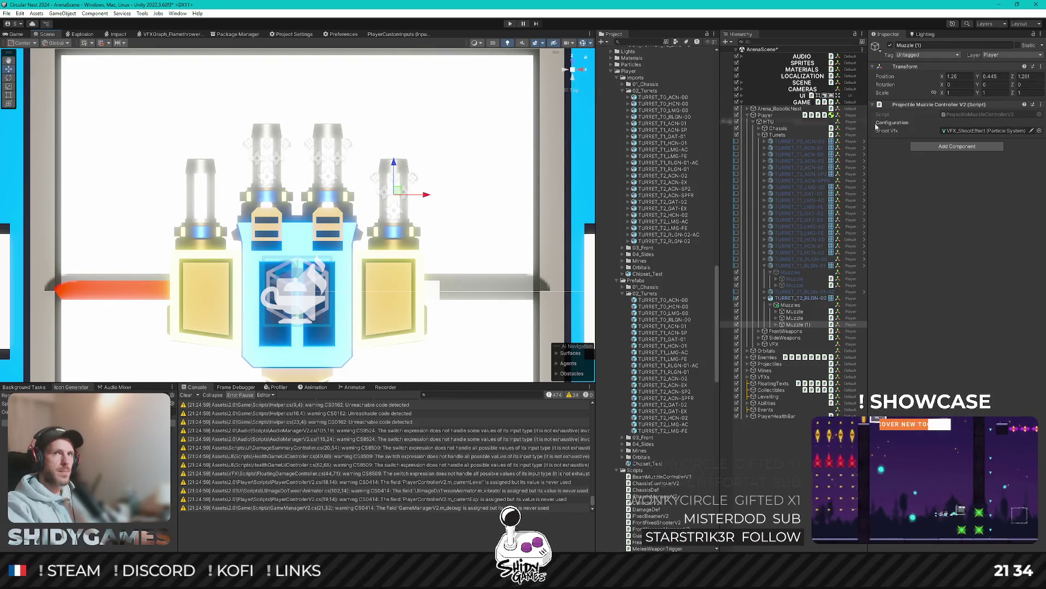
Step: Duplicate it into Muzzle (2) with negative X, and rename both copies to Muzzle
key(ctrl+d)
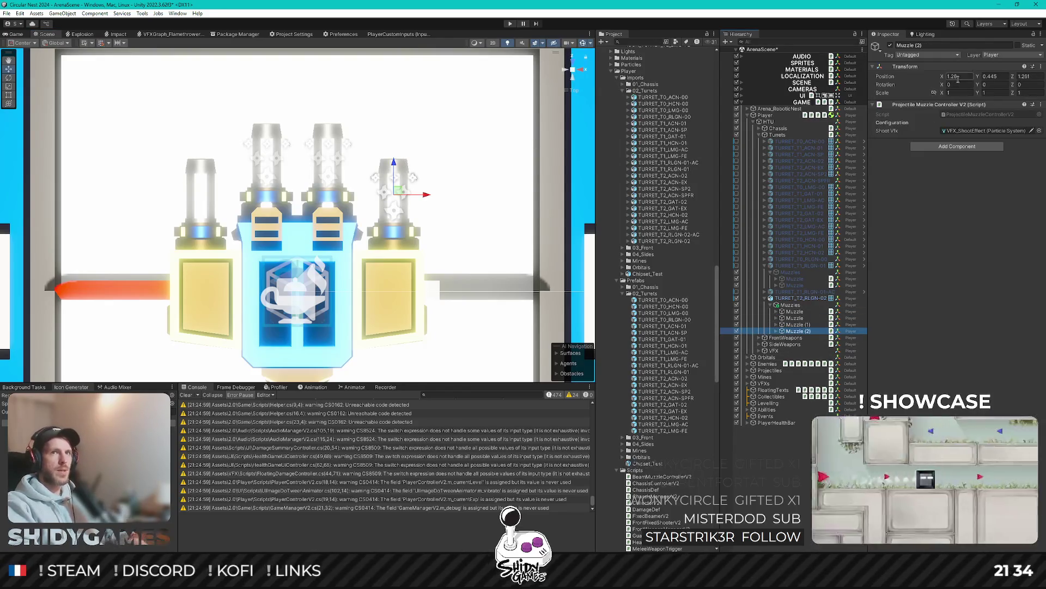
click(969, 77)
text(-1.26)
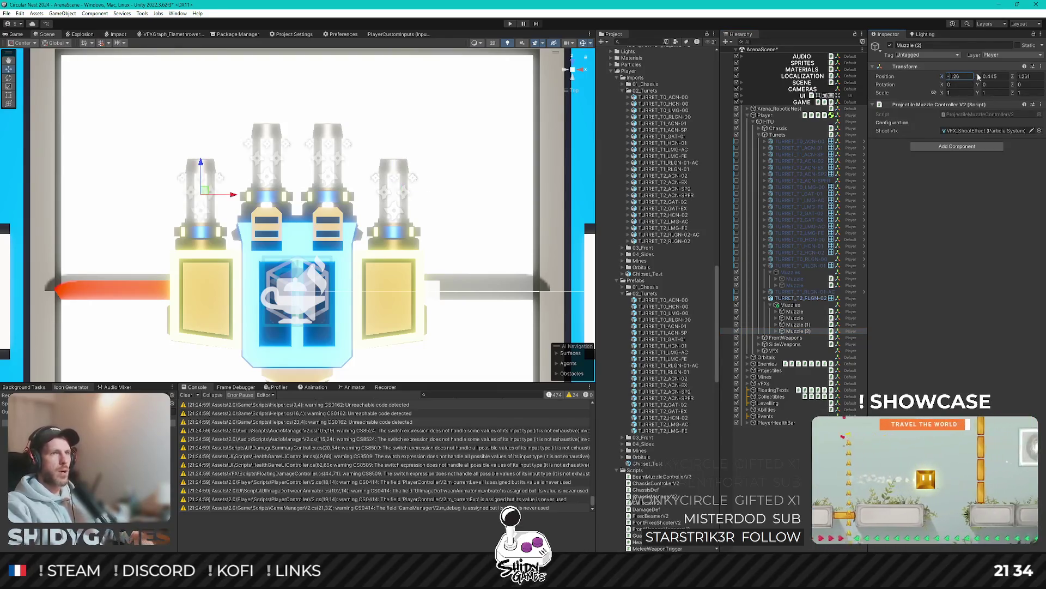
ctrl+click(797, 324)
click(931, 45)
text(Muzzle)
key(Return)
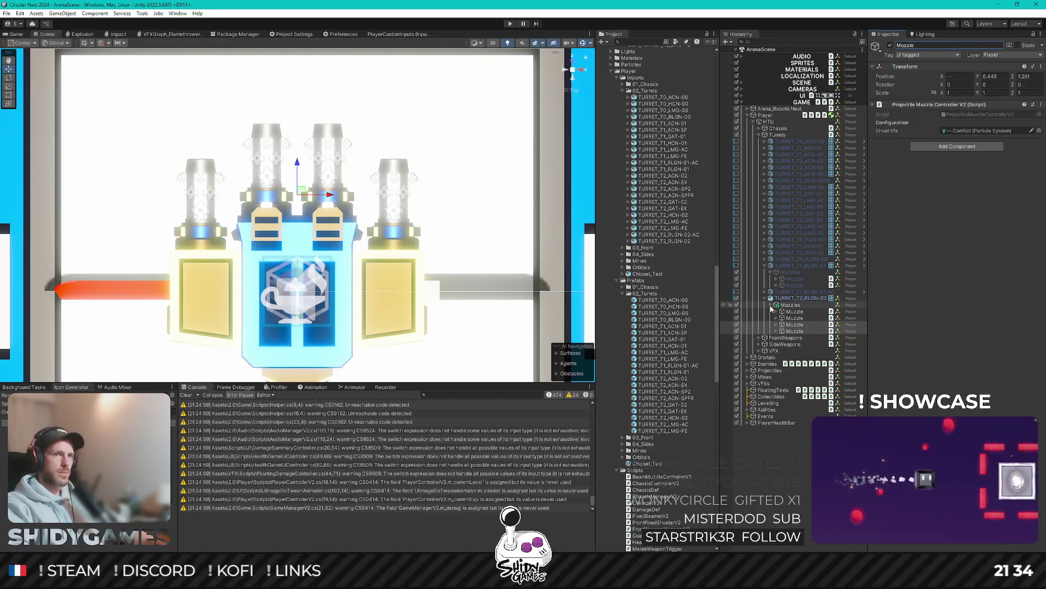
click(771, 305)
click(800, 298)
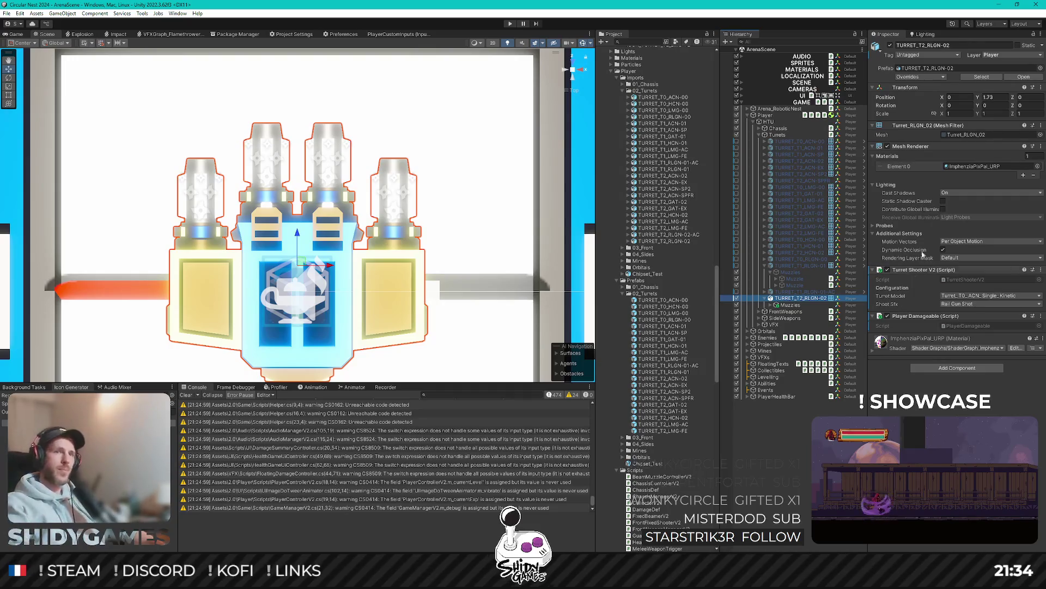
click(771, 272)
click(766, 266)
click(785, 286)
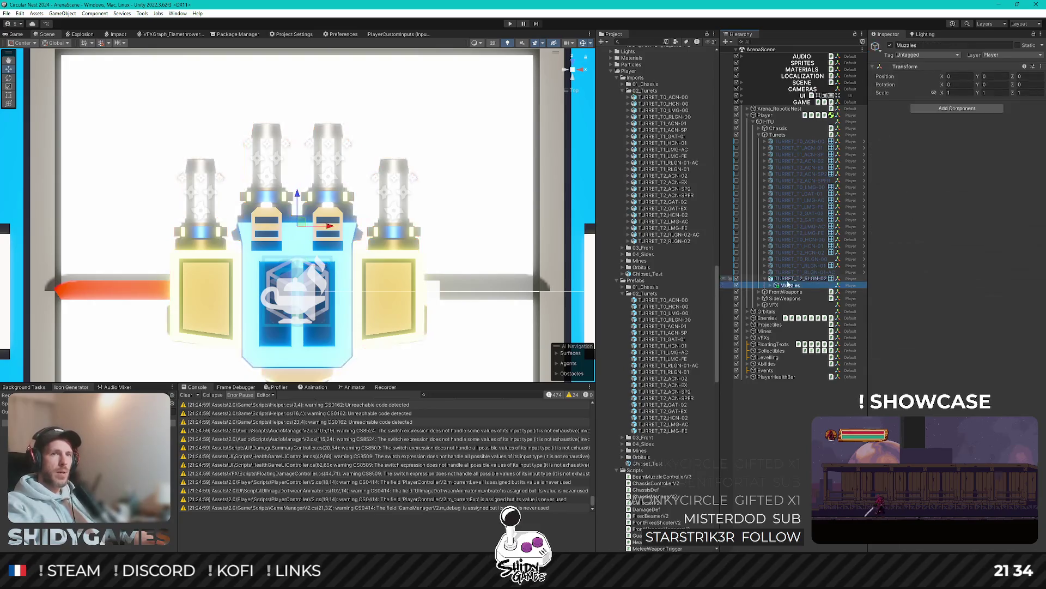
click(772, 285)
click(771, 286)
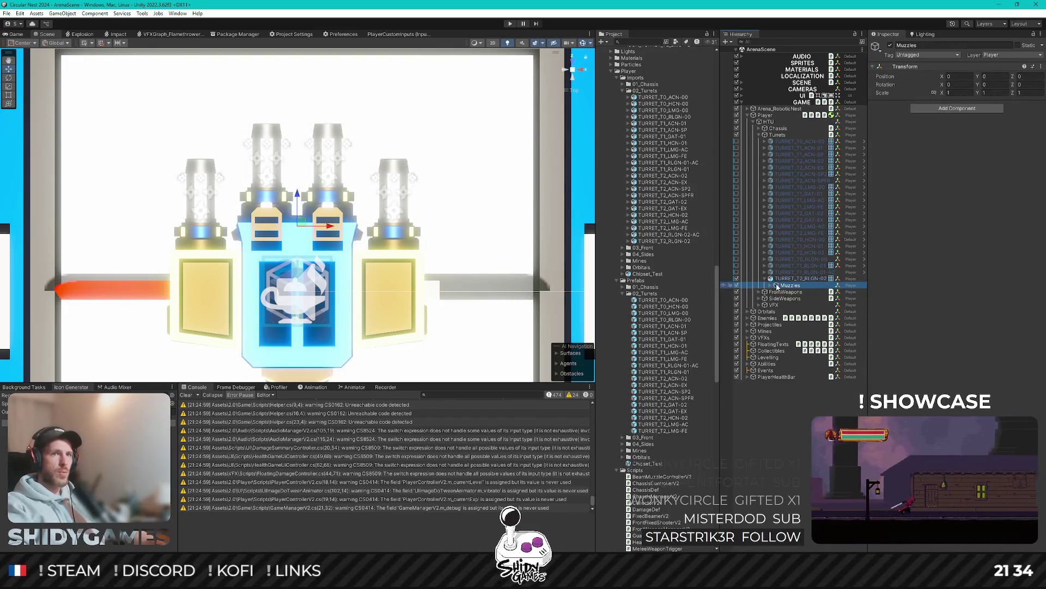
click(767, 279)
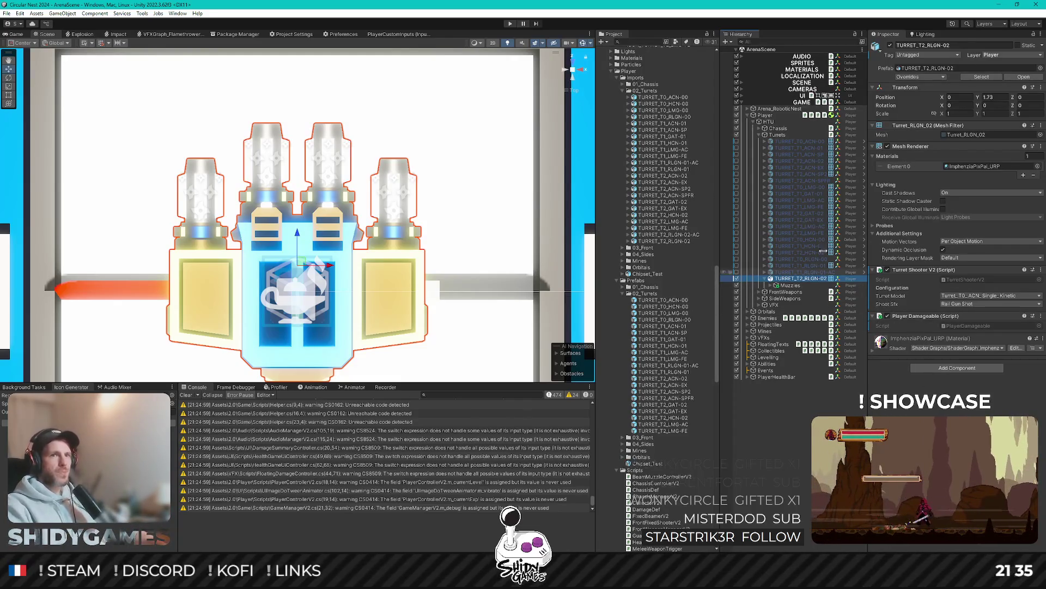
click(812, 272)
Step: Set TURRET_T2_RLGN-02's Turret Model to Turret_T2_RLGN_Quad_Kinetic
click(810, 278)
click(975, 296)
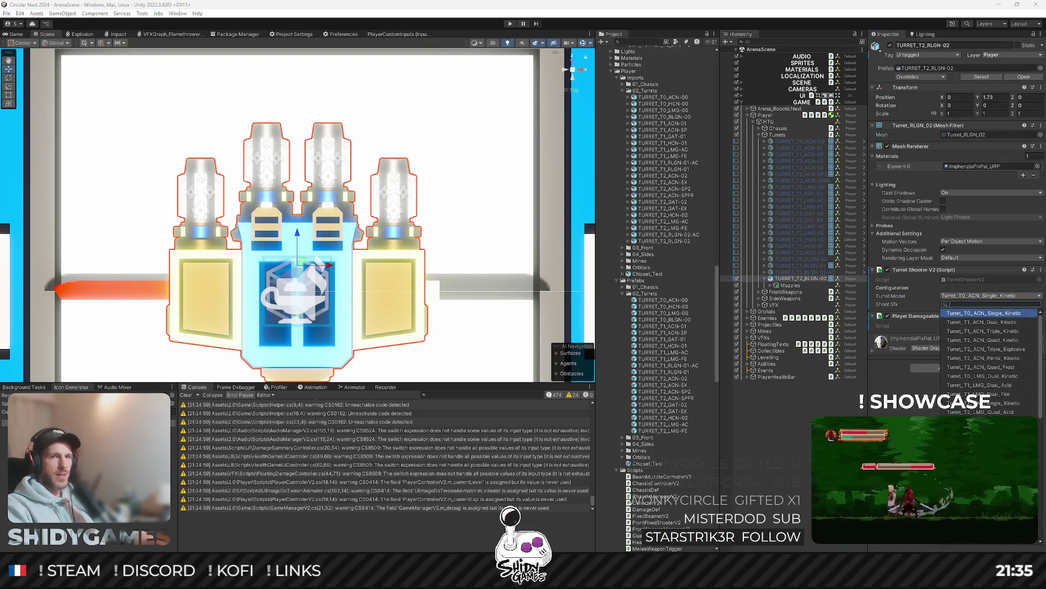
text(rlgn)
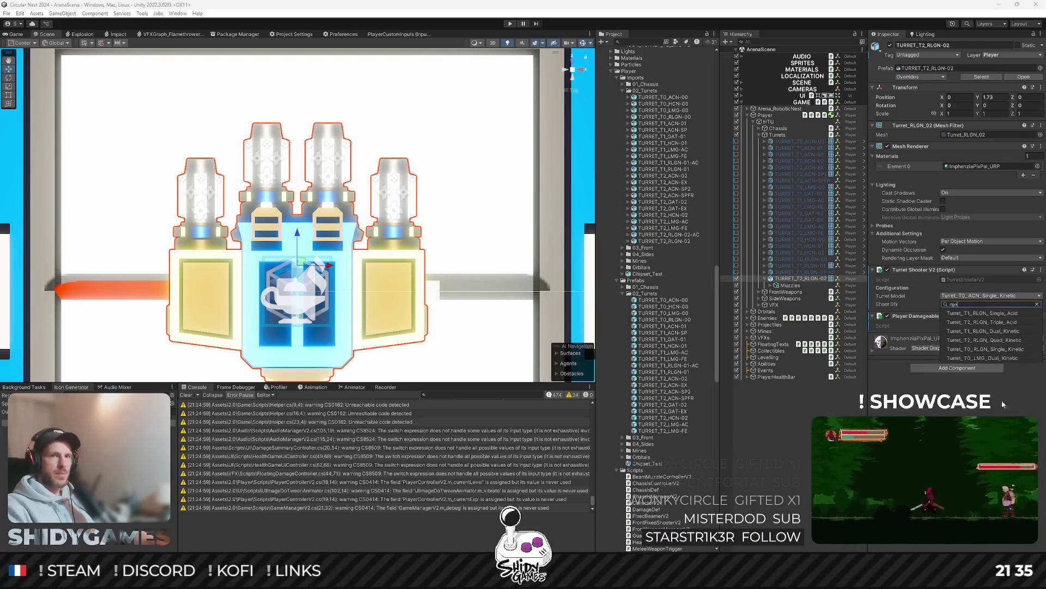
click(985, 340)
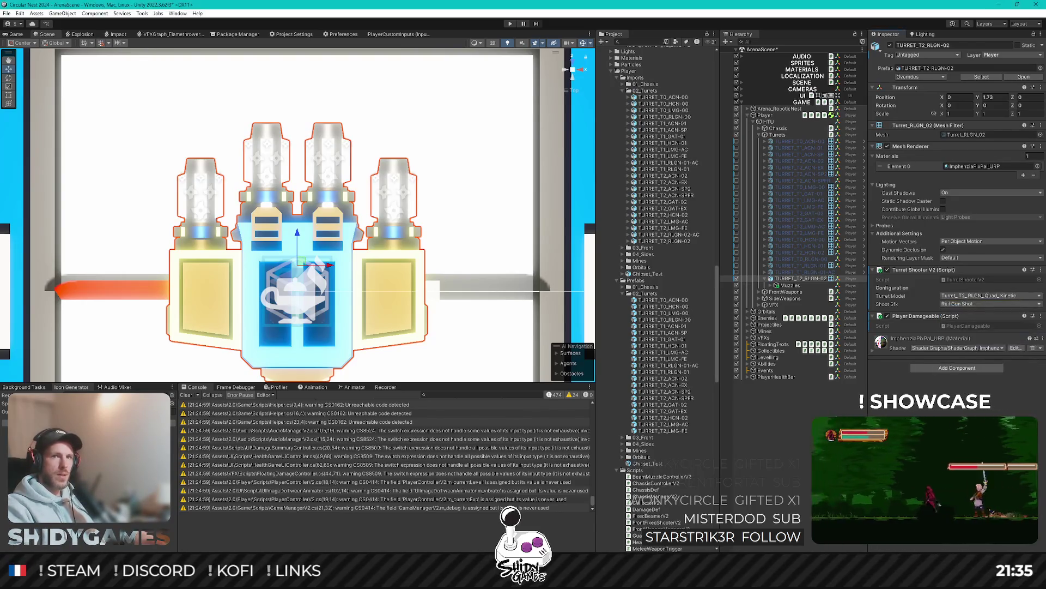
Step: Deactivate TURRET_T2_RLGN-02 and save the scene
click(766, 280)
click(890, 45)
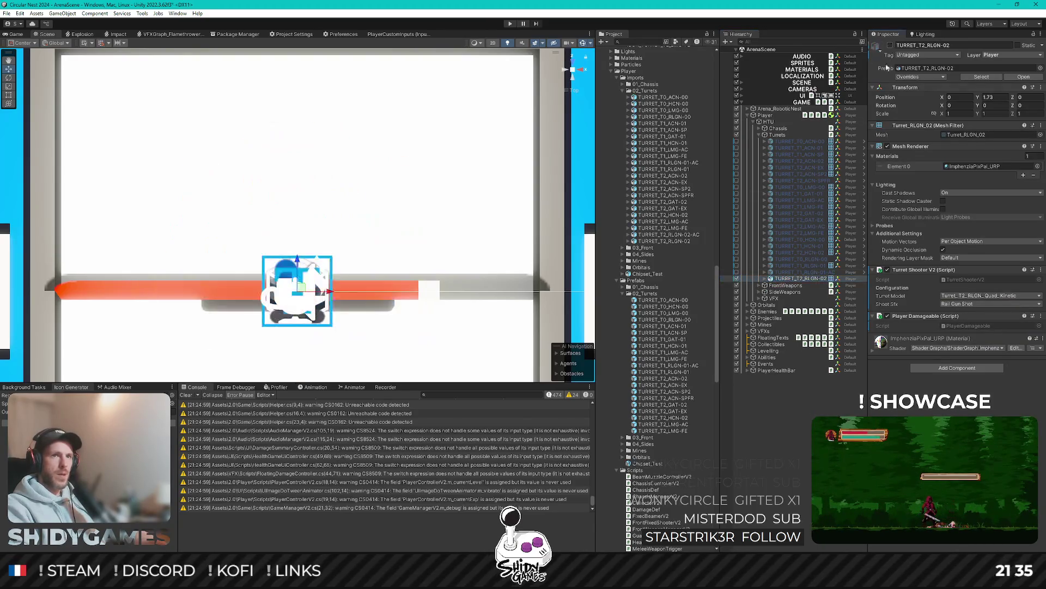
scroll(337, 298, down, 5)
key(ctrl+s)
Step: Add the TURRET_T2_RLGN-02-AC prefab under Turrets and put it on the Player layer
drag(355, 276, 353, 269)
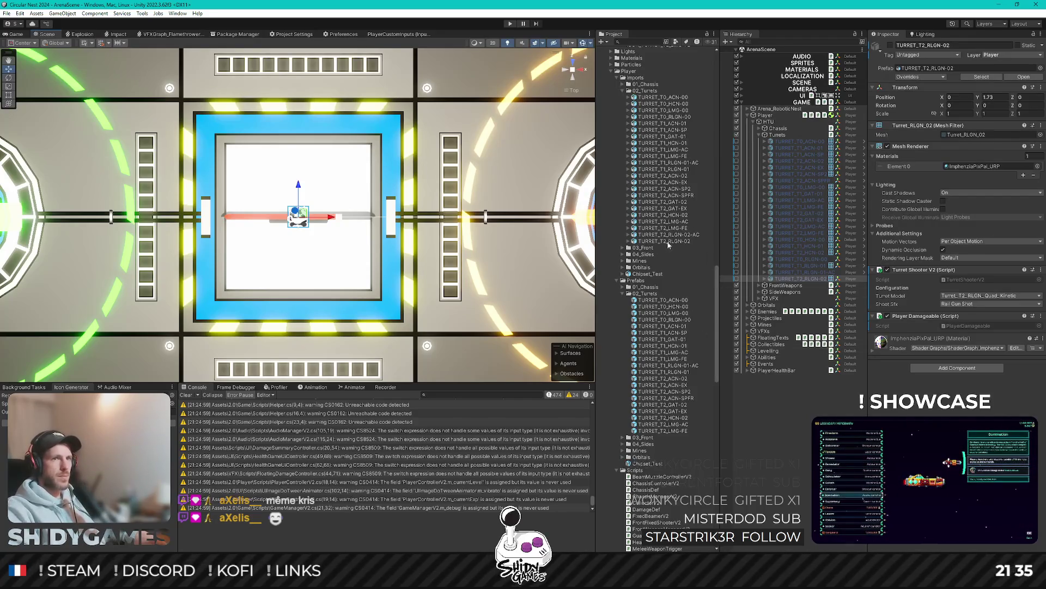
click(797, 278)
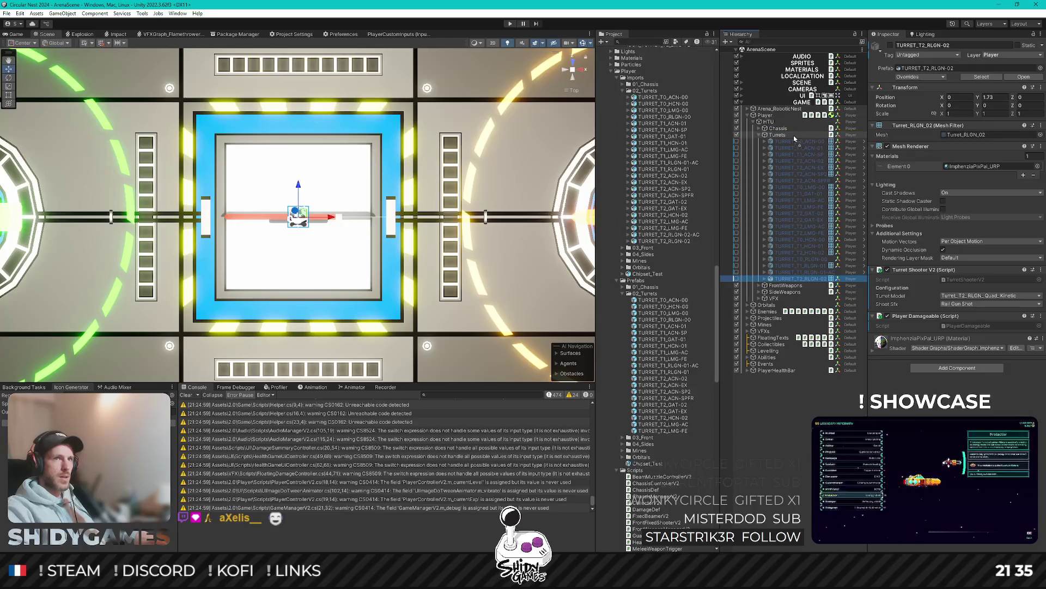
drag(794, 136, 794, 135)
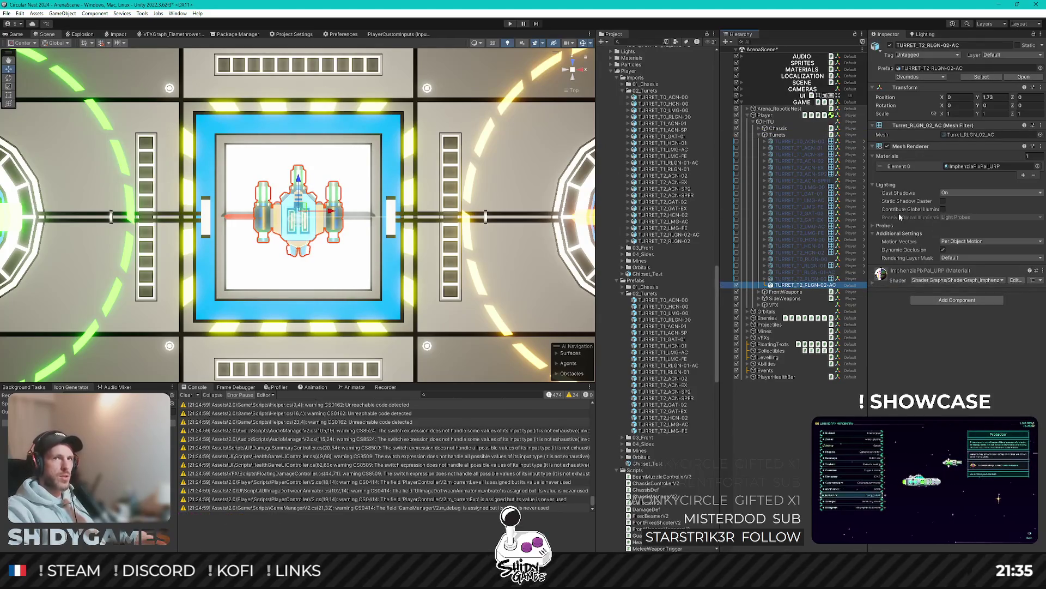
click(1009, 55)
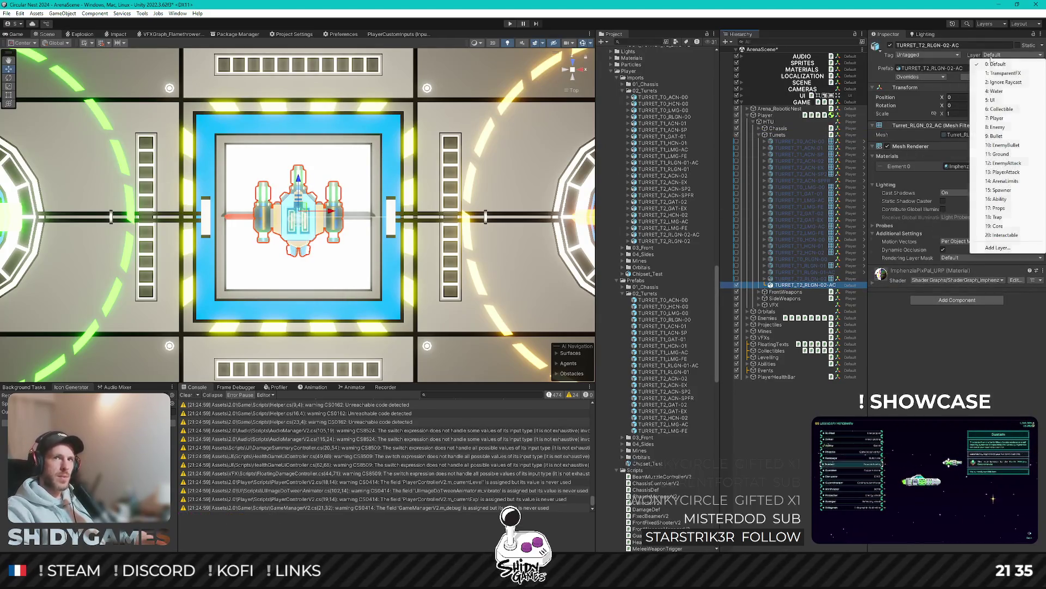
click(997, 118)
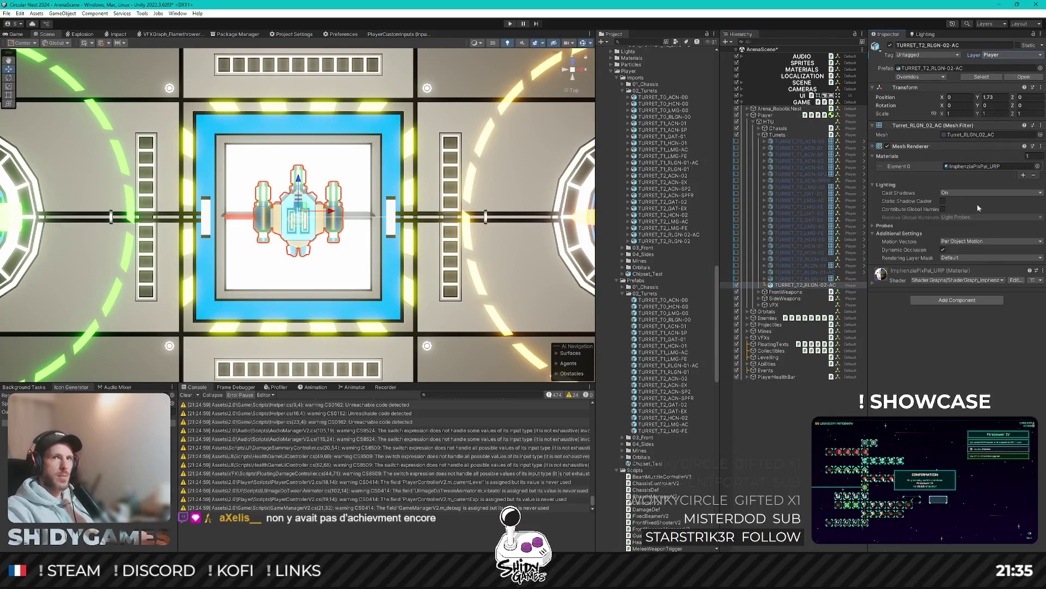
Step: Add Turret Shooter V2 and Player Damageable components to TURRET_T2_RLGN-02-AC
click(944, 301)
text(turr)
key(Down)
key(Down)
key(Down)
key(Return)
click(958, 347)
text(player da)
key(Return)
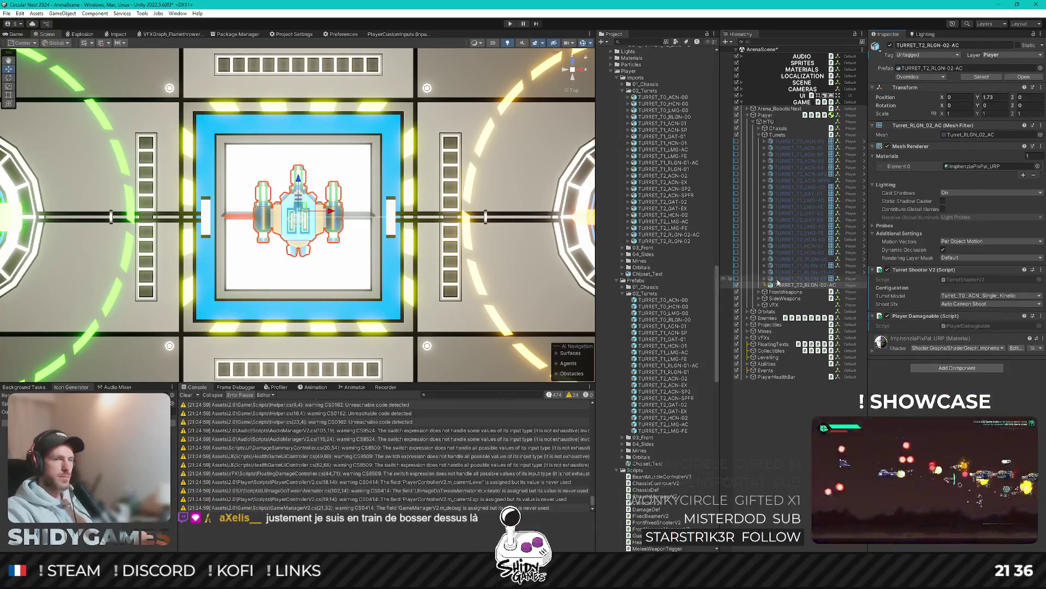
click(766, 281)
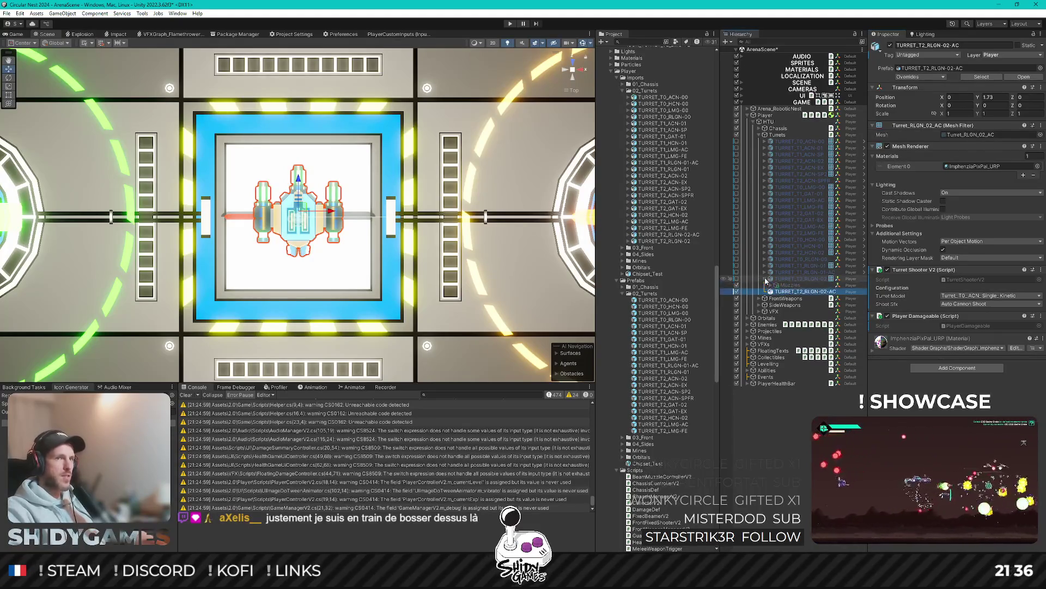
click(765, 272)
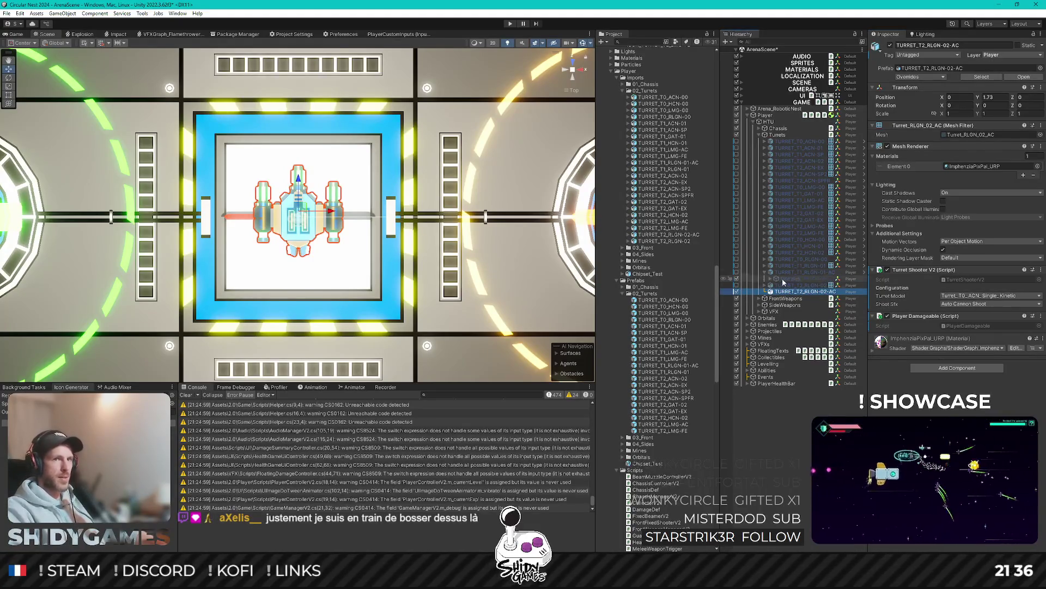
Step: Move the Muzzles group from TURRET_T1_RLGN-01-AC under TURRET_T2_RLGN-02-AC and select its Muzzle
click(790, 285)
drag(793, 284, 799, 298)
click(765, 272)
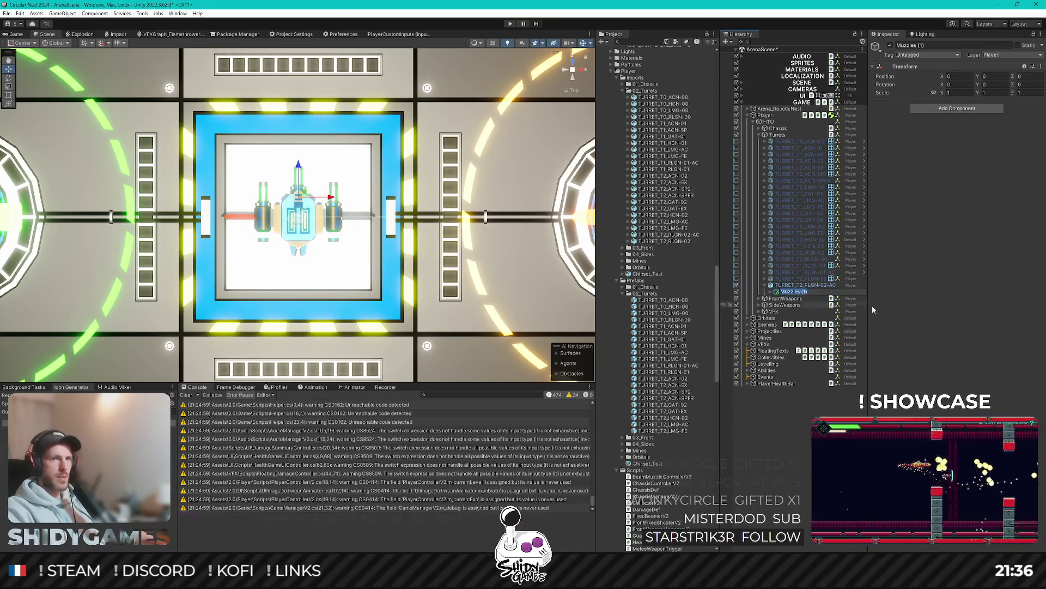
key(Return)
key(Left)
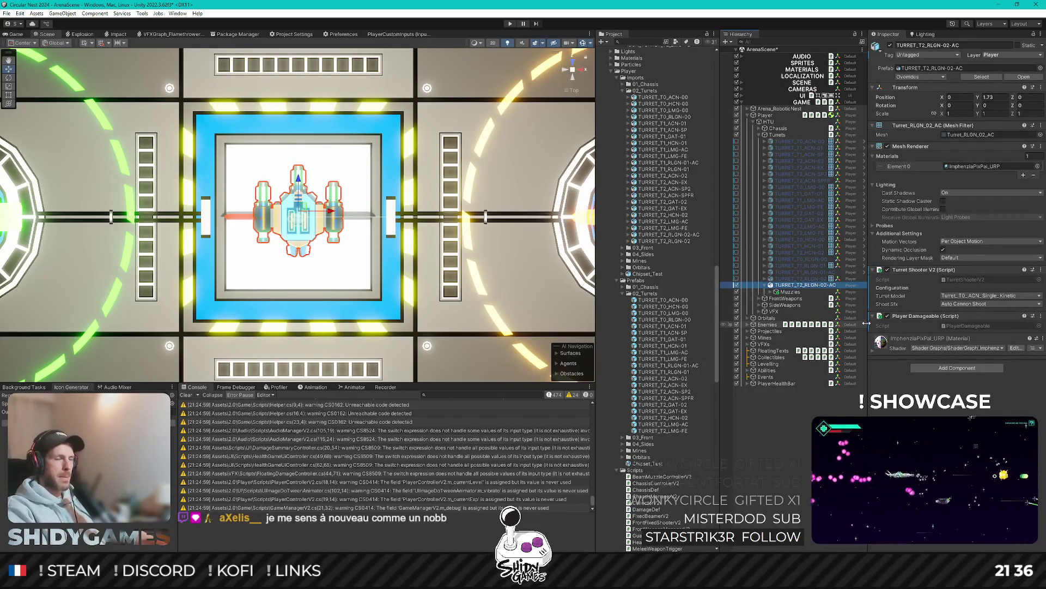
key(Down)
key(Right)
key(Down)
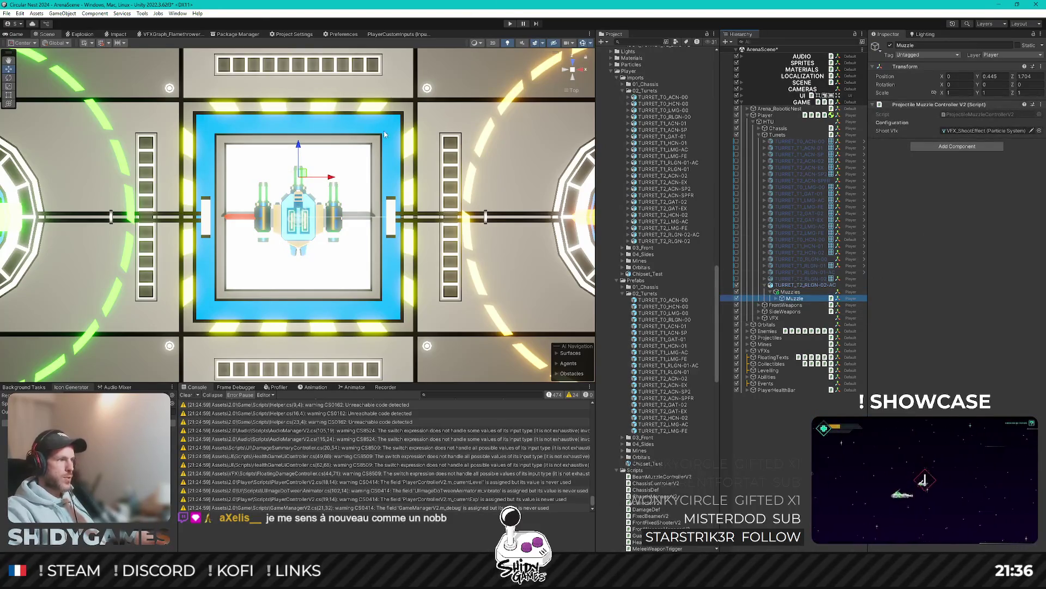
Step: Duplicate the Muzzle into Muzzle (1) over the right barrel at Z position 1
scroll(295, 159, up, 2)
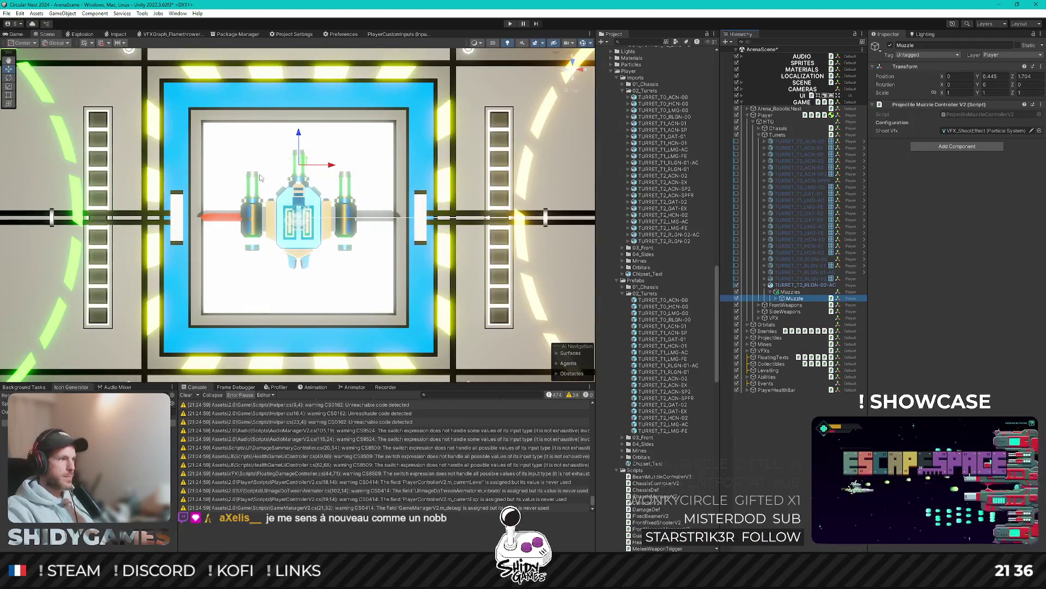
scroll(260, 178, up, 3)
key(ctrl+d)
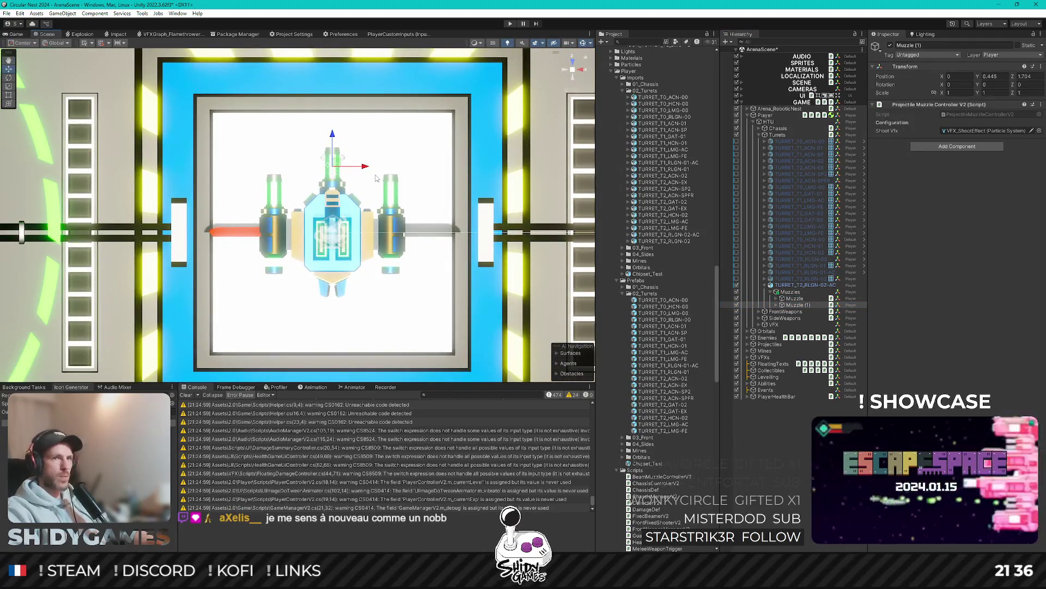
drag(361, 162, 427, 174)
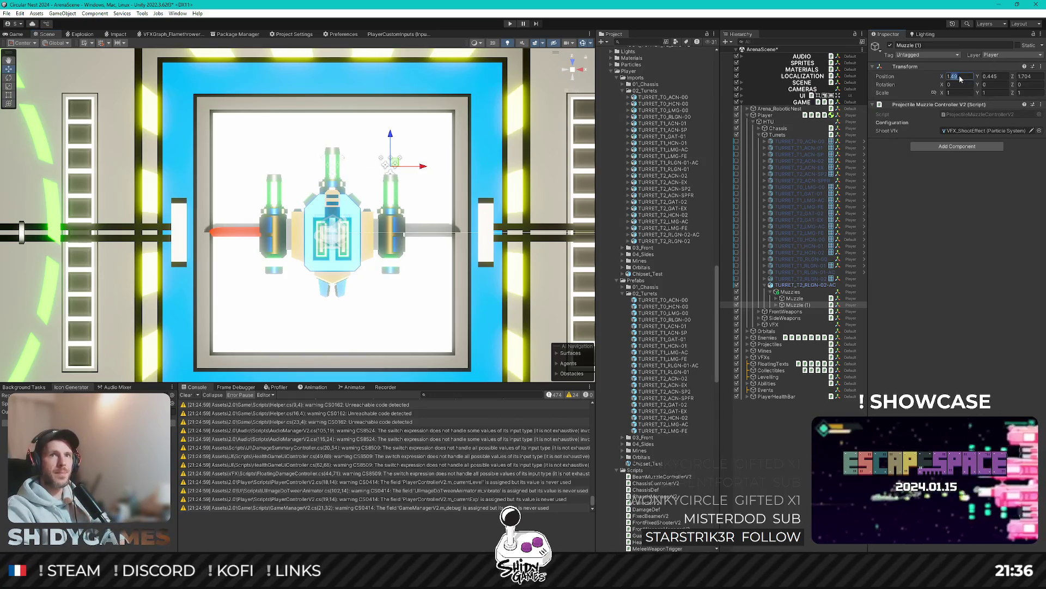
text(1.5)
drag(391, 141, 389, 168)
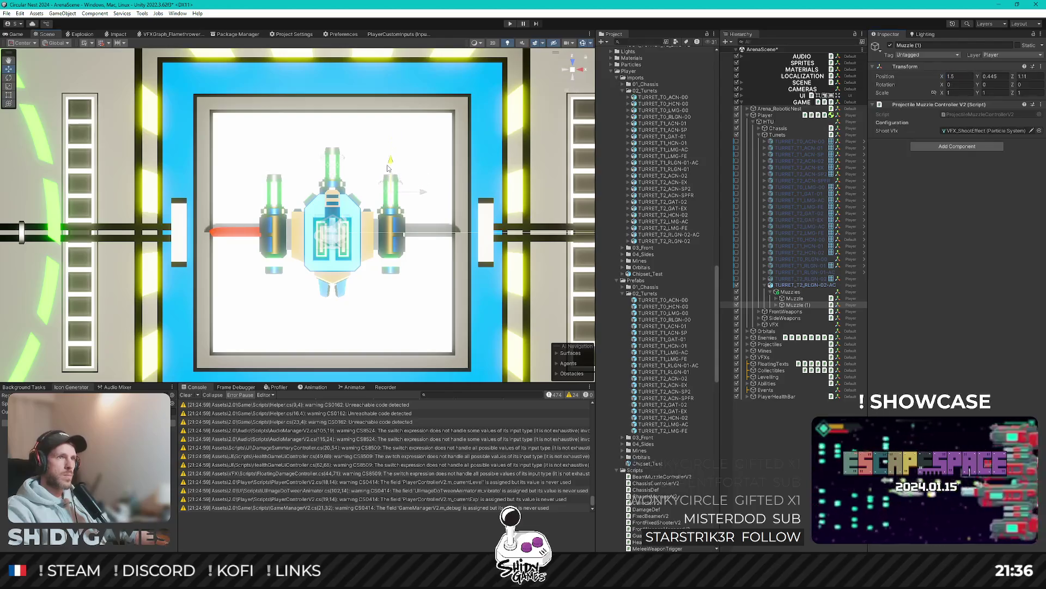
click(1034, 75)
click(796, 306)
Step: Create Muzzle (2) mirrored at X -1.5 and rename both copies to Muzzle
key(ctrl+d)
click(966, 77)
text(-)
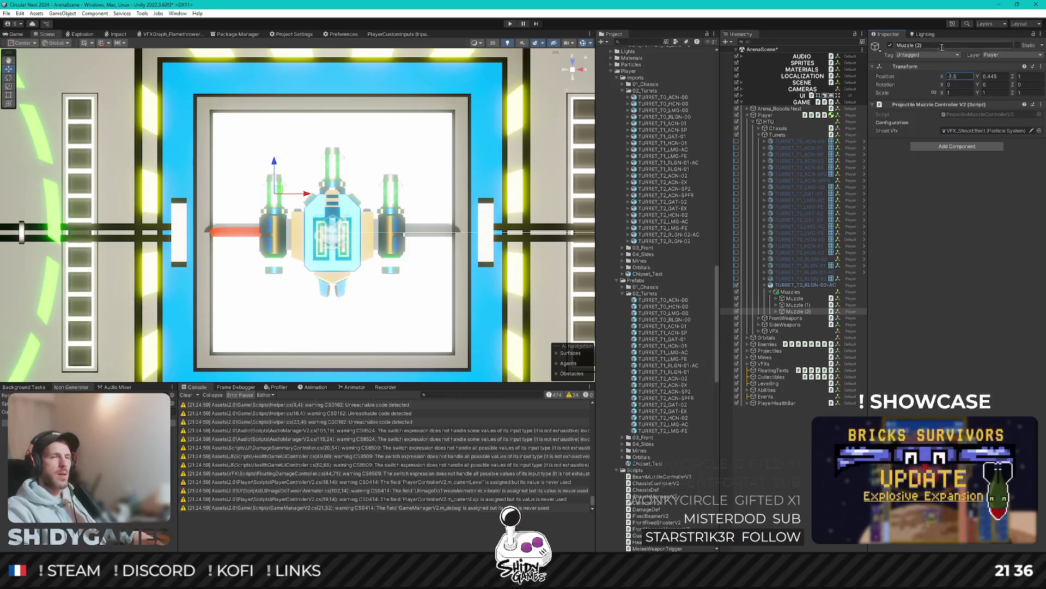
shift+click(804, 311)
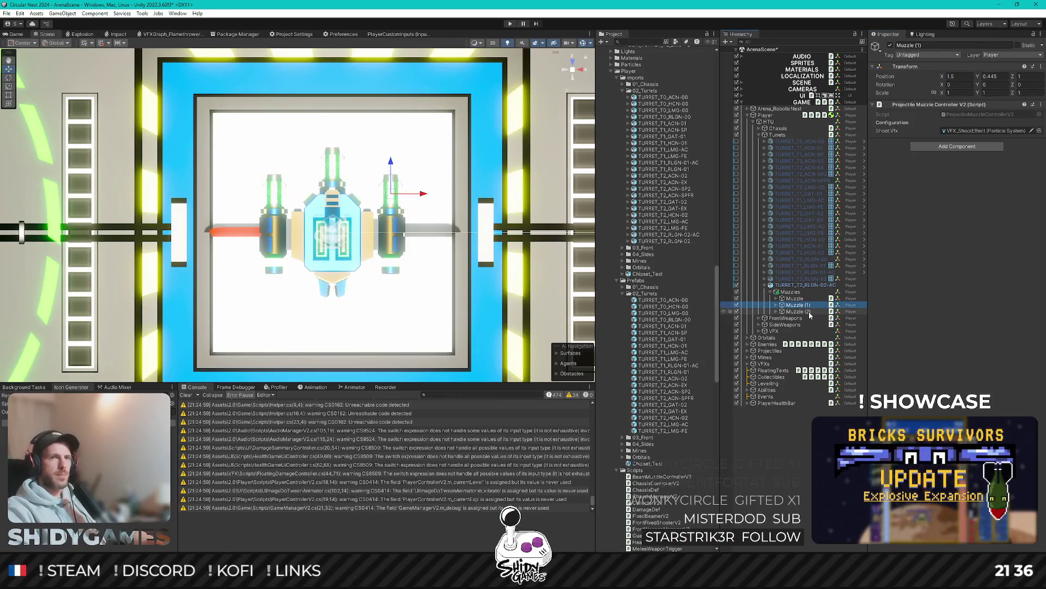
click(935, 45)
text(zle)
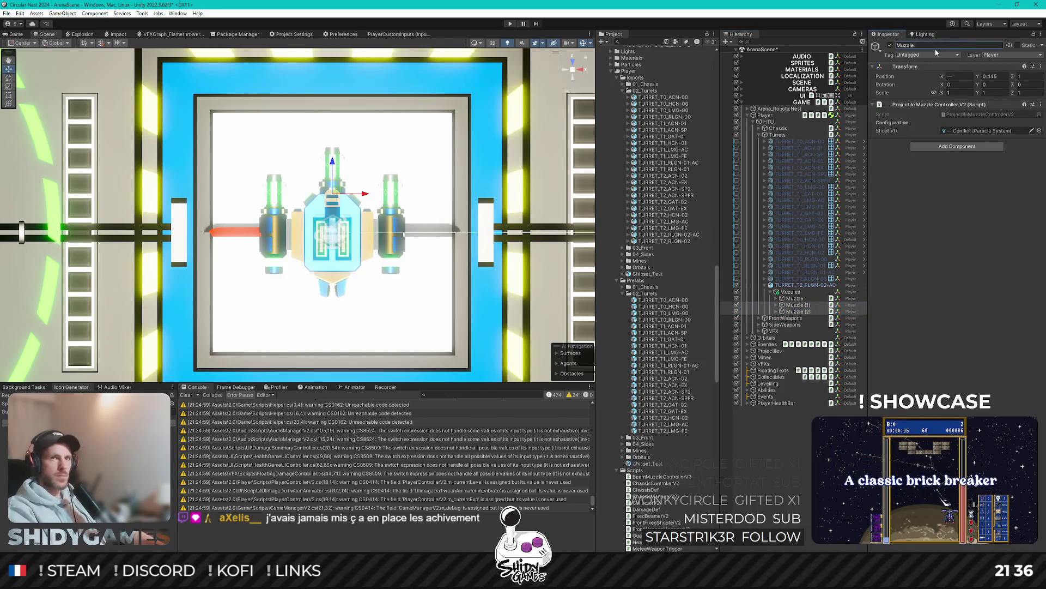
click(817, 285)
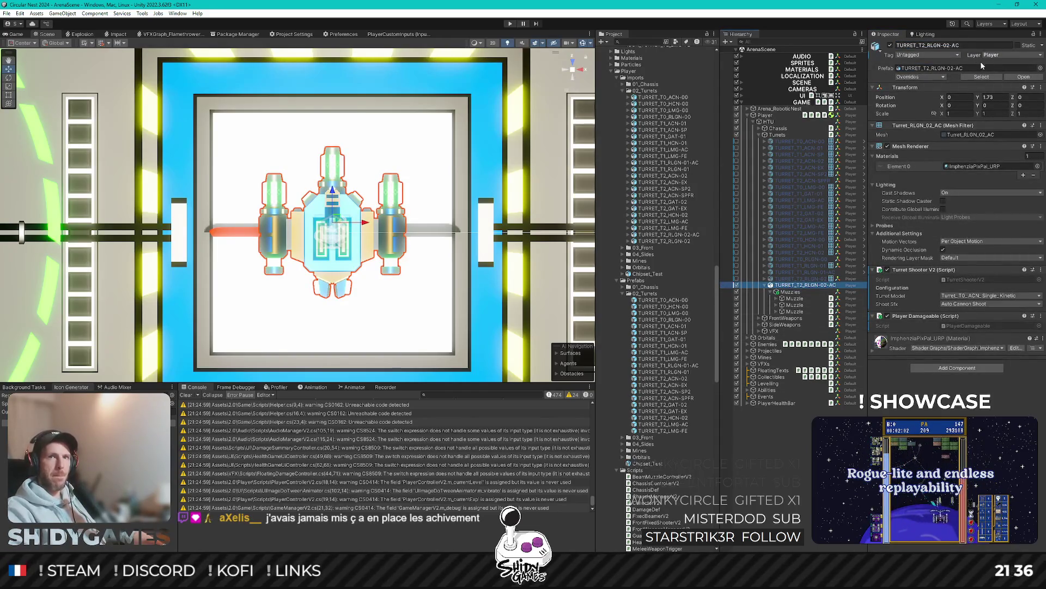
Step: Give TURRET_T2_RLGN-02-AC the Turret_T2_RLGN_Triple_Acid model and Rail Gun Shot sound
click(959, 296)
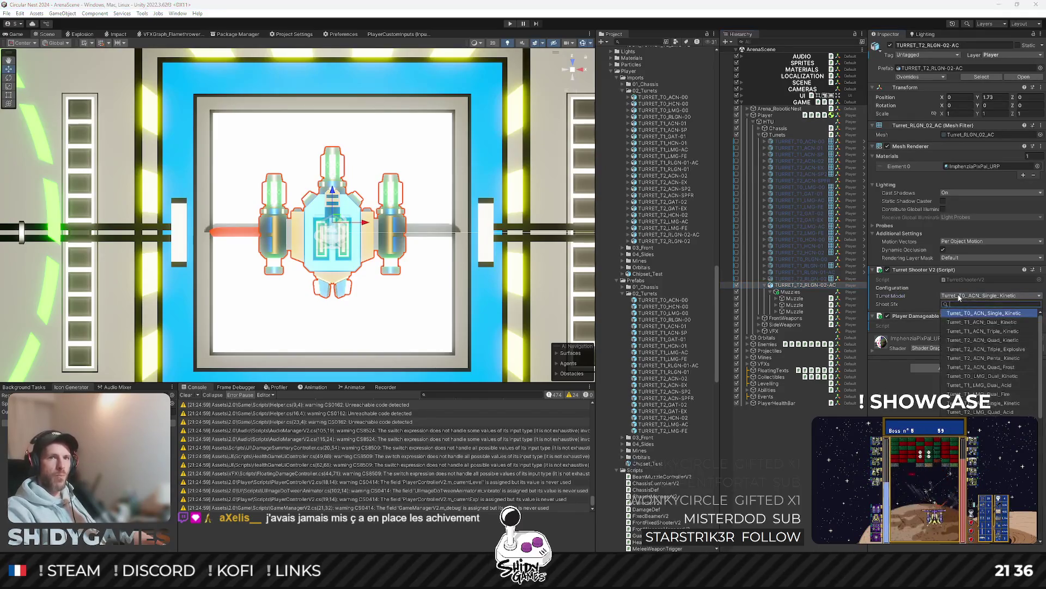
text(i)
text(lgn)
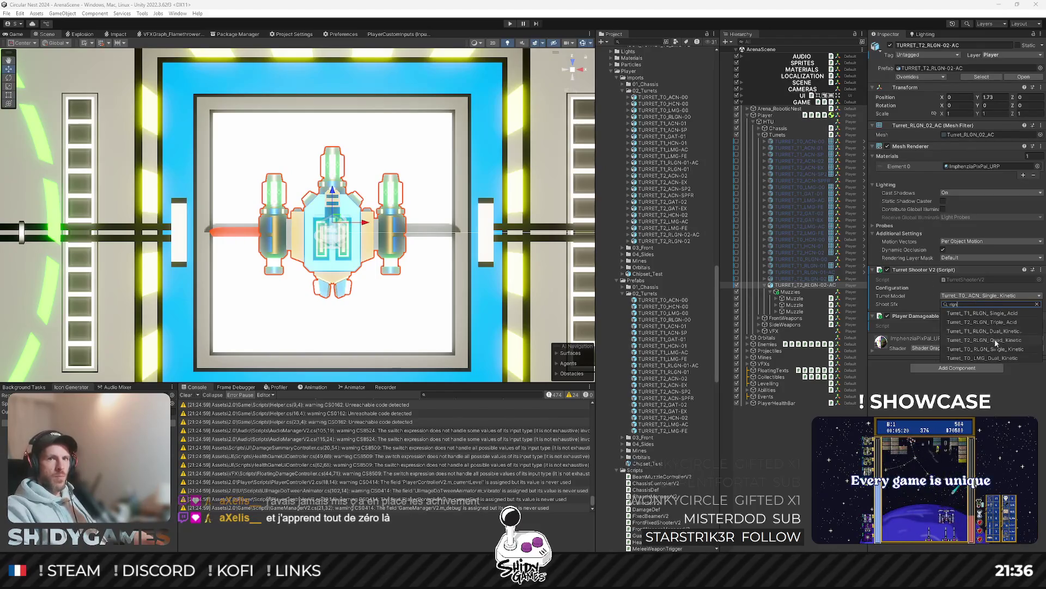
click(997, 322)
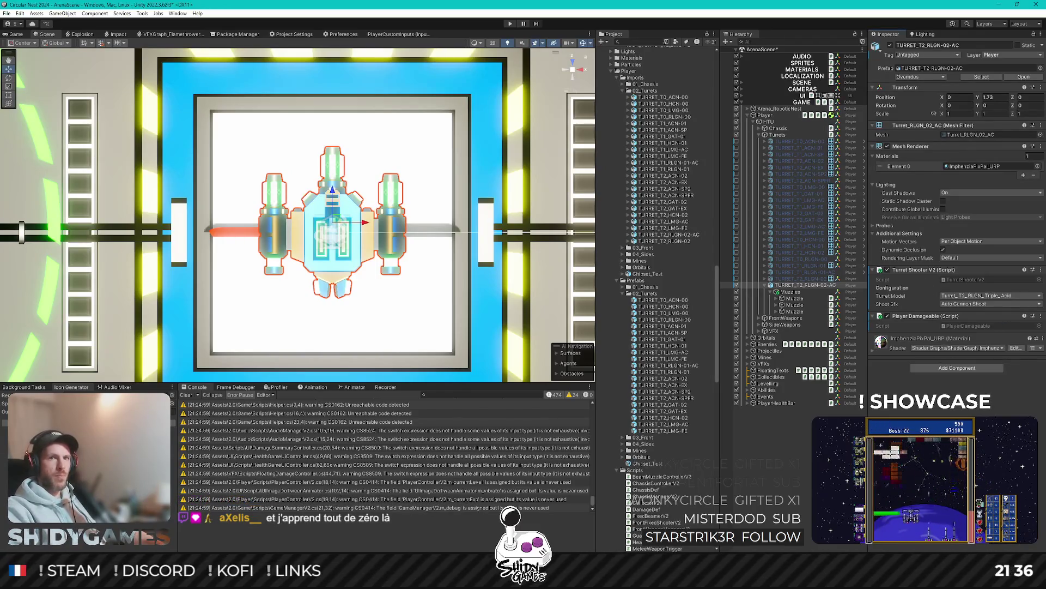
click(973, 303)
click(970, 358)
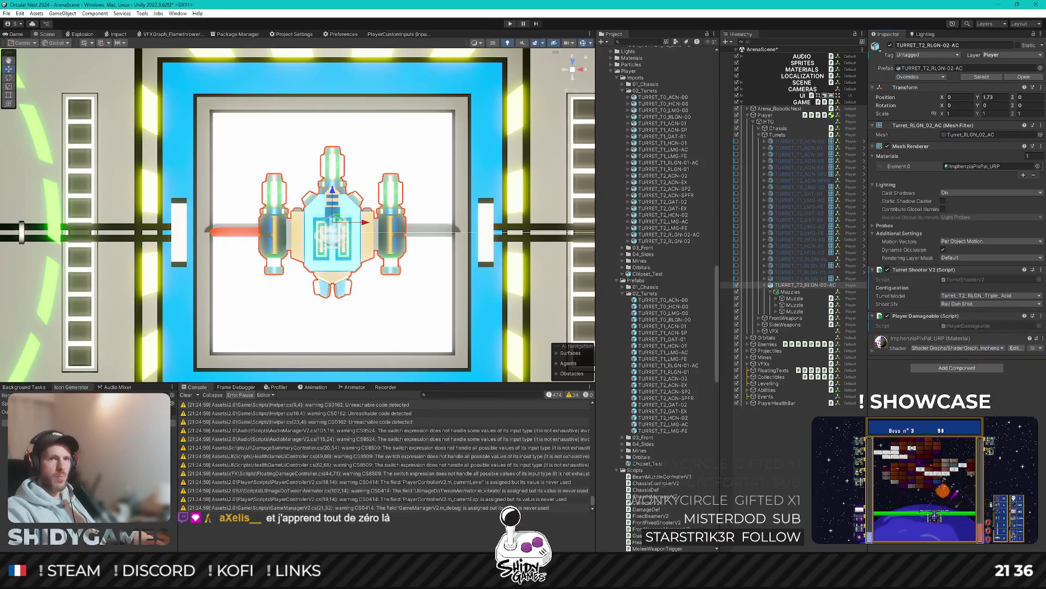
Step: Activate TURRET_T2_RLGN-02, save both RLGN-02 turrets as prefabs in 02_Turrets, and deactivate the AC one
click(764, 285)
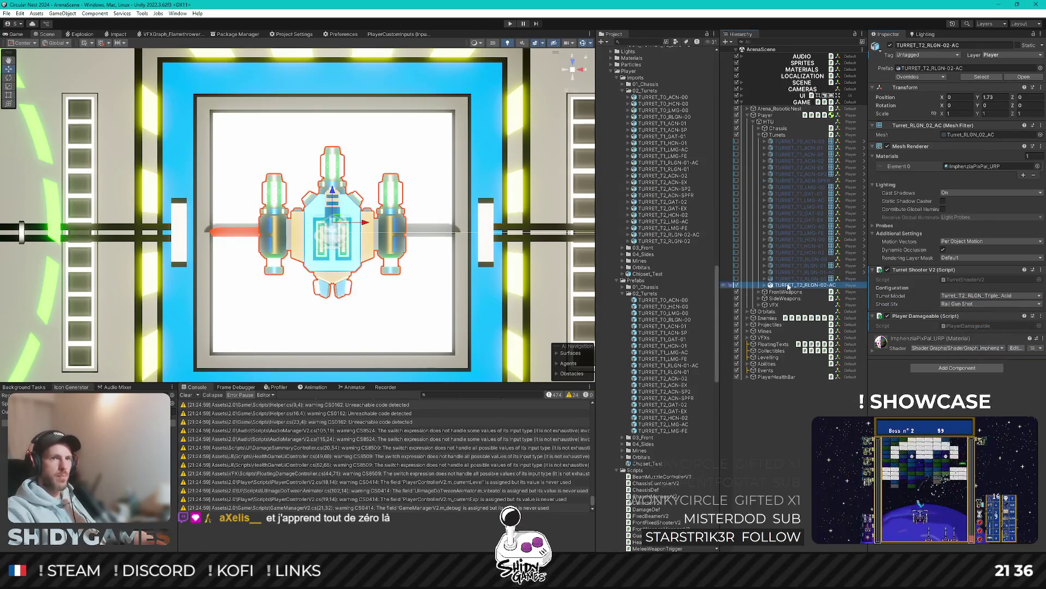
click(792, 279)
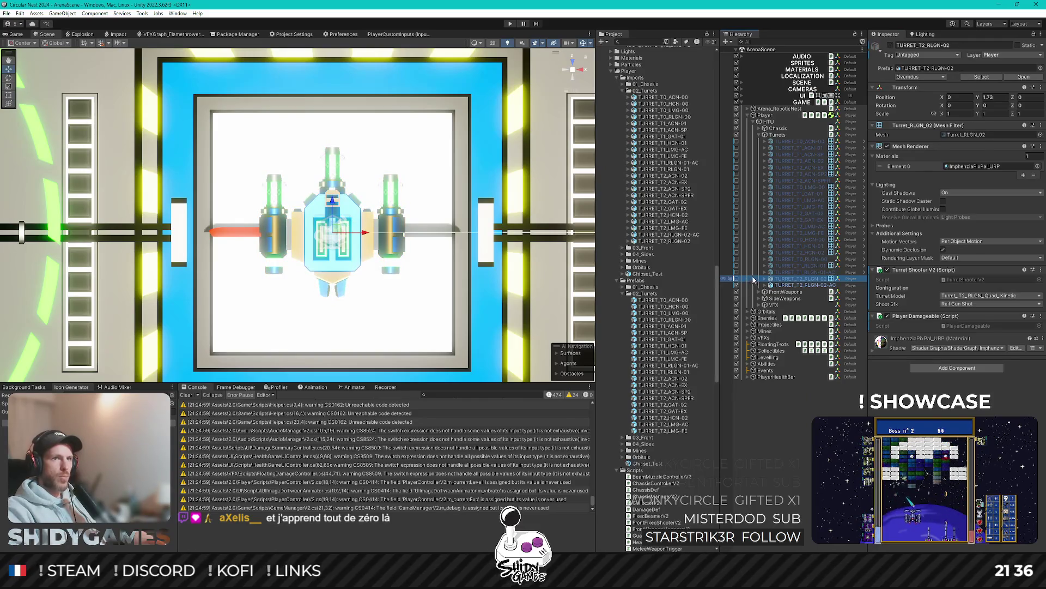
key(alt+shift+a)
drag(793, 280, 661, 292)
drag(803, 284, 661, 294)
click(737, 286)
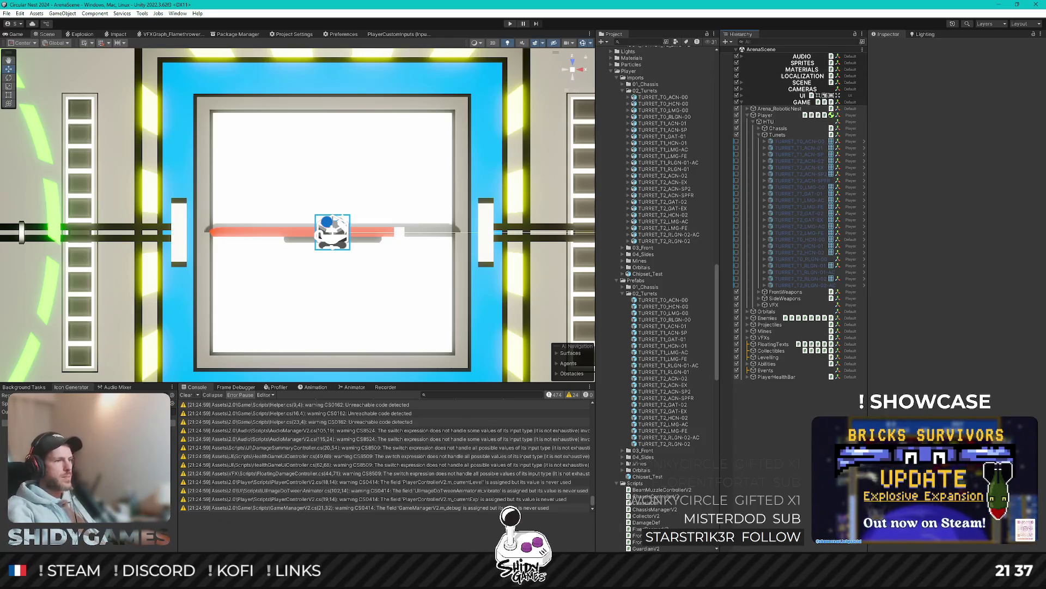
key(alt+Tab)
Step: Open AchievementsManager.cs and inspect its achievement unlock check block
key(ctrl+shift+n)
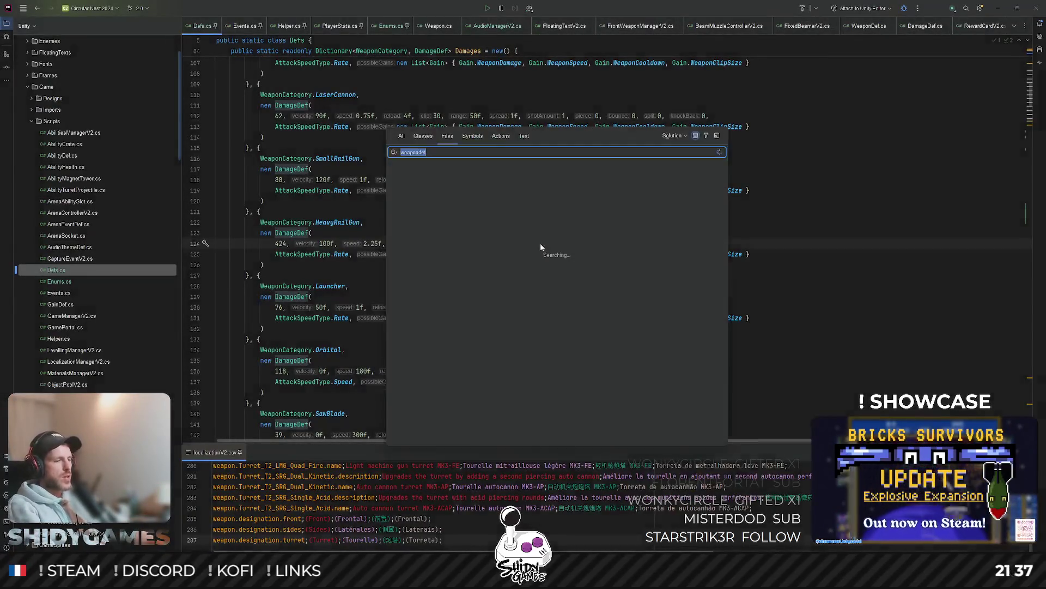
text(ach)
key(Return)
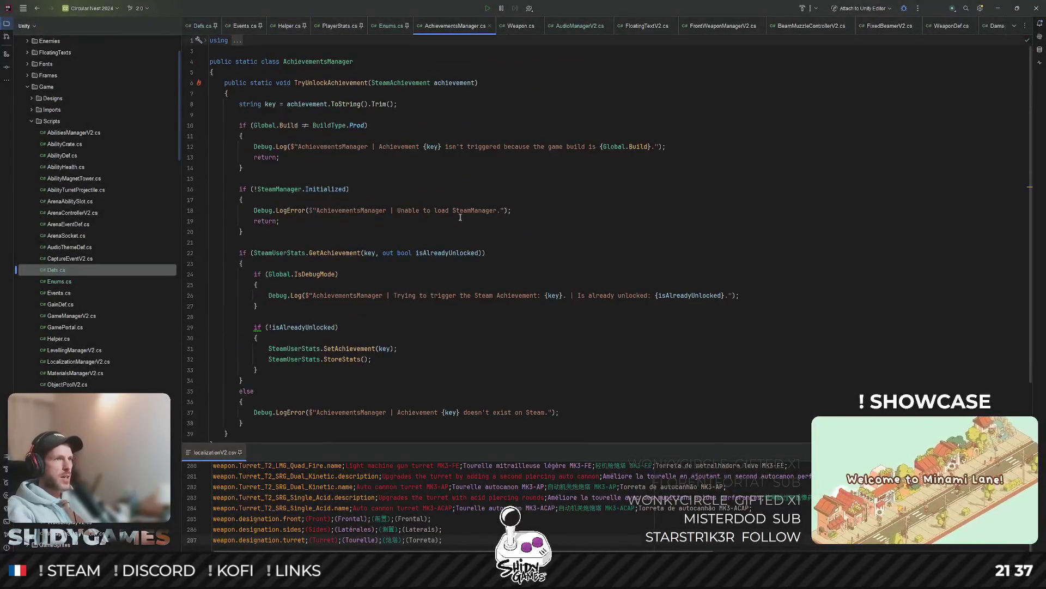
scroll(439, 139, down, 2)
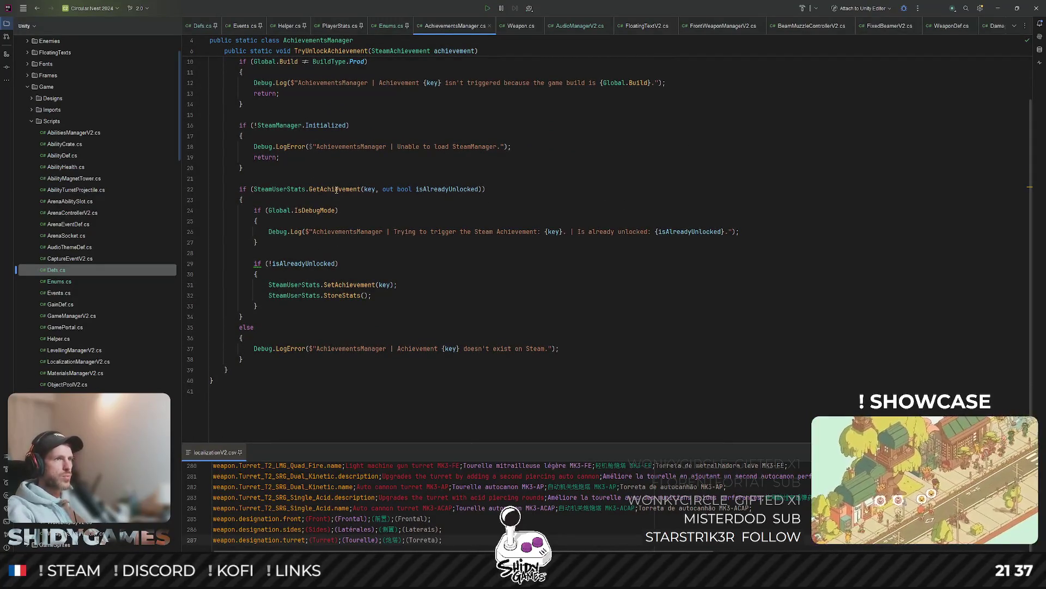
click(435, 204)
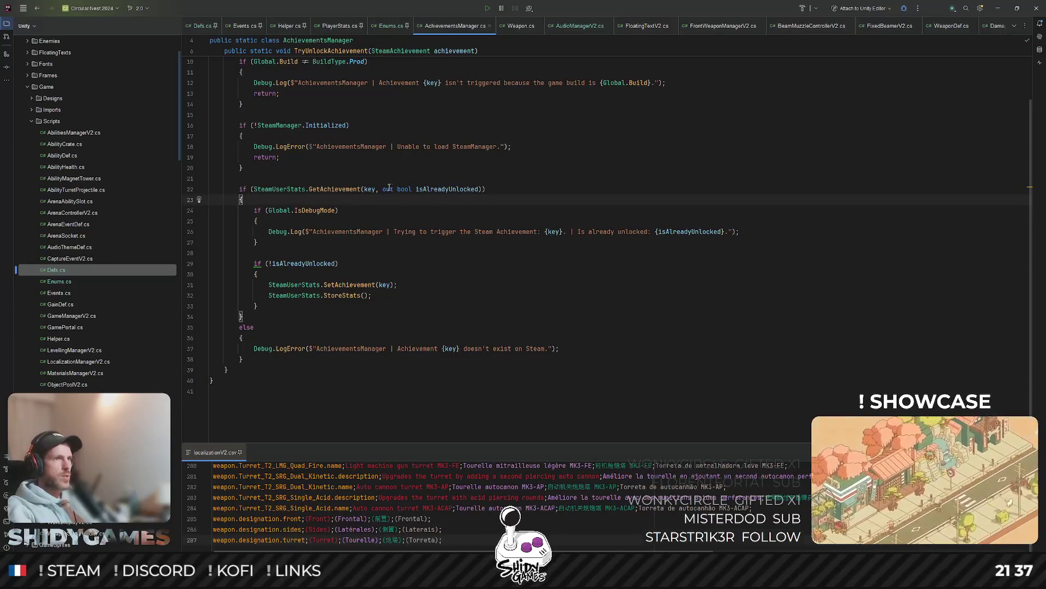
click(372, 189)
scroll(457, 196, up, 2)
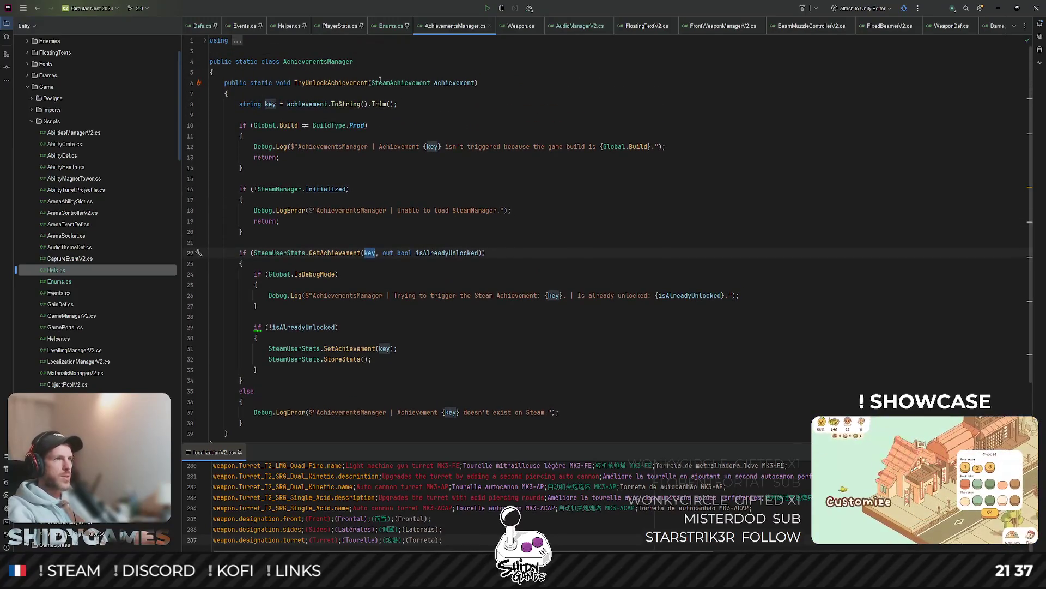
Step: Follow TryUnlockAchievement's usages to the SteamAchievement enum declaration and review its entries
ctrl+click(360, 83)
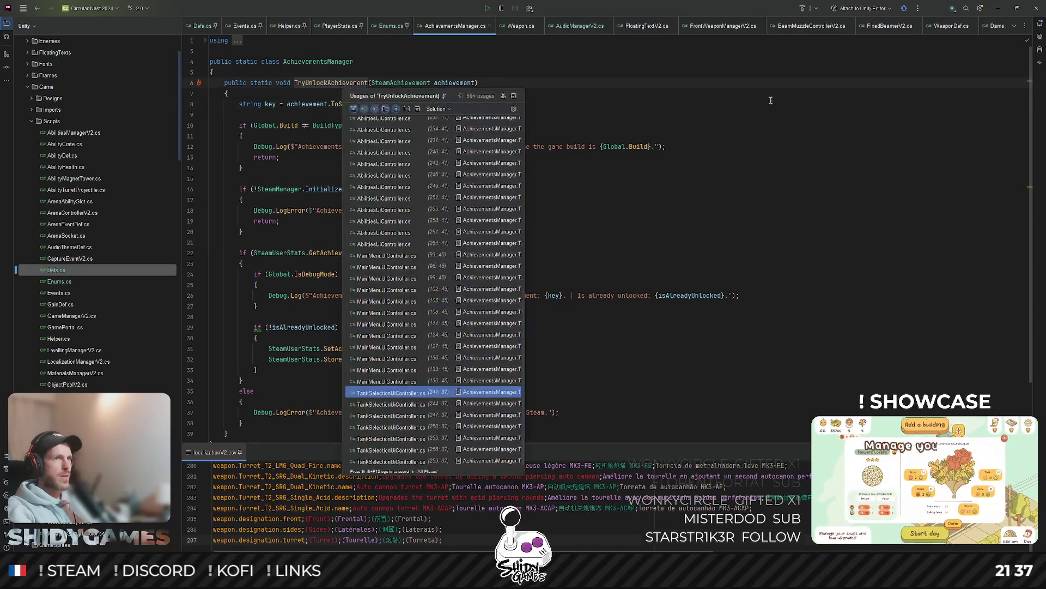
click(771, 100)
ctrl+click(401, 83)
scroll(457, 207, down, 3)
mouse_move(214, 162)
mouse_down()
mouse_move(289, 273)
mouse_move(290, 342)
mouse_up()
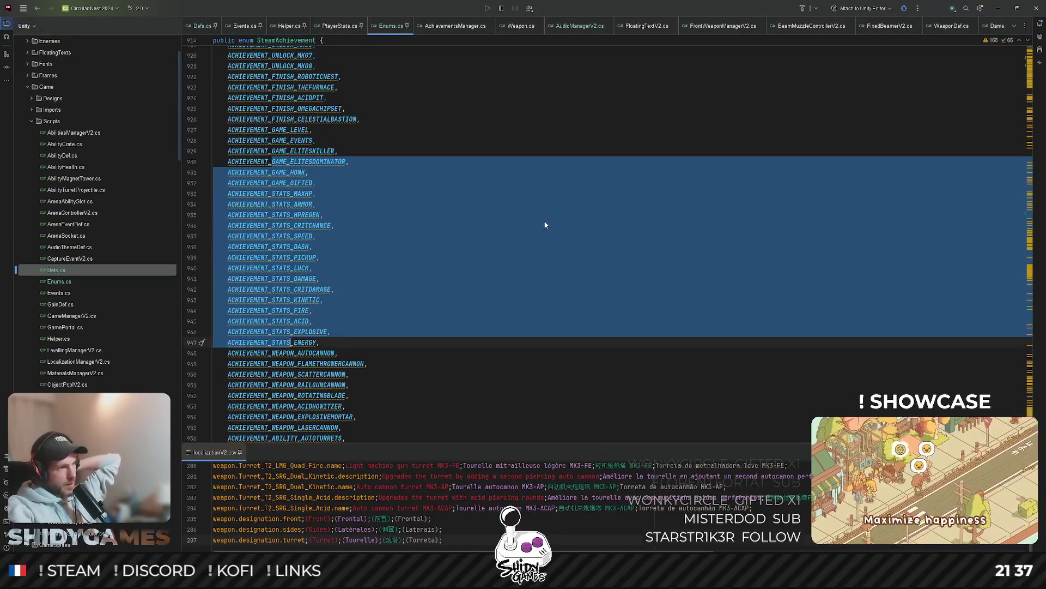
click(545, 225)
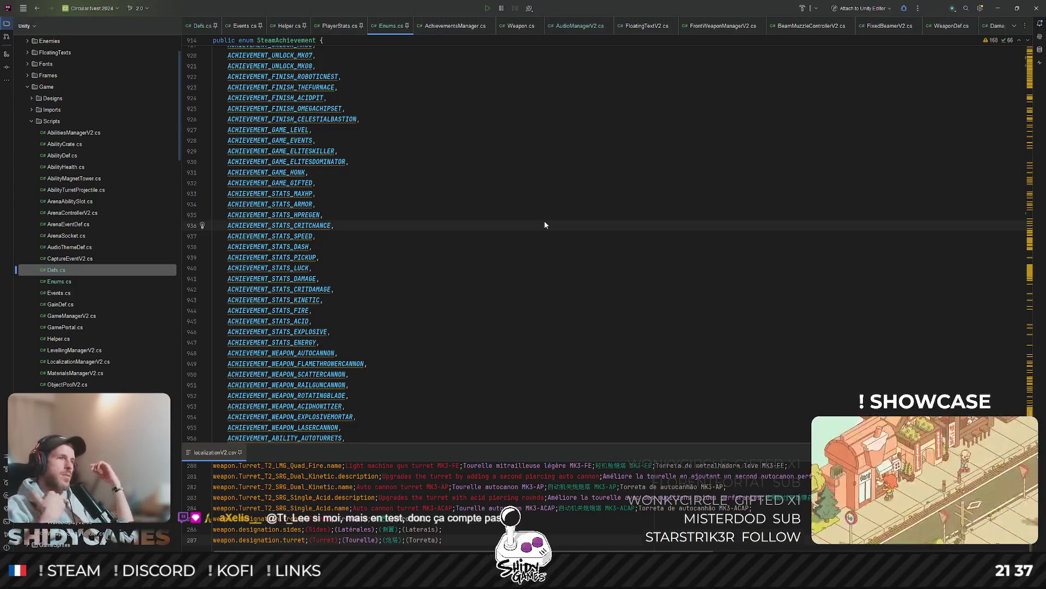
scroll(544, 224, down, 5)
scroll(434, 236, up, 10)
scroll(422, 202, down, 3)
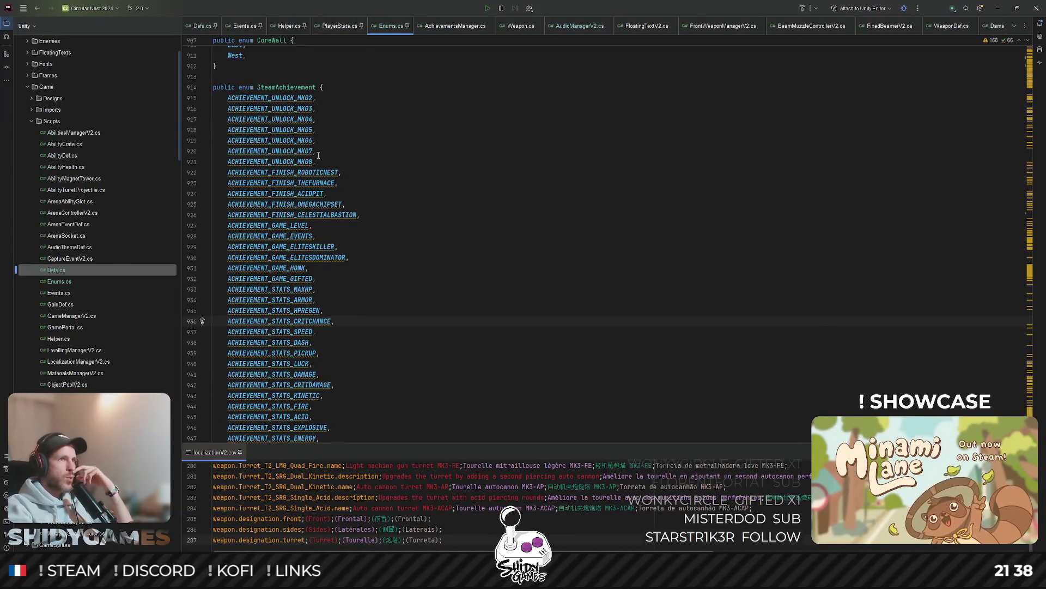
click(202, 25)
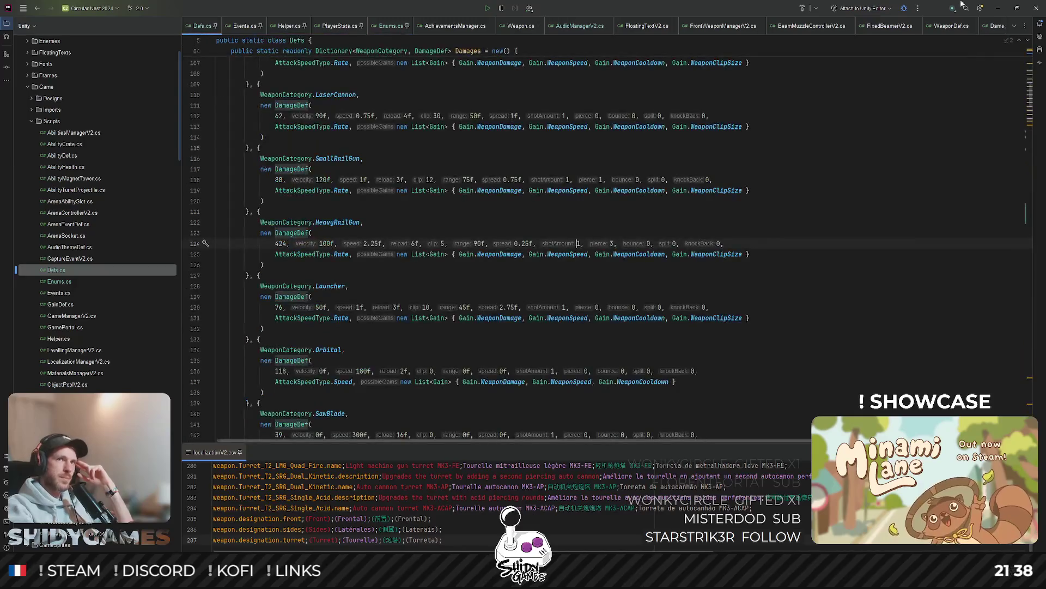
Step: Minimize Rider to return to the Unity Editor
click(999, 8)
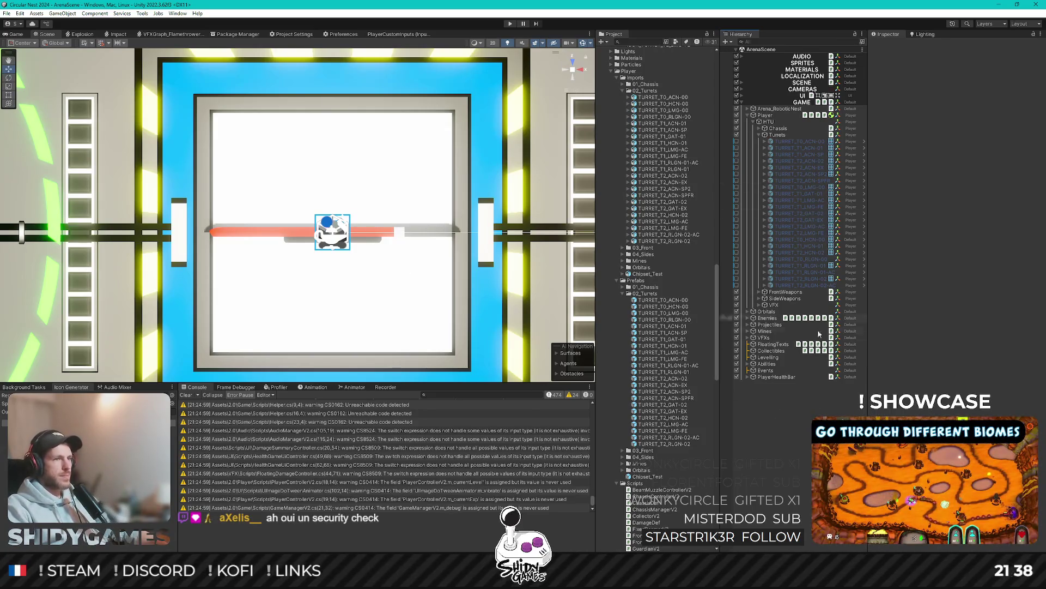
scroll(660, 308, down, 10)
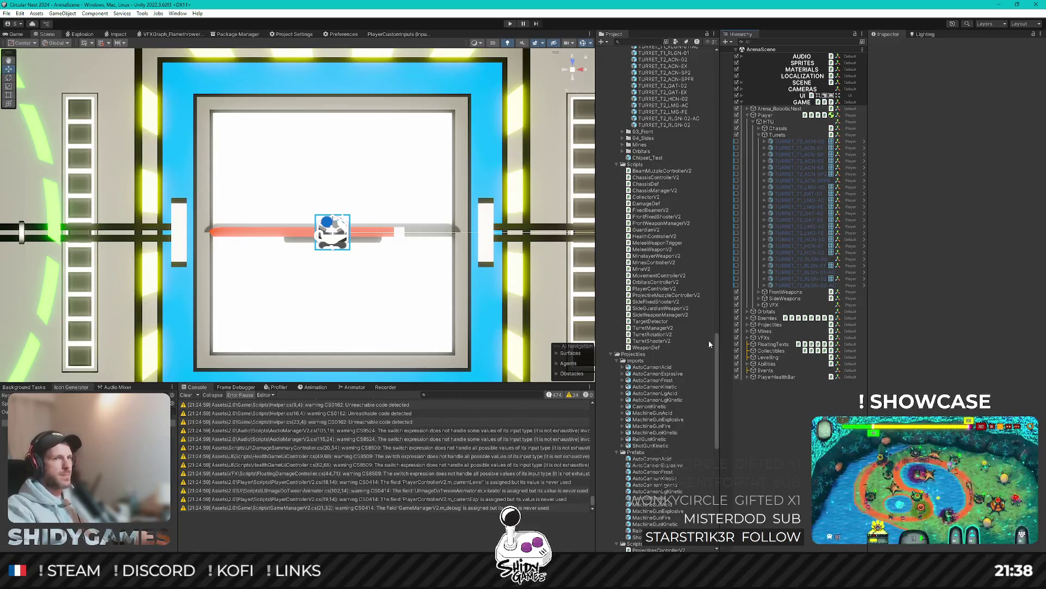
scroll(673, 331, down, 3)
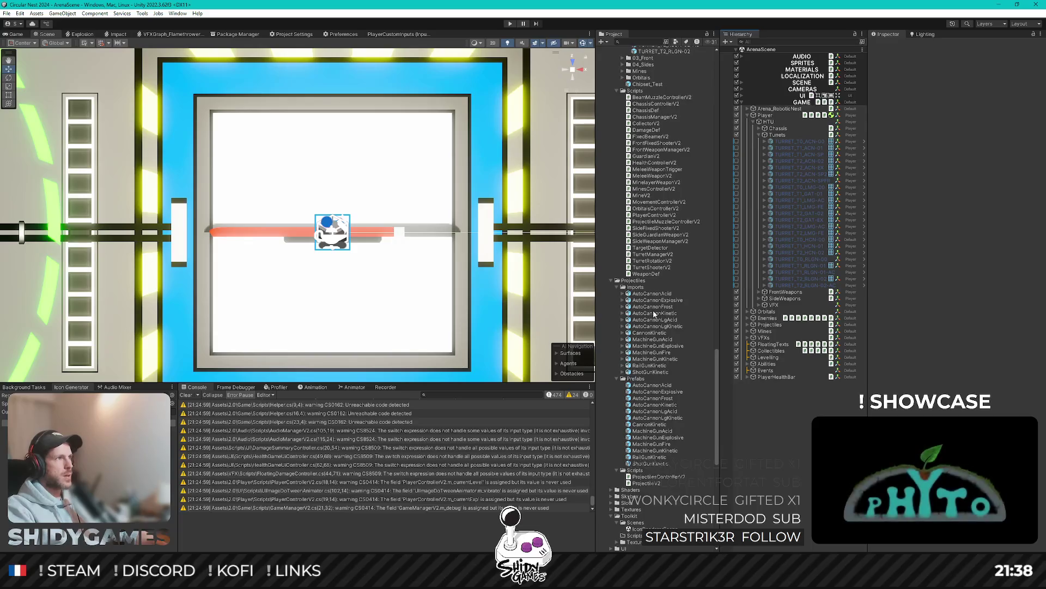
scroll(654, 314, up, 1)
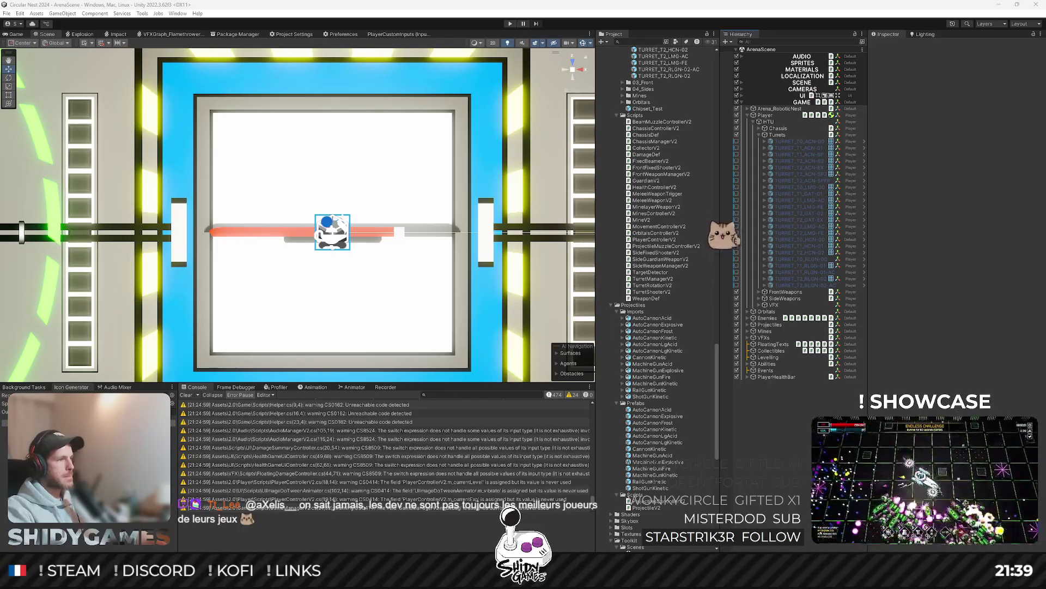
click(391, 422)
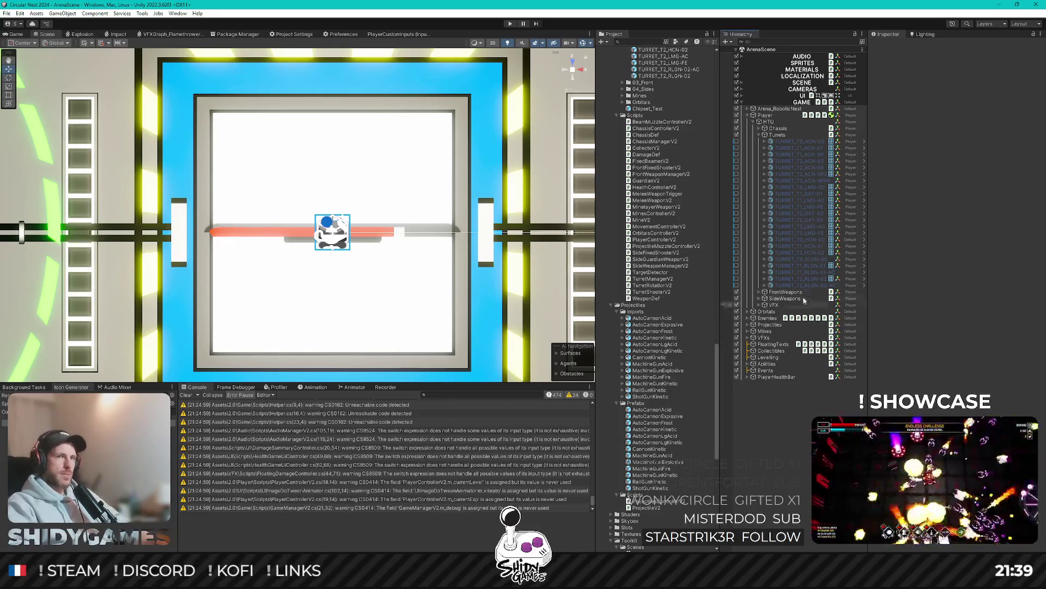
scroll(656, 188, up, 10)
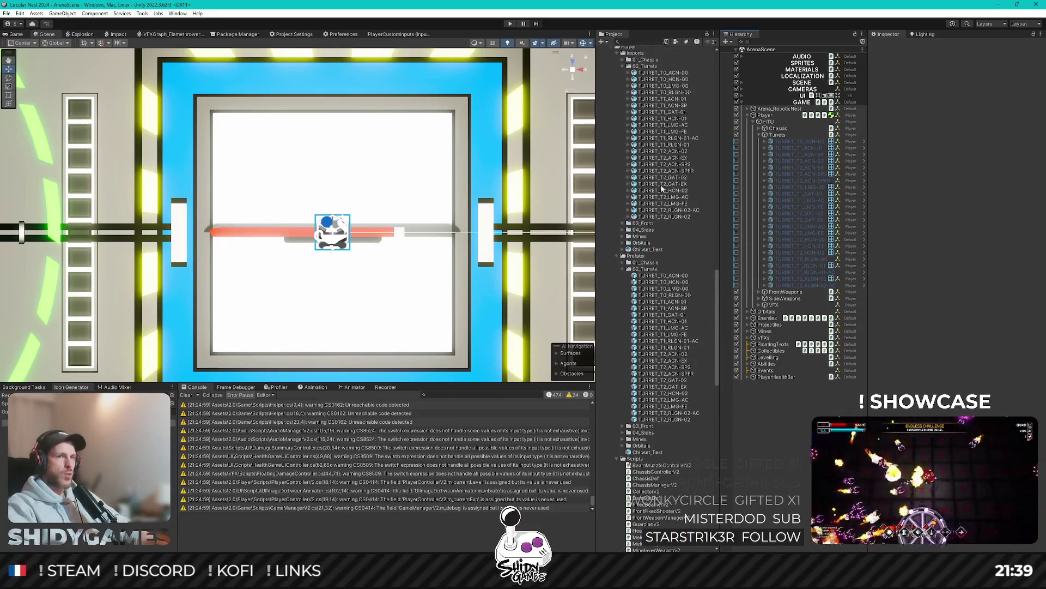
scroll(703, 381, down, 2)
scroll(658, 457, down, 12)
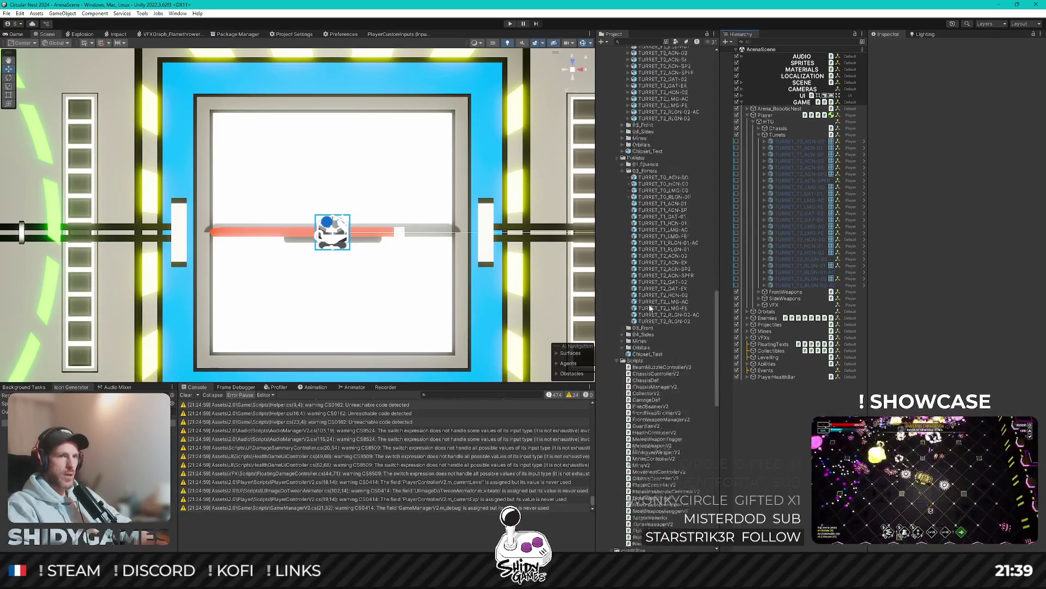
Step: Open IconRendererScene, pick TURRET_T0_RLGN-00 in Prefabs/02_Turrets, and generate its icon
double_click(657, 455)
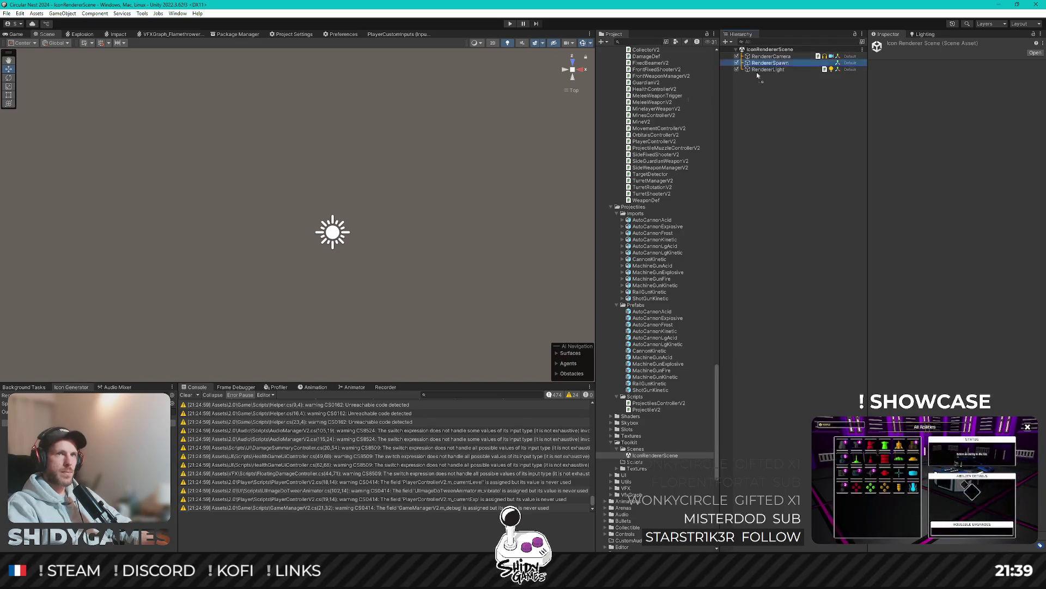
scroll(654, 338, up, 10)
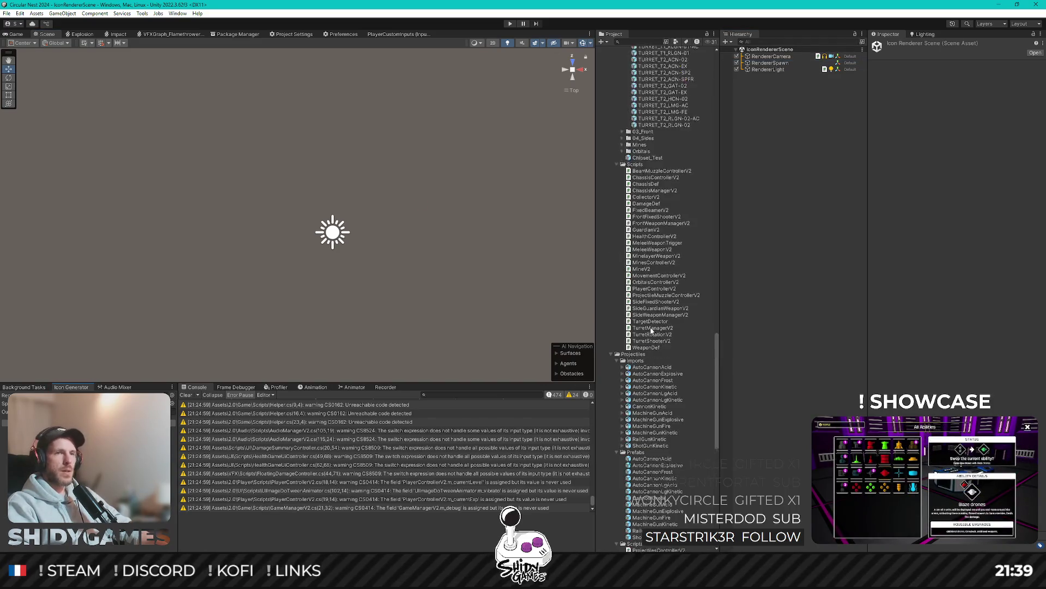
click(686, 222)
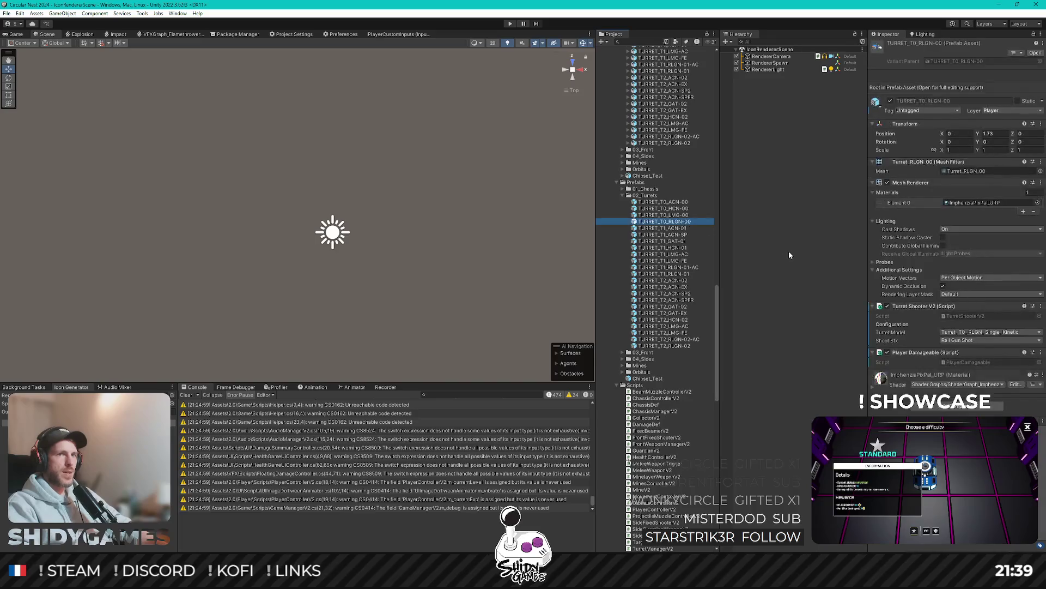
click(88, 539)
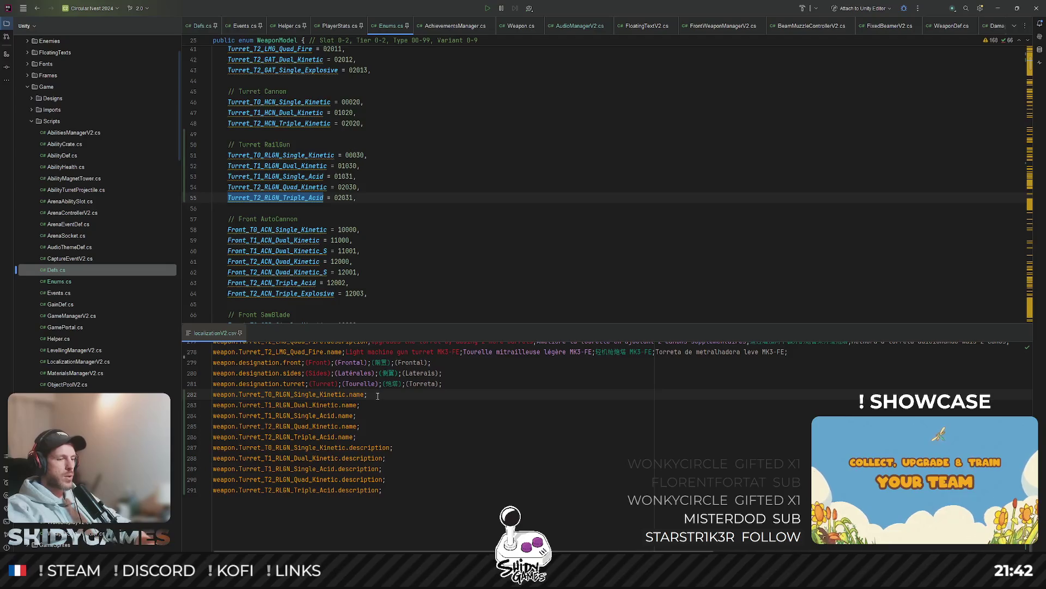
Step: Copy the trailing ';;;' from line 282 and paste it onto each following railgun entry
text(;;;;)
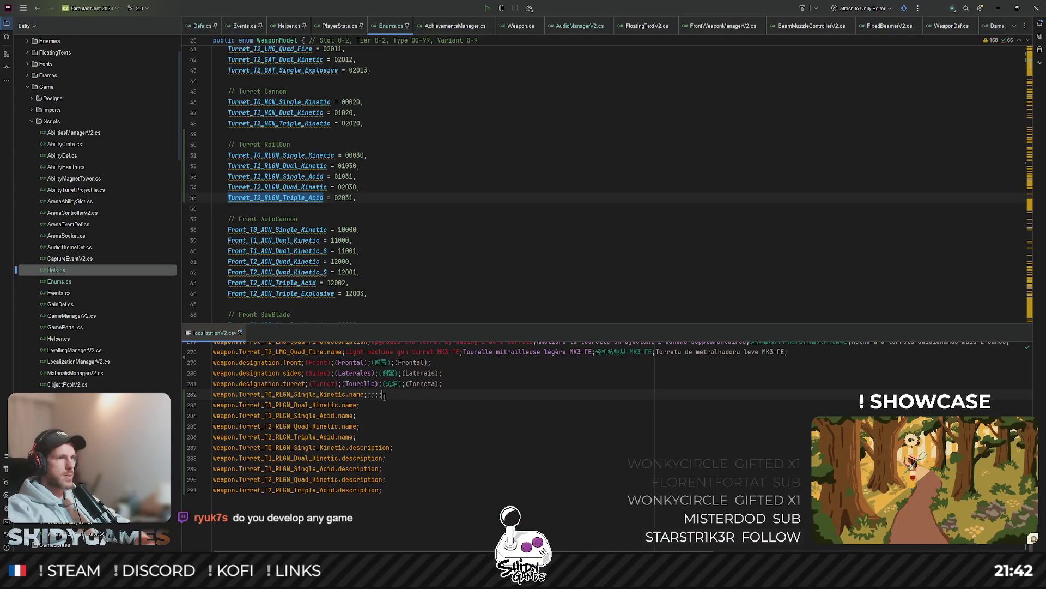
drag(387, 397, 369, 397)
key(ctrl+c)
click(377, 409)
click(371, 426)
key(ctrl+v)
click(369, 437)
key(ctrl+v)
click(408, 447)
key(ctrl+v)
click(401, 458)
key(ctrl+v)
click(395, 469)
key(ctrl+v)
click(387, 479)
key(ctrl+v)
click(384, 490)
key(ctrl+v)
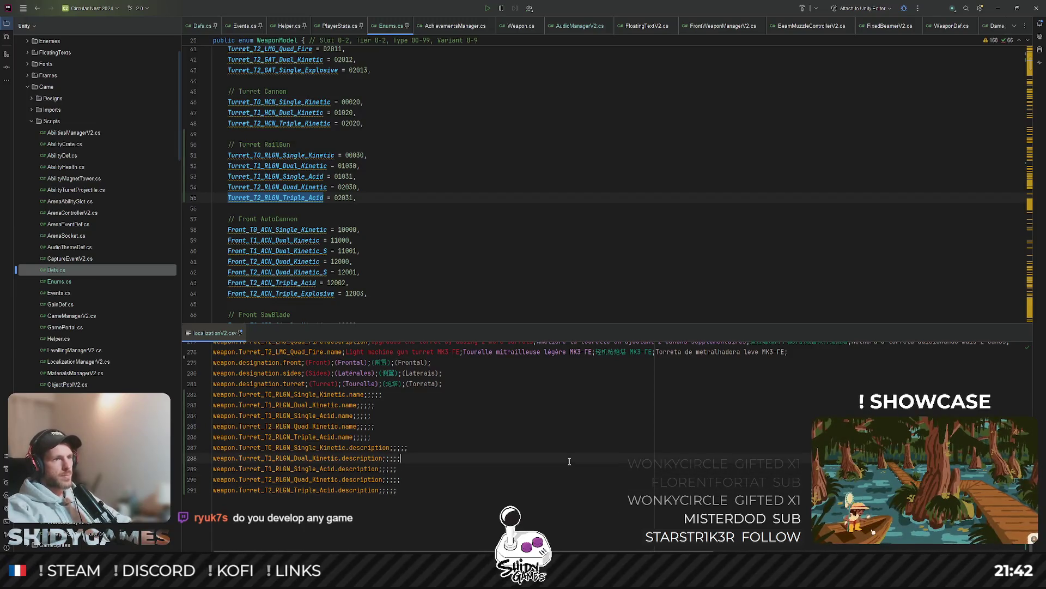
Step: Minimize Rider and orbit Unity's arena into a tilted perspective view
click(997, 9)
scroll(400, 212, down, 5)
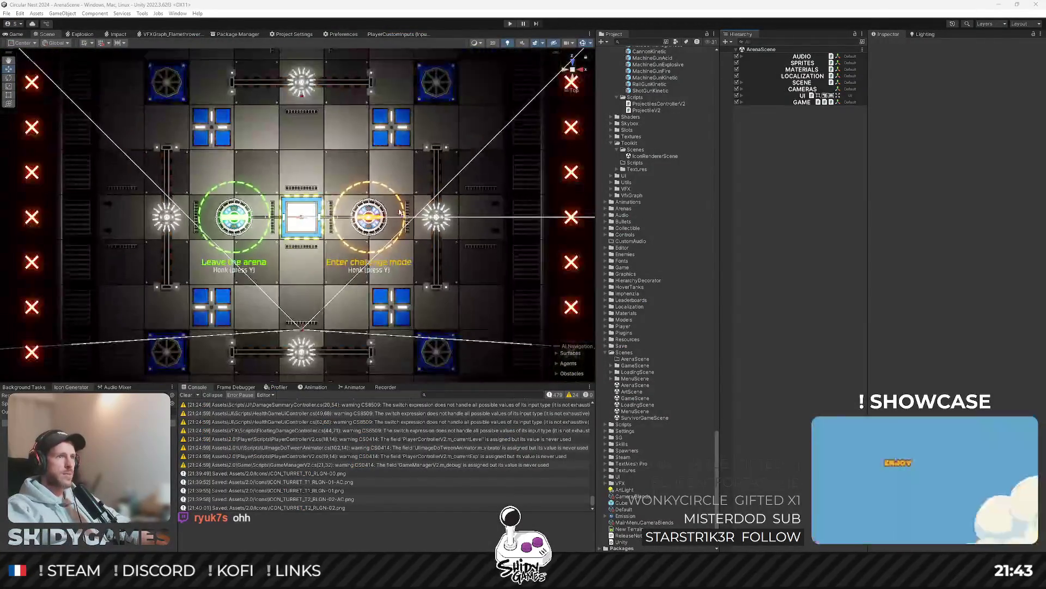
drag(399, 211, 724, 186)
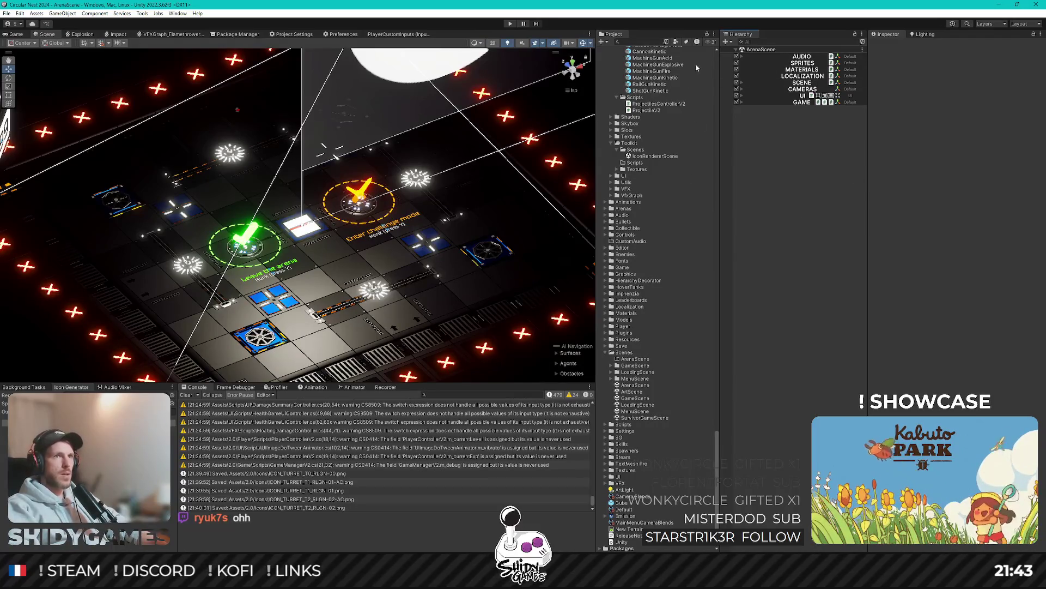
Step: Switch to the Game view and enter Play mode on ArenaScene
click(23, 36)
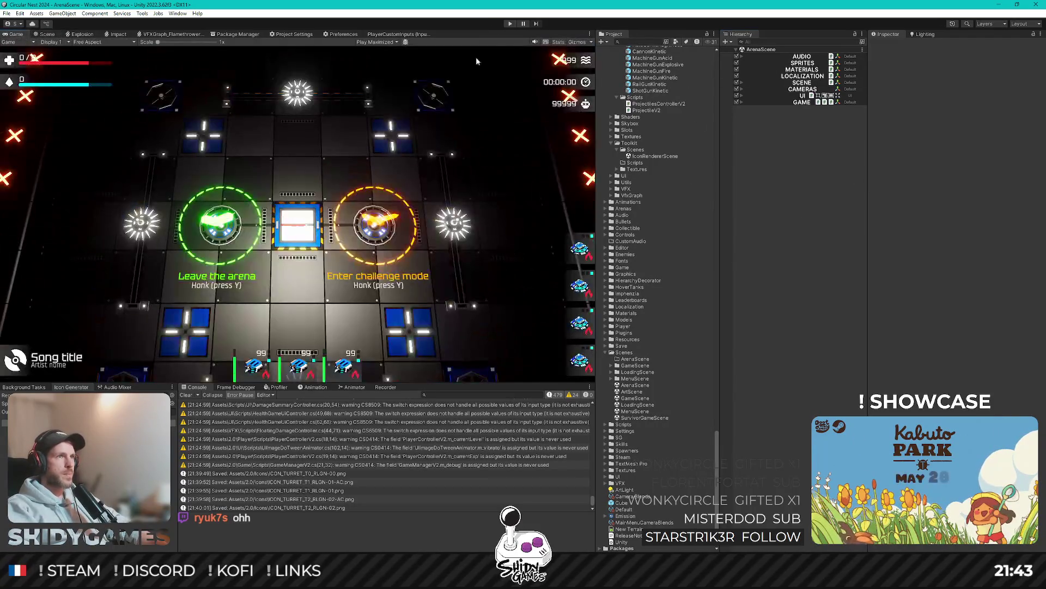
click(511, 25)
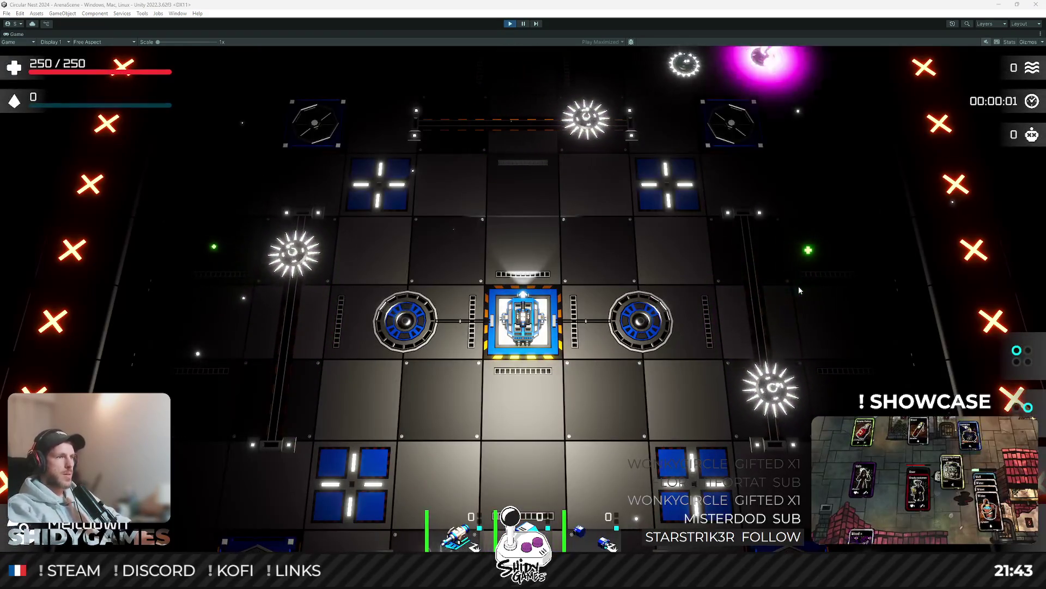
Step: Drive the tank around and onto the GO pad with the WASD keys
click(574, 278)
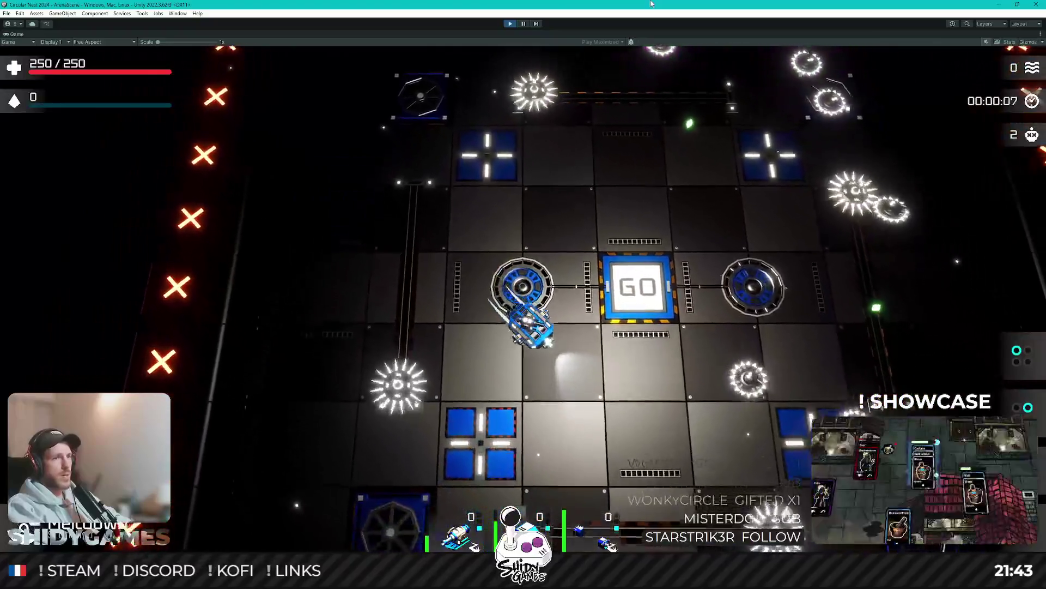
key(d)
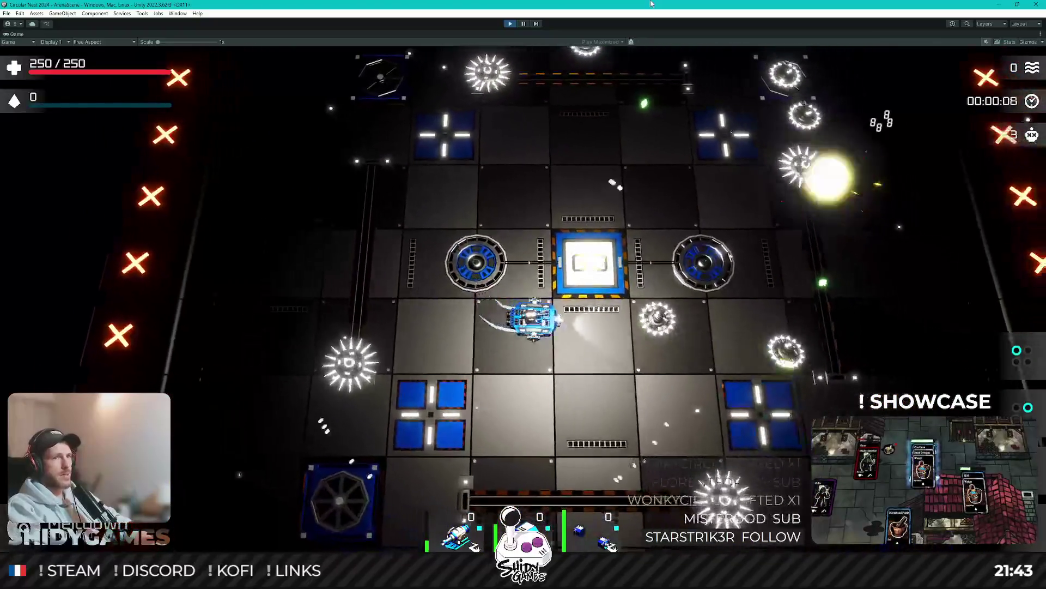
key(a)
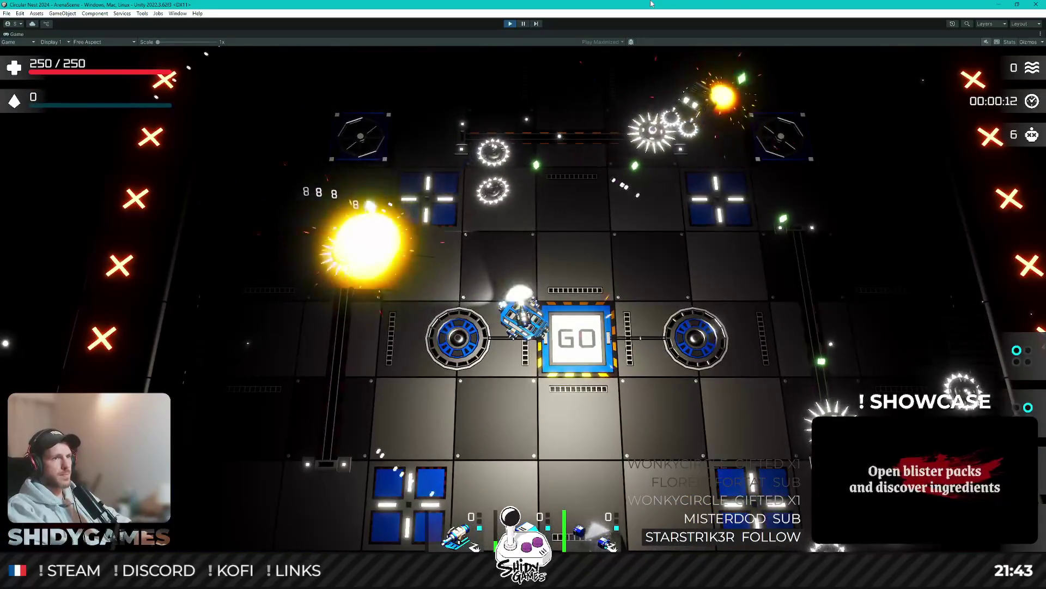
key(s)
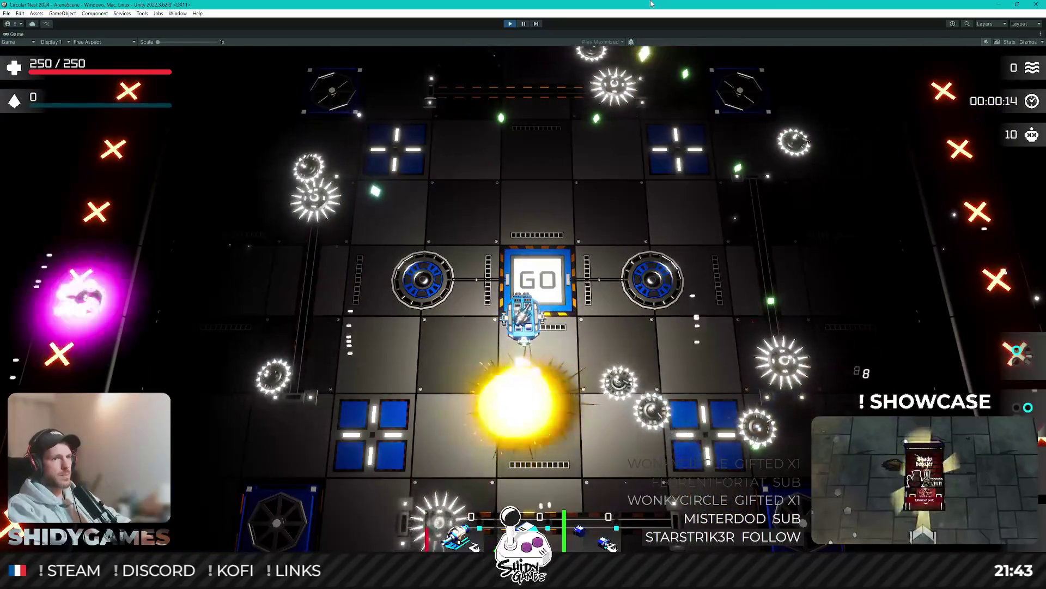
key(w)
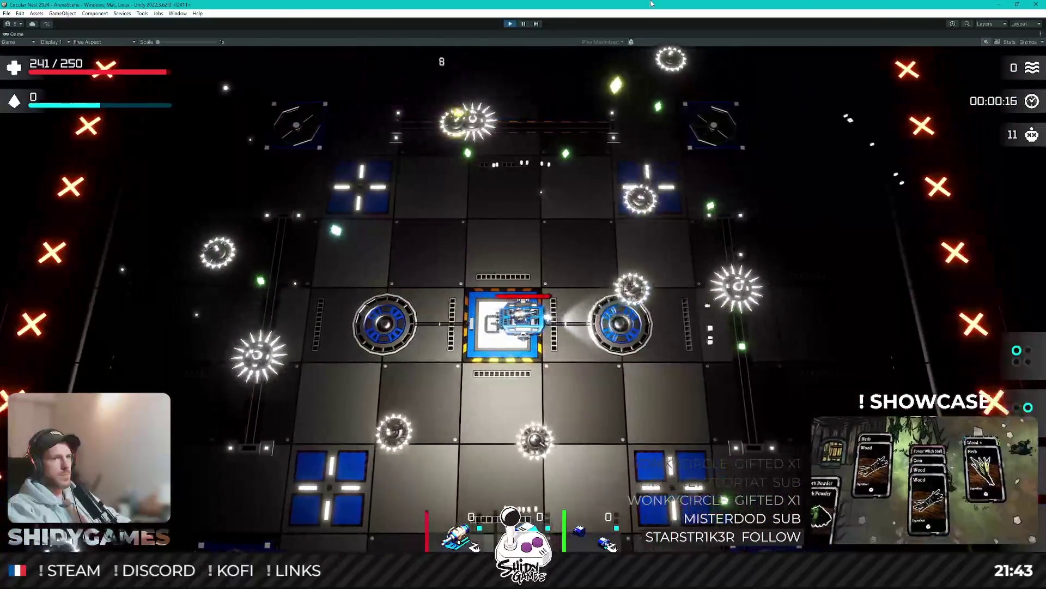
key(s)
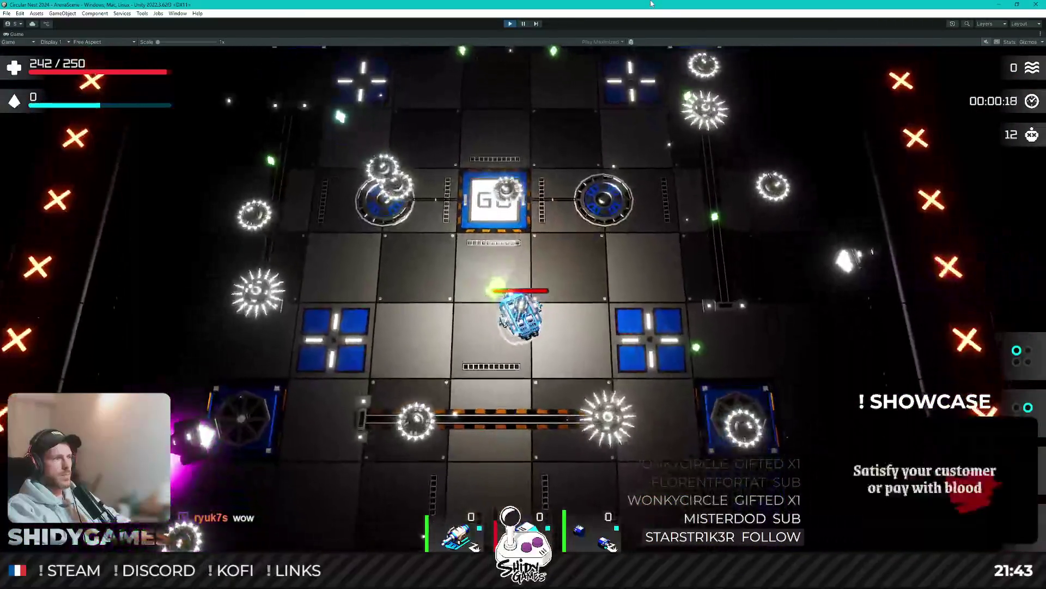
key(d)
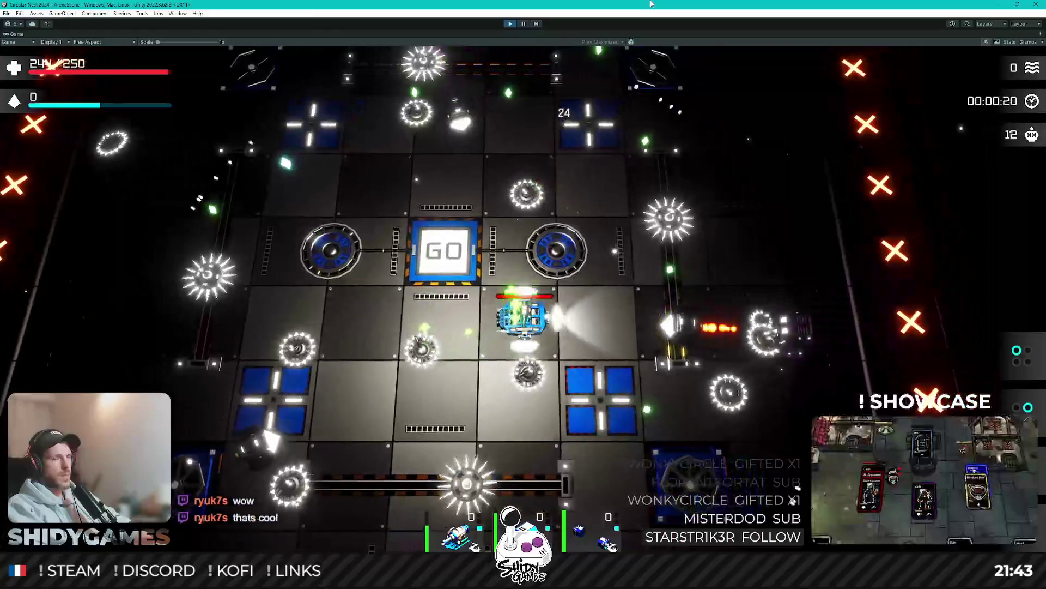
key(a)
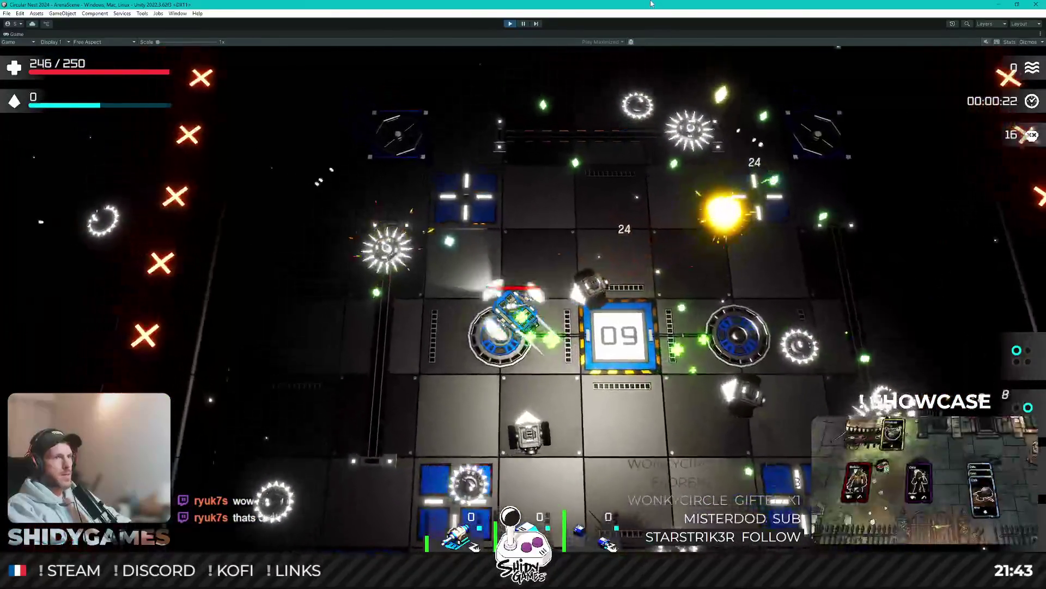
key(w)
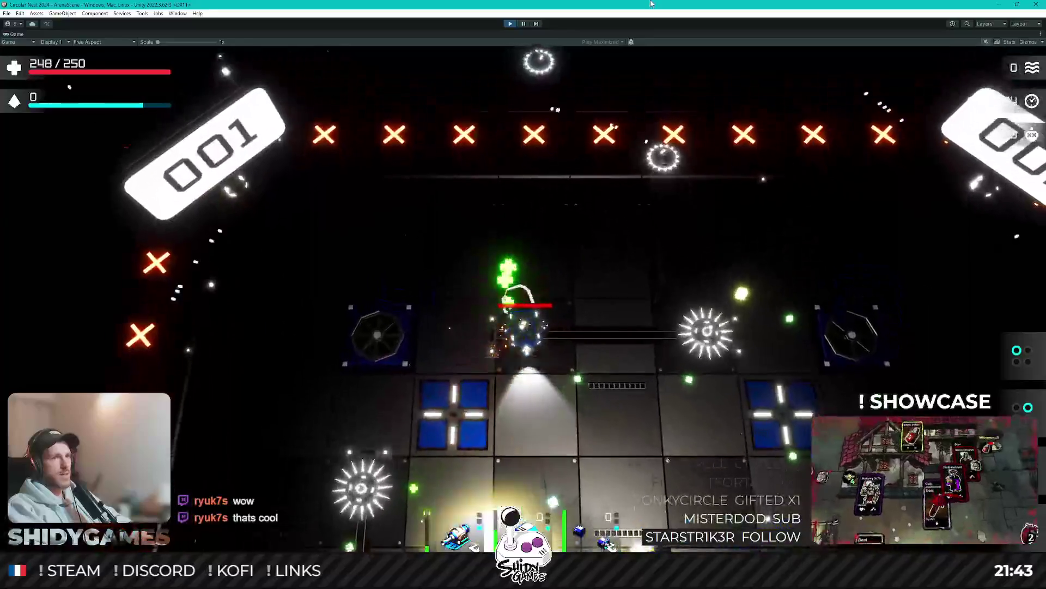
key(s)
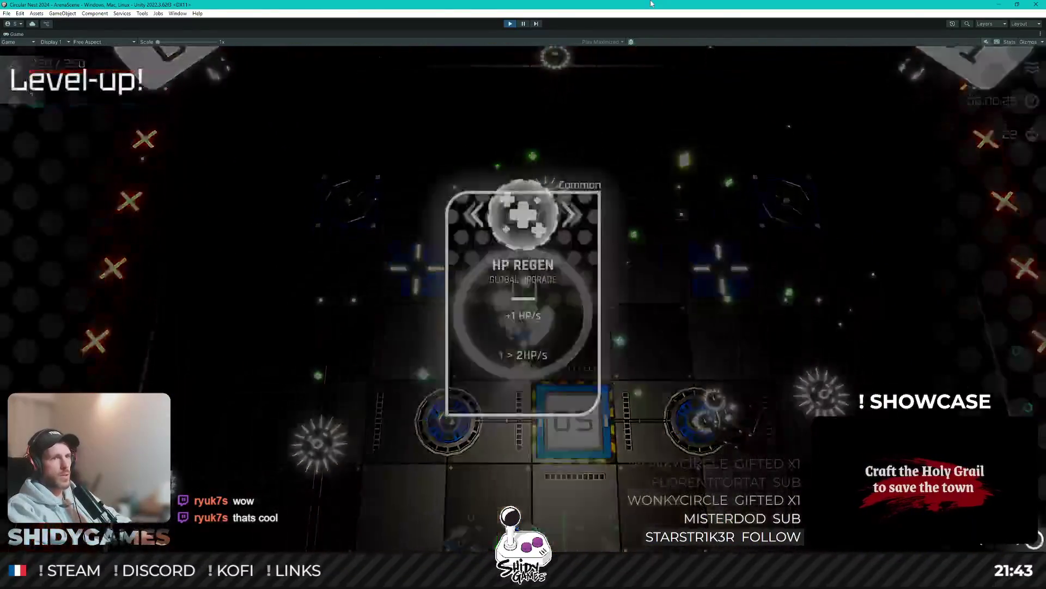
Step: Pick the Pickup Range and a weapon upgrade on the level-up screens, then stop Play mode
key(Return)
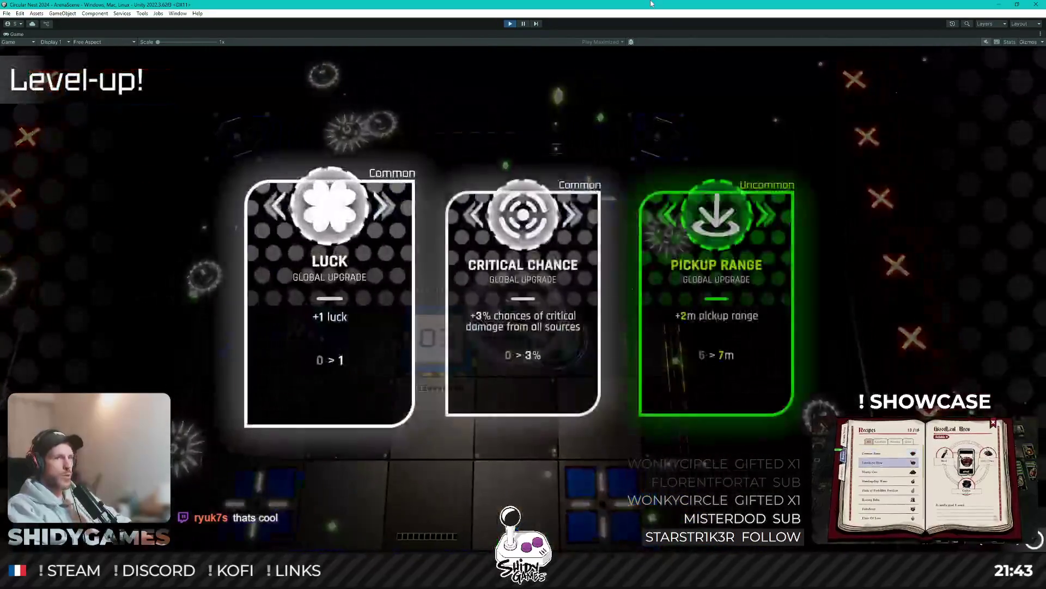
key(Return)
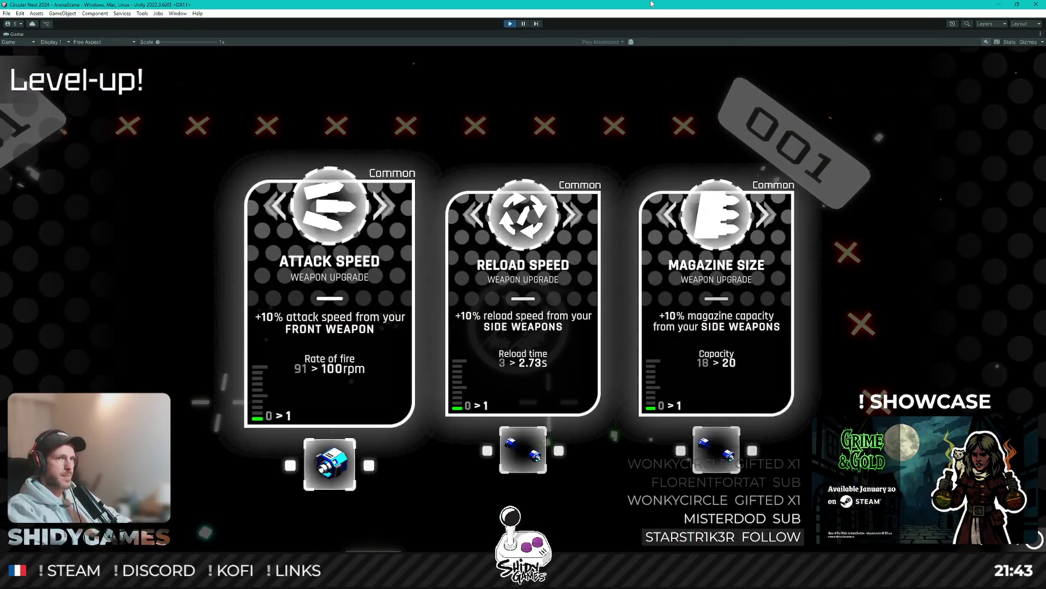
key(Return)
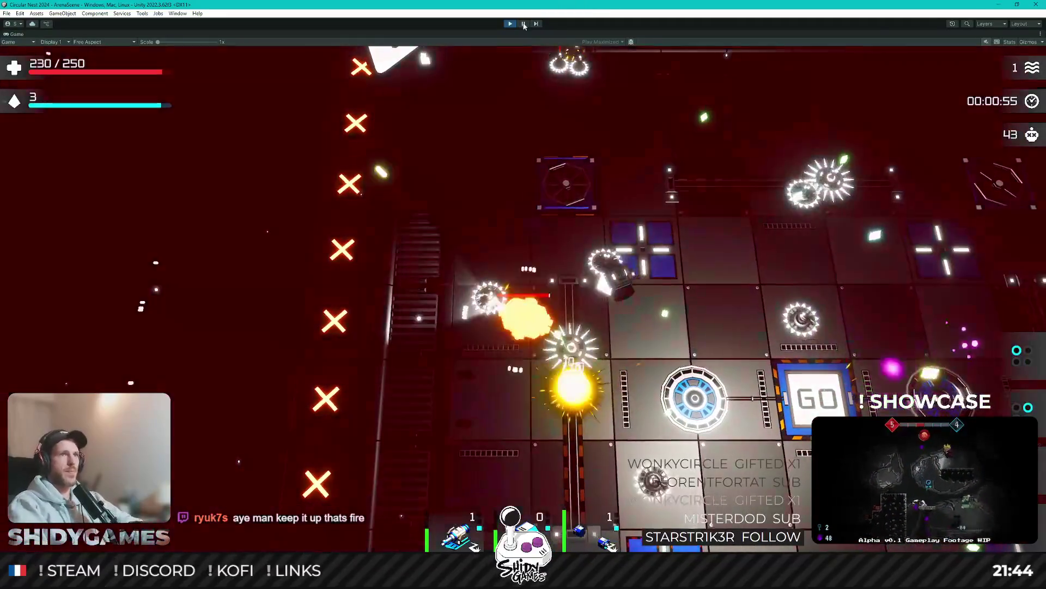
key(ctrl+p)
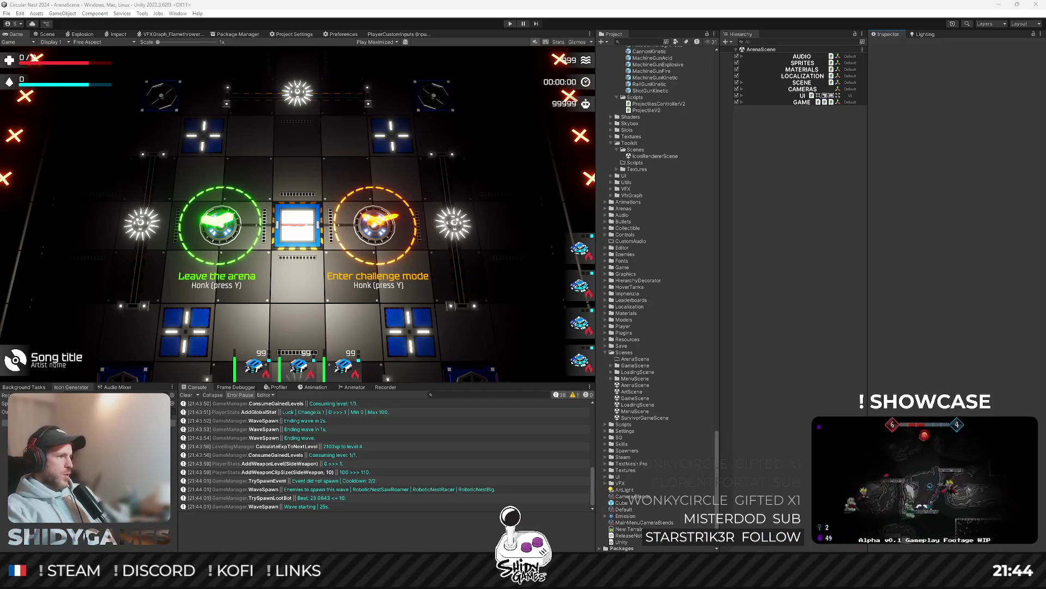
Step: Focus the Unity editor, then Alt+Tab to Rider showing Enums.cs and localizationV2.csv
click(791, 351)
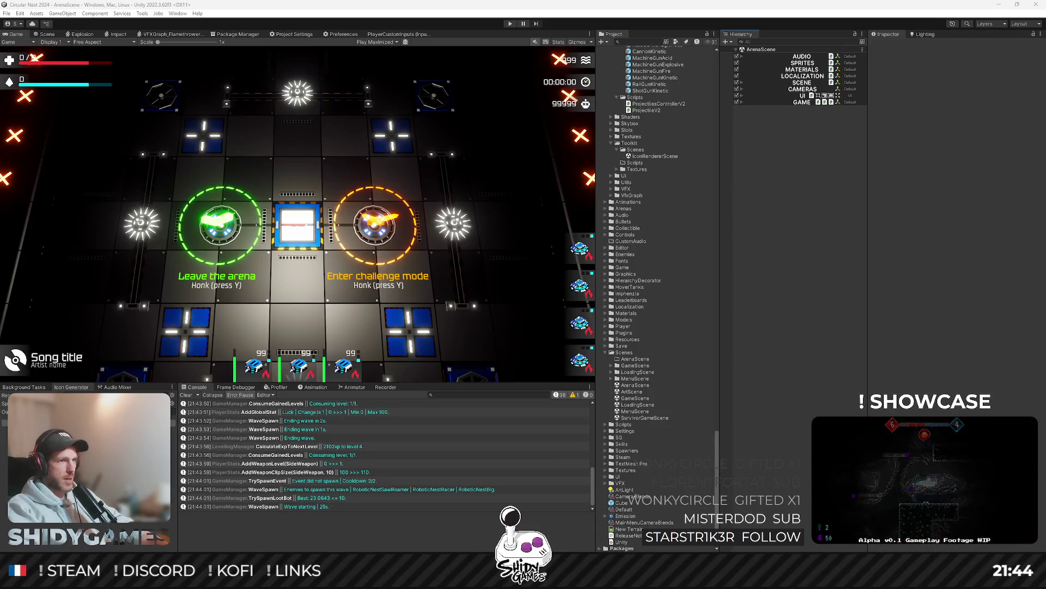
click(788, 325)
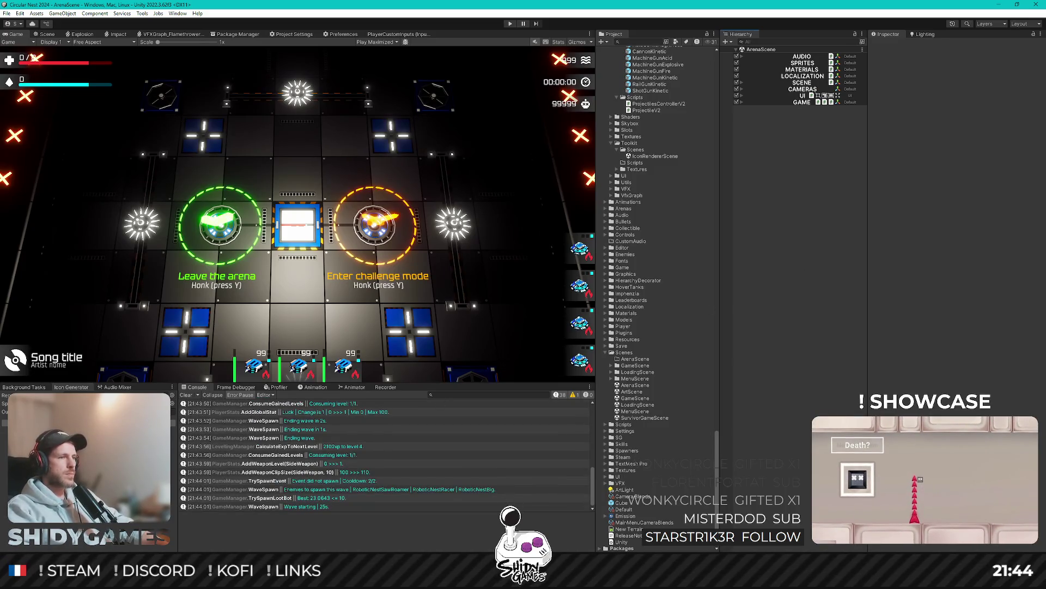
key(alt+Tab)
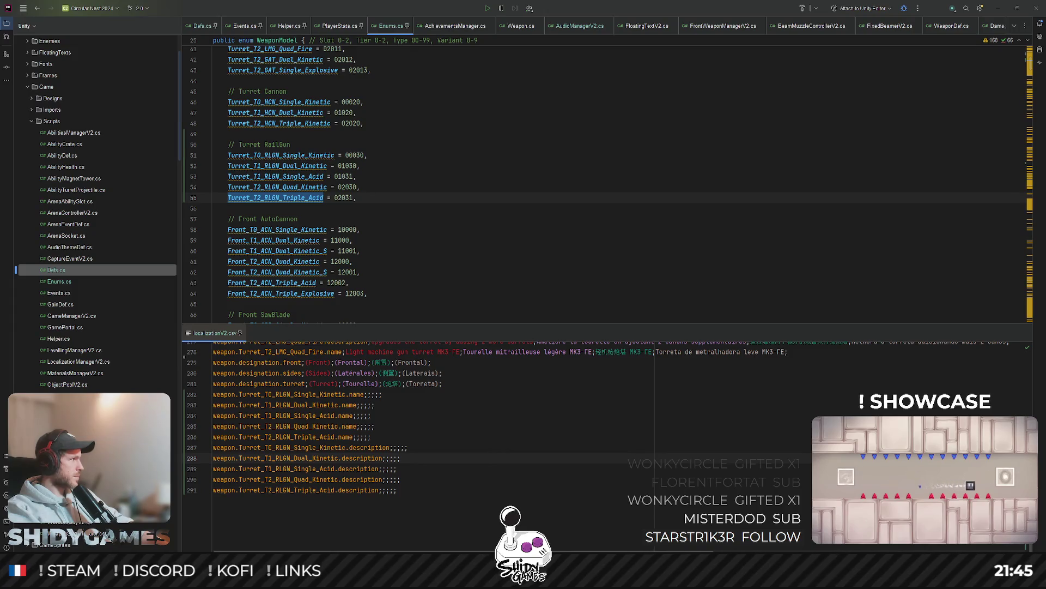
Step: Write 'A turret with a single-barrel piercing railgun' into the Turret_T0_RLGN_Single_Kinetic name entry
scroll(364, 410, up, 2)
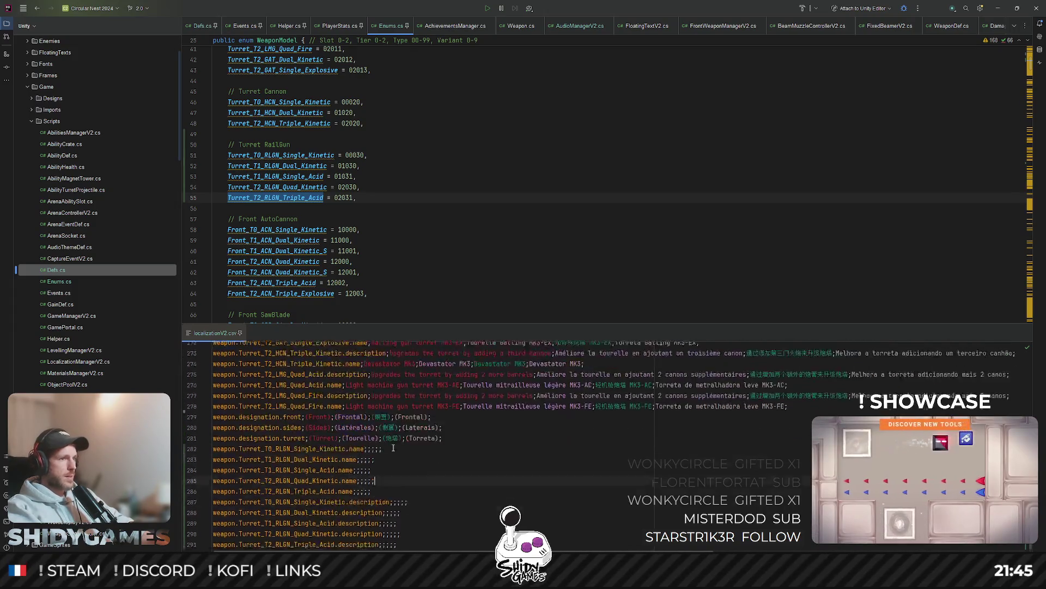
click(367, 457)
scroll(516, 465, up, 10)
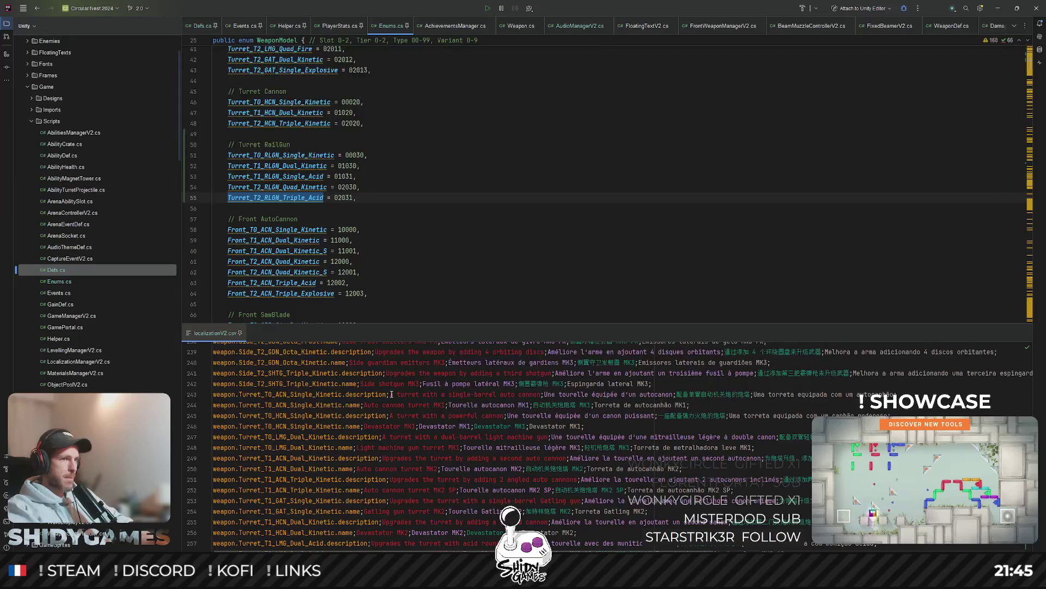
scroll(392, 393, down, 12)
text(A turret w)
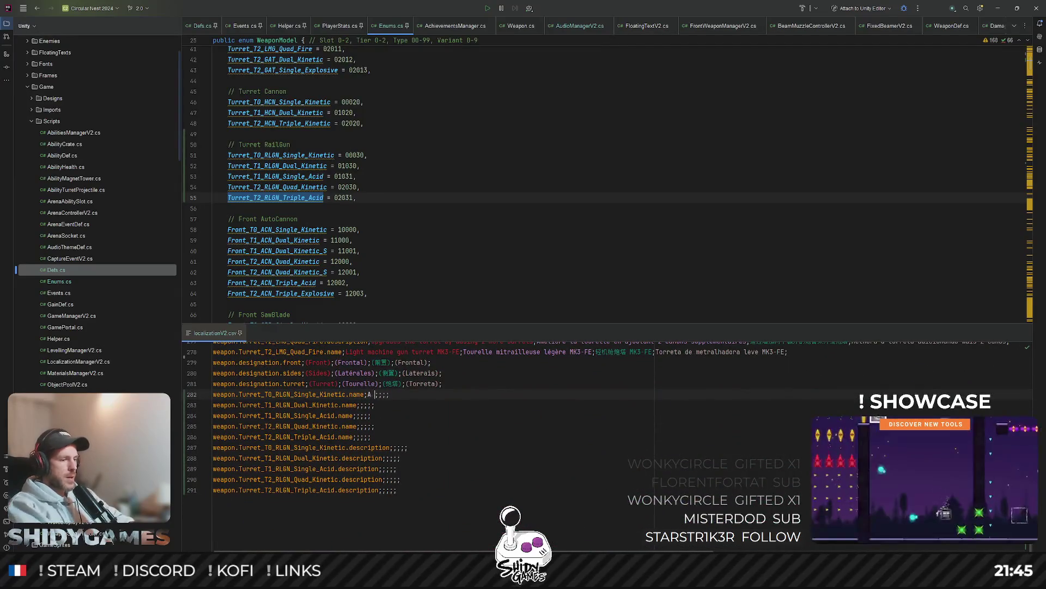
text(ith a single)
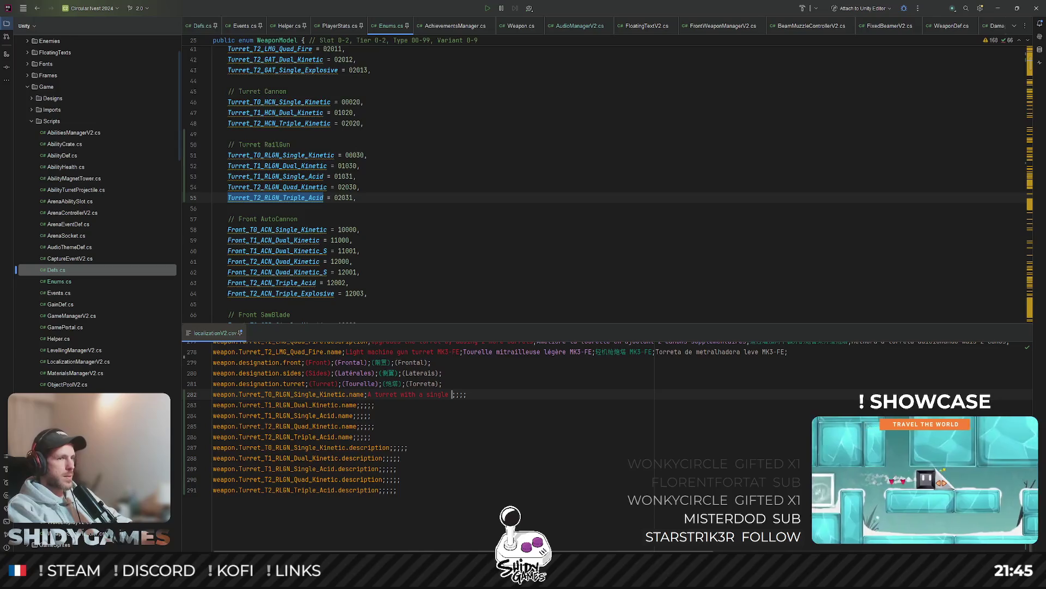
scroll(476, 437, up, 6)
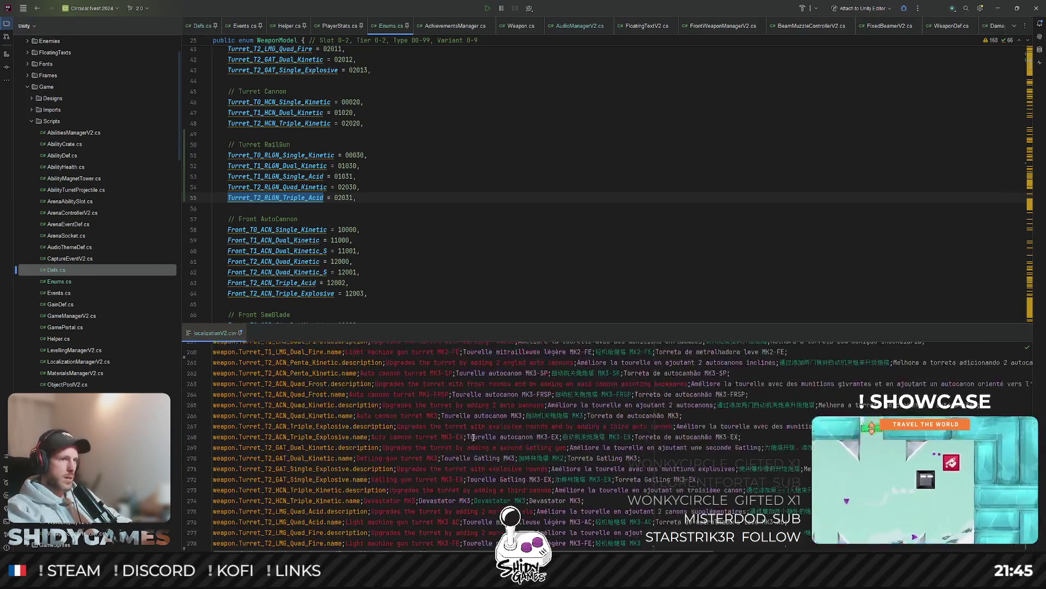
scroll(475, 437, up, 2)
scroll(325, 408, up, 3)
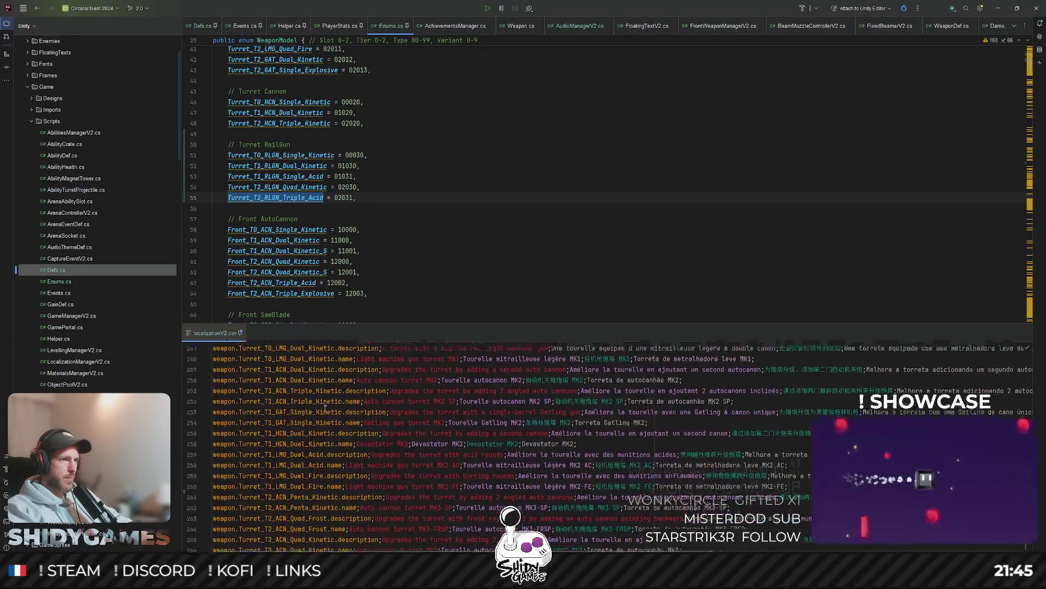
scroll(325, 408, up, 3)
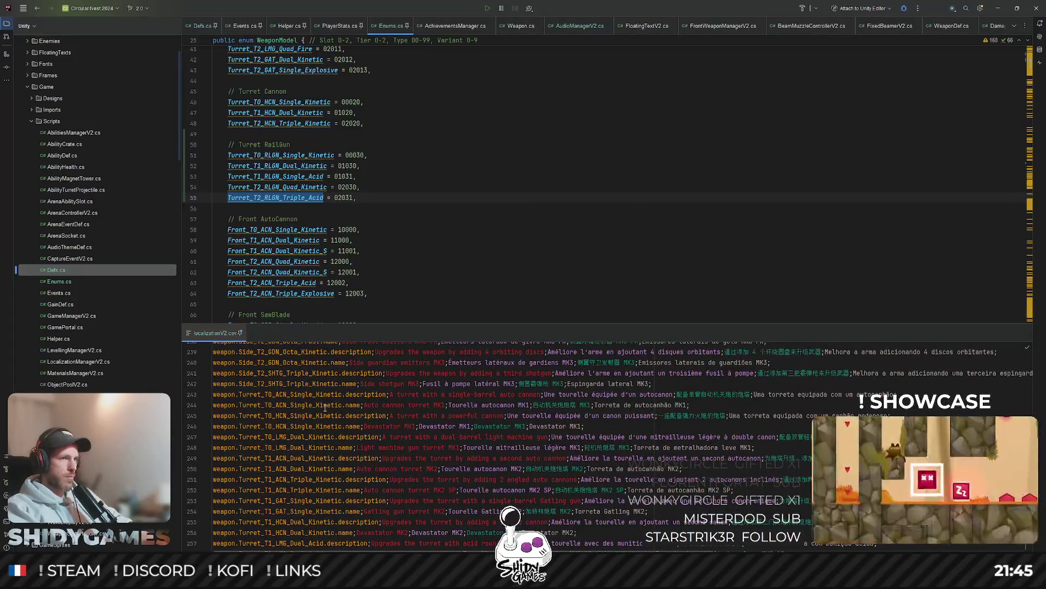
scroll(325, 407, down, 10)
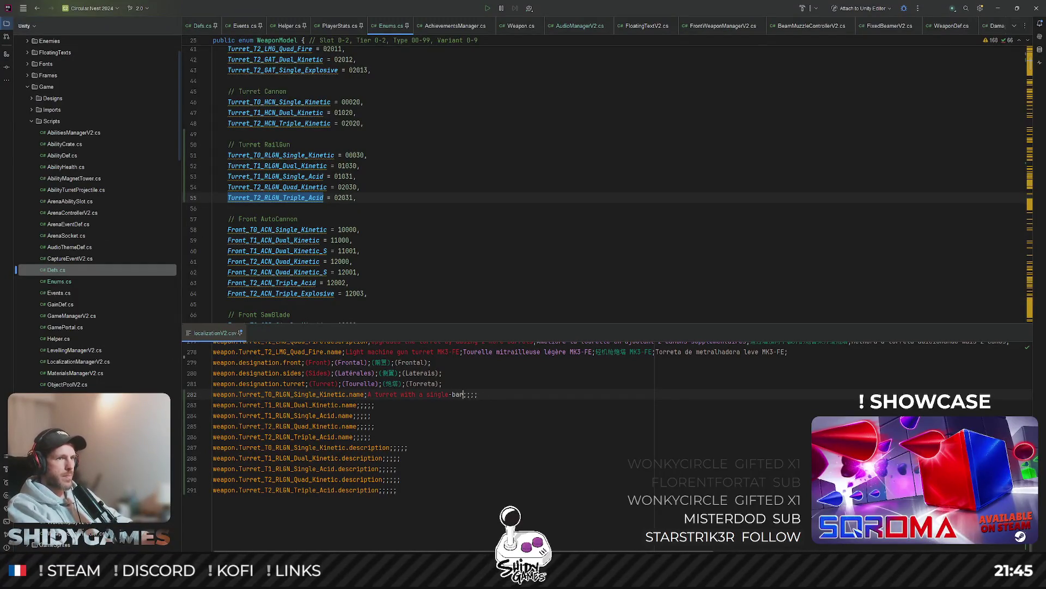
text(rel piercing railgun)
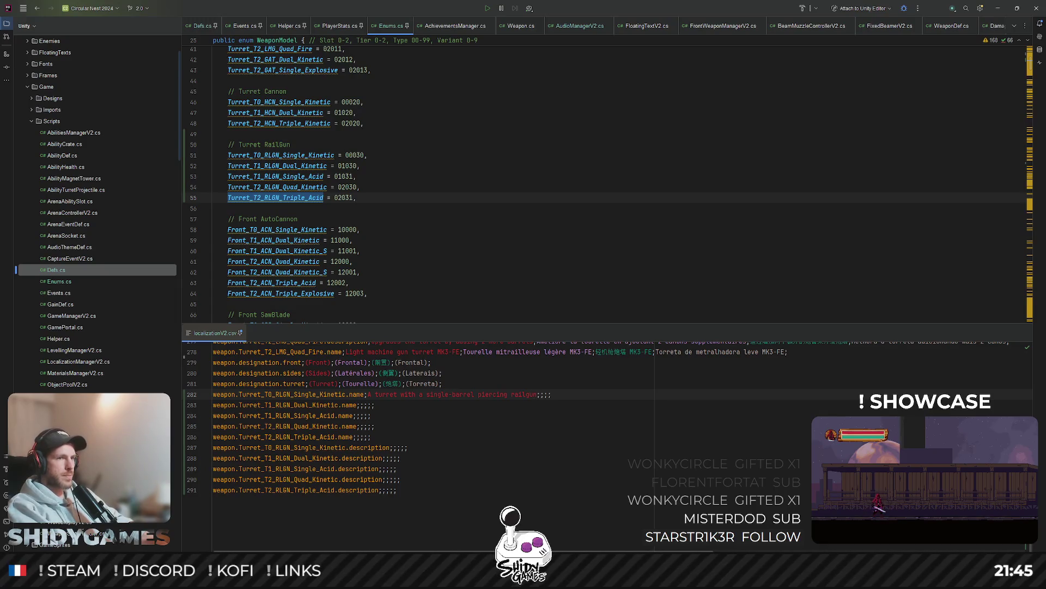
shift+click(369, 394)
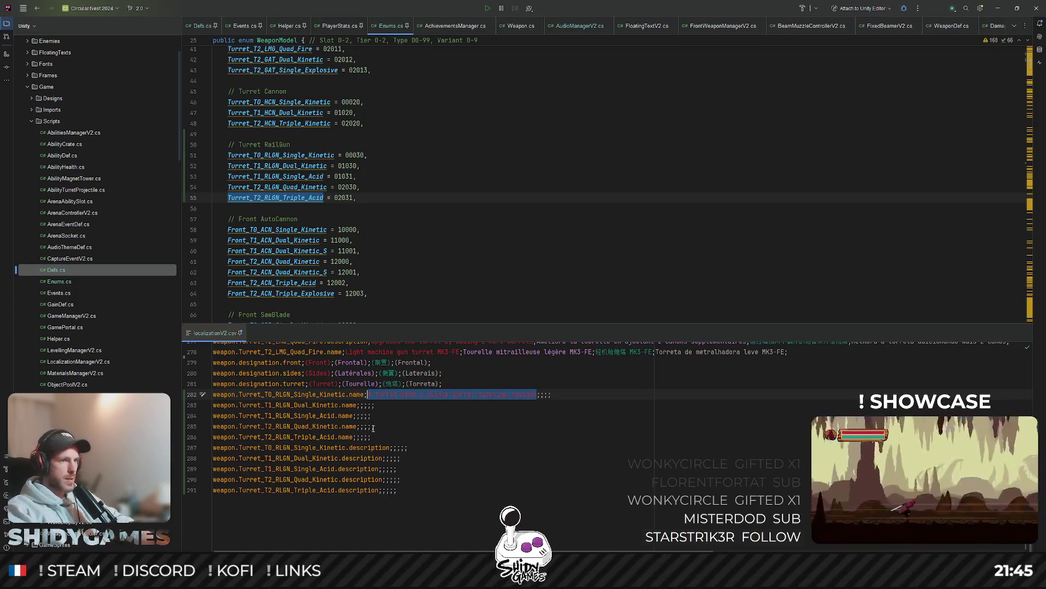
click(360, 406)
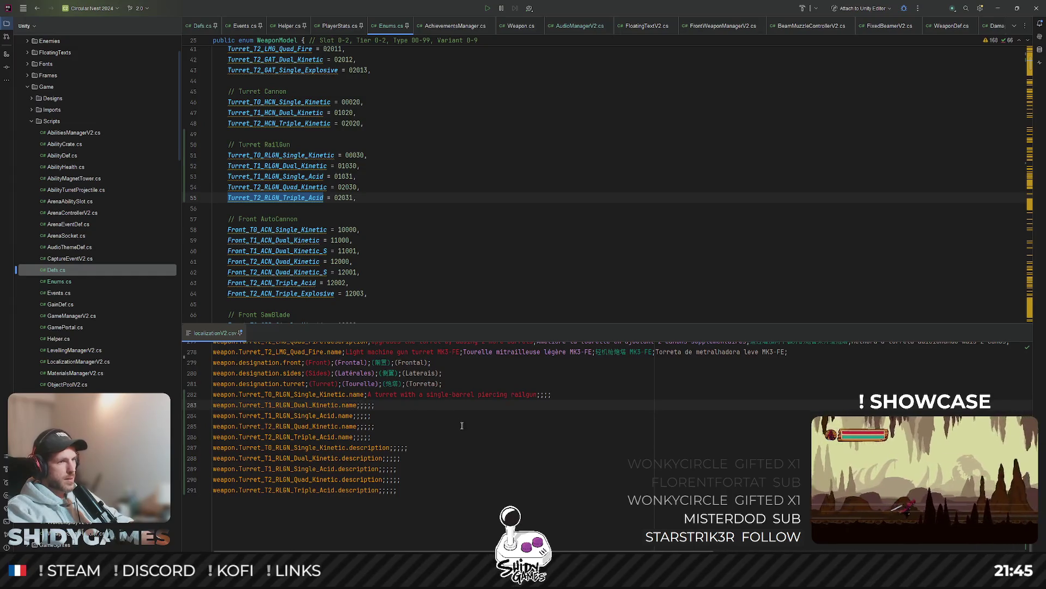
Step: Enter 'Upgrades the turret with a second piercing railgun' for Dual_Kinetic and copy it to Quad_Kinetic
text(Upgrades the t)
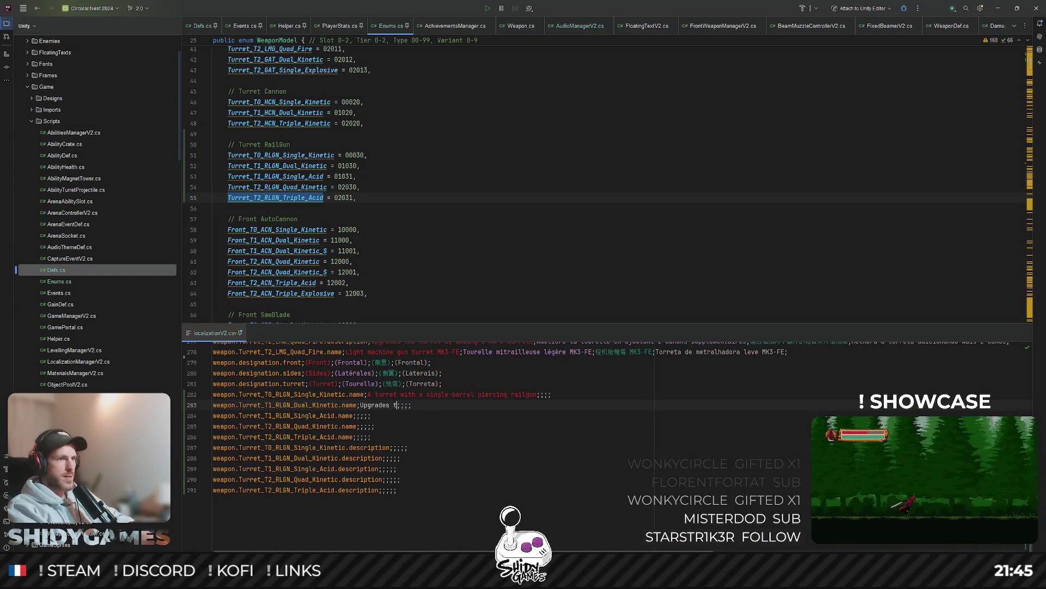
text(urret with a se)
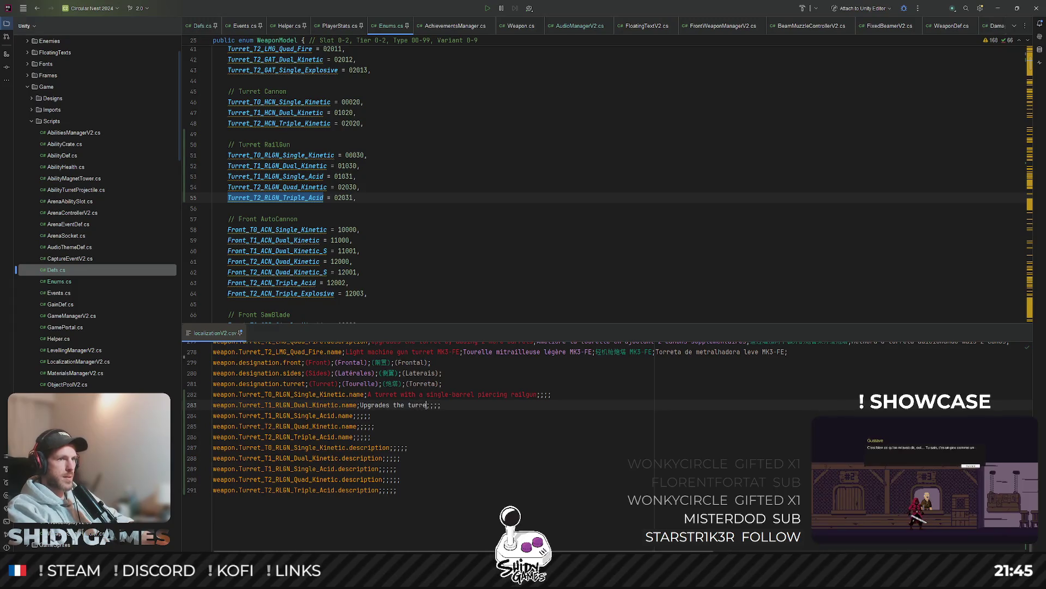
text(cond piercin)
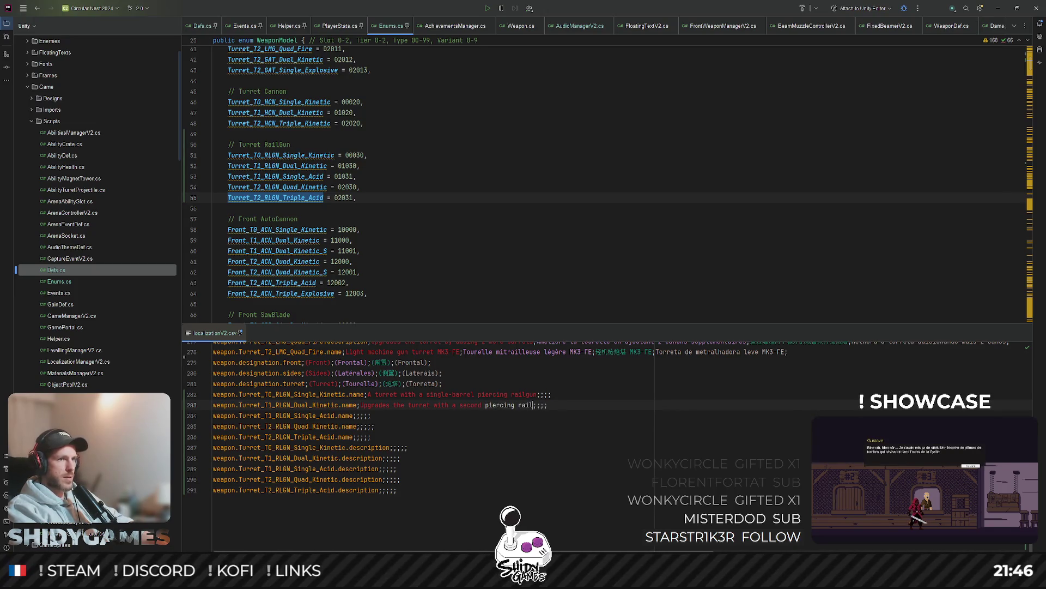
text(g railgun)
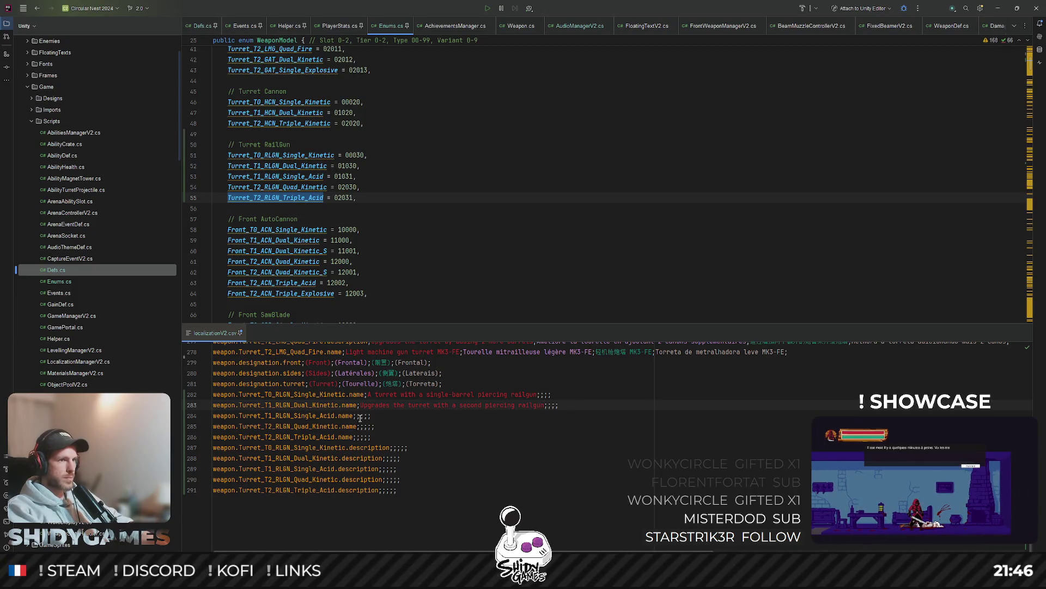
drag(360, 406, 544, 406)
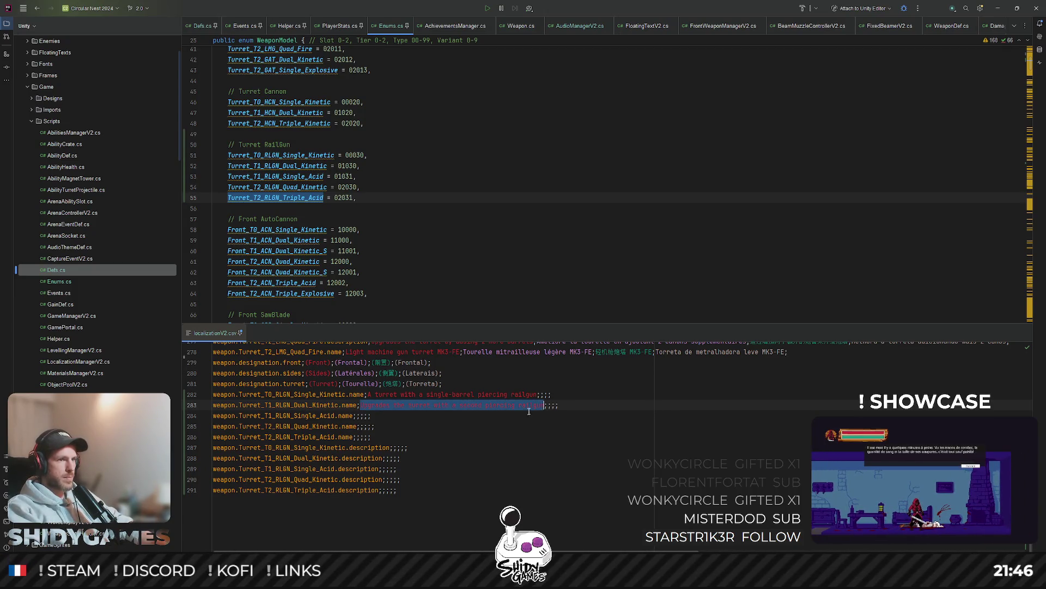
key(ctrl+c)
click(358, 427)
key(ctrl+v)
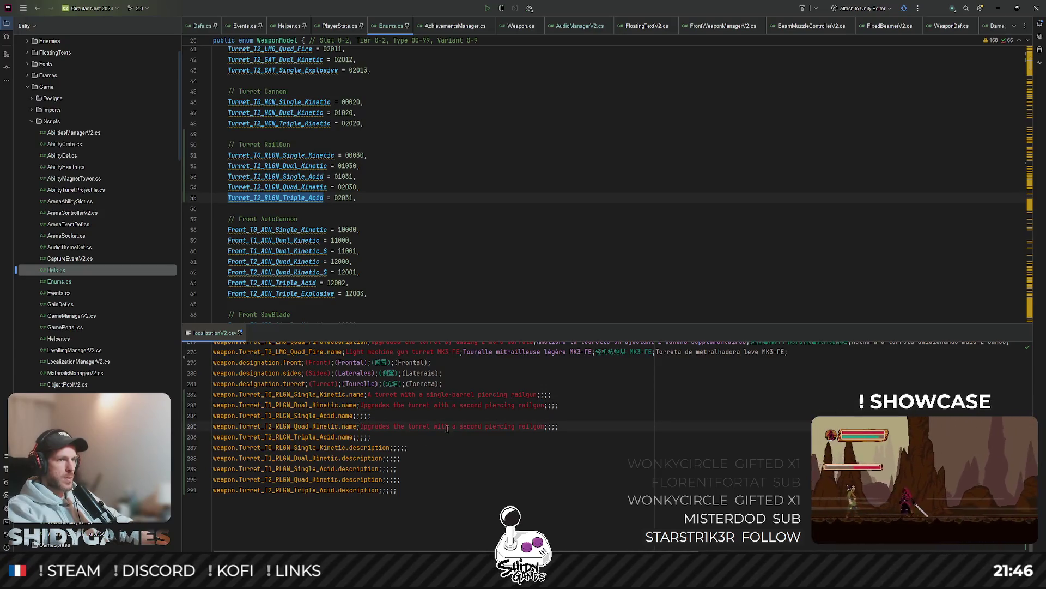
Step: Reword the Dual and Quad upgrade texts to 'by adding' and 'by adding two more'
double_click(463, 425)
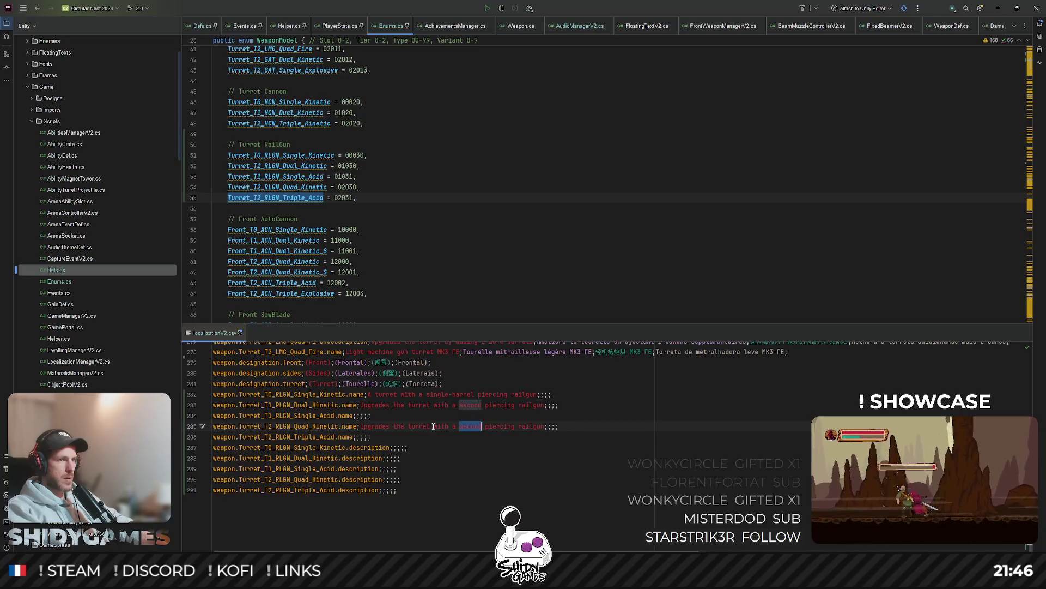
drag(434, 426, 486, 425)
double_click(441, 405)
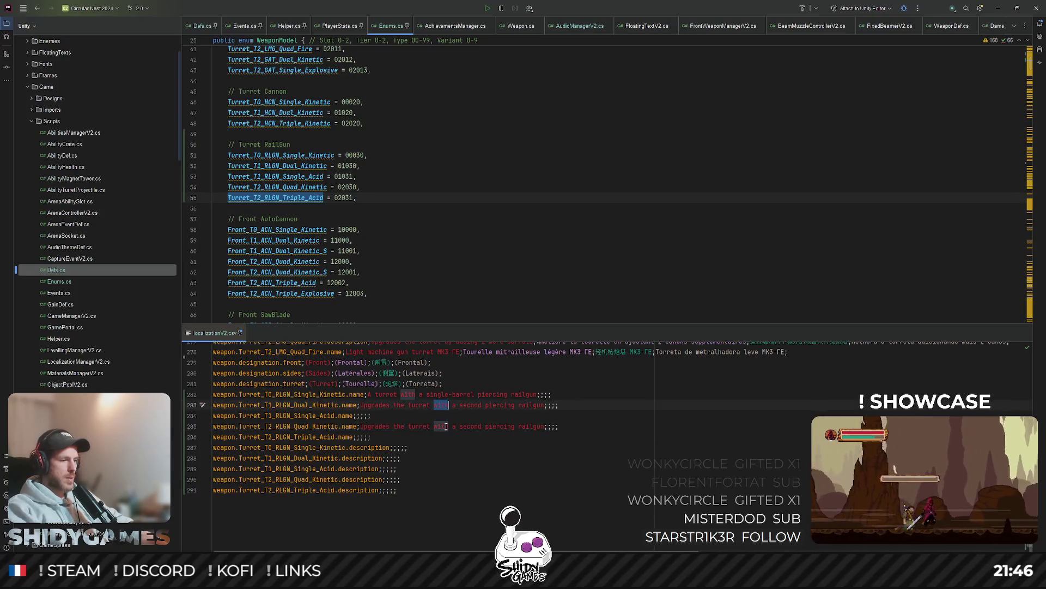
text(by adding)
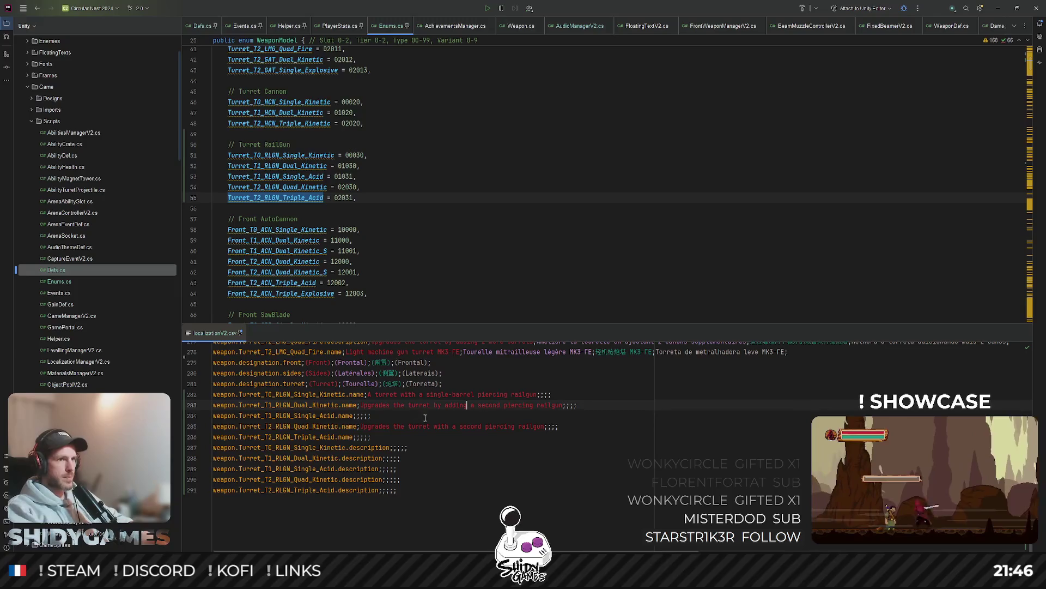
mouse_move(434, 426)
mouse_down()
mouse_move(551, 426)
mouse_move(458, 426)
mouse_move(484, 426)
mouse_up()
text(by adding )
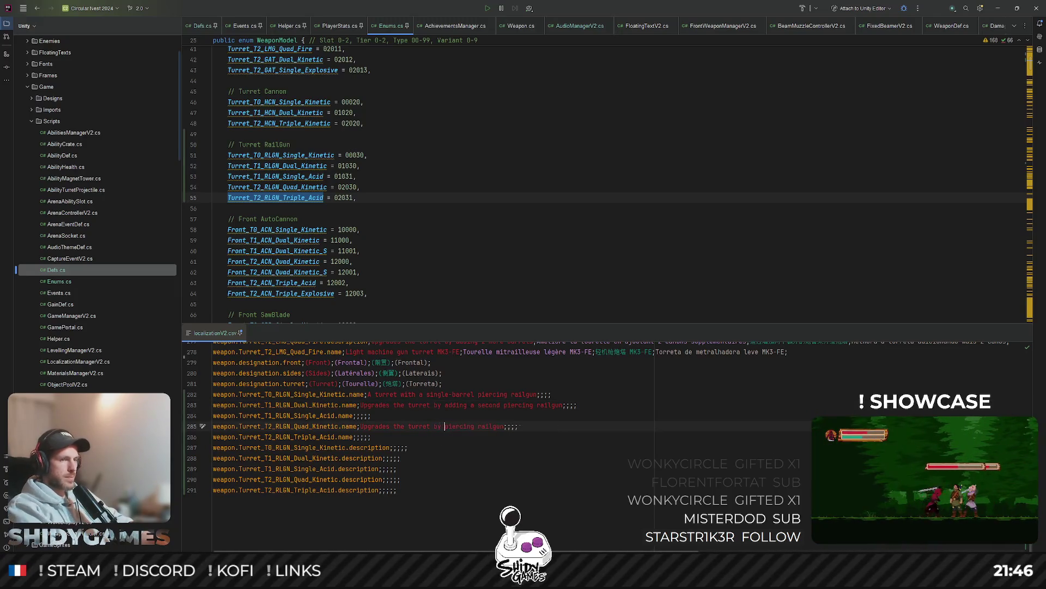
text(two more)
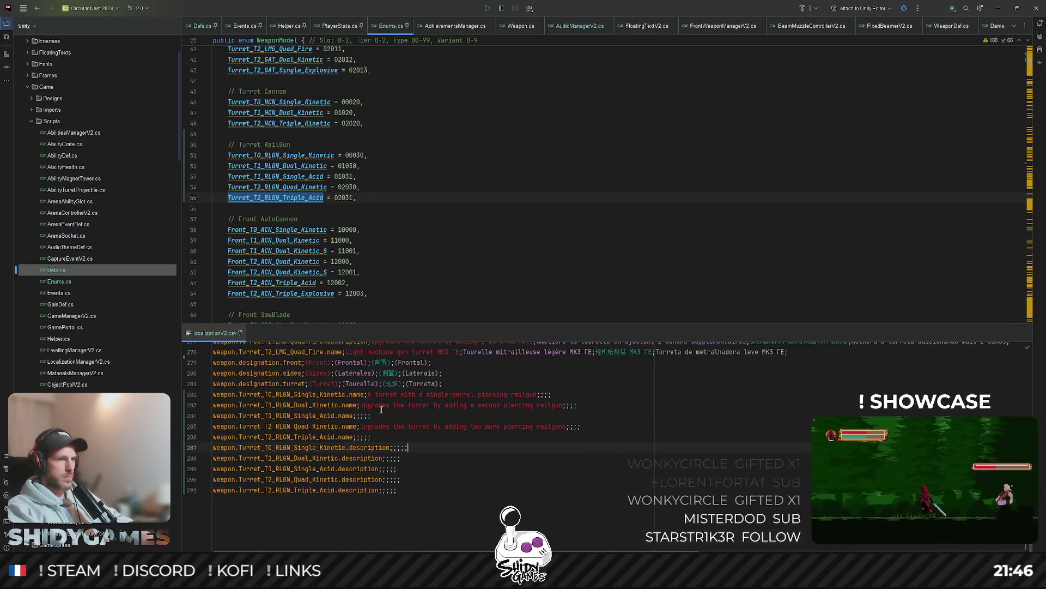
Step: Paste the railgun upgrade text into the line 284 name entry
drag(361, 406, 563, 406)
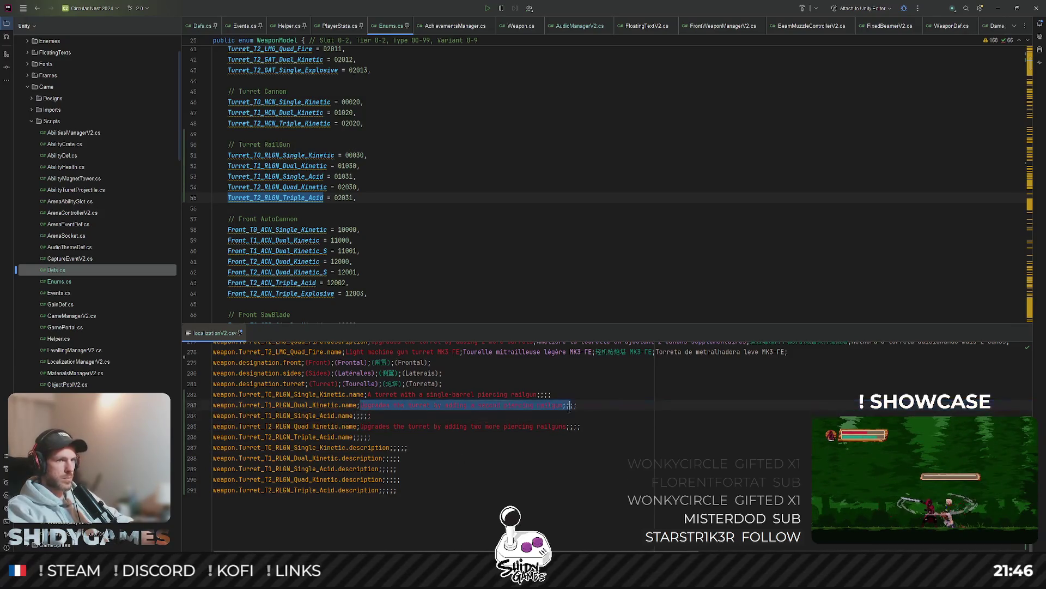
click(357, 415)
key(ctrl+v)
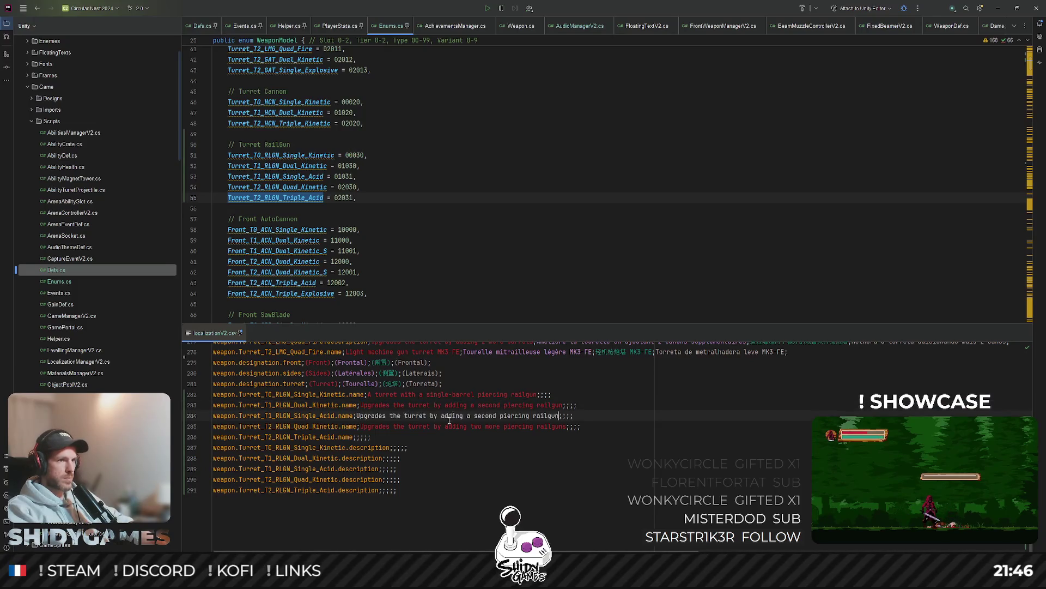
scroll(433, 415, up, 8)
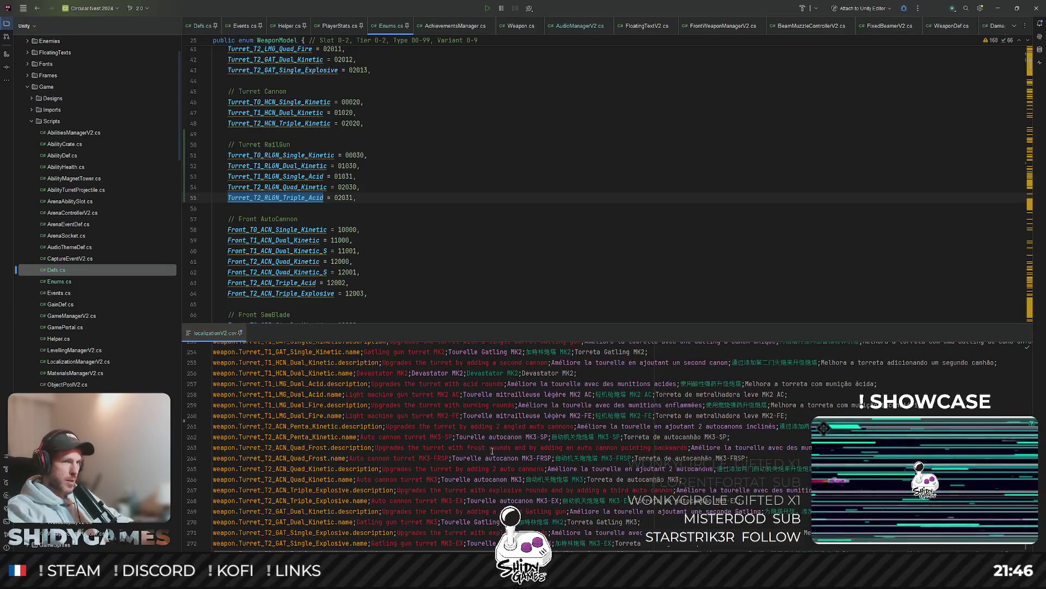
scroll(437, 436, down, 7)
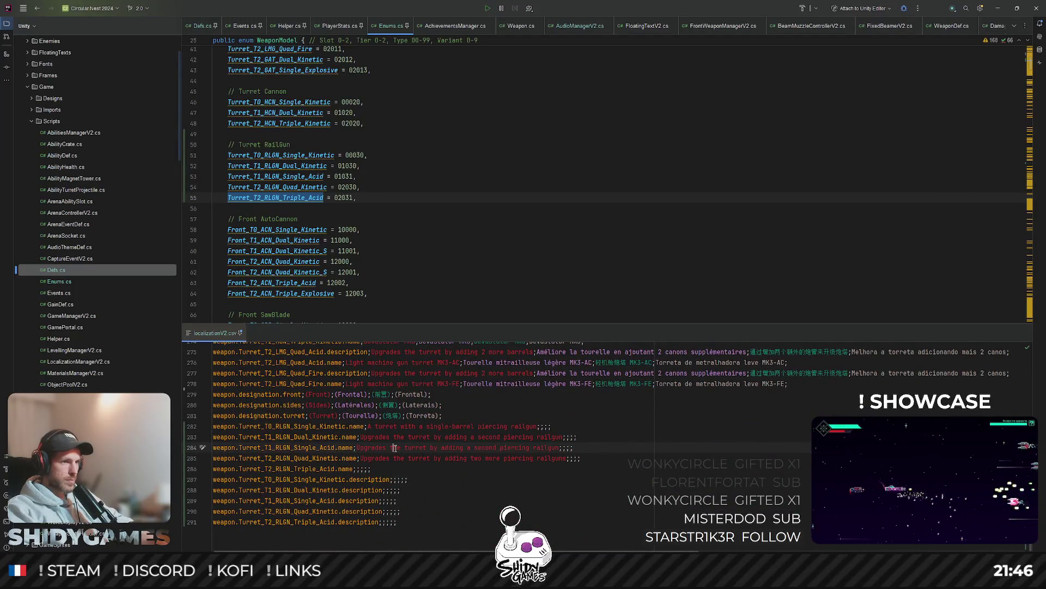
Step: Reword line 284 so it ends 'with acid piercing rounds'
drag(431, 449, 563, 448)
text(with)
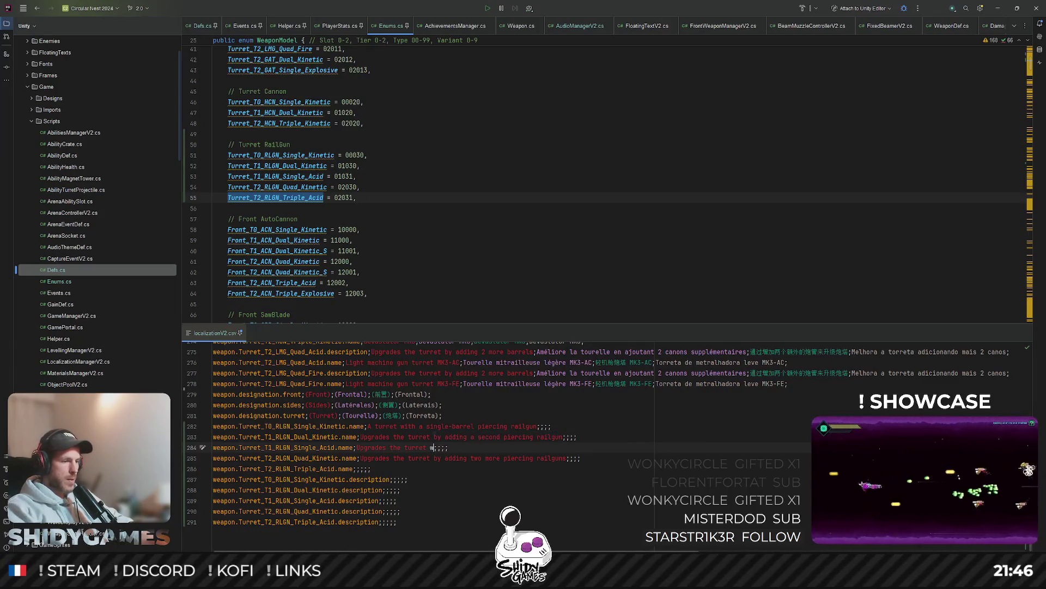
text(rosive)
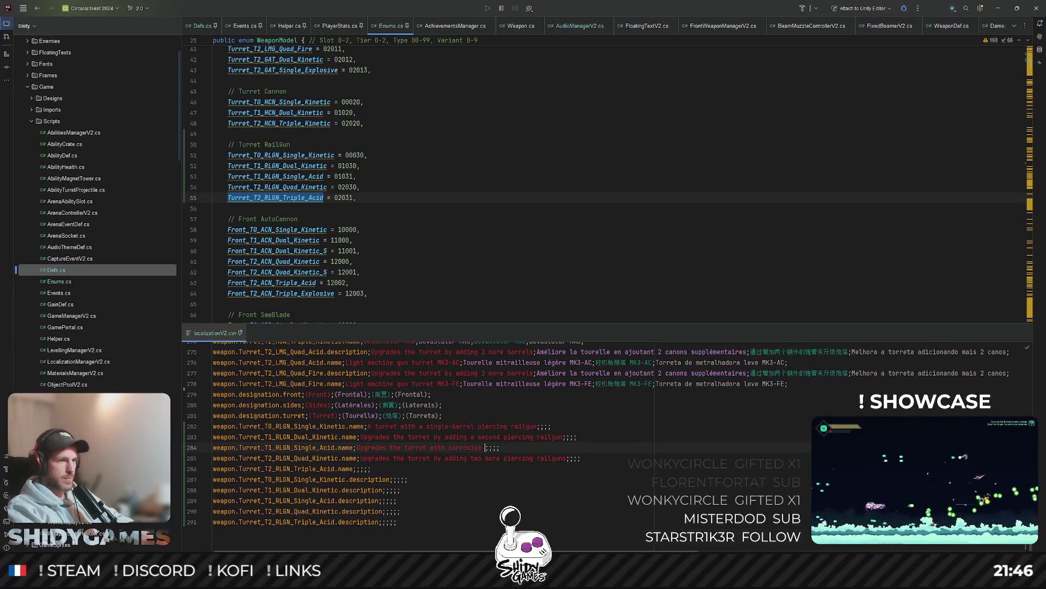
key(BackSpace)
key(BackSpace)
key(BackSpace)
text(acid)
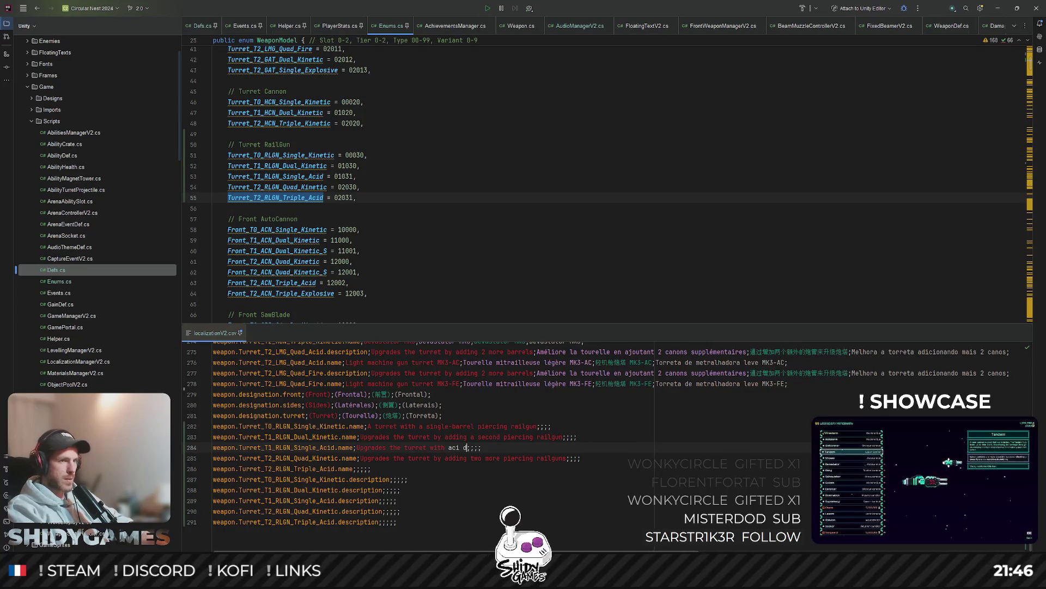
scroll(631, 445, up, 10)
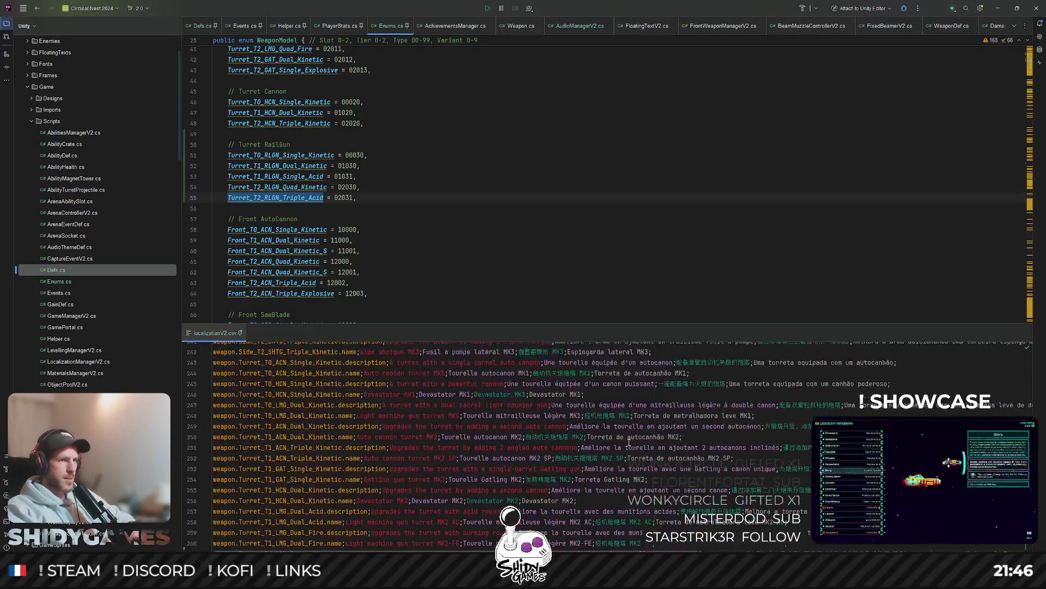
scroll(625, 434, down, 2)
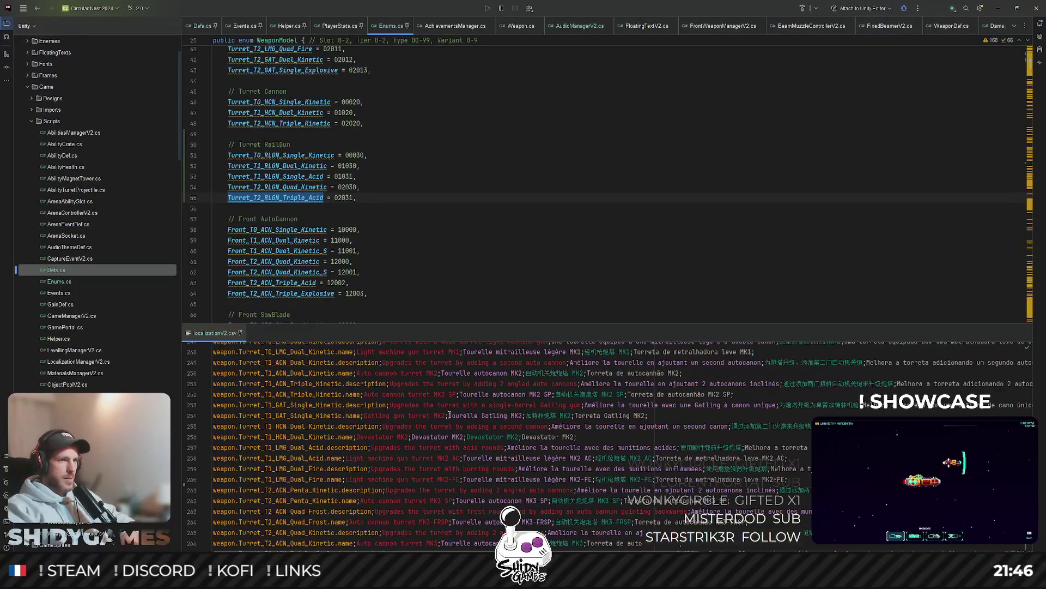
scroll(463, 446, down, 9)
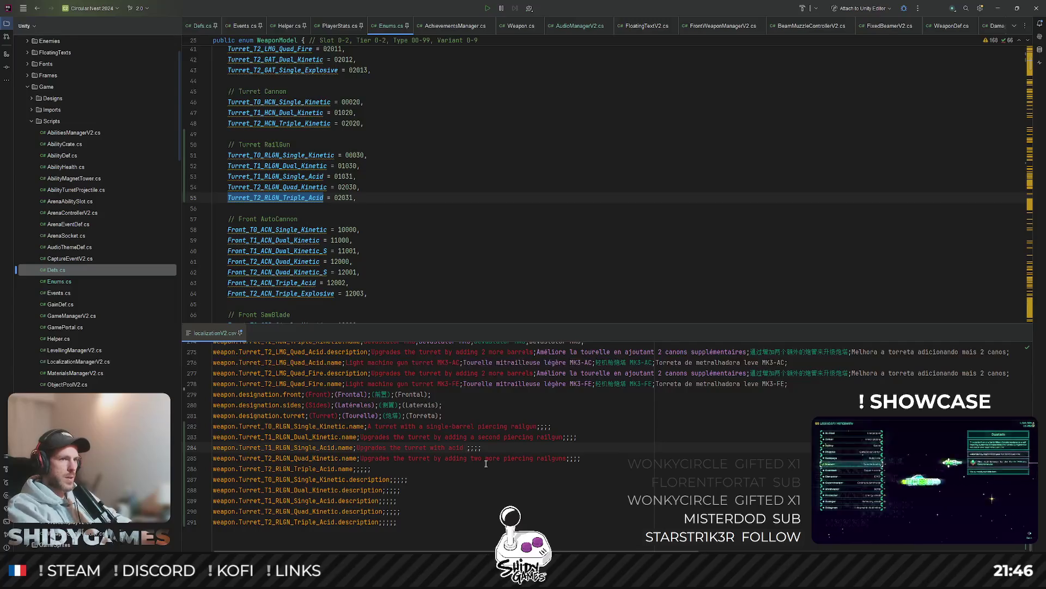
text(piercing rounds)
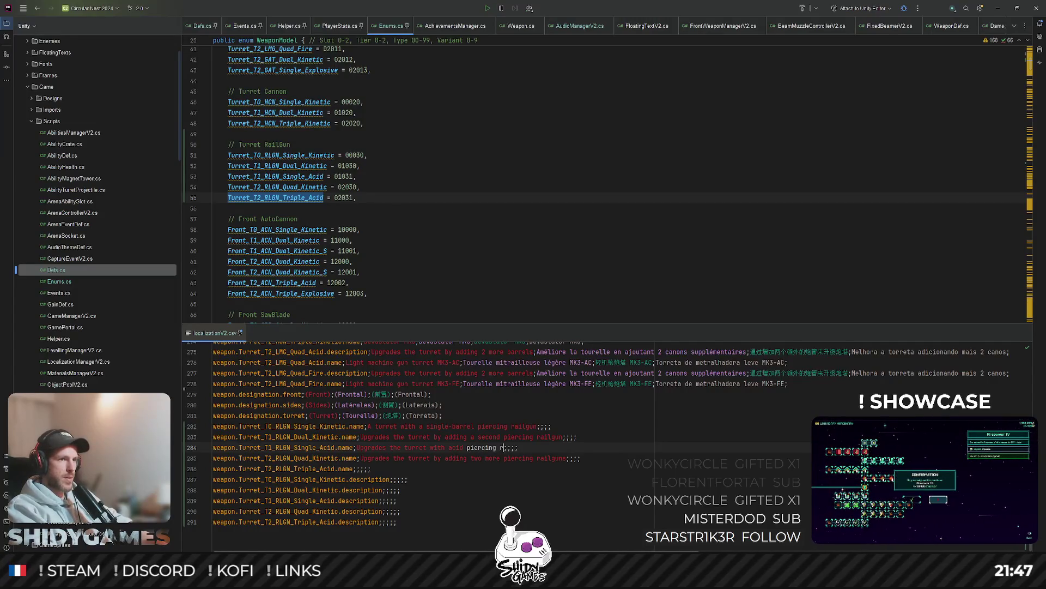
Step: Fill line 286 with the two-more-railguns text, changed to 'two more acid piercing railguns'
click(489, 482)
click(355, 469)
text(up)
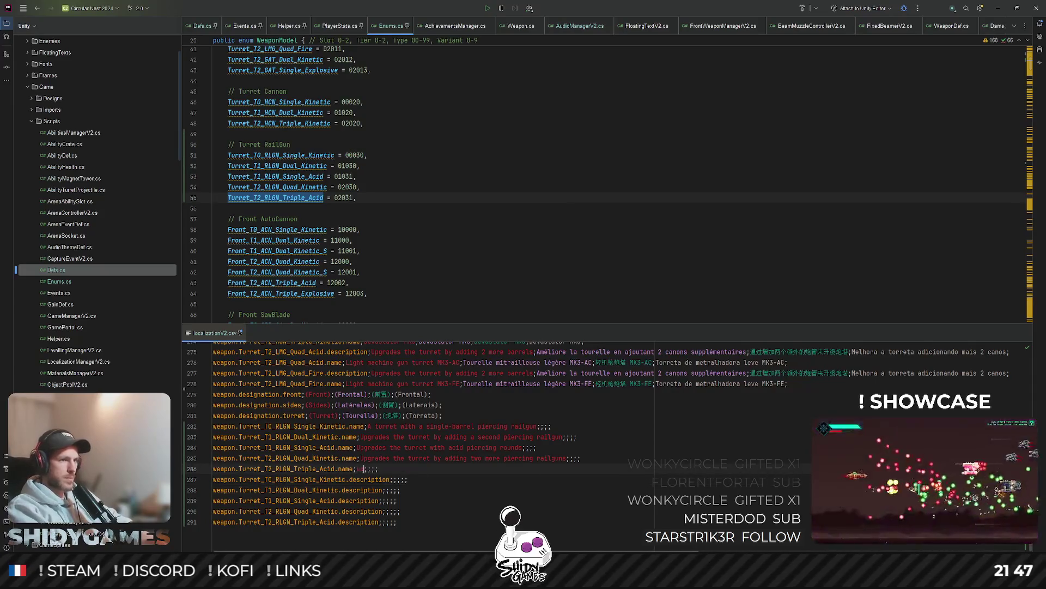
key(BackSpace)
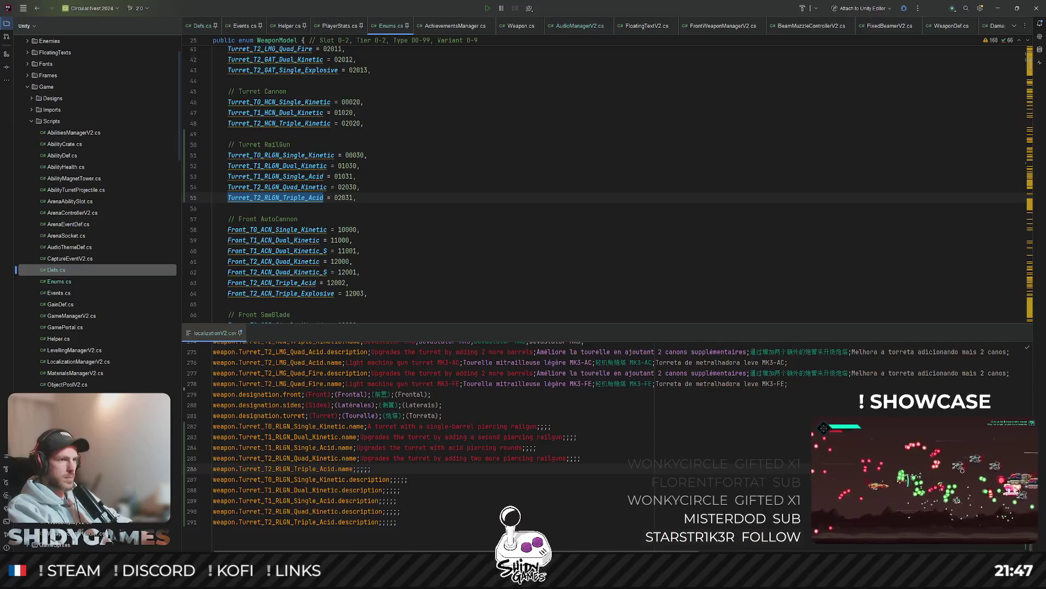
text(Up)
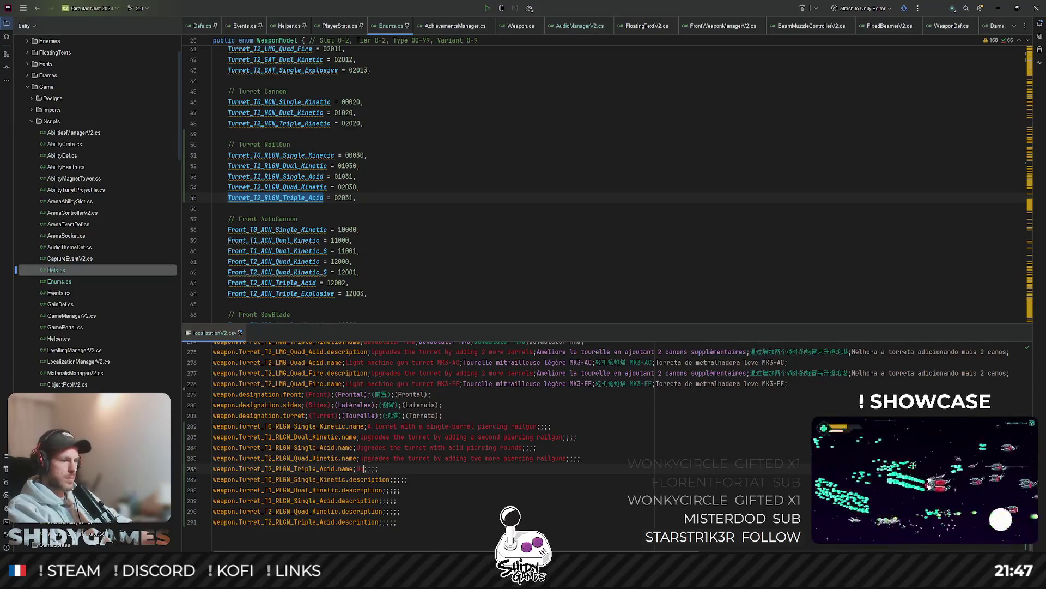
text(grades the)
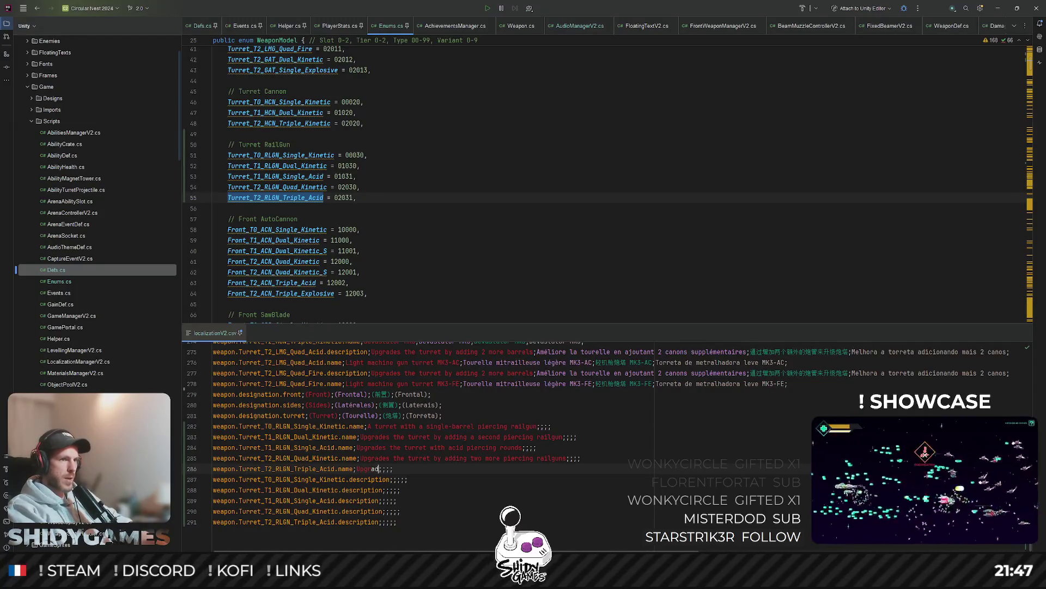
text( turre)
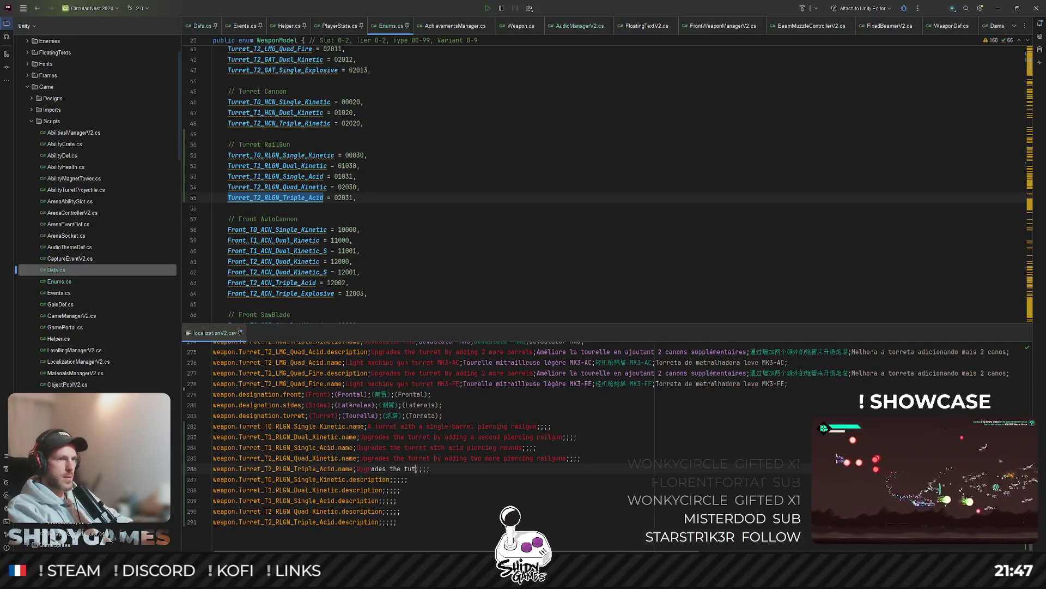
text(t b)
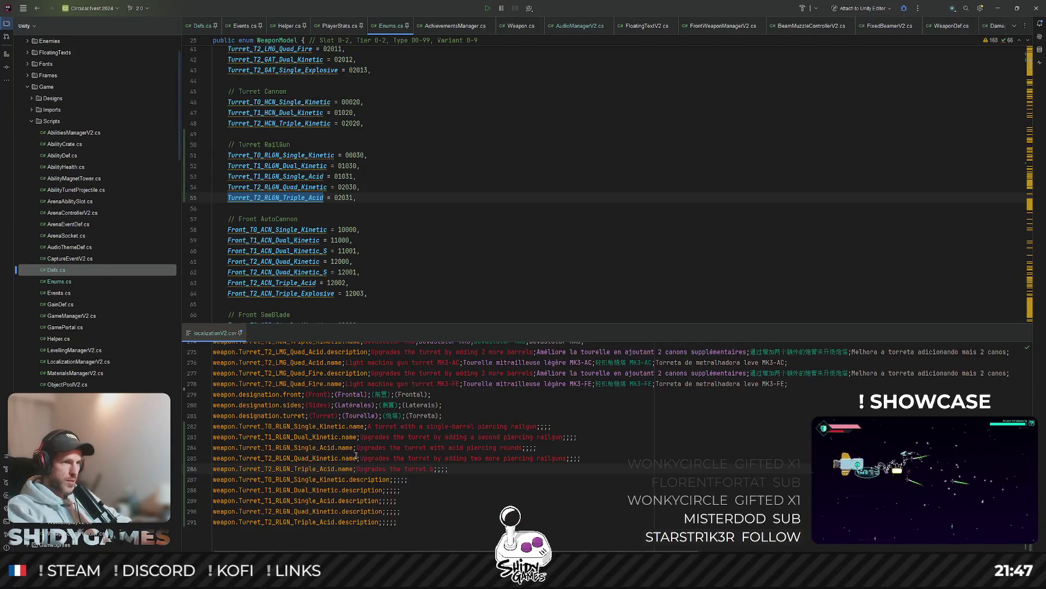
drag(359, 457, 567, 458)
key(ctrl+c)
drag(357, 469, 435, 469)
key(ctrl+v)
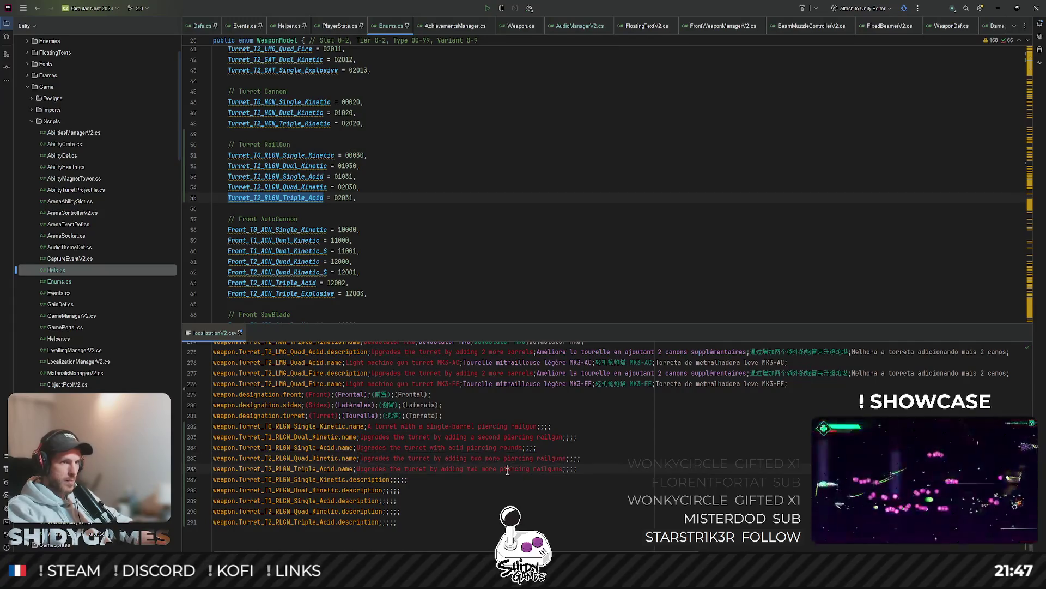
text(acid)
Step: Select the railgun lines 282–286, then move the caret down to line 287
click(772, 428)
click(515, 469)
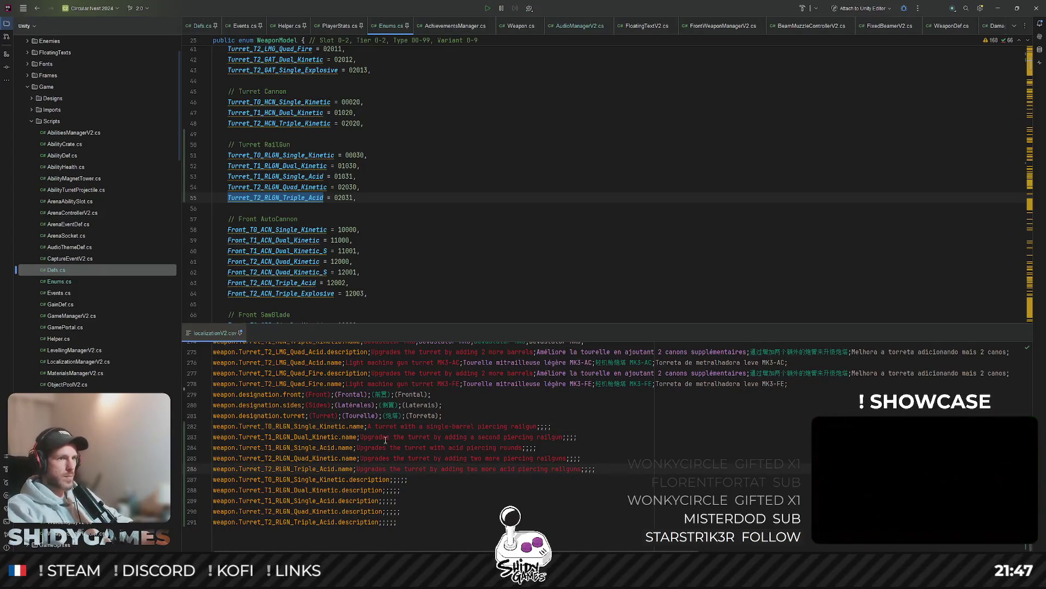
click(595, 469)
key(shift+Up)
key(shift+Up)
key(shift+Up)
key(shift+Home)
key(Down)
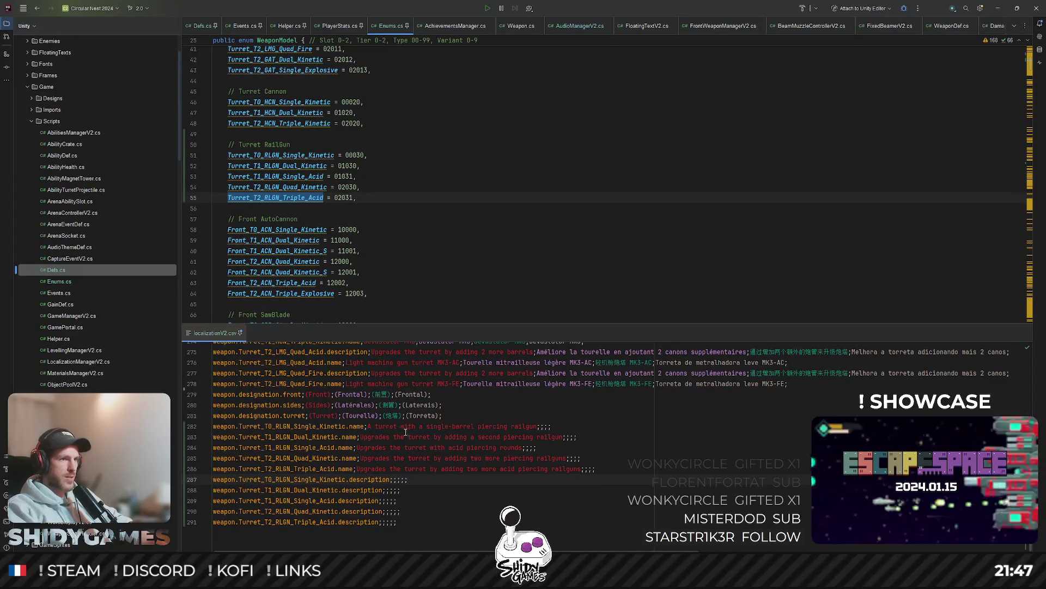
Step: Move the single-barrel railgun text from the T0 name into its description on line 287
click(368, 426)
click(361, 437)
click(357, 448)
click(359, 458)
click(356, 469)
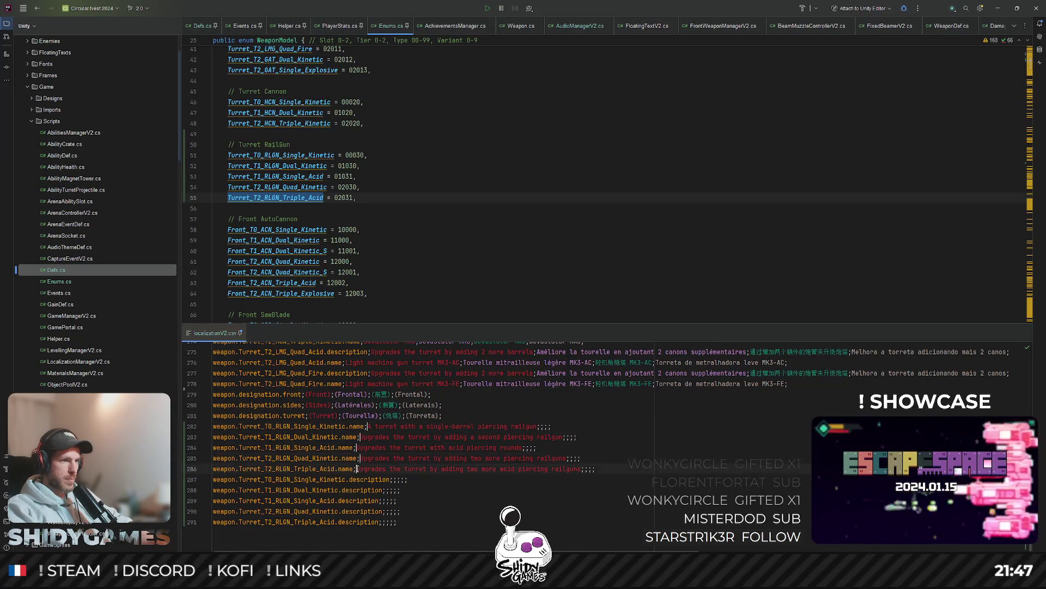
key(ctrl+shift+Right)
key(ctrl+shift+Right)
key(ctrl+shift+Right)
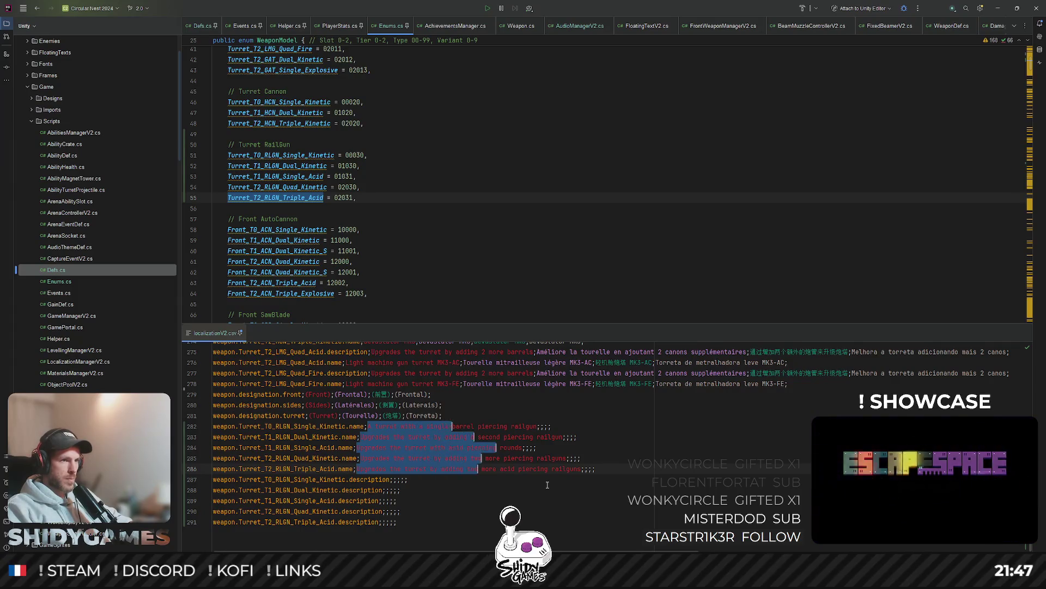
drag(551, 426, 368, 427)
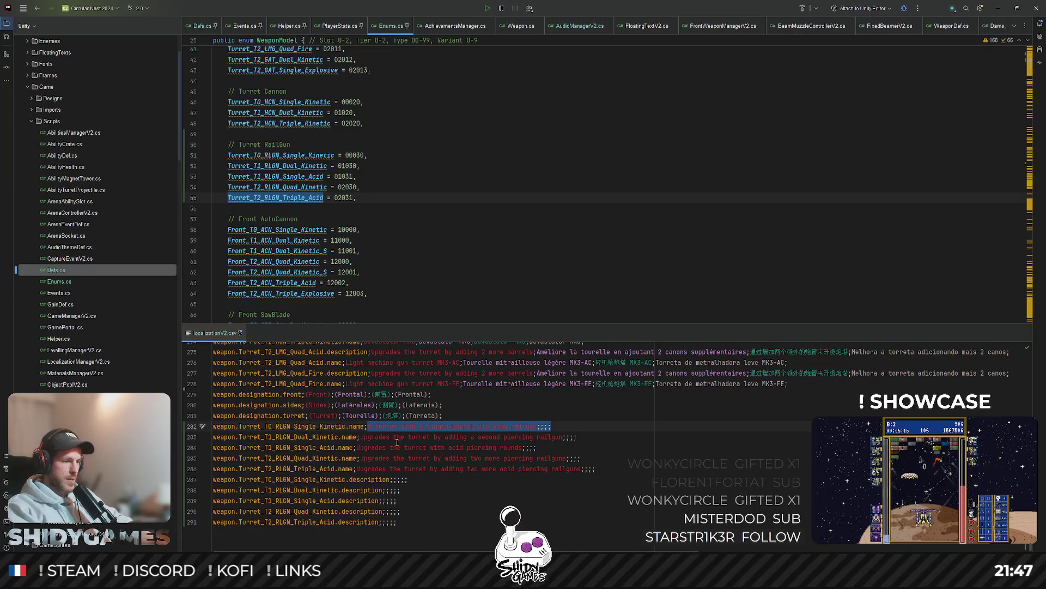
key(Delete)
click(392, 479)
key(ctrl+v)
Step: Paste the acid rounds text into line 288, then undo that paste
drag(357, 448, 537, 447)
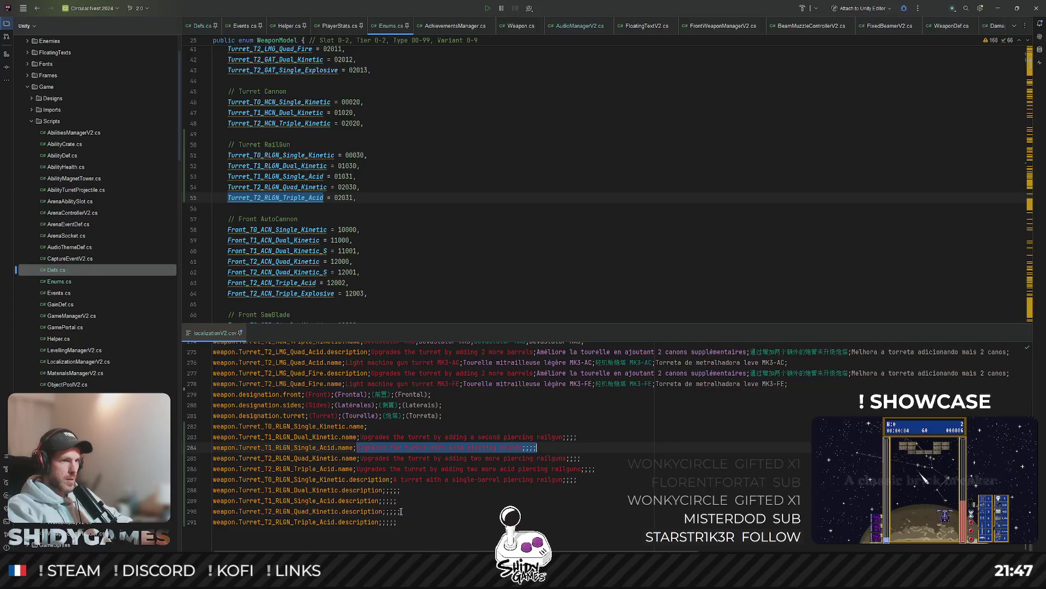
drag(385, 490, 413, 489)
key(ctrl+v)
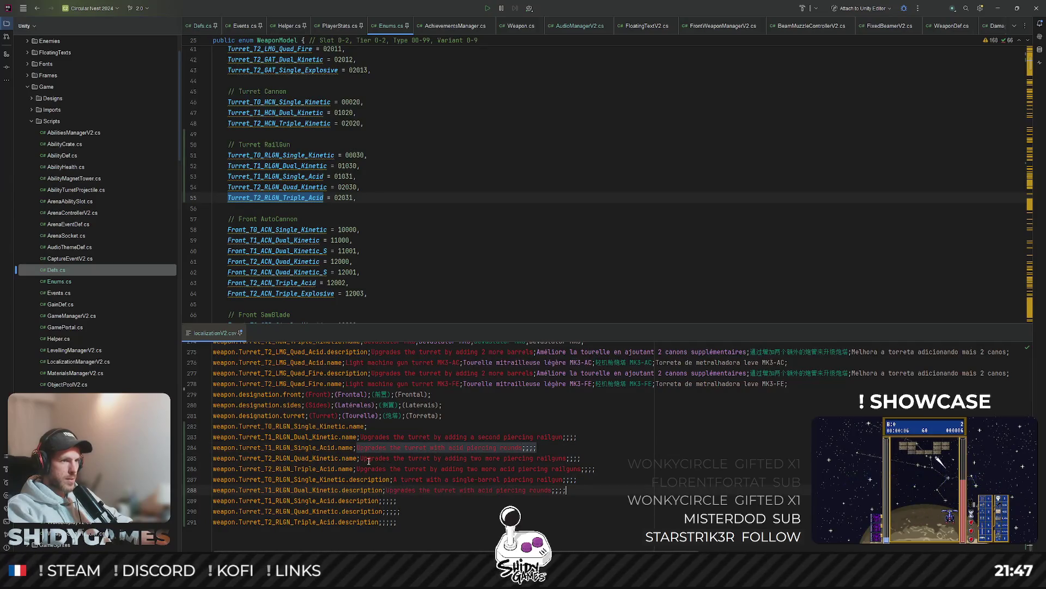
drag(359, 458, 520, 461)
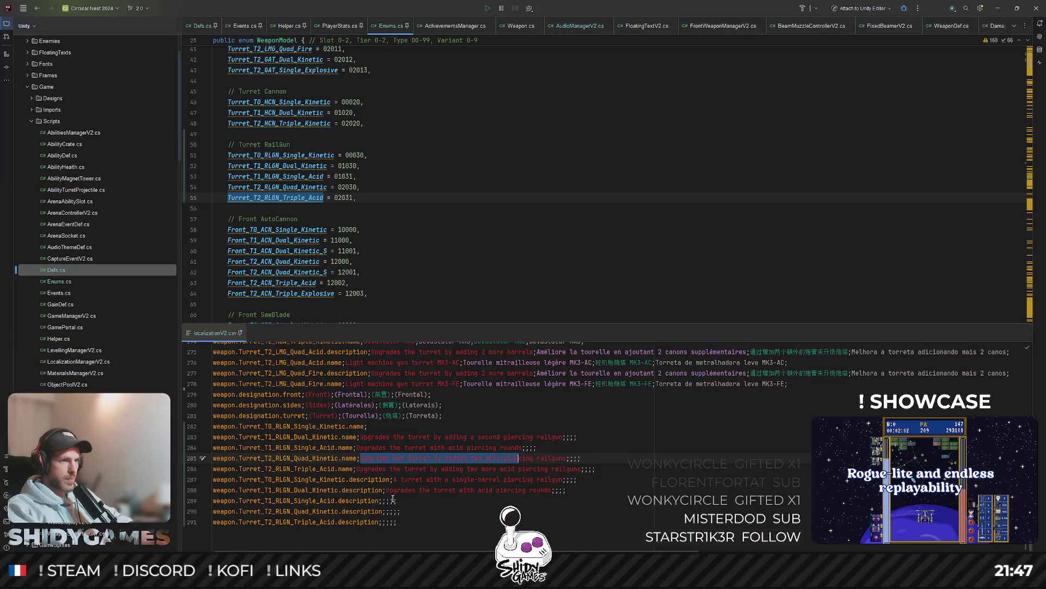
click(501, 490)
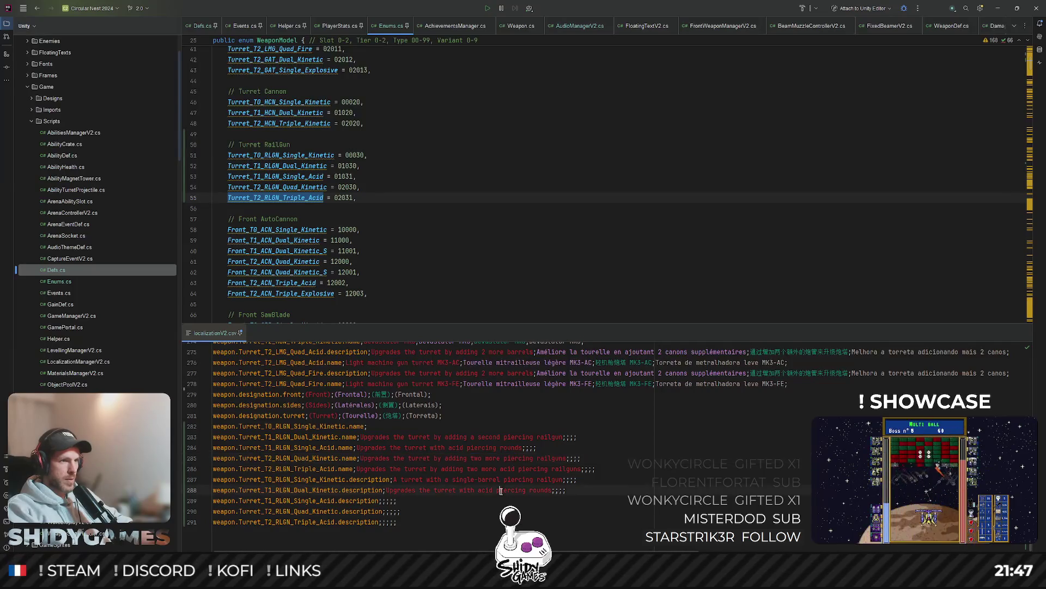
key(ctrl+z)
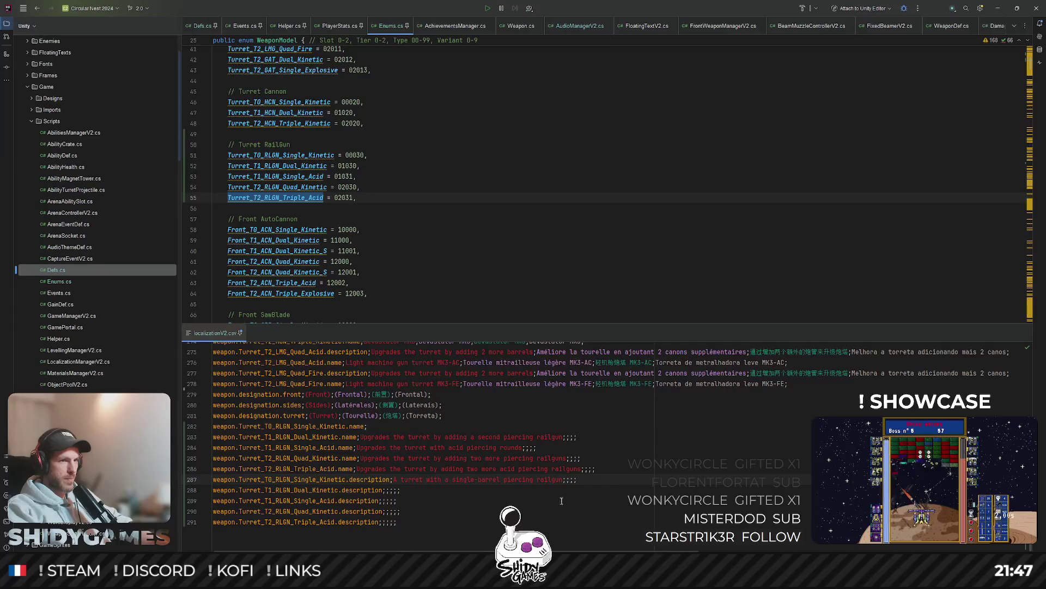
click(303, 475)
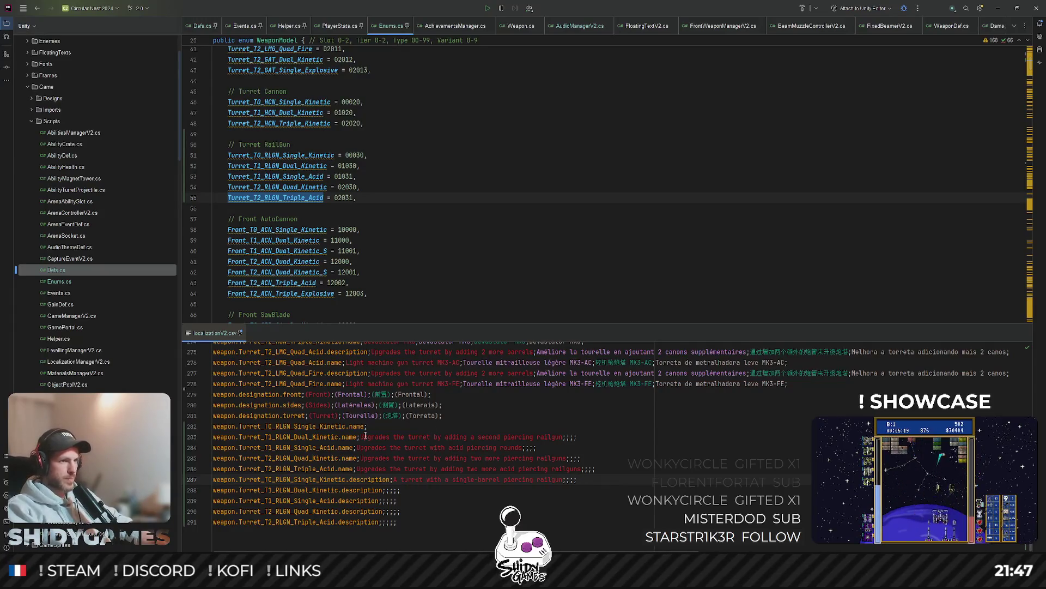
Step: Move the second-railgun upgrade text from line 283 into the Dual_Kinetic description
drag(361, 437, 569, 437)
key(shift+End)
key(ctrl+x)
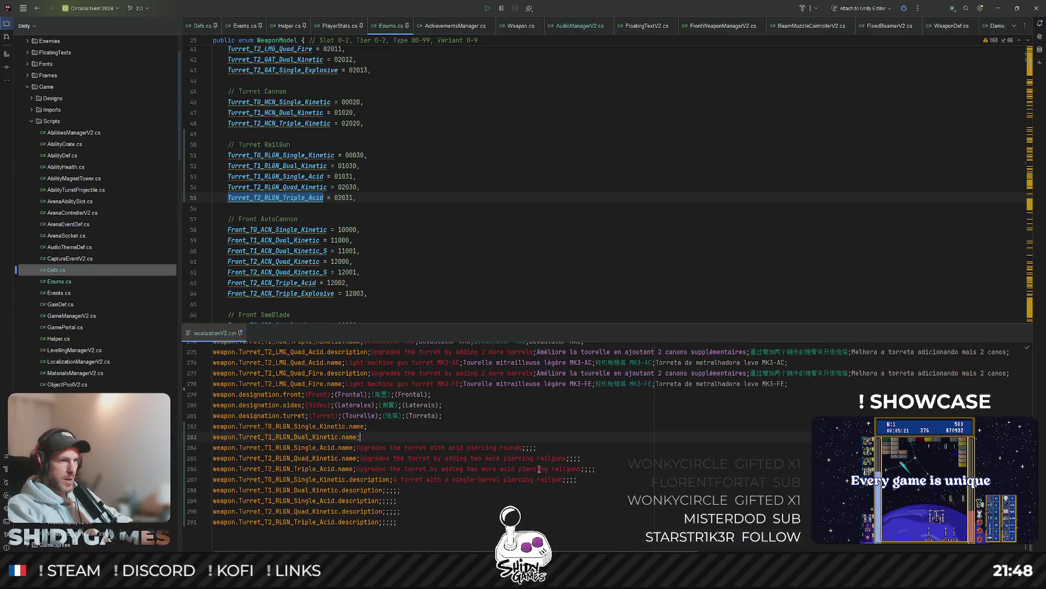
click(384, 489)
key(ctrl+v)
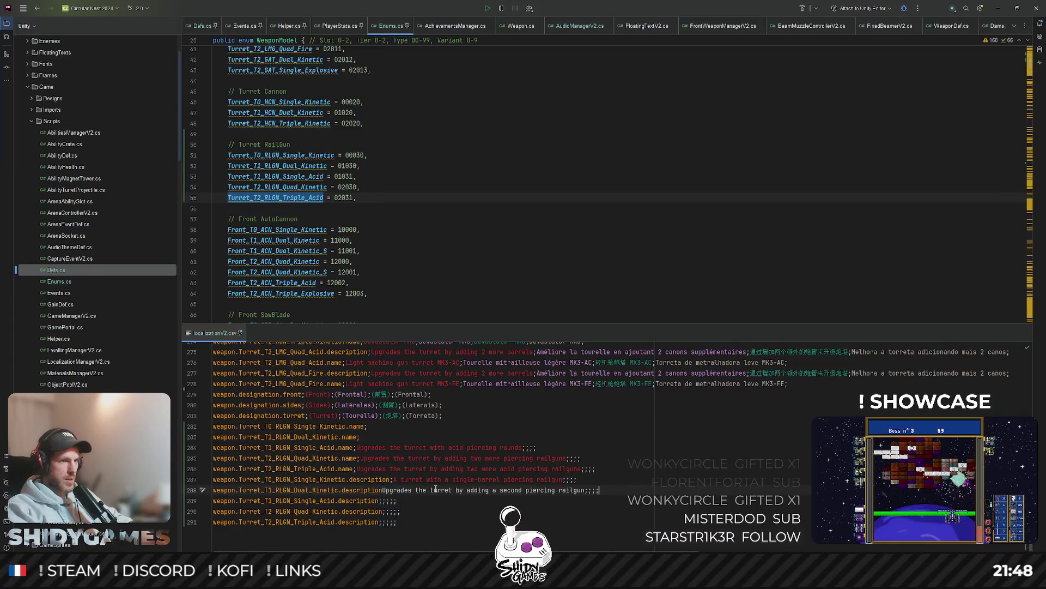
text(;)
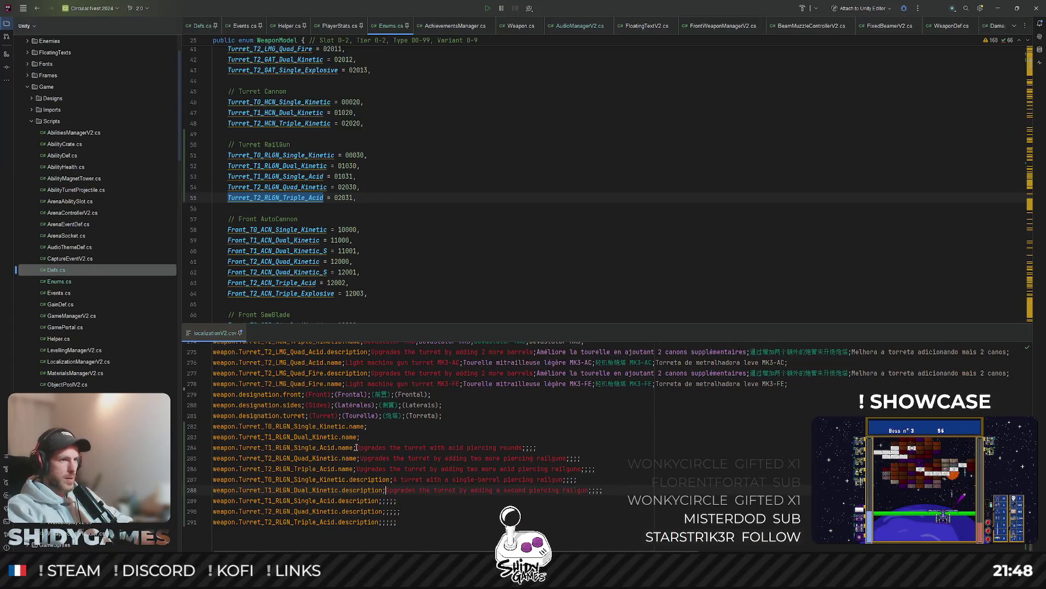
Step: Move the acid piercing rounds text from line 284 into the Single_Acid description
click(357, 447)
key(shift+End)
key(ctrl+x)
click(382, 500)
key(ctrl+v)
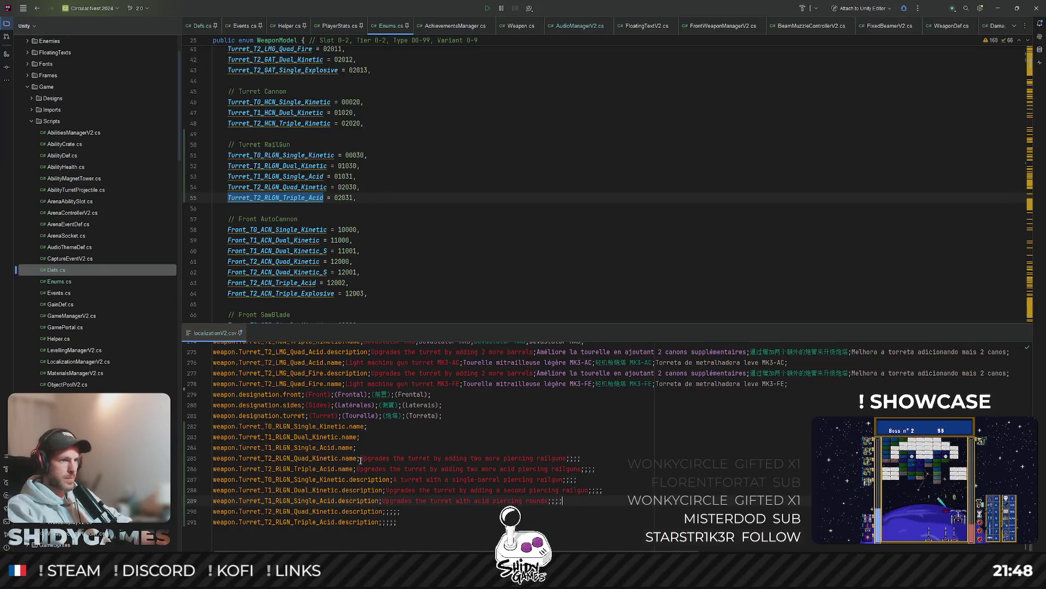
Step: Move the two-more-railguns texts into the Quad_Kinetic and Triple_Acid descriptions
mouse_move(359, 458)
mouse_down()
mouse_move(542, 469)
mouse_move(582, 458)
mouse_up()
key(Delete)
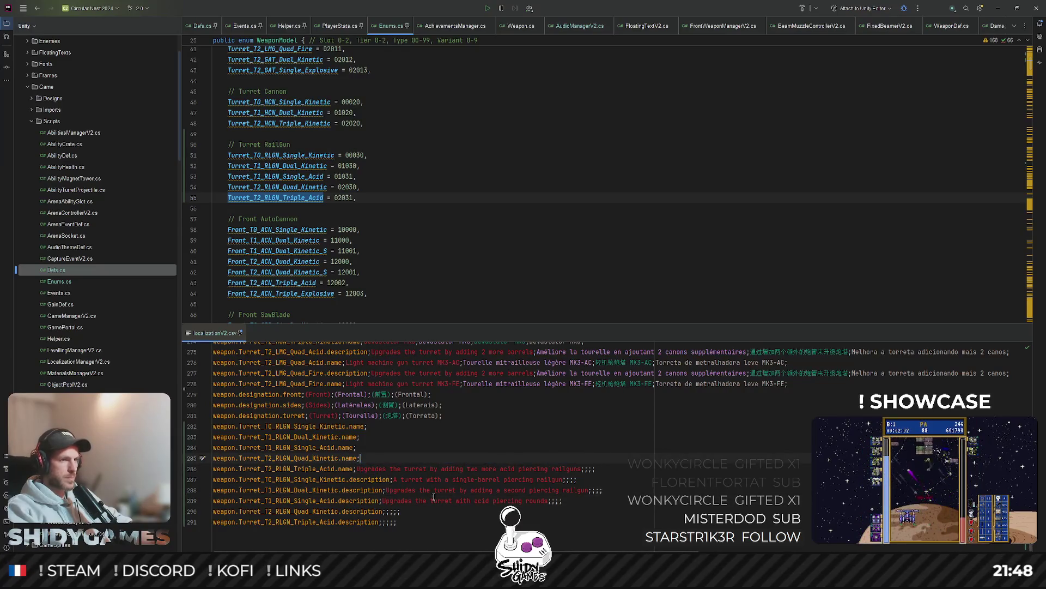
drag(386, 511, 402, 511)
key(ctrl+v)
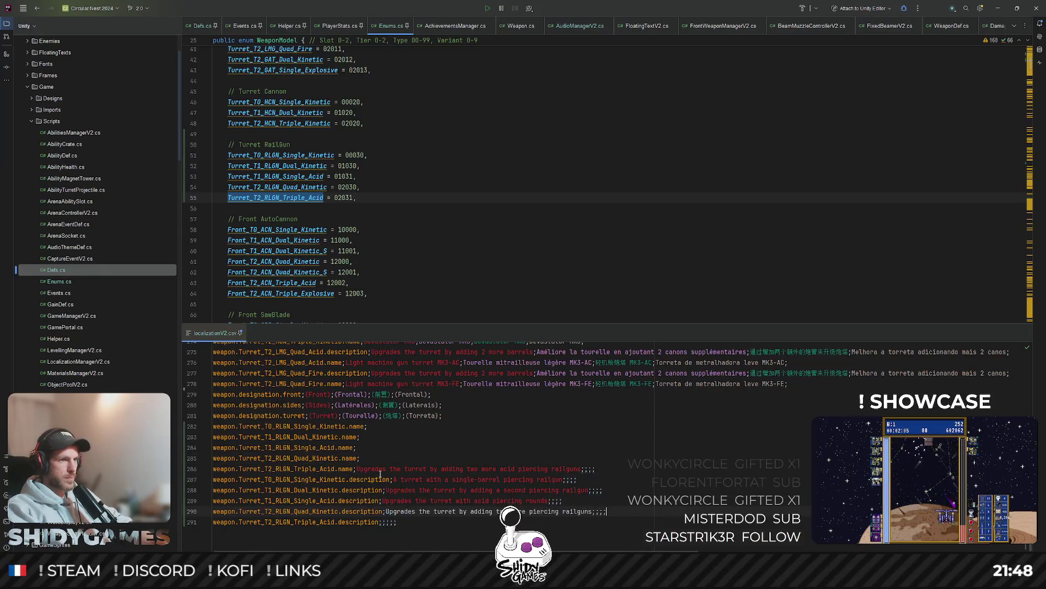
drag(357, 469, 595, 469)
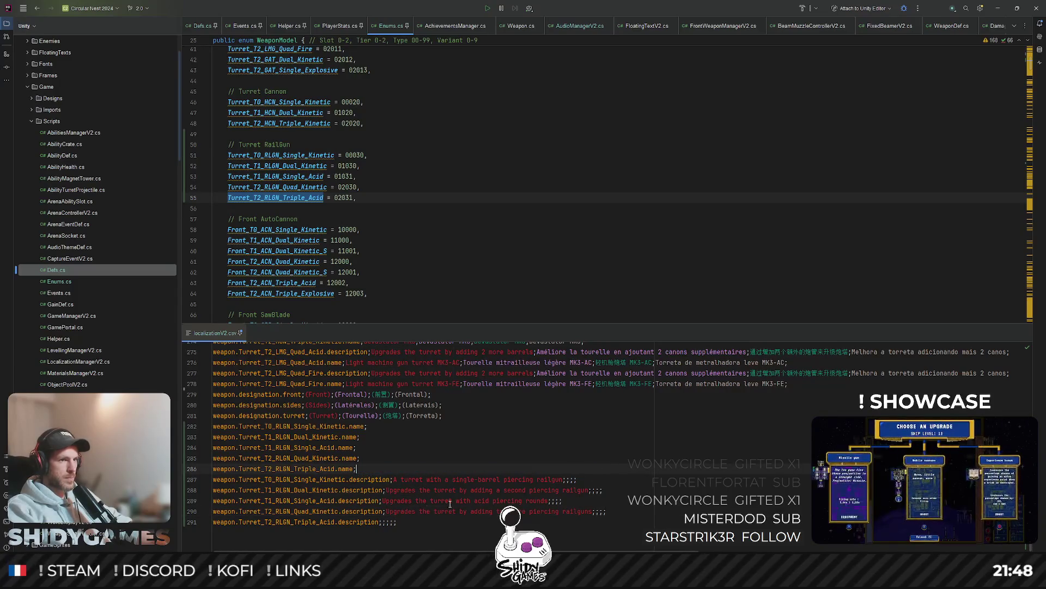
key(Delete)
drag(383, 522, 398, 522)
key(ctrl+v)
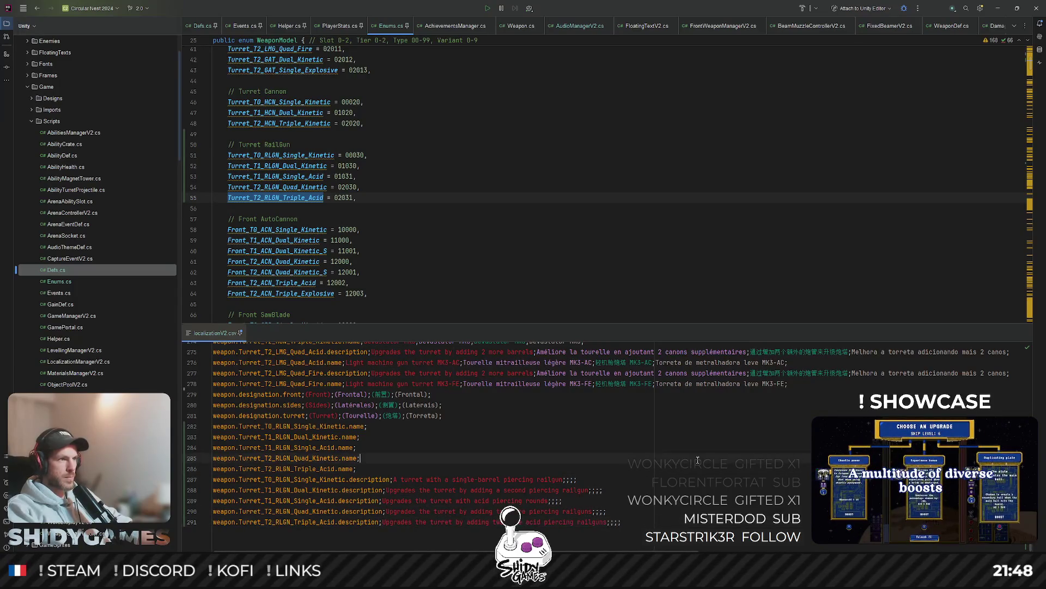
click(701, 463)
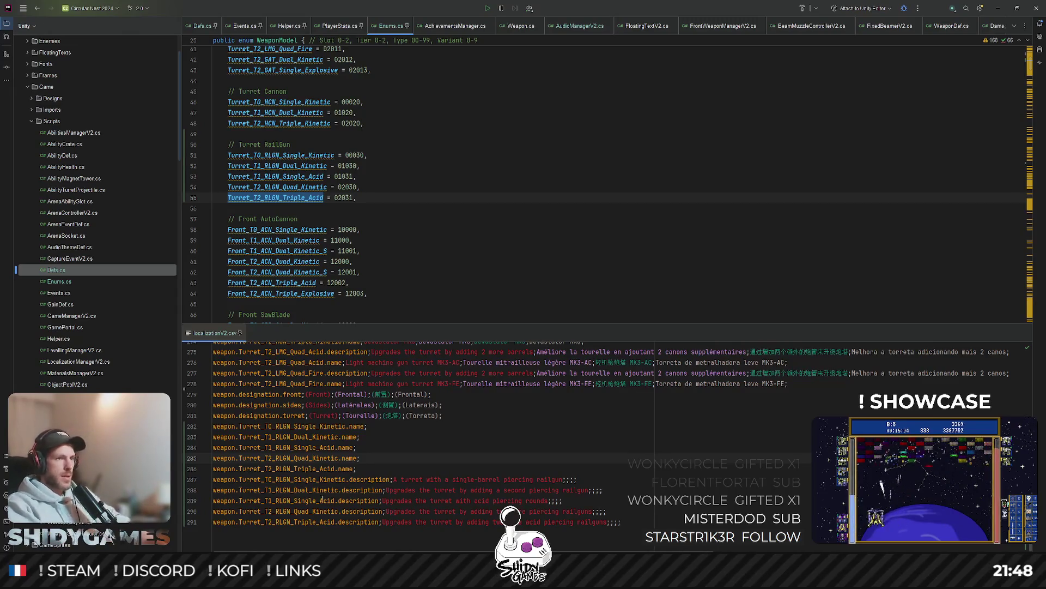
Step: Review other turret names, then type 'Railgun turret MK1' as the T0 railgun name
click(383, 424)
scroll(545, 436, down, 1)
scroll(584, 439, up, 1)
scroll(584, 440, up, 15)
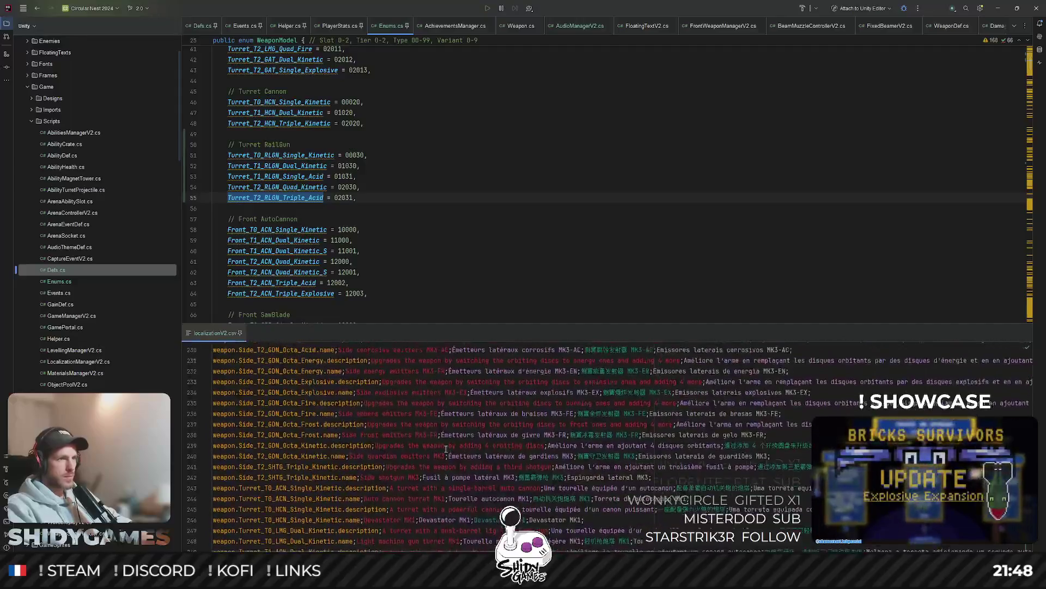
scroll(280, 479, down, 1)
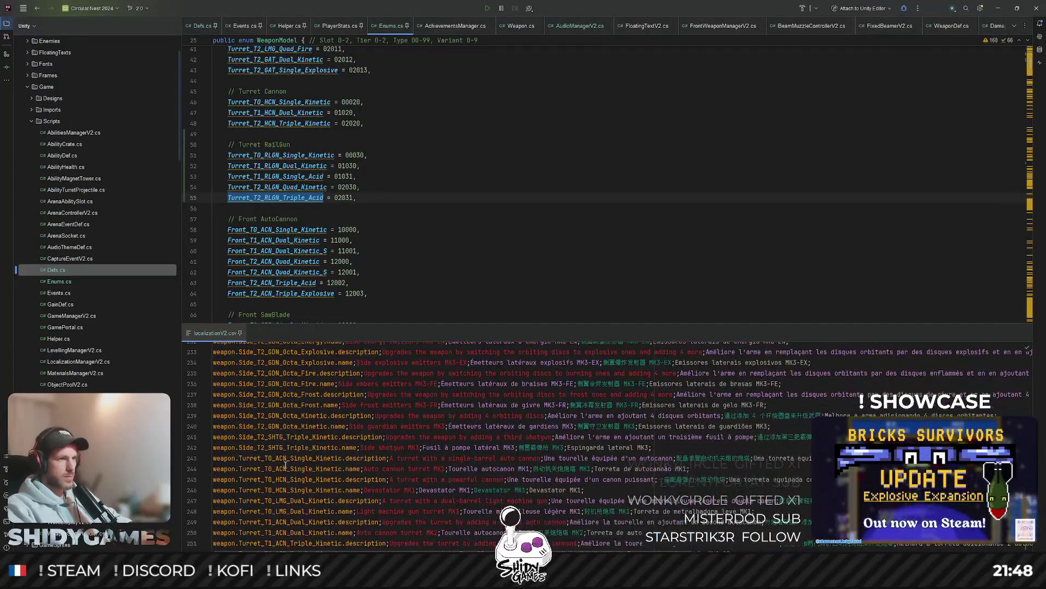
scroll(391, 467, down, 15)
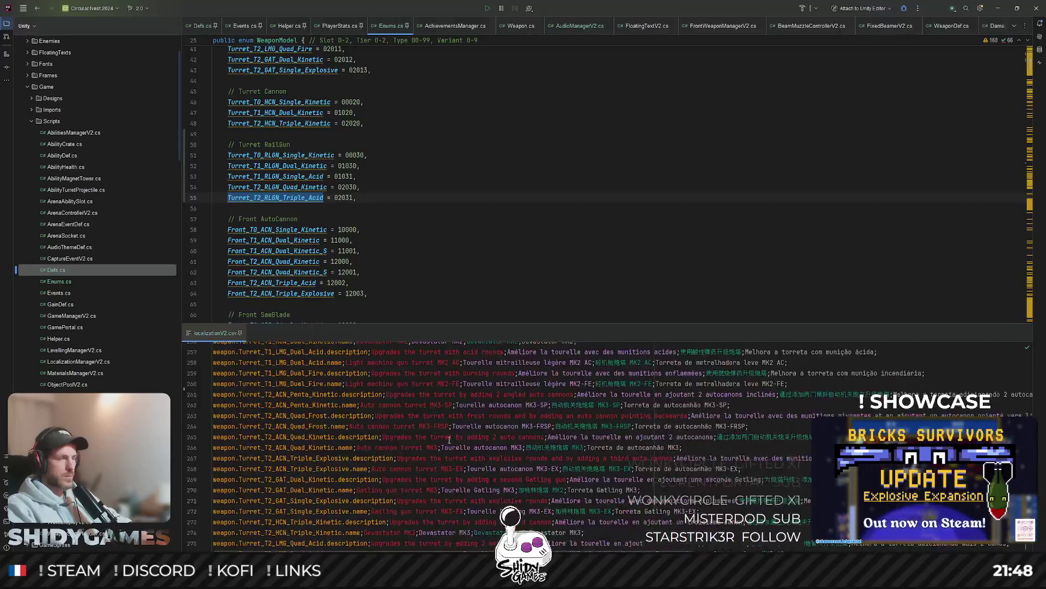
click(393, 395)
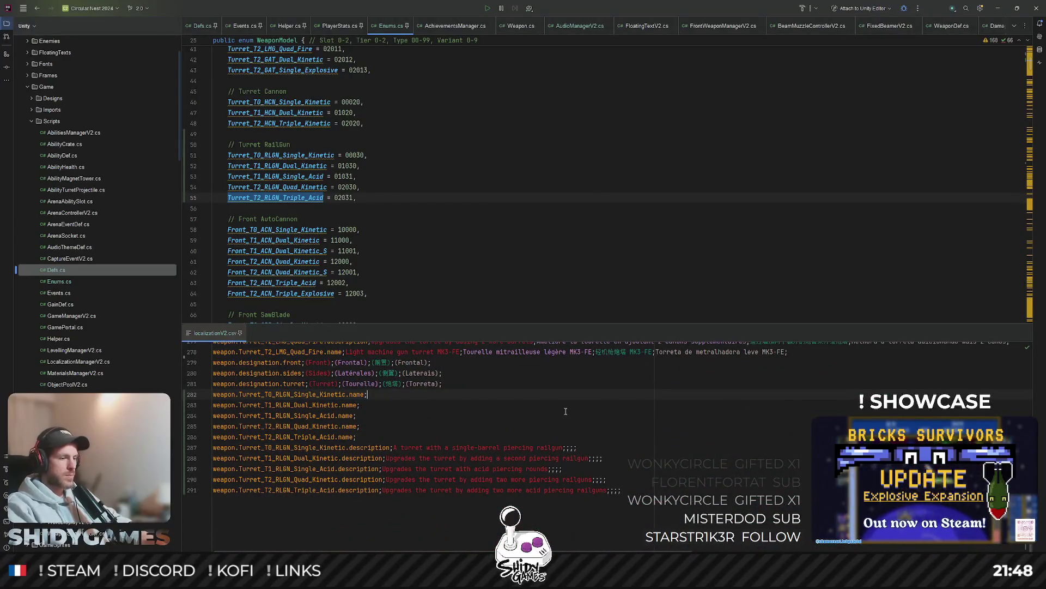
text(Rai)
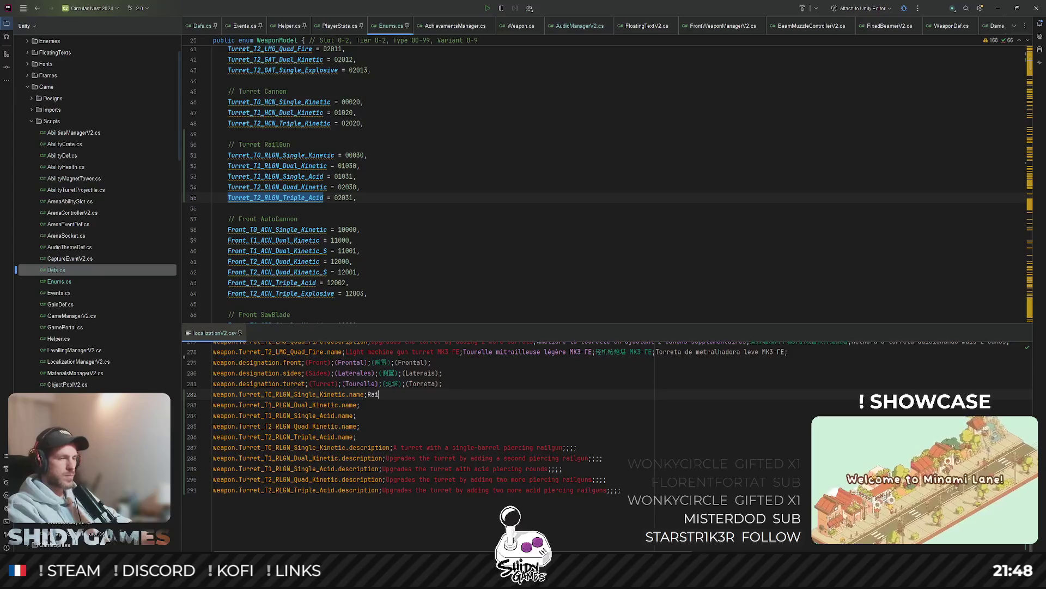
text(lgun turret MK1)
Step: Finish 'Railgun turret MK1;' on line 282 and copy it to lines 283–284 as MK2 and MK2 AC
scroll(468, 466, up, 10)
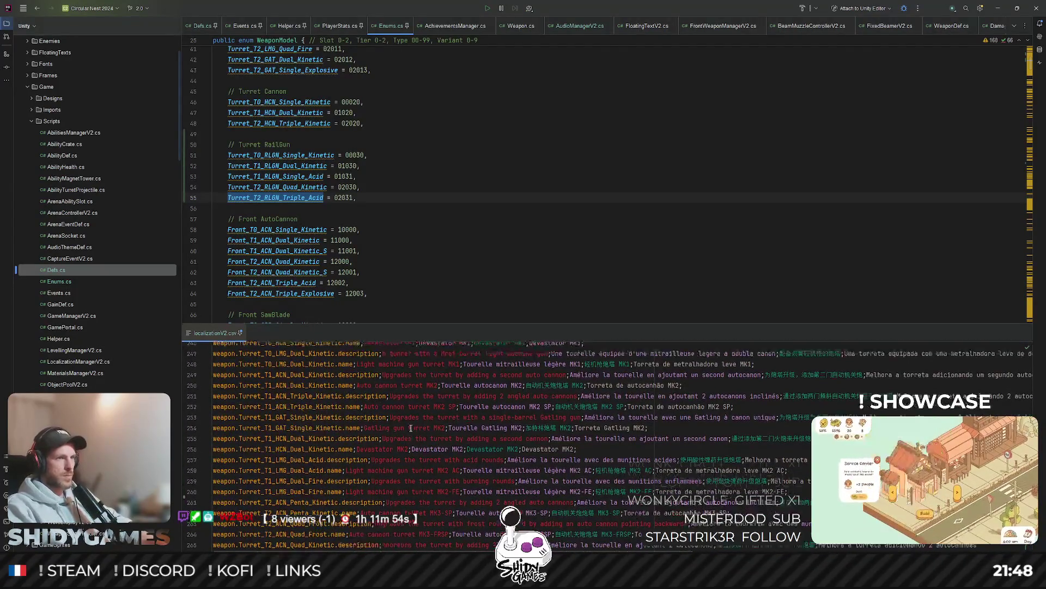
scroll(411, 428, up, 4)
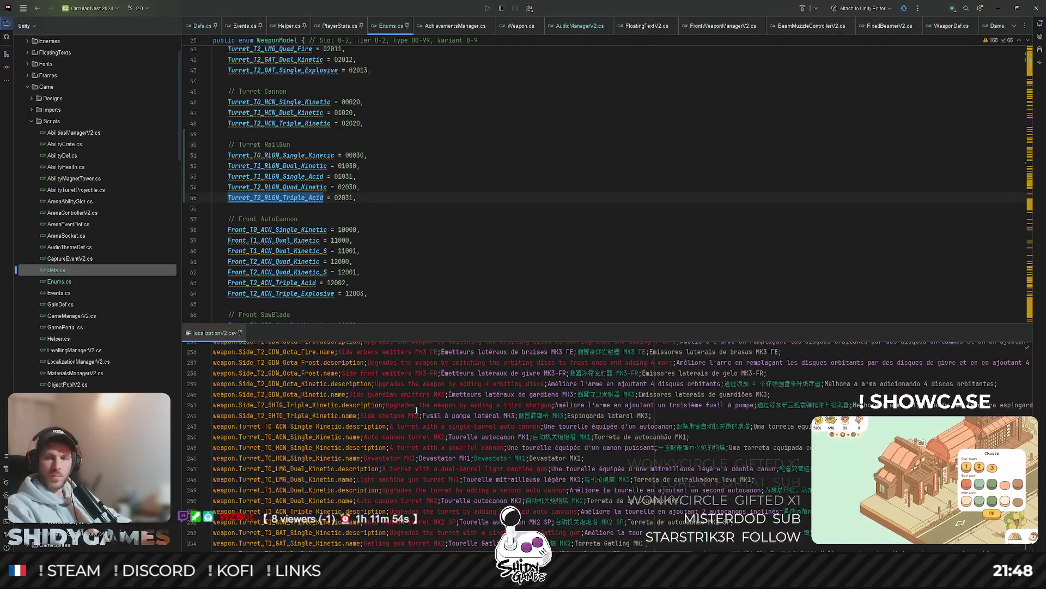
scroll(416, 409, down, 14)
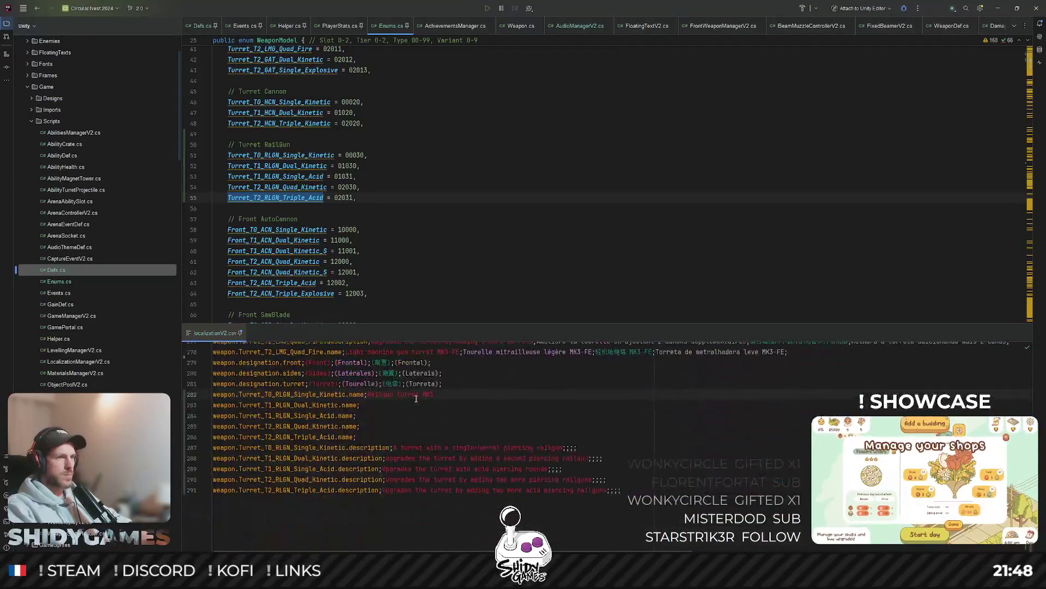
text(;)
key(Down)
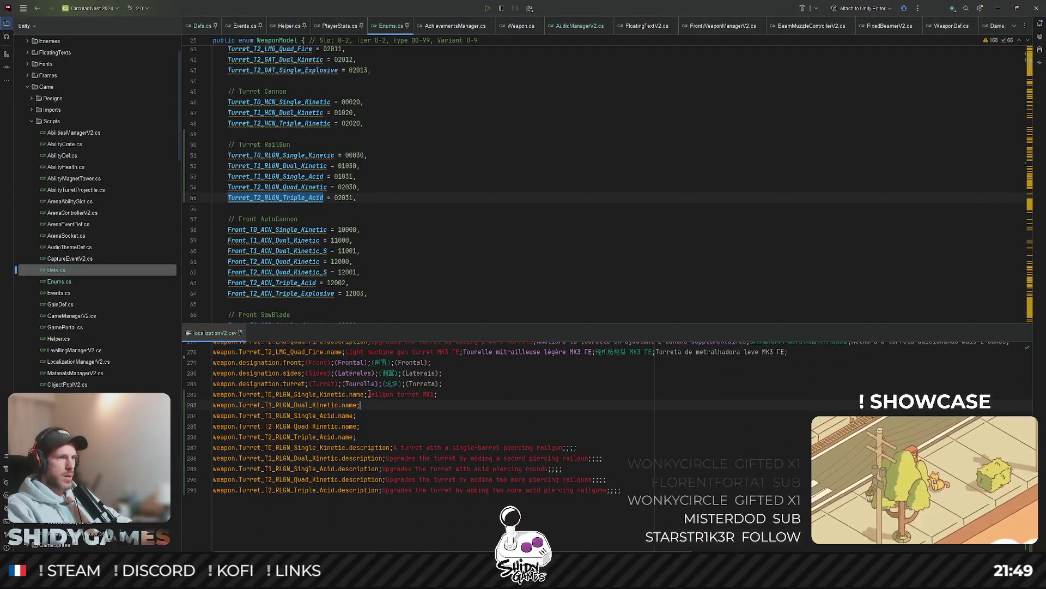
drag(367, 394, 483, 395)
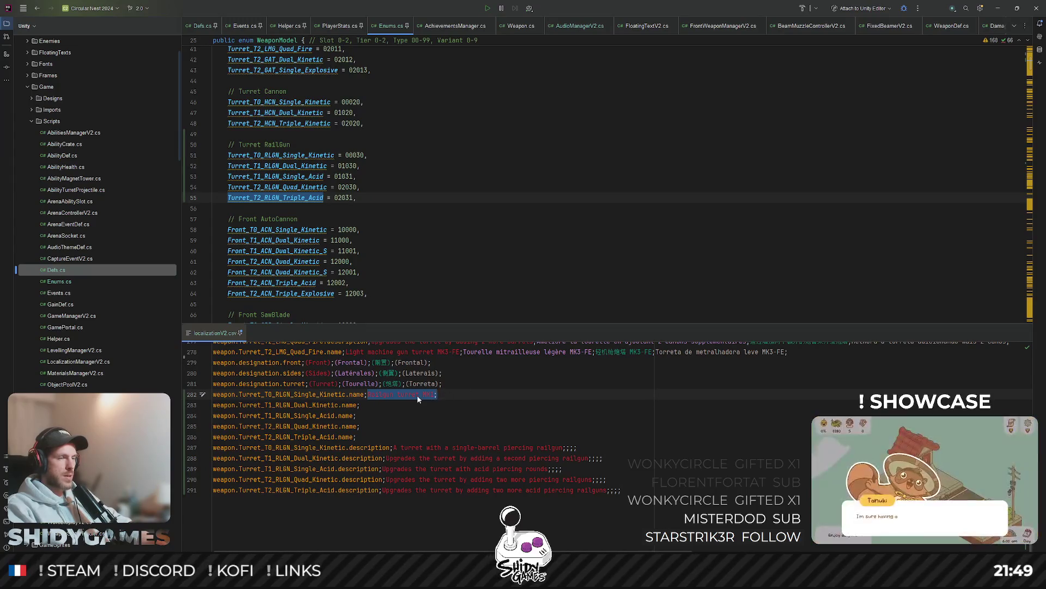
key(ctrl+c)
click(377, 404)
key(ctrl+v)
click(371, 415)
key(ctrl+v)
key(Up)
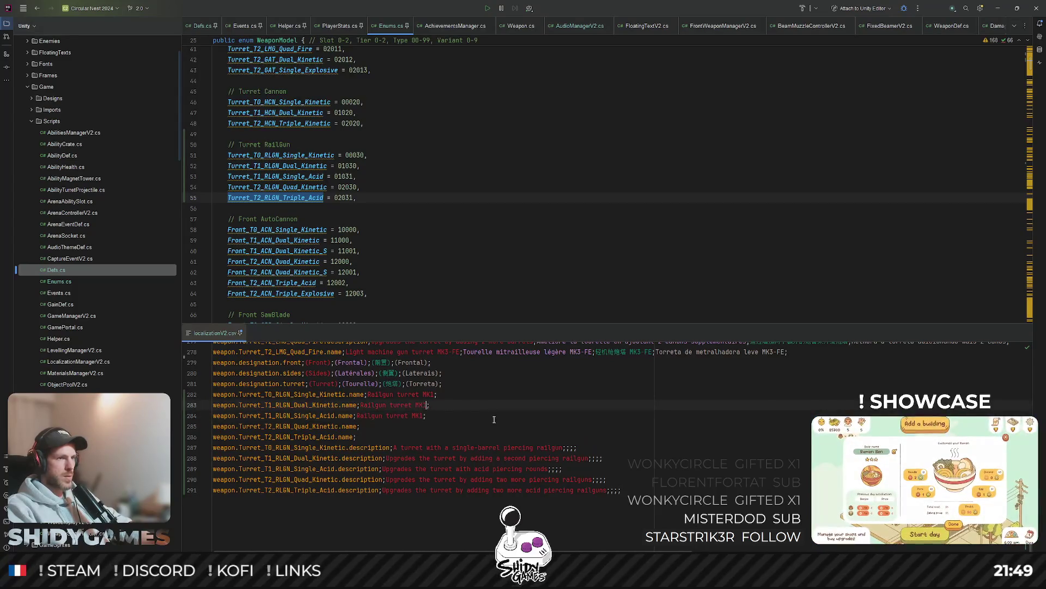
key(BackSpace)
text(2)
key(Down)
key(BackSpace)
text(2)
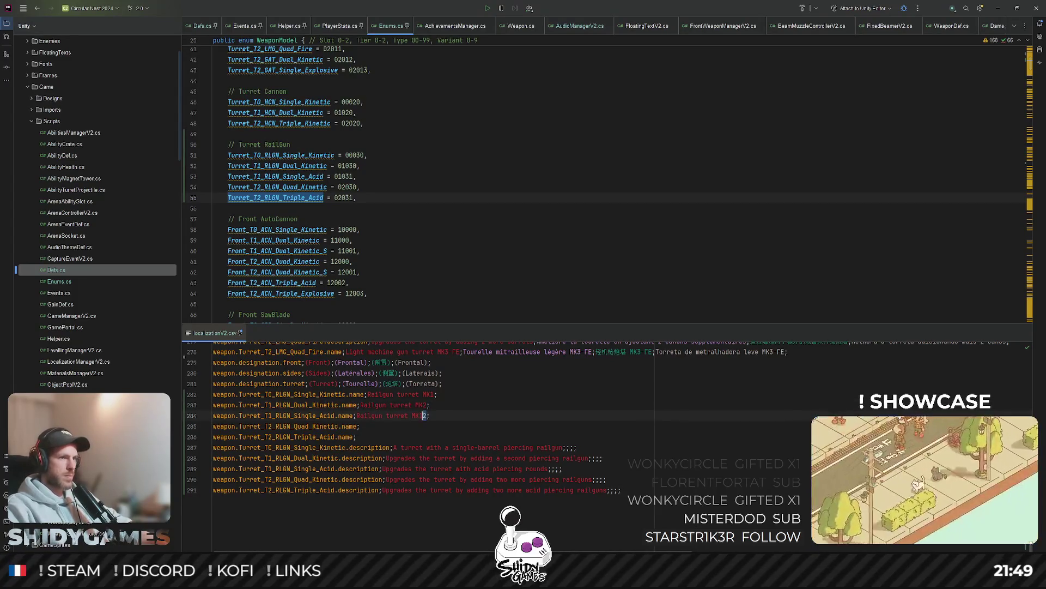
key(BackSpace)
text(3)
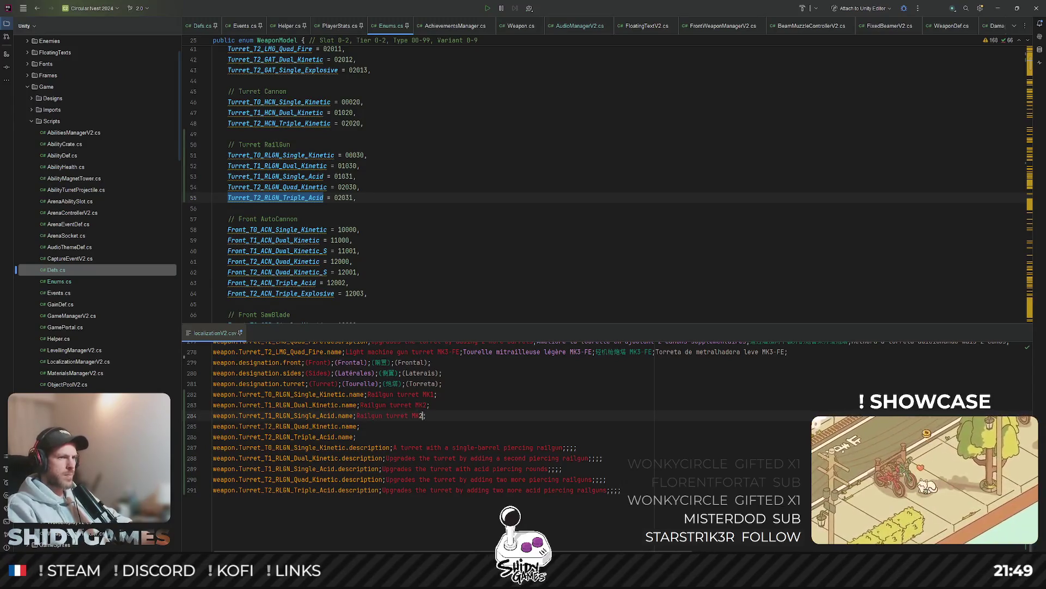
text( AC)
Step: Name lines 285 and 286 'Railgun turret MK3' and 'Railgun turret MK3 AC'
click(373, 427)
text(Railgun turret MK3;)
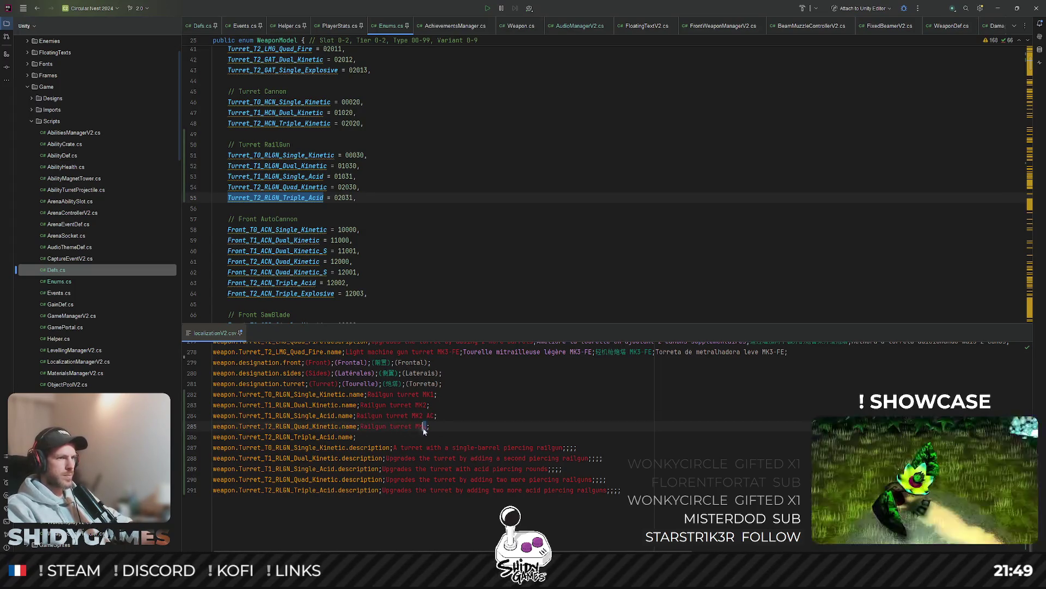
click(423, 437)
key(Tab)
text(AC;)
click(717, 402)
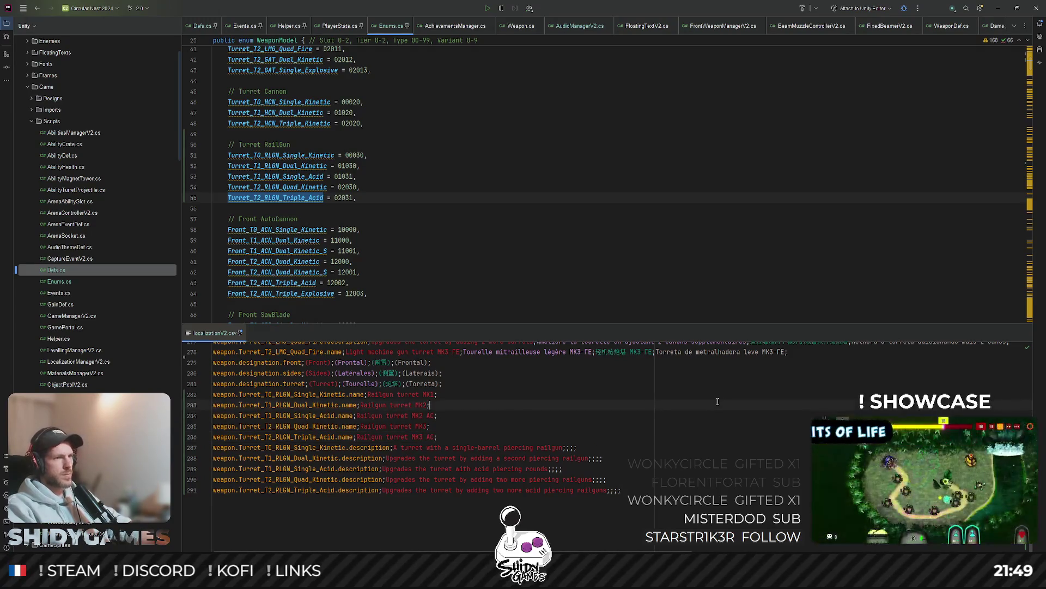
key(Up)
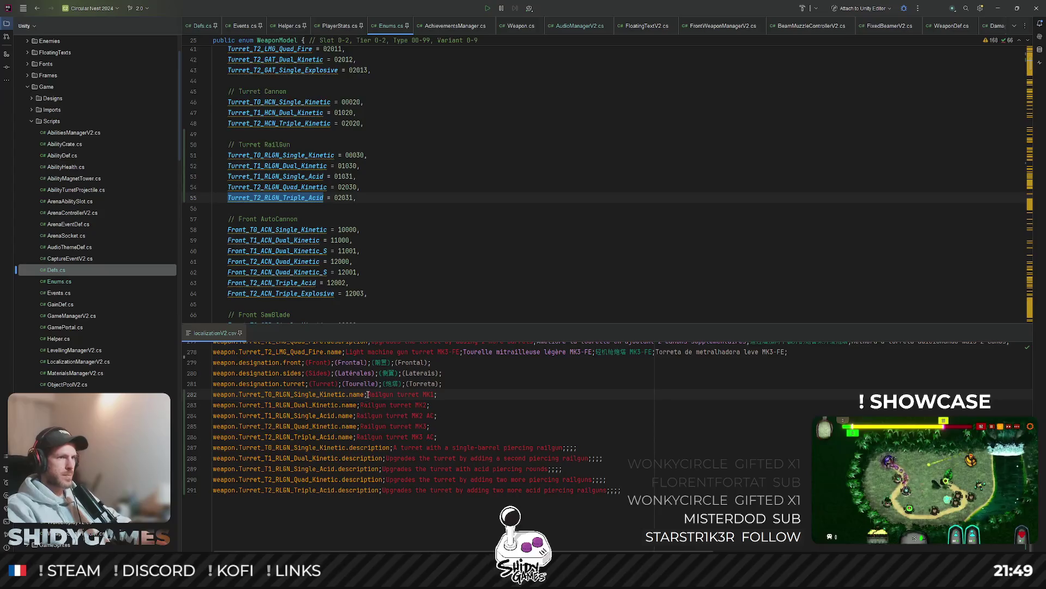
drag(368, 394, 434, 394)
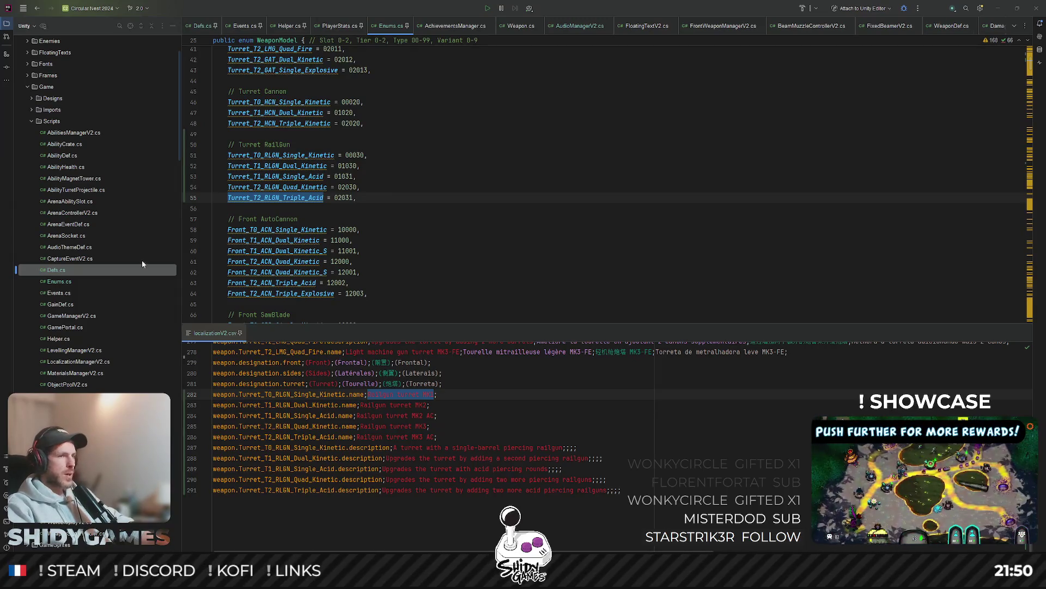
Step: Append 'Tourelle railgun MK1;', '电磁轨道炮炮塔 MK1;' and 'Torreta de Railgun MK1;' to line 282
key(End)
text(Tourel)
text(le ra)
text(lgun )
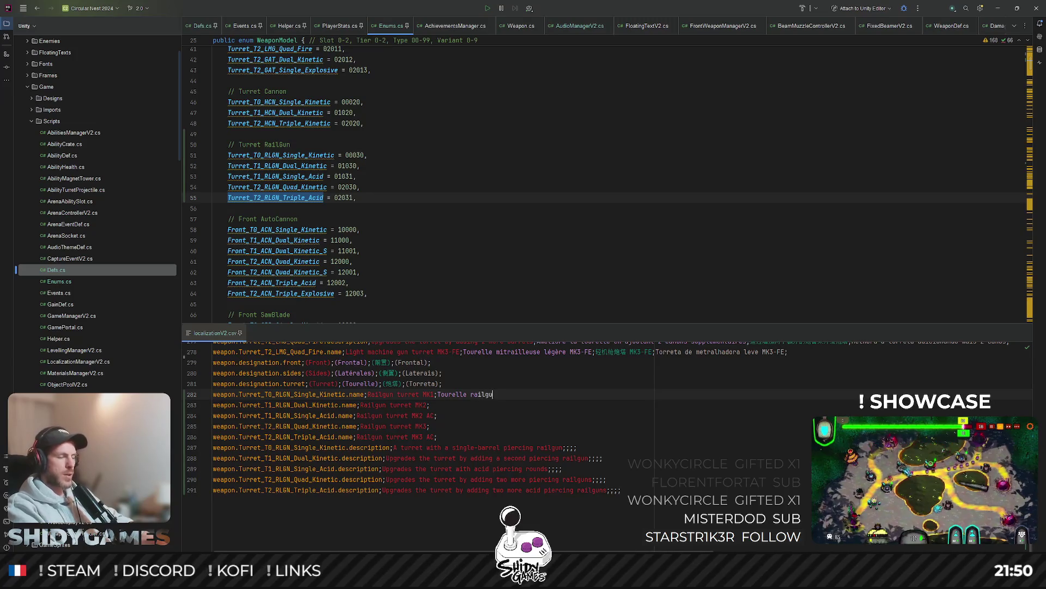
text(MK1;)
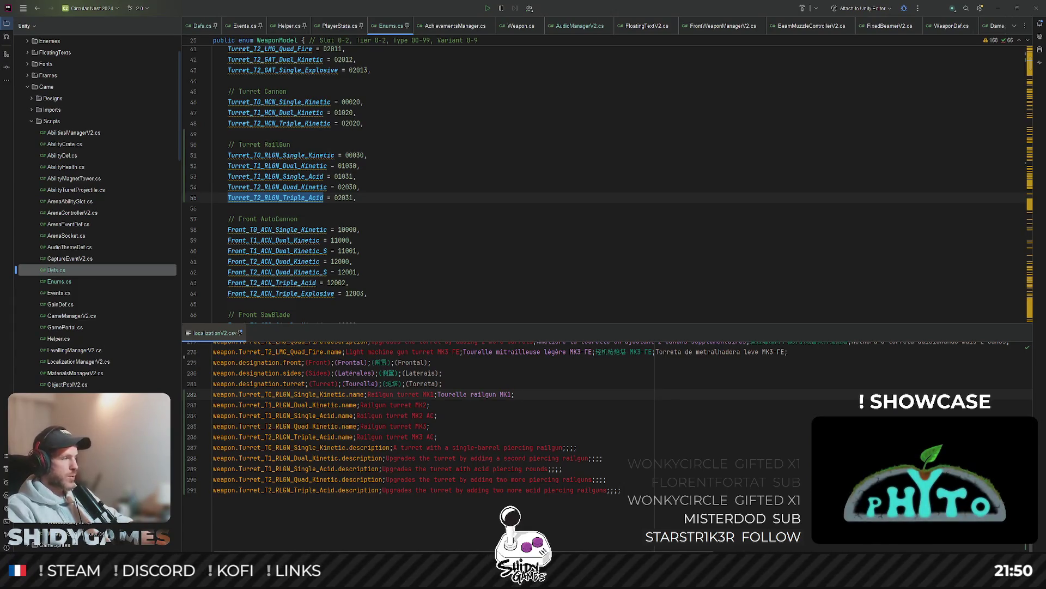
text(电磁轨道炮炮塔 MK1;)
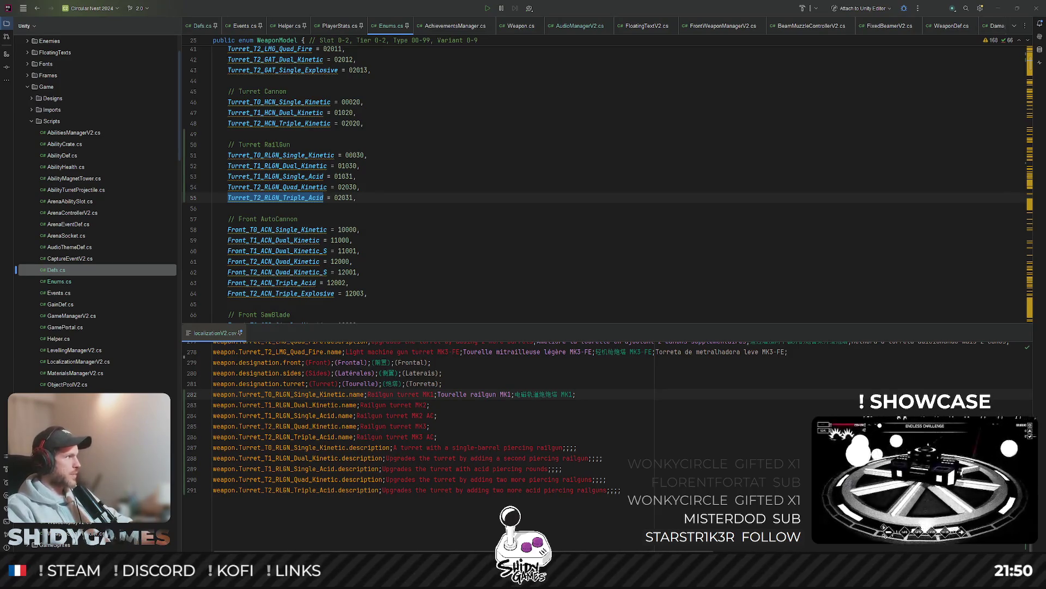
text(Torreta de Railgun MK1;)
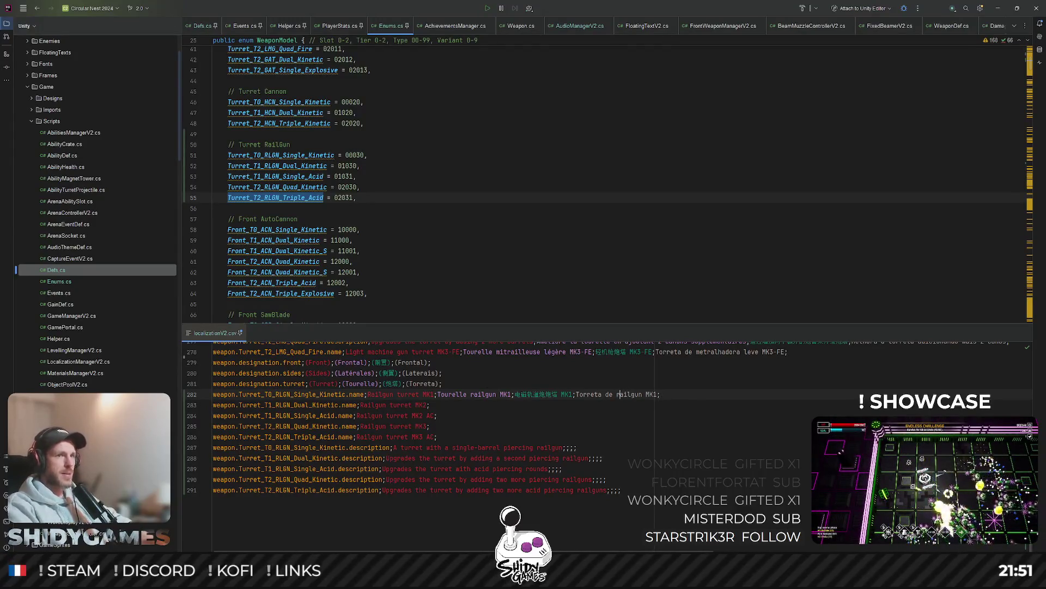
click(691, 395)
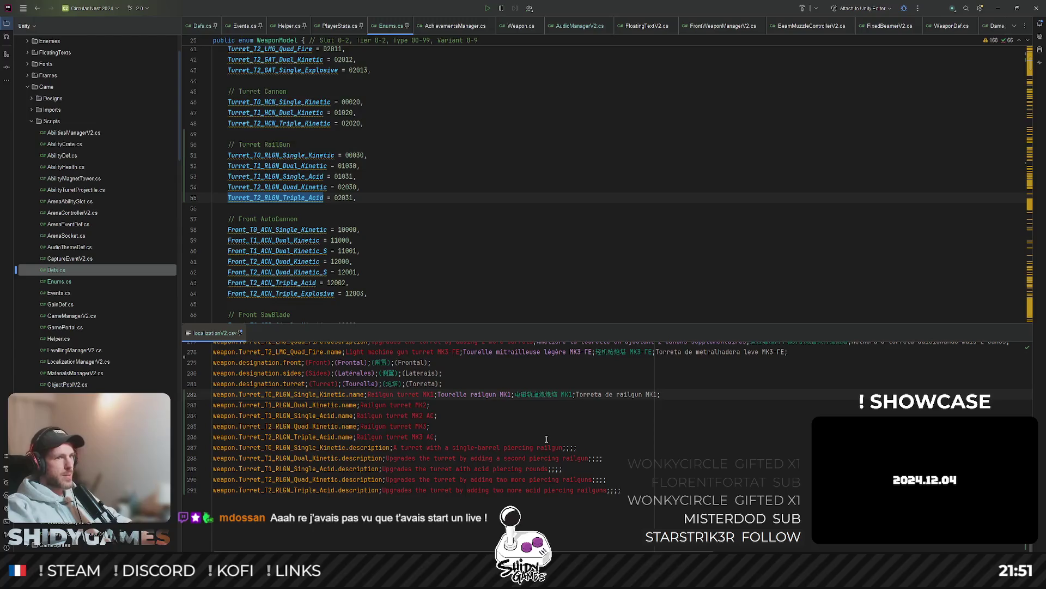
Step: Copy line 282's French, Chinese and Portuguese names onto the ends of lines 283–286
shift+click(434, 394)
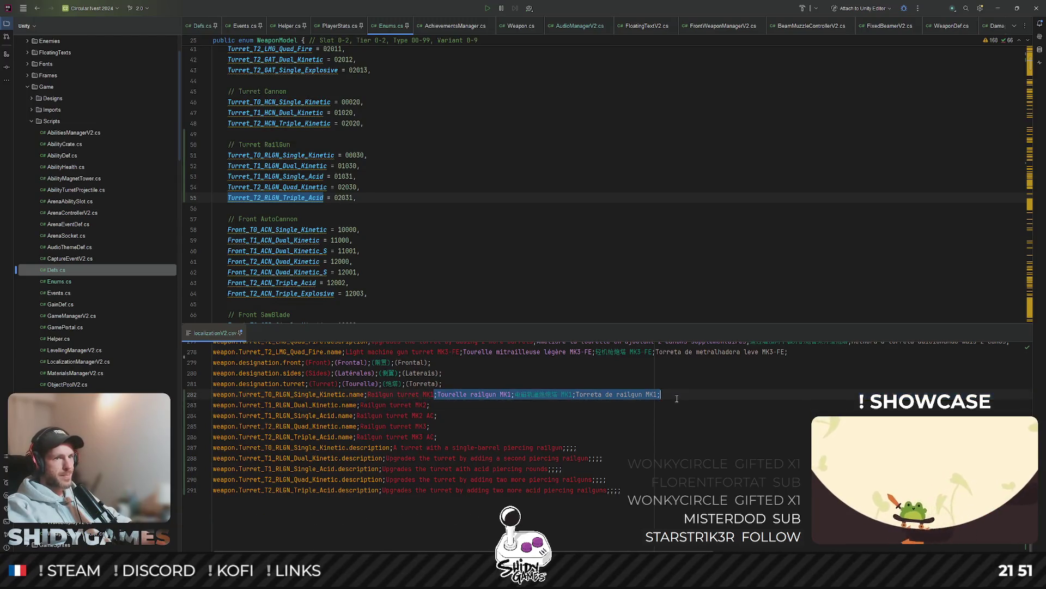
key(ctrl+c)
click(428, 405)
key(ctrl+v)
click(436, 416)
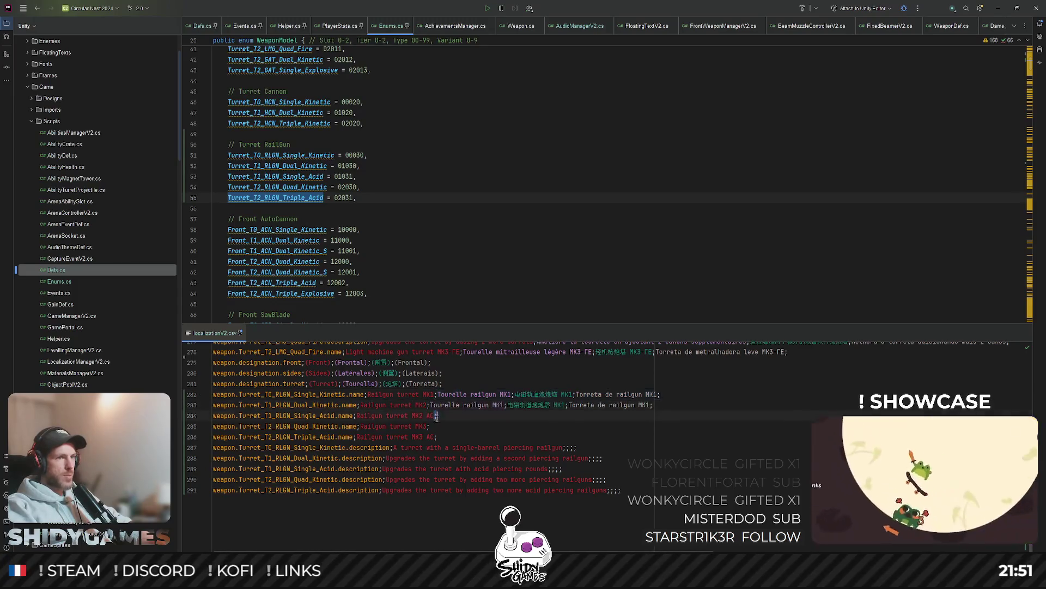
key(ctrl+v)
click(427, 426)
key(ctrl+v)
click(434, 436)
key(ctrl+v)
Step: Change the pasted MK1 translations to MK2 on line 283 and MK2 AC on line 284
click(500, 404)
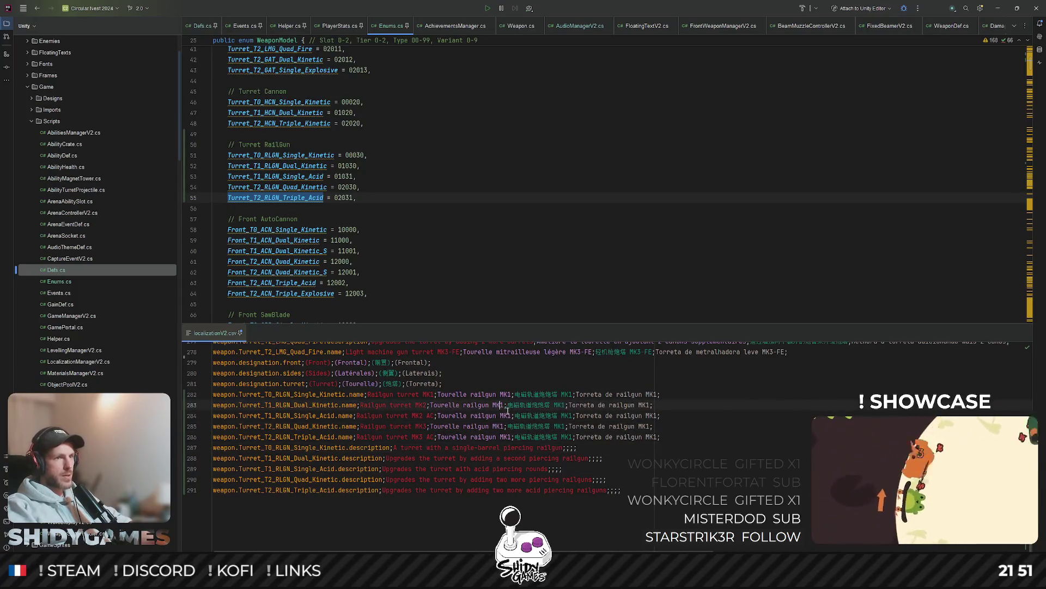
key(Delete)
text(2)
click(562, 469)
click(571, 415)
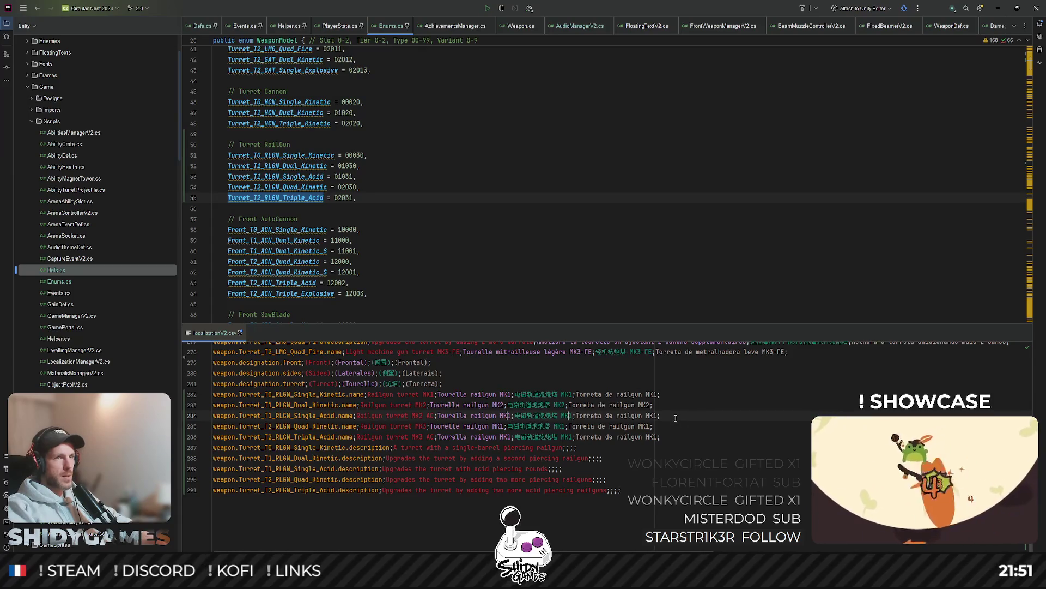
alt+shift+click(656, 416)
key(Delete)
text(2 AC)
click(608, 479)
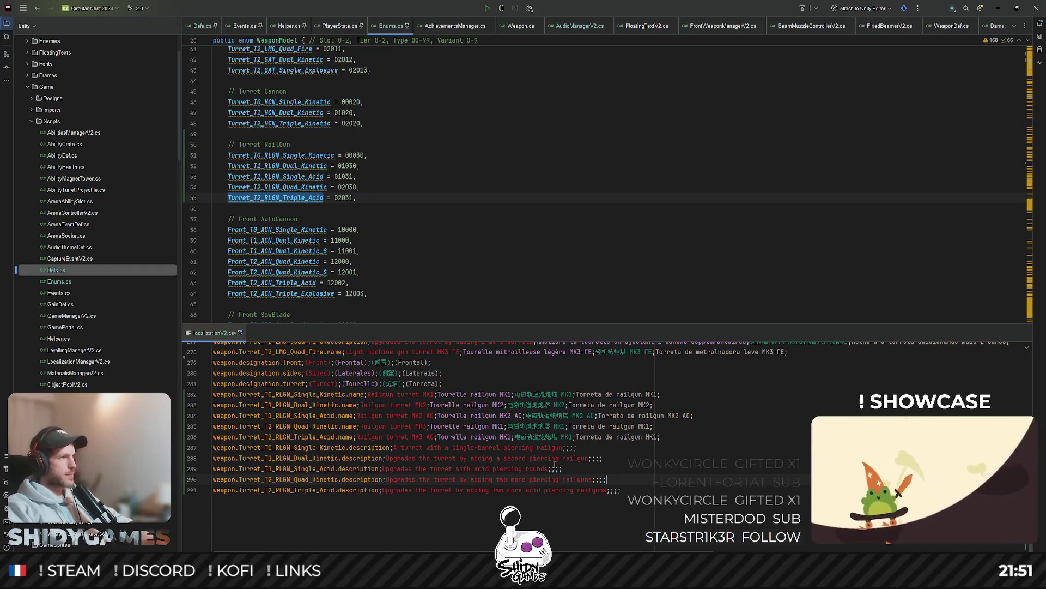
Step: Change the pasted MK1 translations to MK3 on line 285 and MK3 AC on line 286
click(780, 447)
click(500, 427)
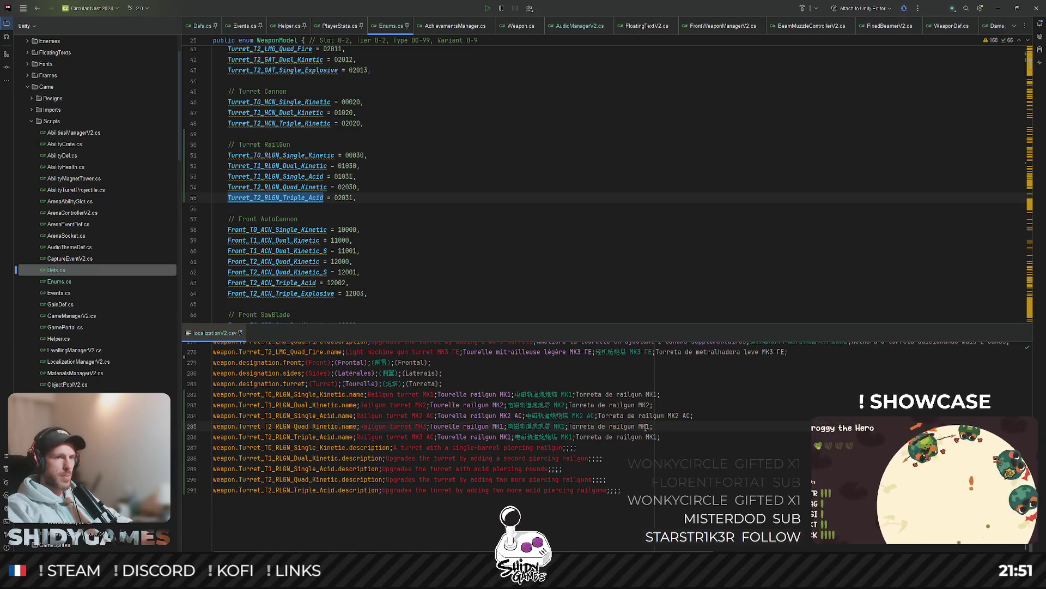
text(3)
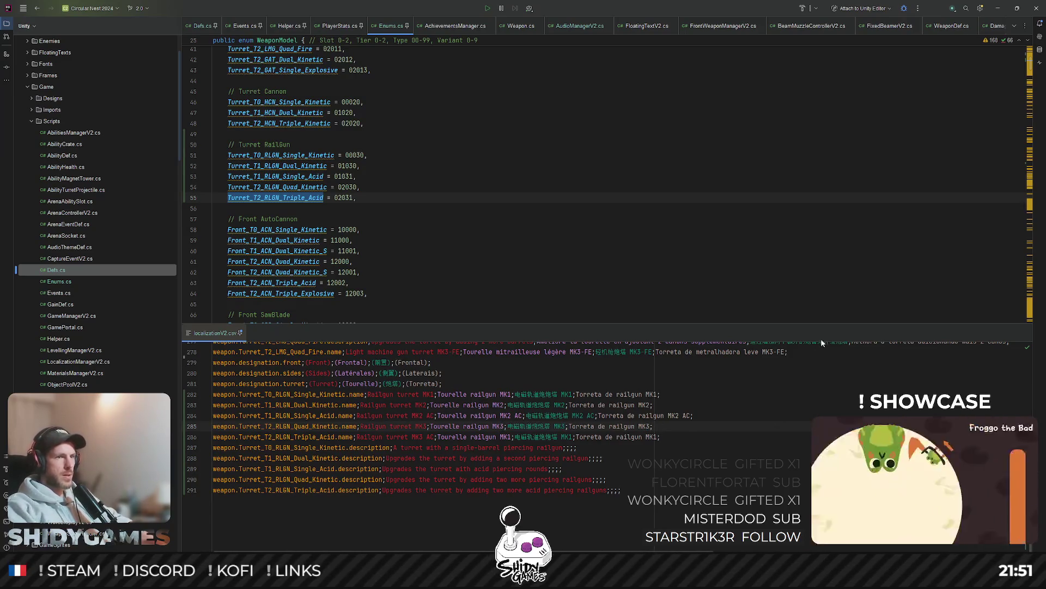
click(507, 436)
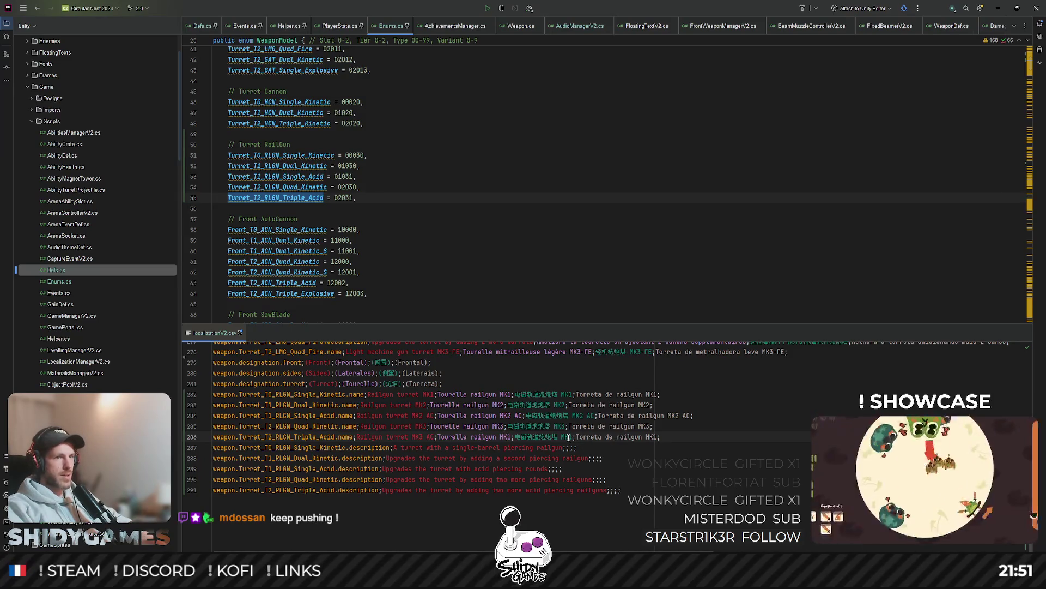
alt+shift+click(569, 437)
alt+shift+click(652, 436)
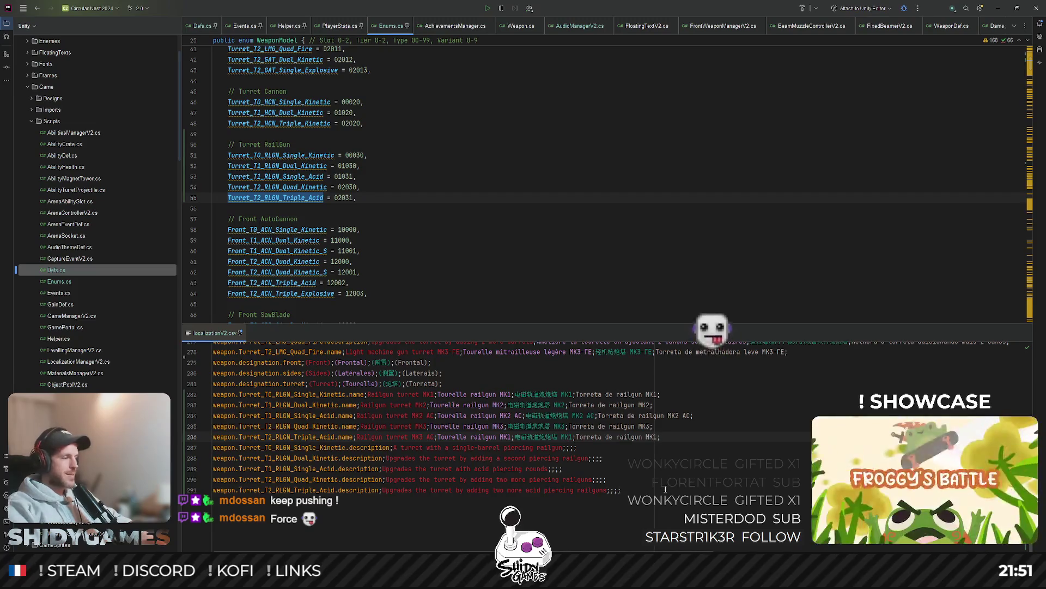
key(shift+Right)
text(3 AC)
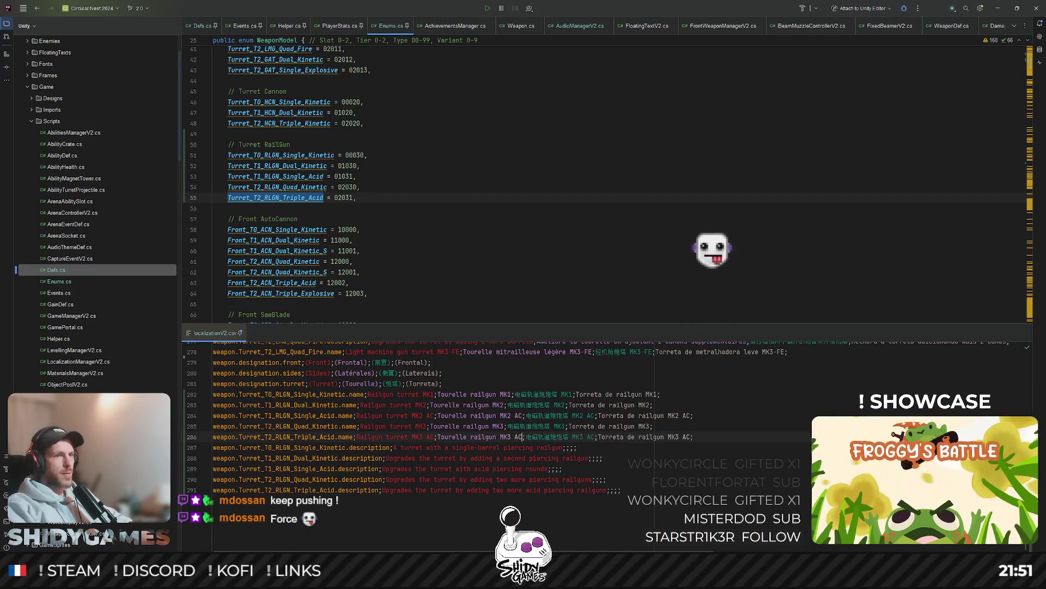
click(606, 480)
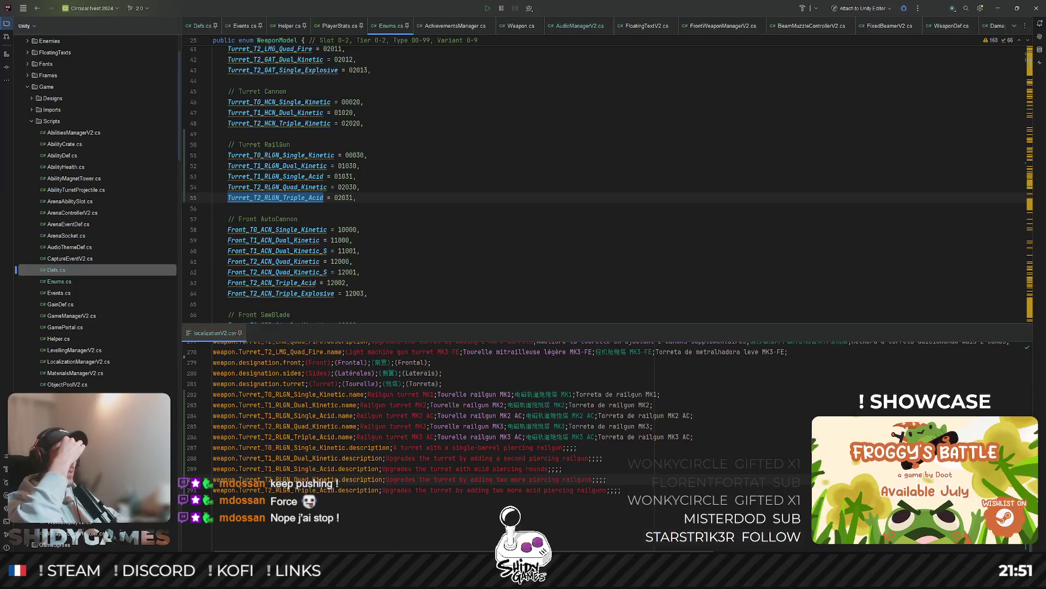
click(562, 468)
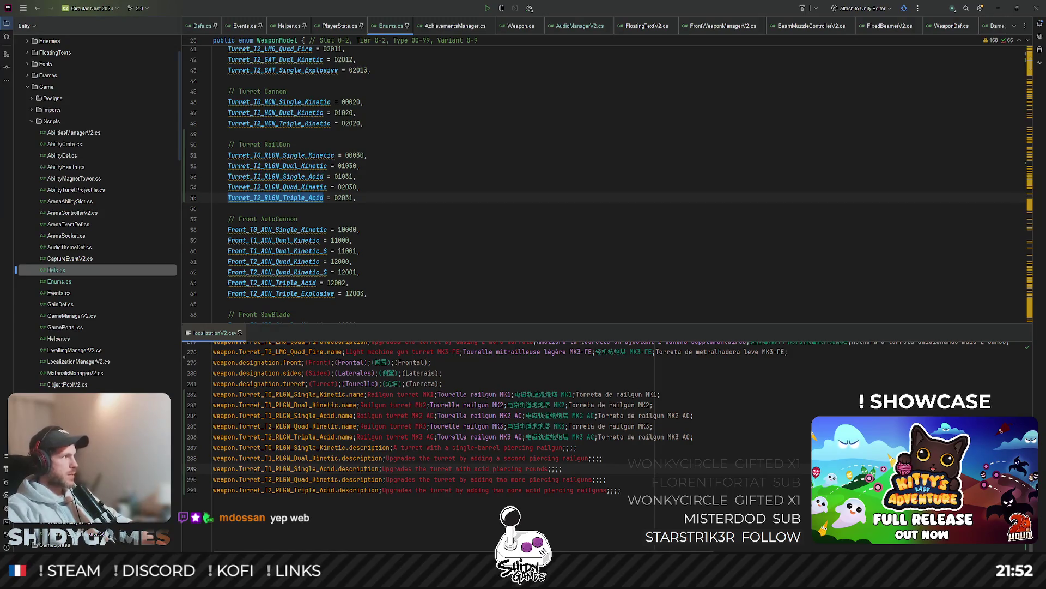
key(alt+Tab)
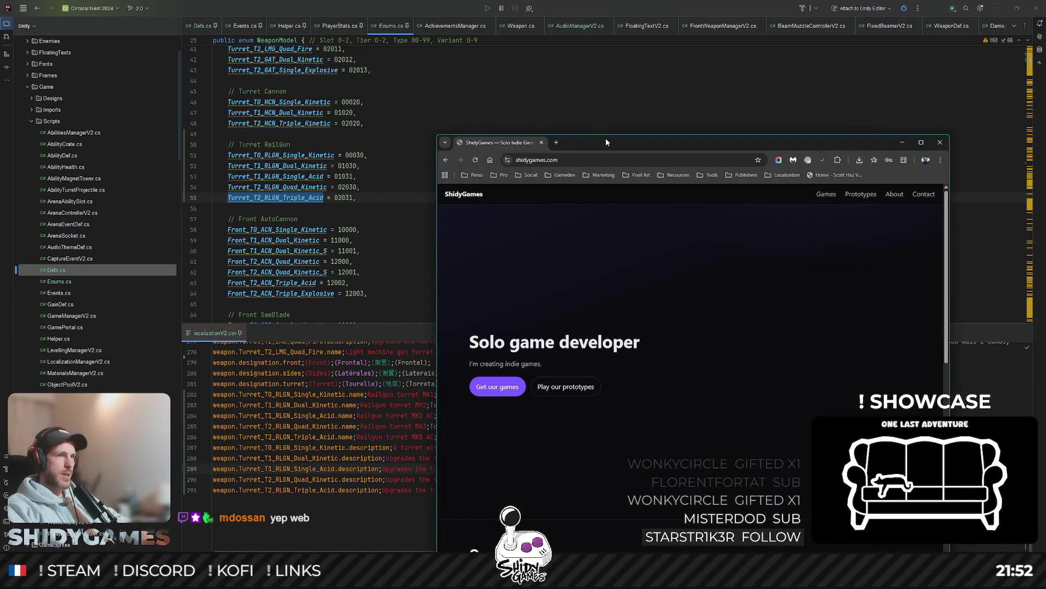
double_click(606, 138)
scroll(319, 187, down, 3)
scroll(320, 188, down, 15)
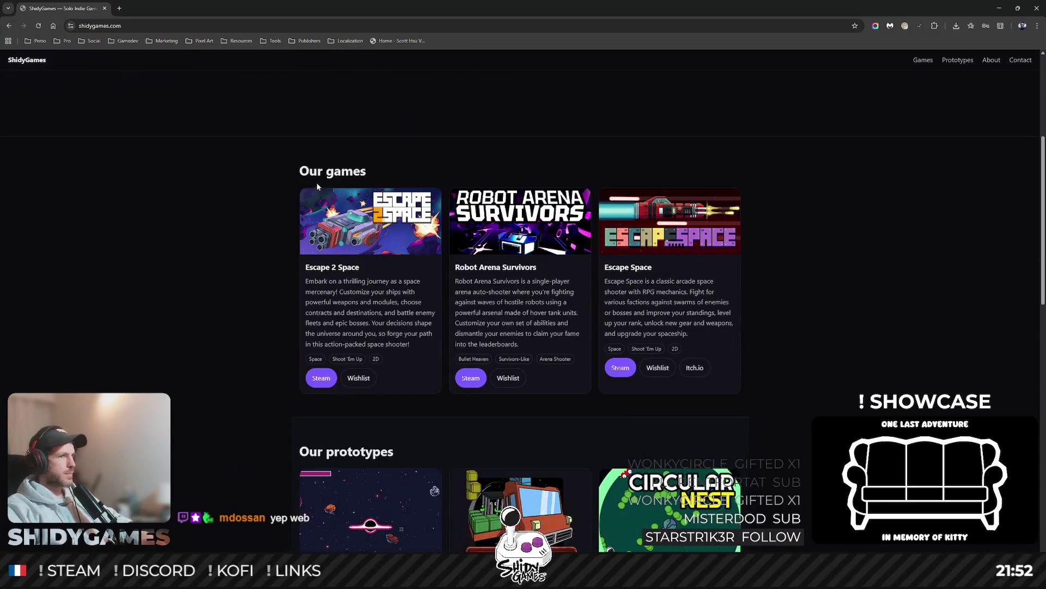
scroll(328, 186, down, 2)
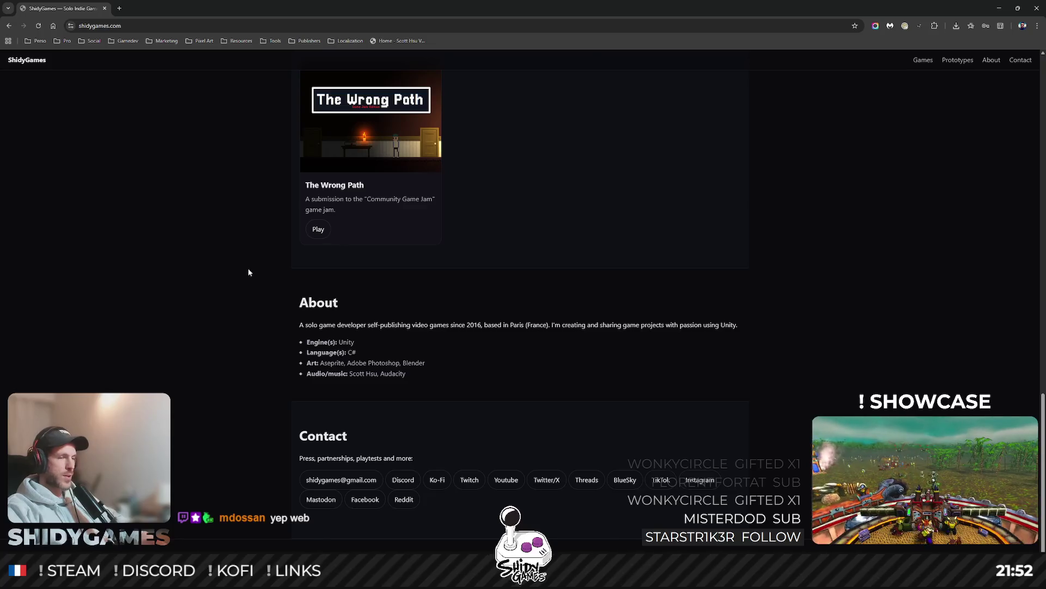
scroll(250, 270, up, 7)
scroll(252, 266, up, 12)
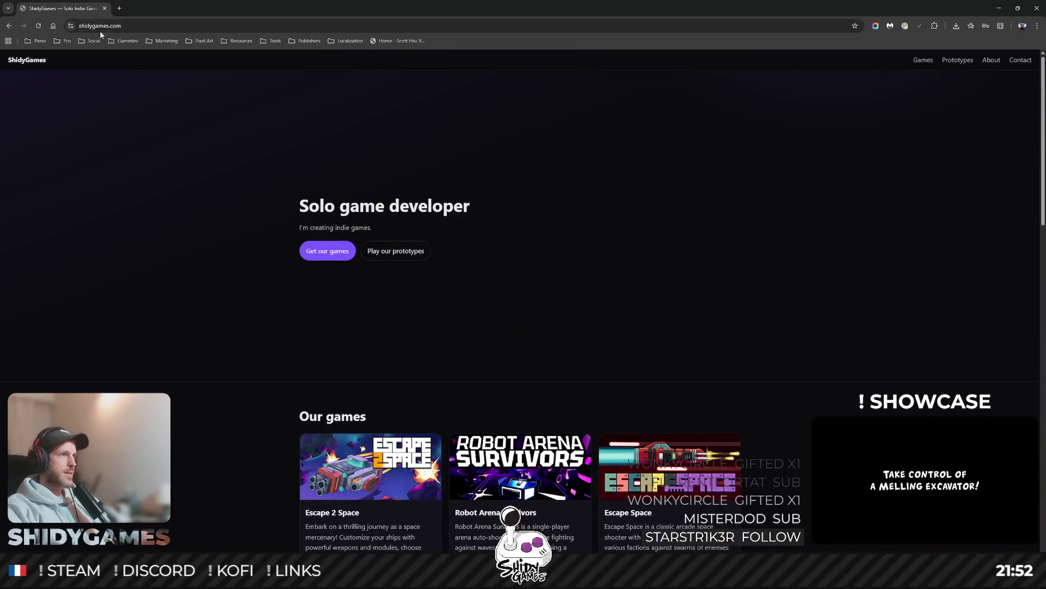
click(105, 8)
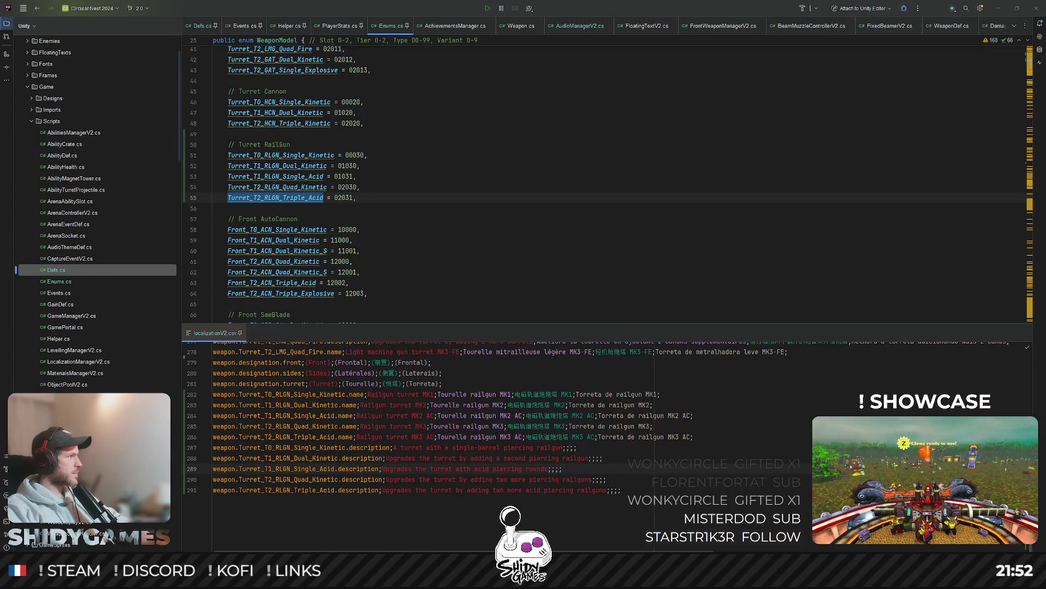
Step: Add the translated description to the end of line 287
click(598, 455)
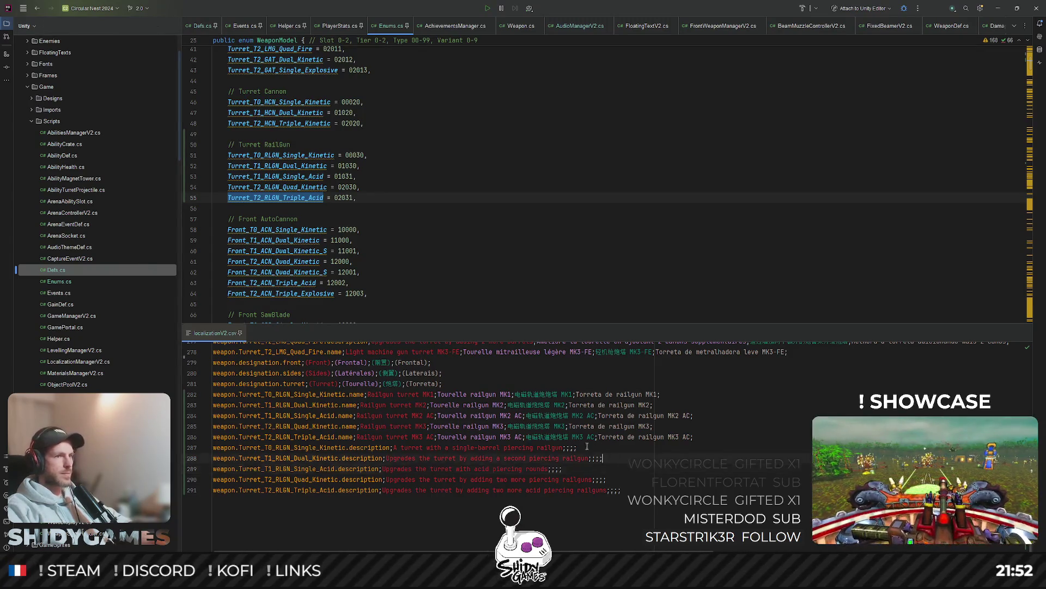
click(567, 447)
key(Tab)
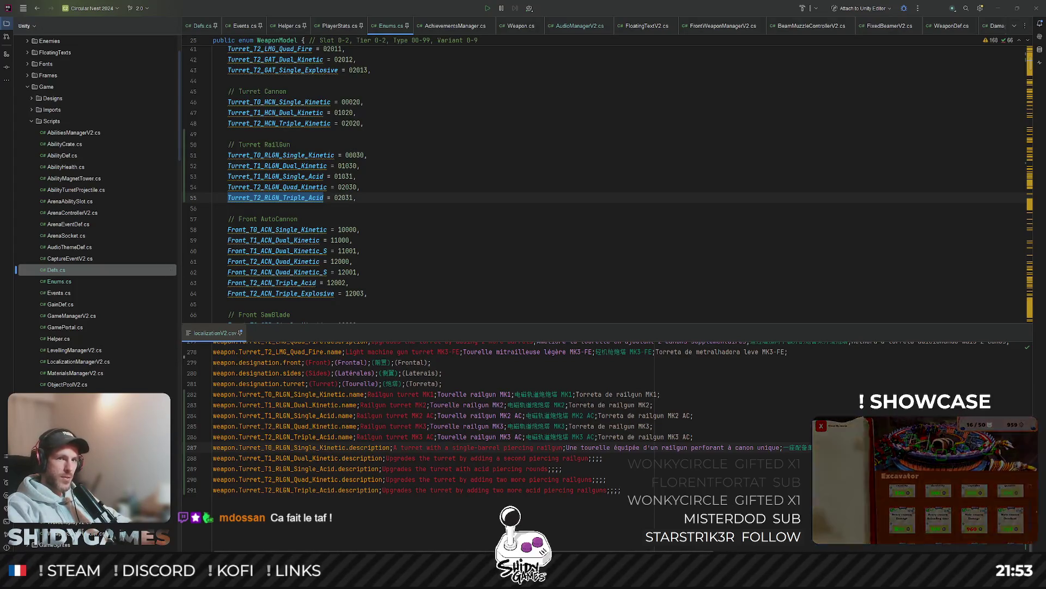
scroll(405, 454, right, 3)
Step: Select description lines 288–291, then clear the selection
key(ctrl+End)
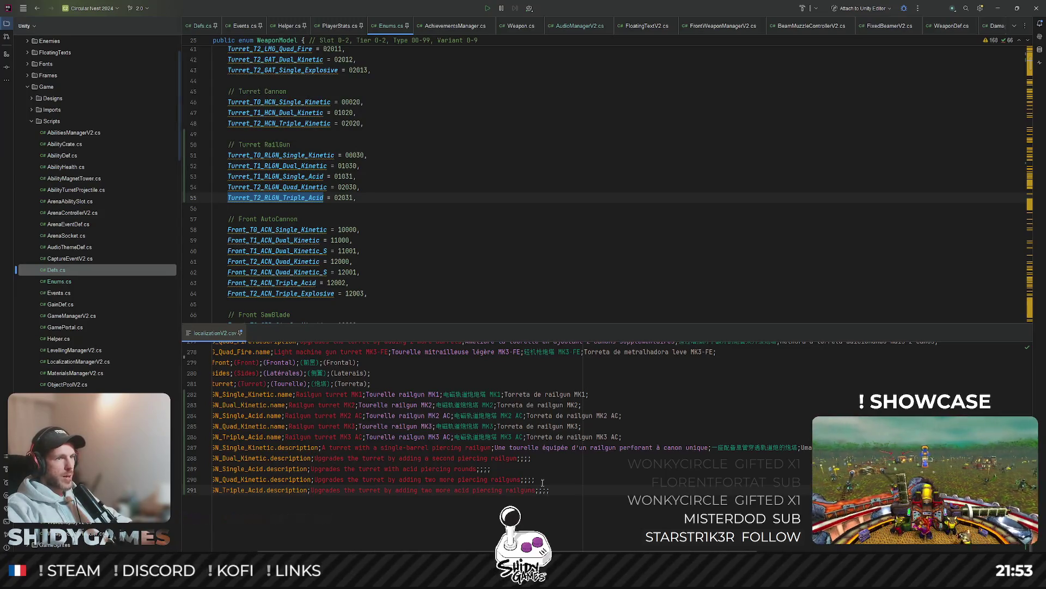
key(shift+Up)
key(shift+Up)
key(shift+Up)
key(shift+Home)
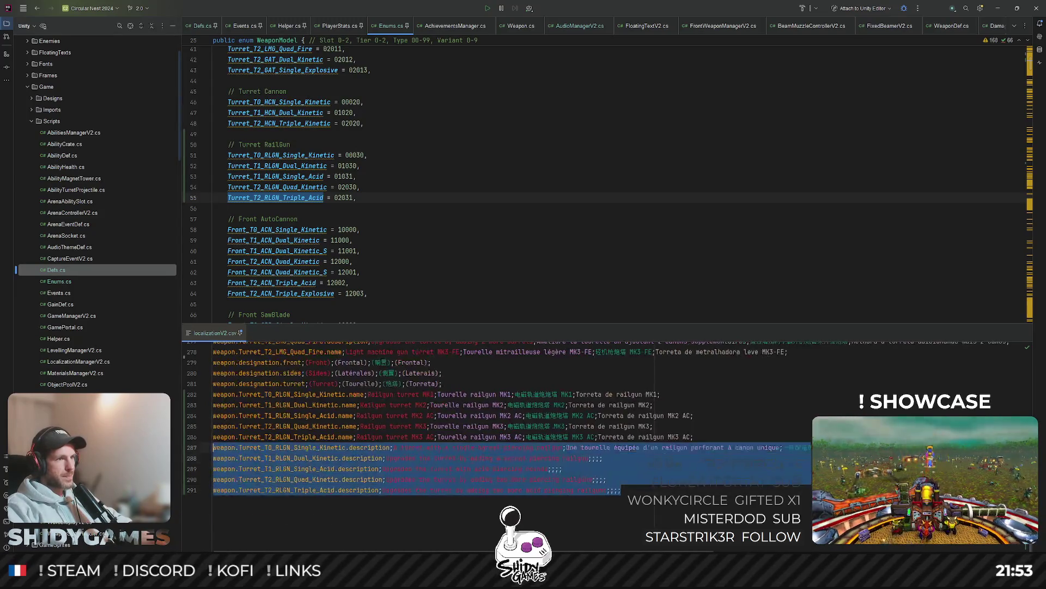
drag(621, 490, 210, 458)
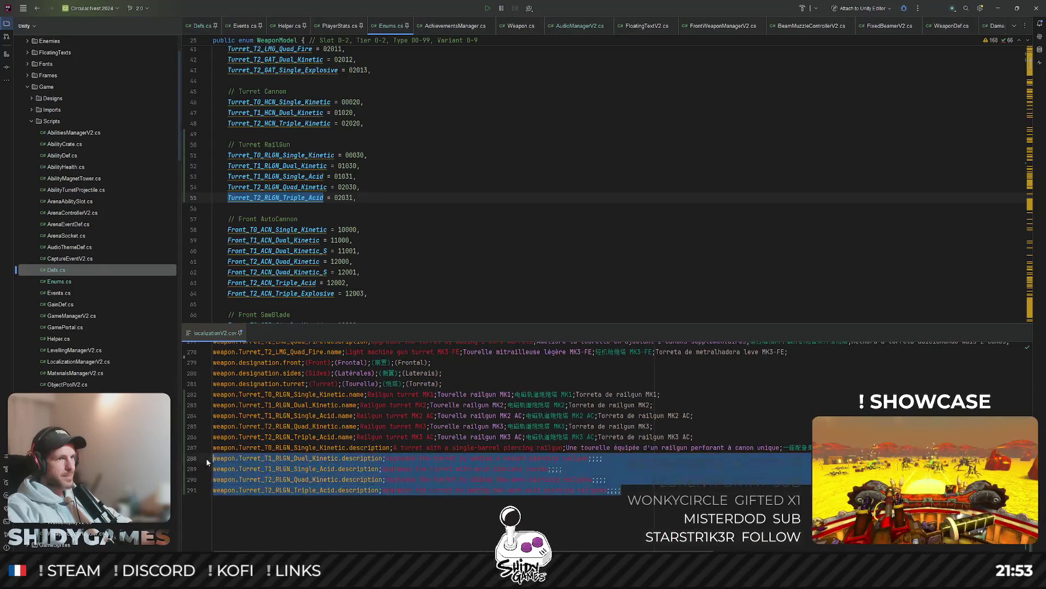
key(Escape)
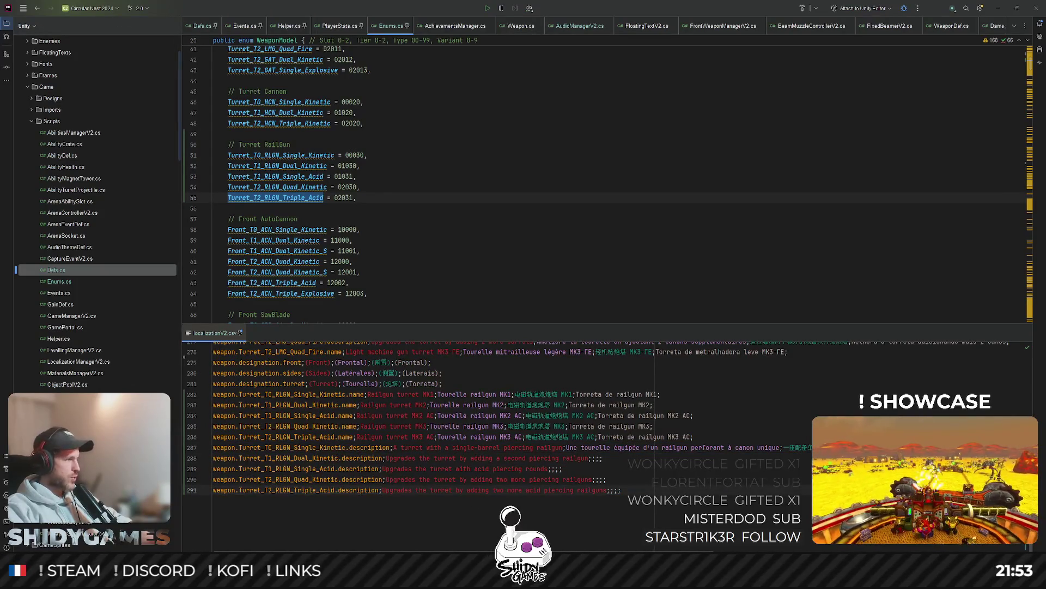
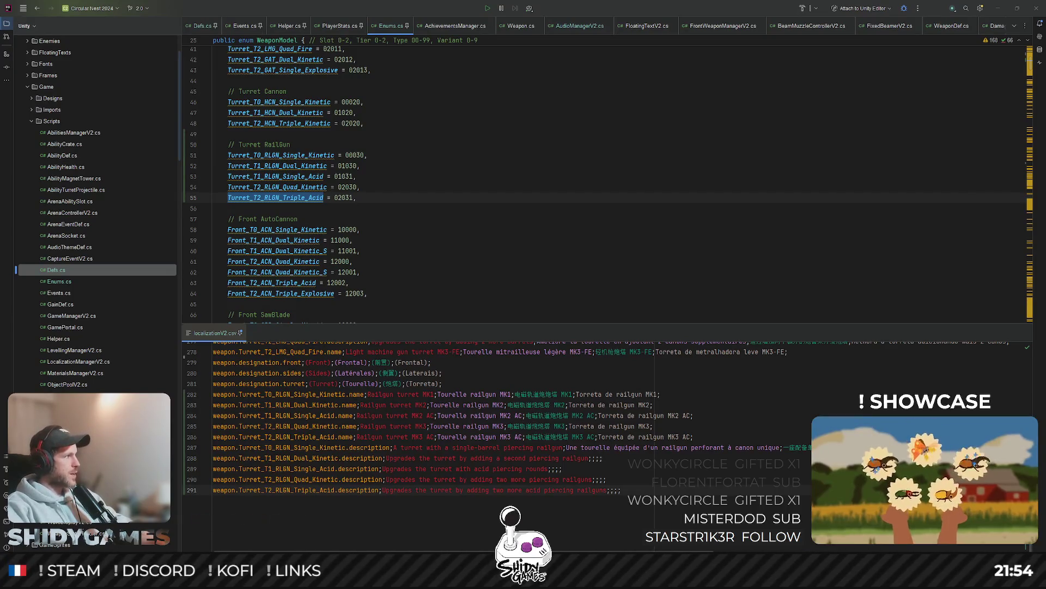
Step: Append French descriptions to the railgun upgrade lines 288–291 in localizationV2.csv
click(591, 457)
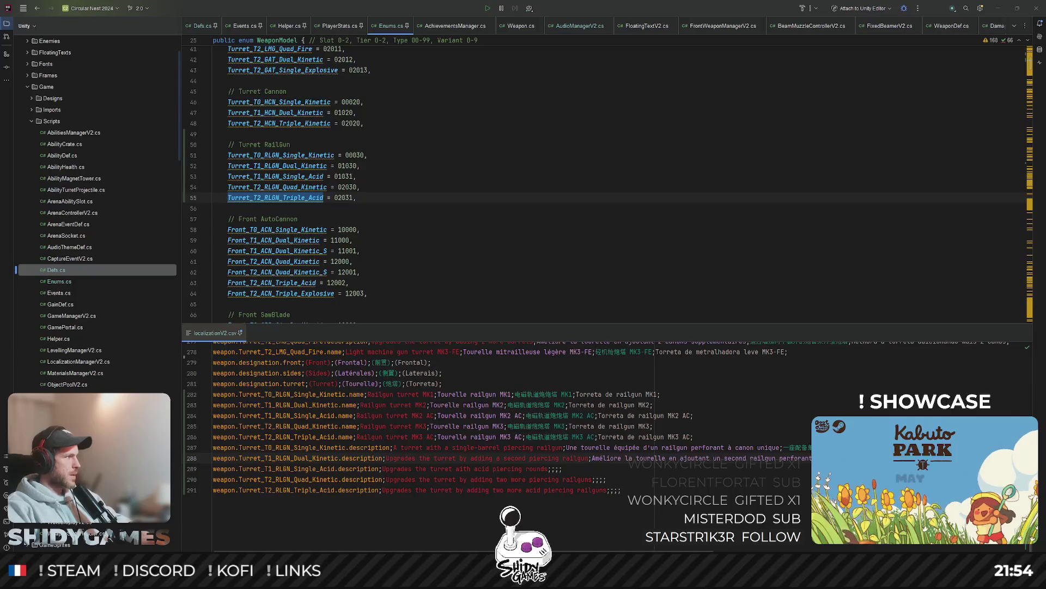
click(550, 468)
text(Améliore la tourelle avec des munitions acides perforantes;)
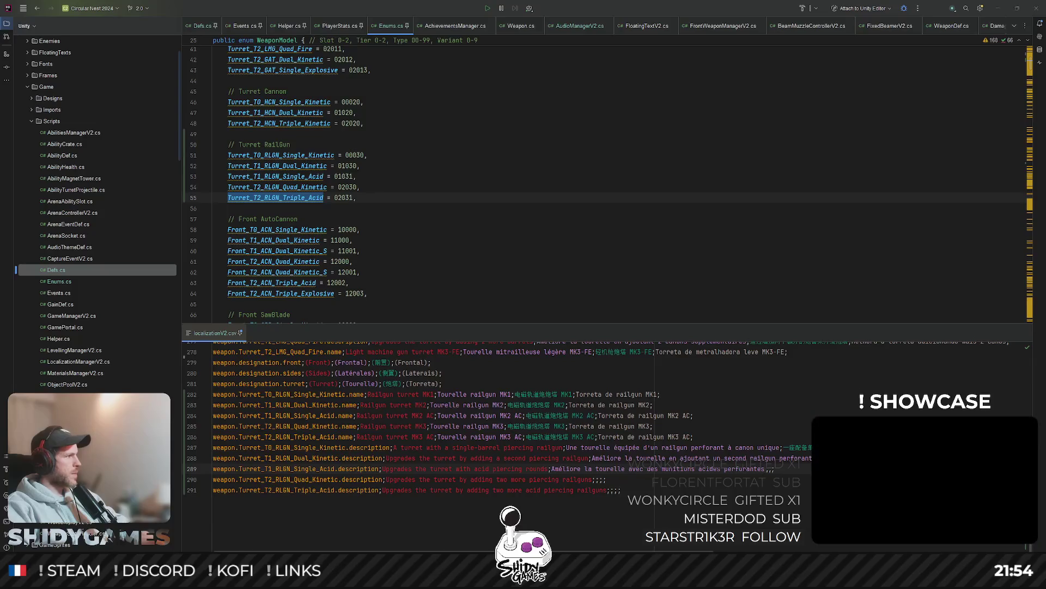
click(594, 479)
text(Améliore la tourelle en ajoutant deux railguns perforants s)
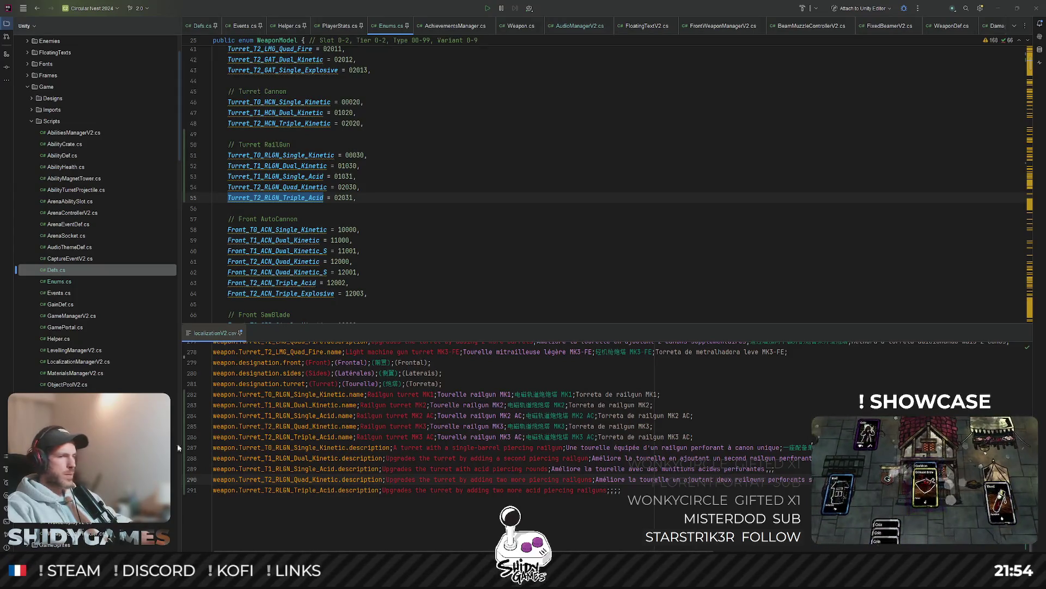
click(609, 490)
text(Améliore la tourelle en ajoutant deux railguns acides p)
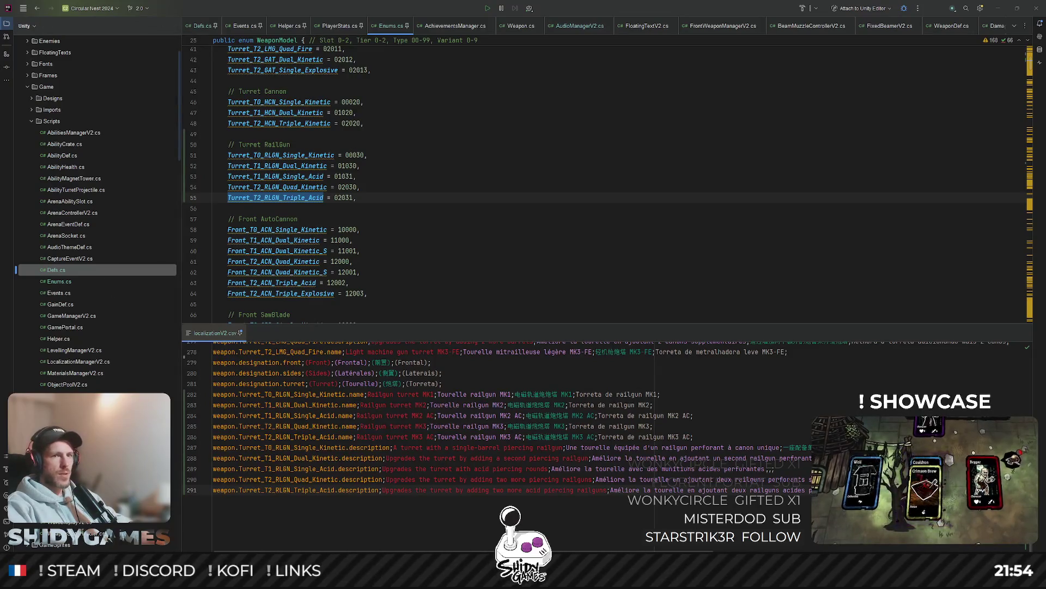
Step: Paste the Chinese translation onto line 289 and step through lines 290–291
click(811, 457)
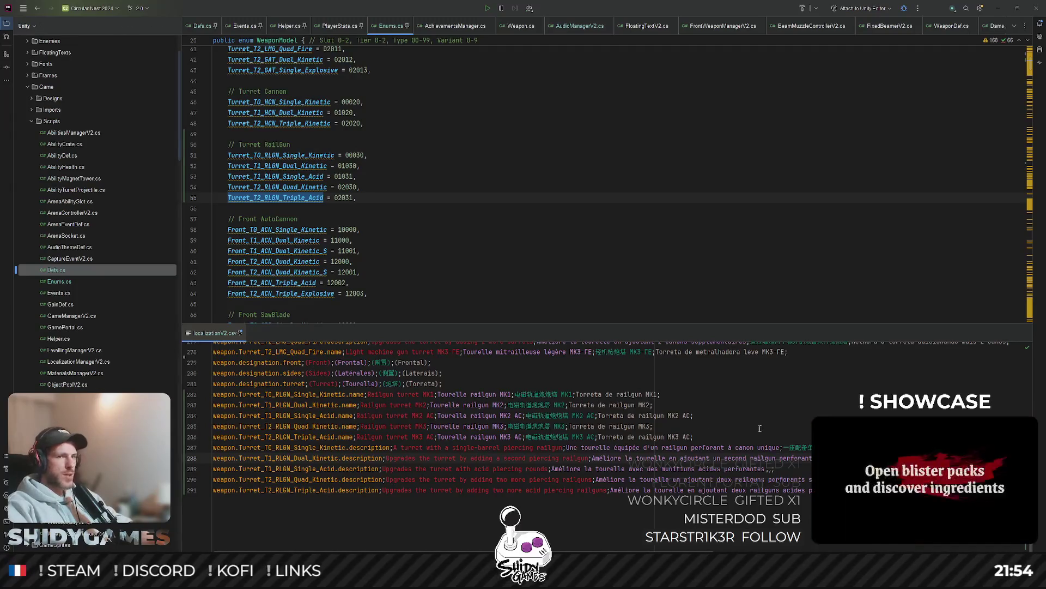
click(769, 470)
key(ctrl+v)
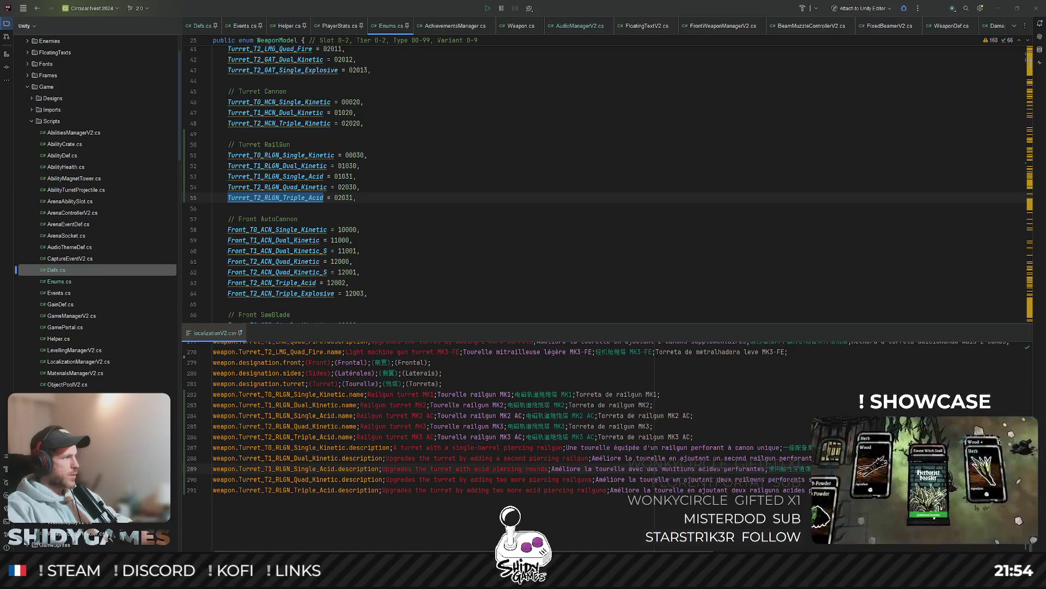
click(304, 479)
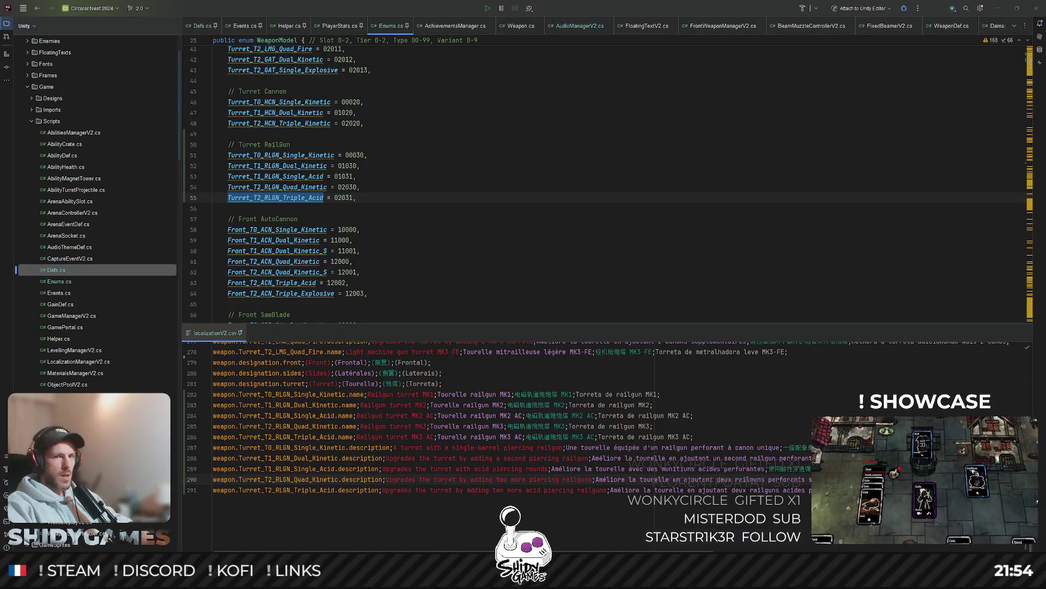
click(305, 489)
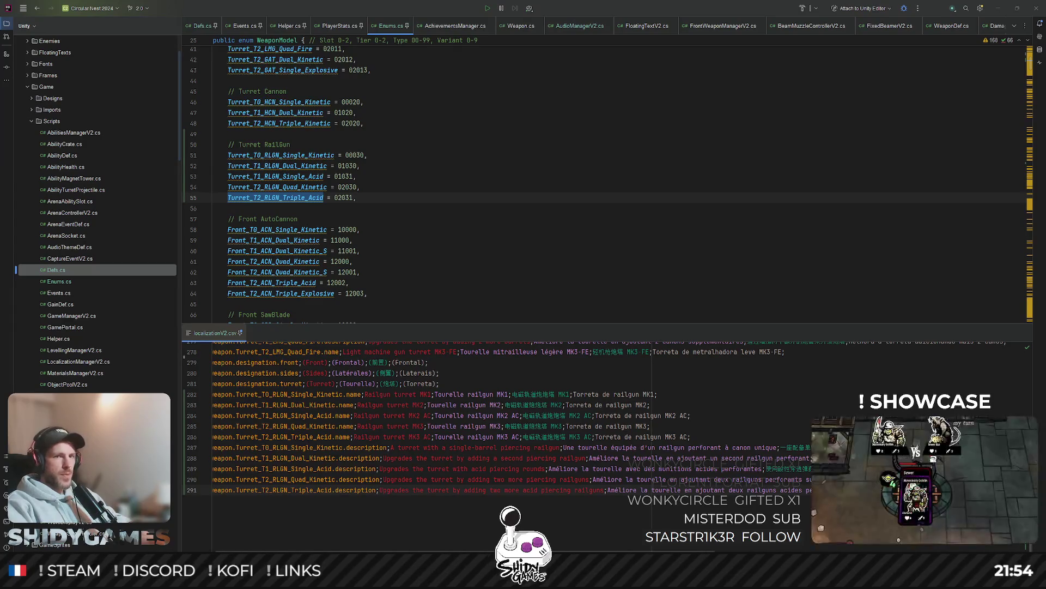
key(Up)
key(Up)
key(Up)
key(Down)
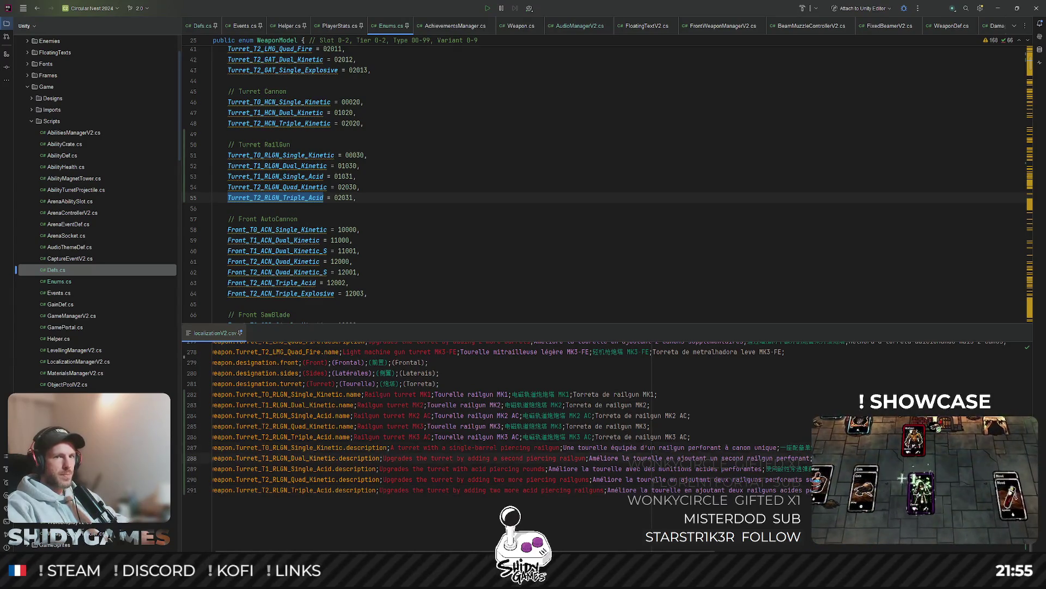
Step: Add the remaining Chinese and Portuguese translations to railgun description lines 288–291
scroll(599, 415, right, 3)
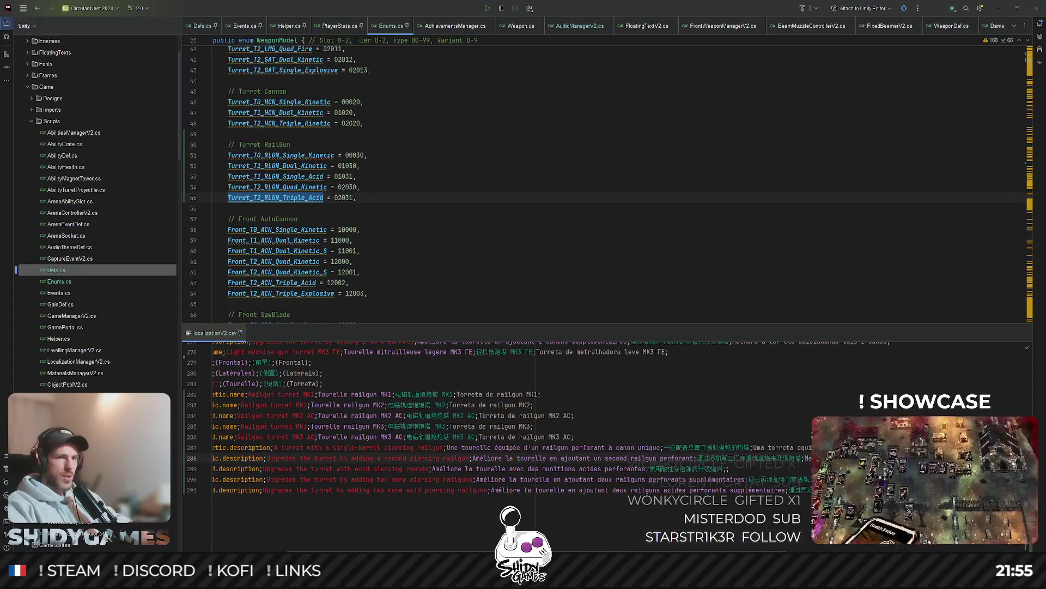
key(Down)
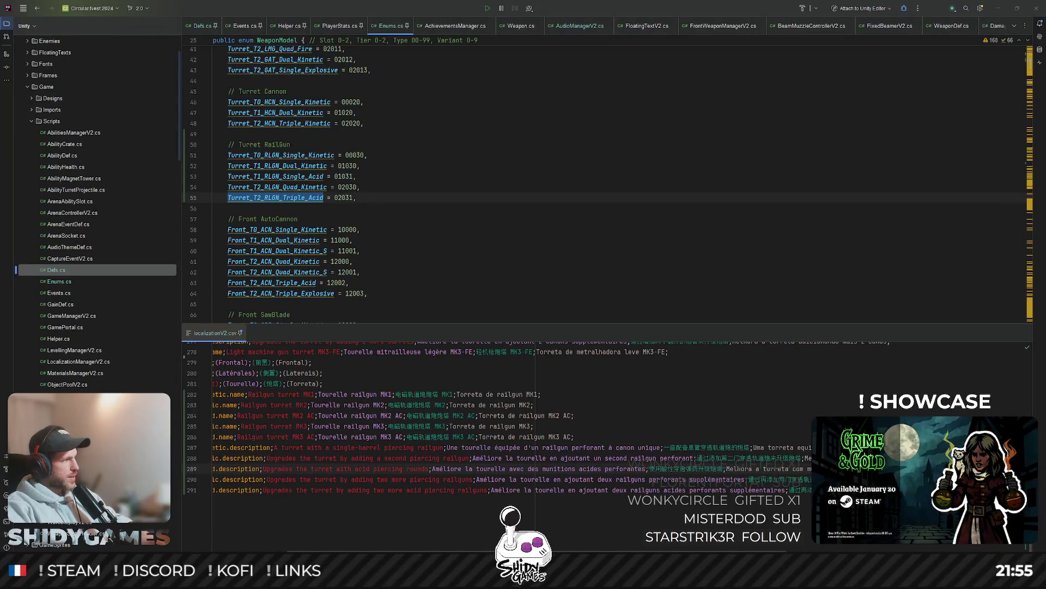
key(Down)
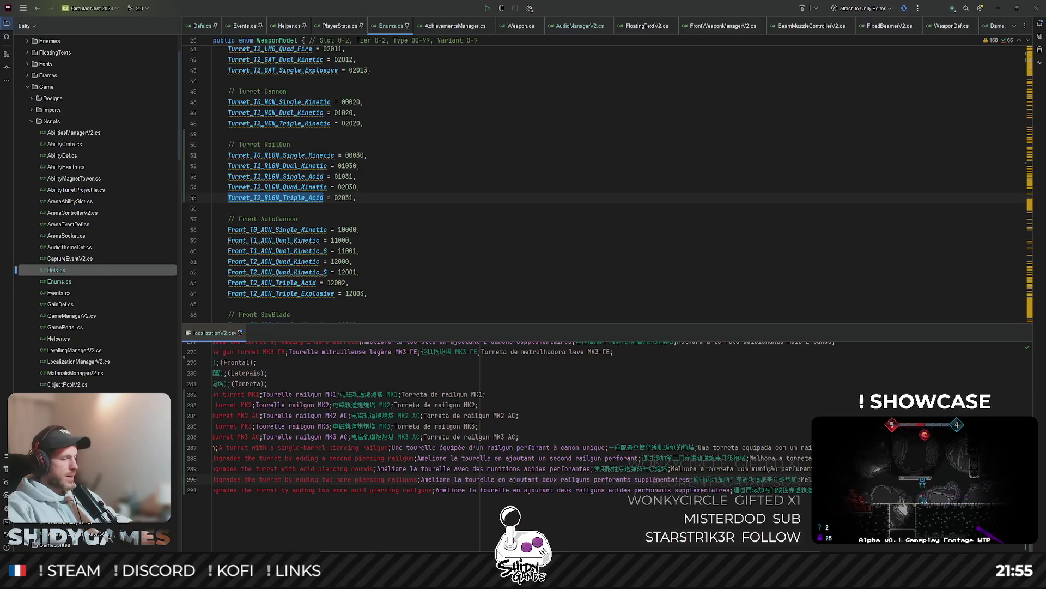
key(Down)
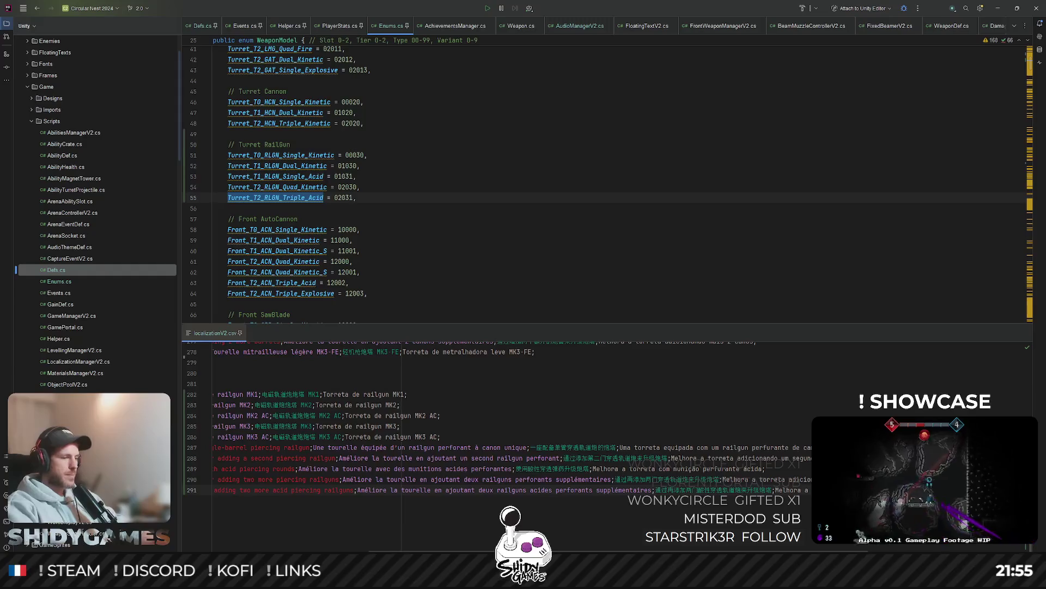
Step: Sort the weapon localization lines alphabetically with the Sort Lines action
key(ctrl+shift+a)
text(sort)
key(Return)
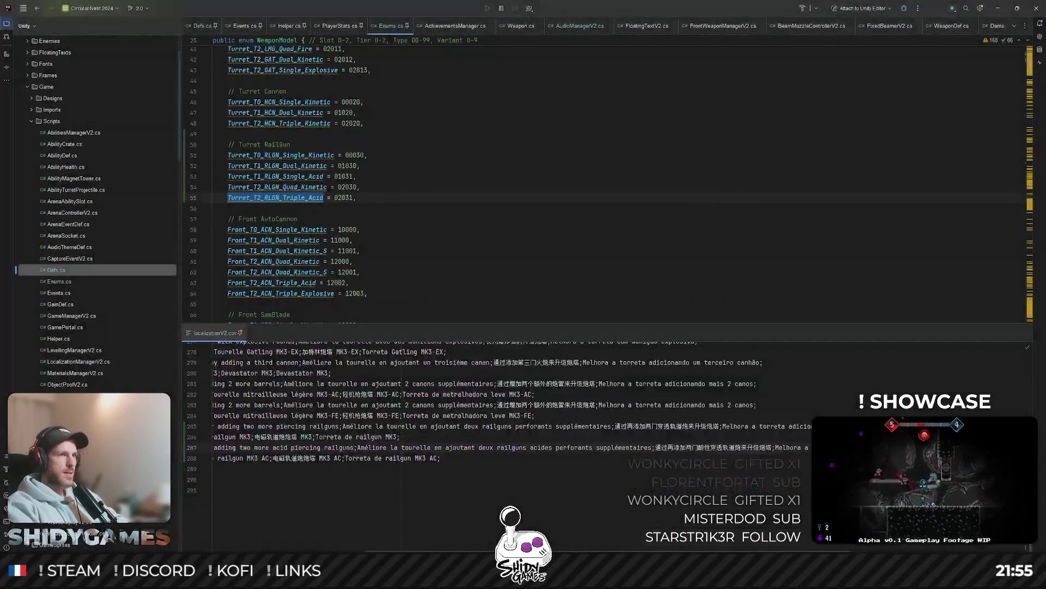
scroll(381, 535, left, 5)
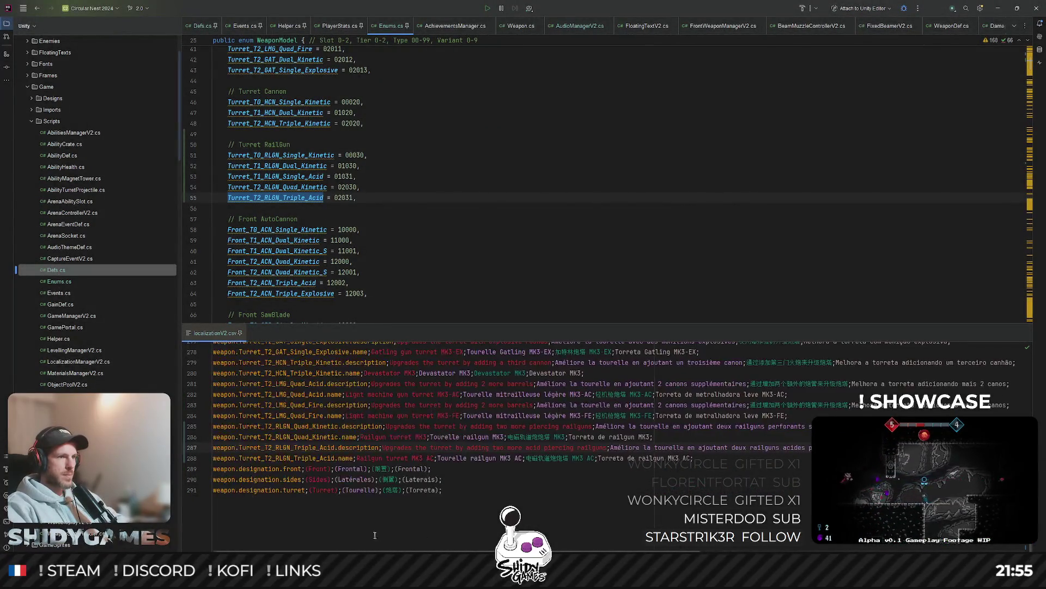
click(644, 212)
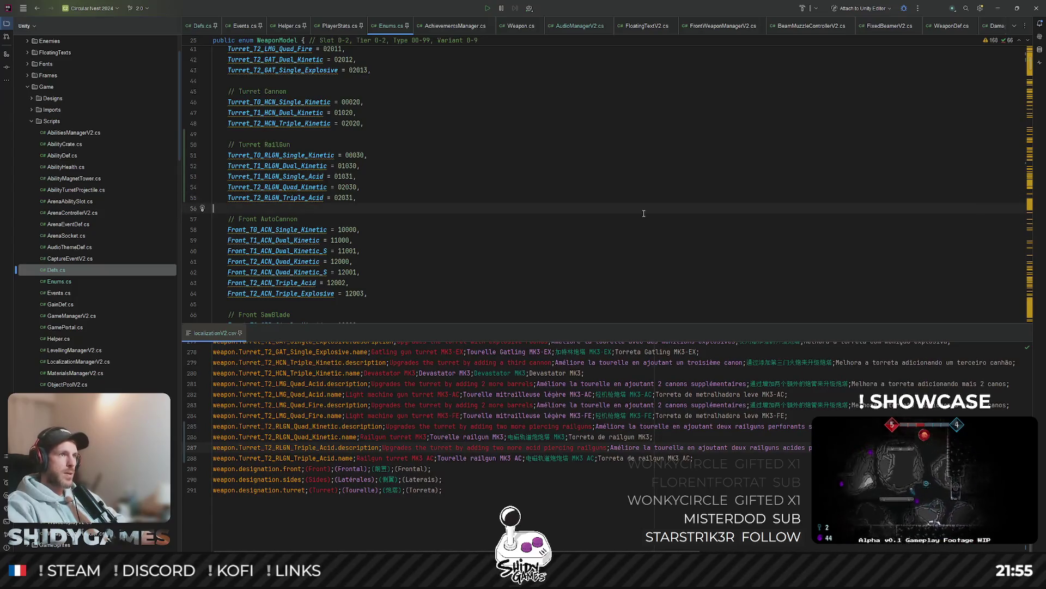
Step: Clear the Unity console and bring up the SPRITES object's Sprites Manager V2 list
click(998, 8)
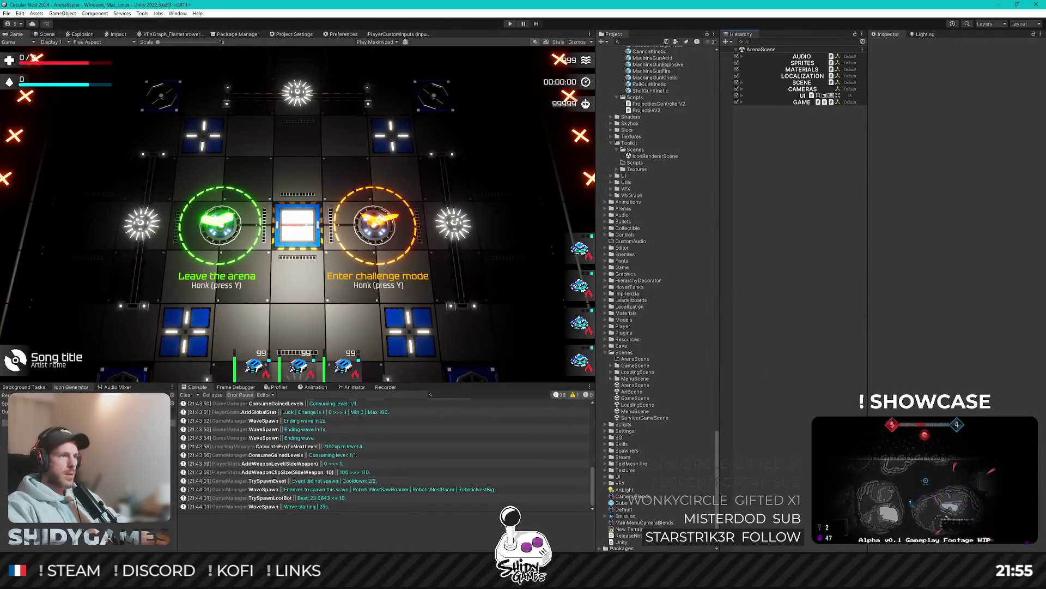
click(187, 394)
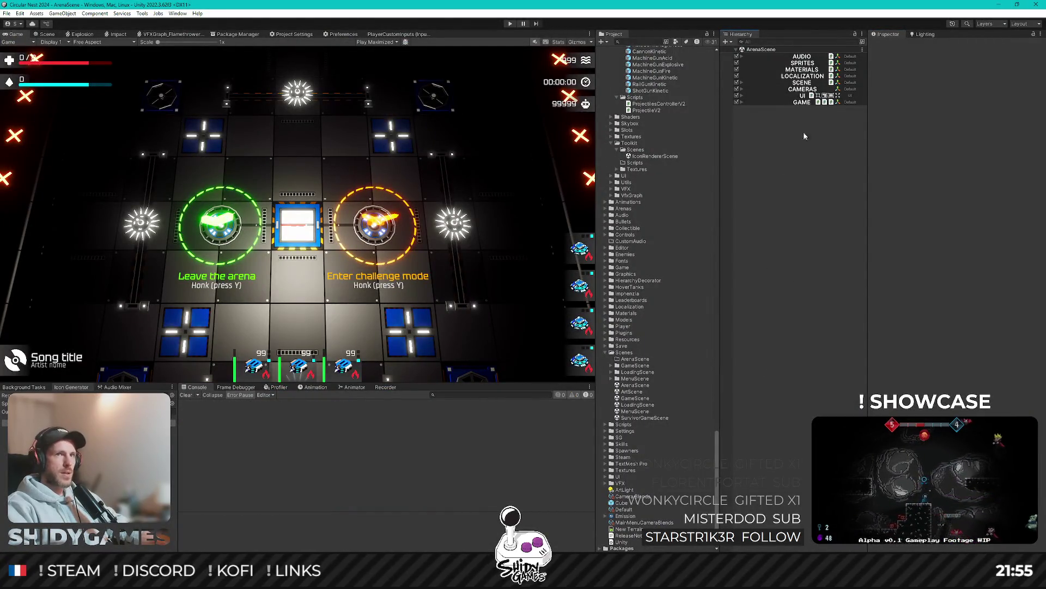
click(785, 62)
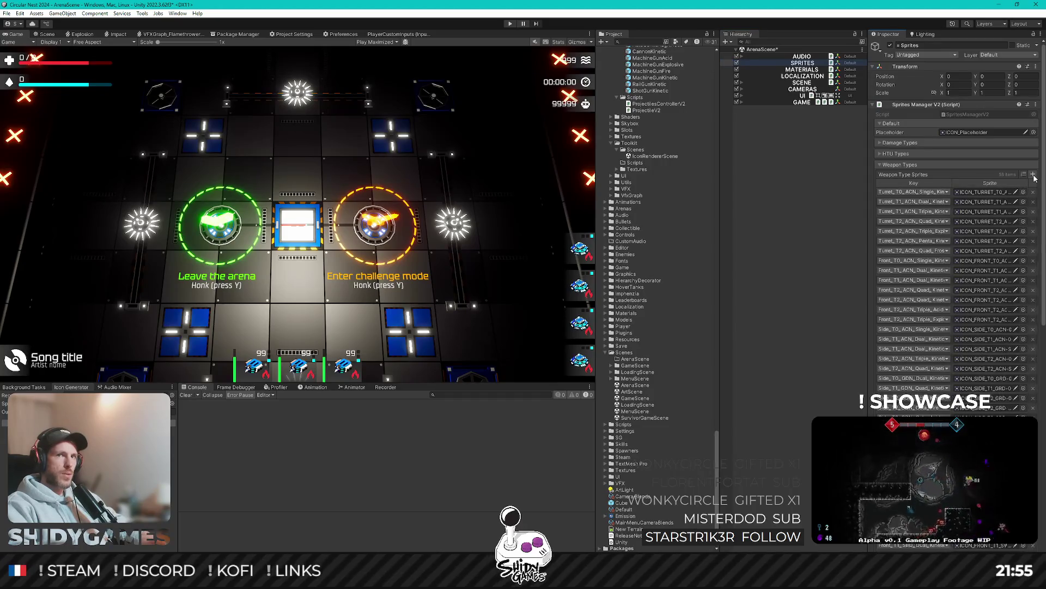
scroll(901, 388, down, 10)
scroll(901, 388, down, 3)
Step: Set the first two new sprite keys to the tier 0 single and tier 1 dual railgun turrets
click(910, 273)
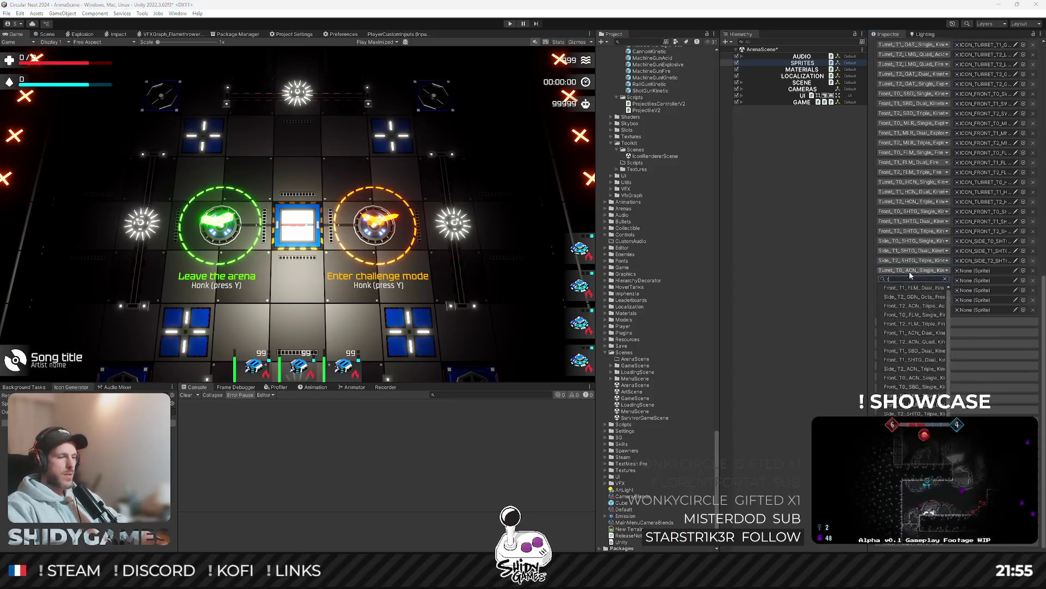
text(lgn)
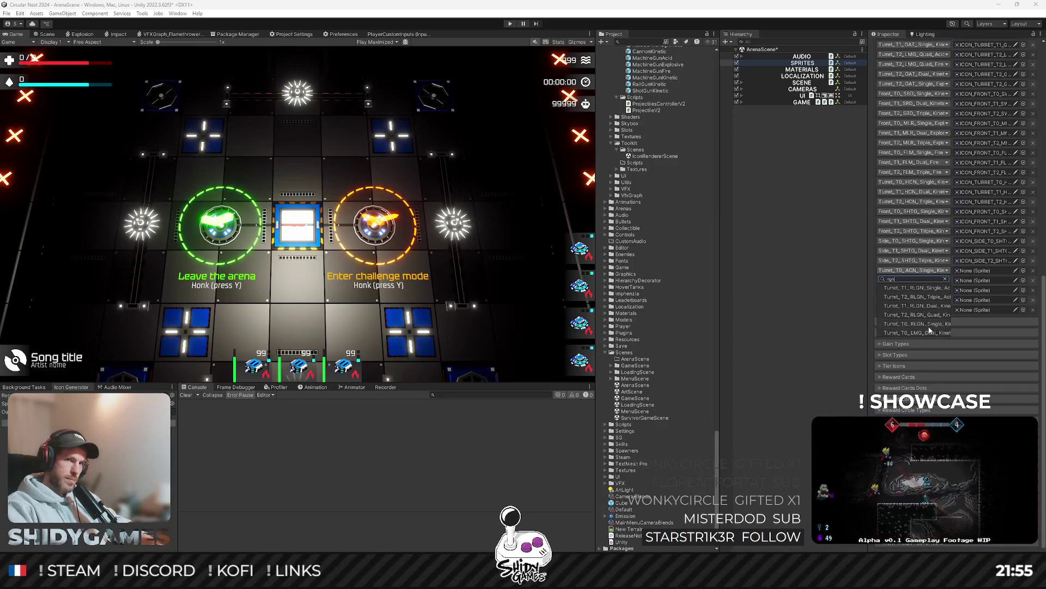
click(925, 324)
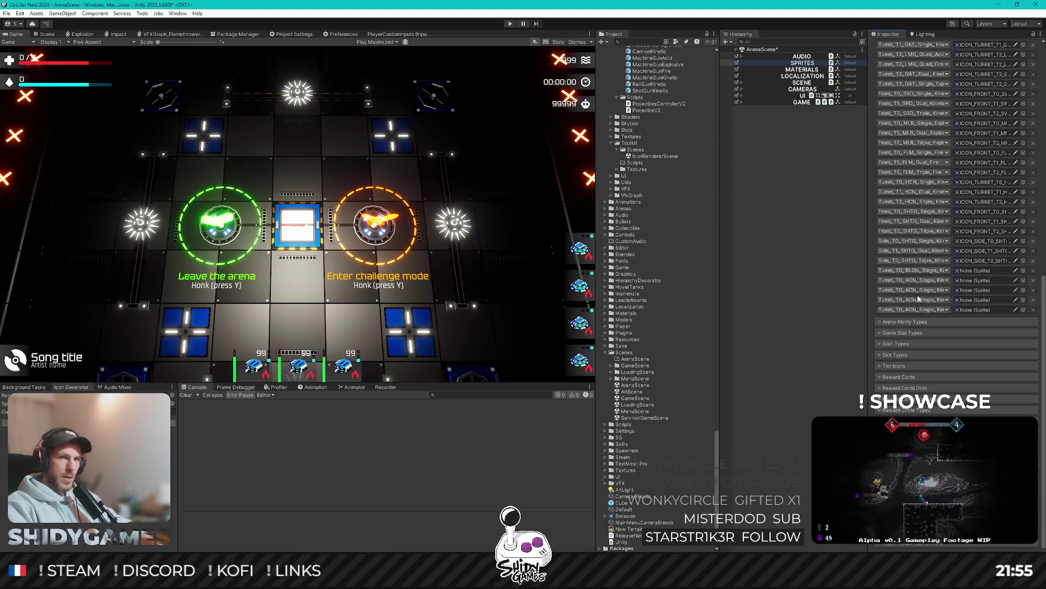
click(925, 281)
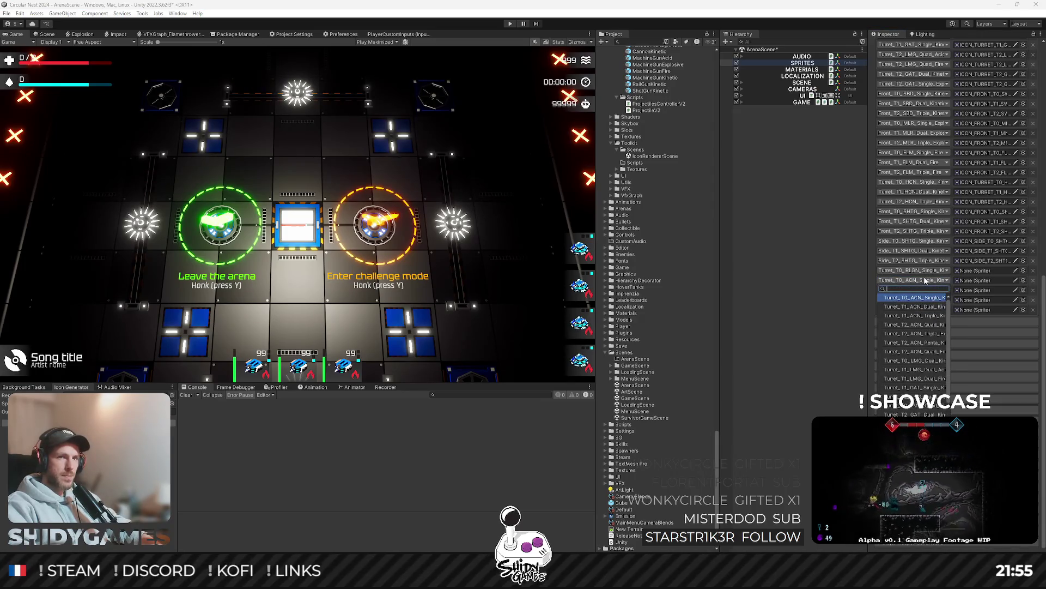
scroll(931, 345, down, 3)
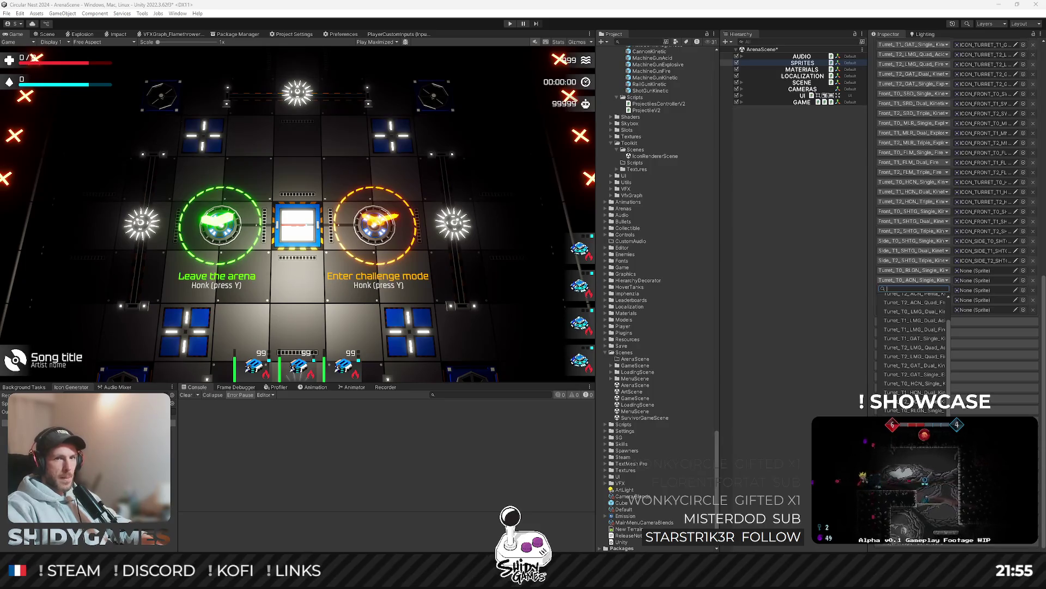
click(922, 413)
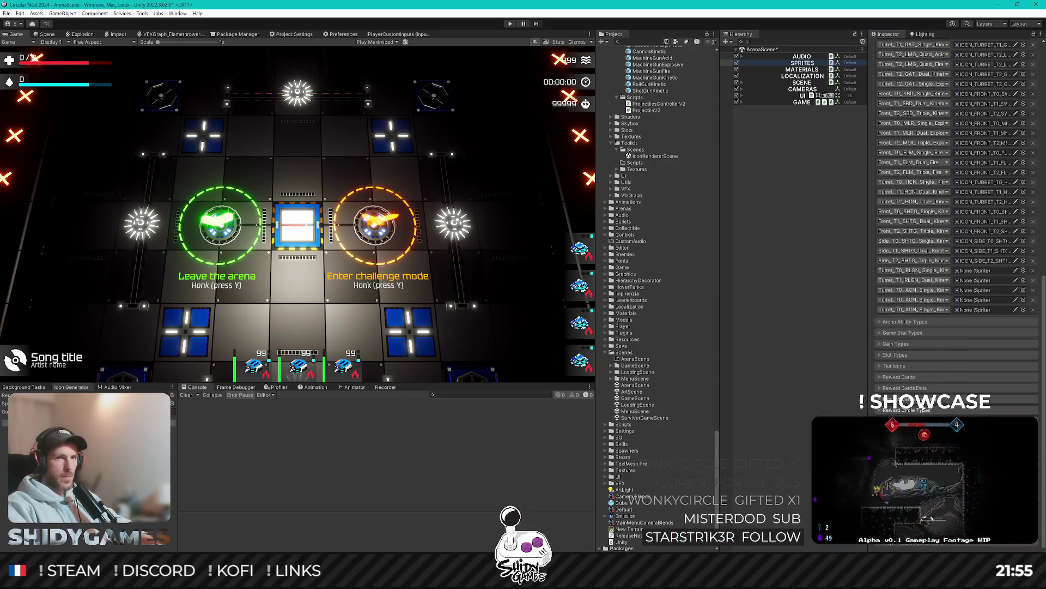
Step: Set the last three keys to the single acid, quad and triple acid railgun turrets
click(921, 300)
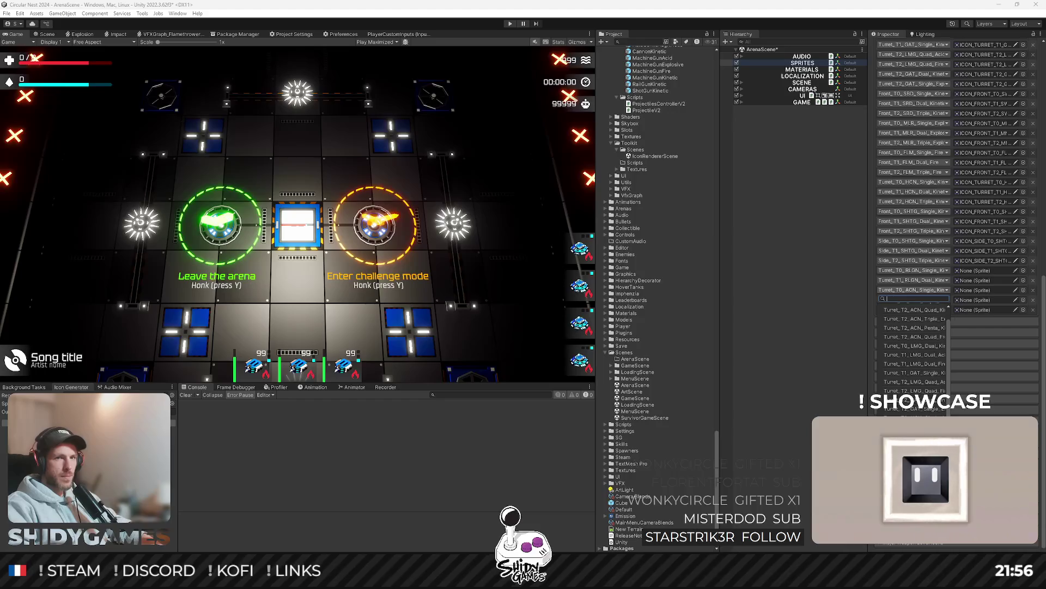
key(Return)
click(915, 309)
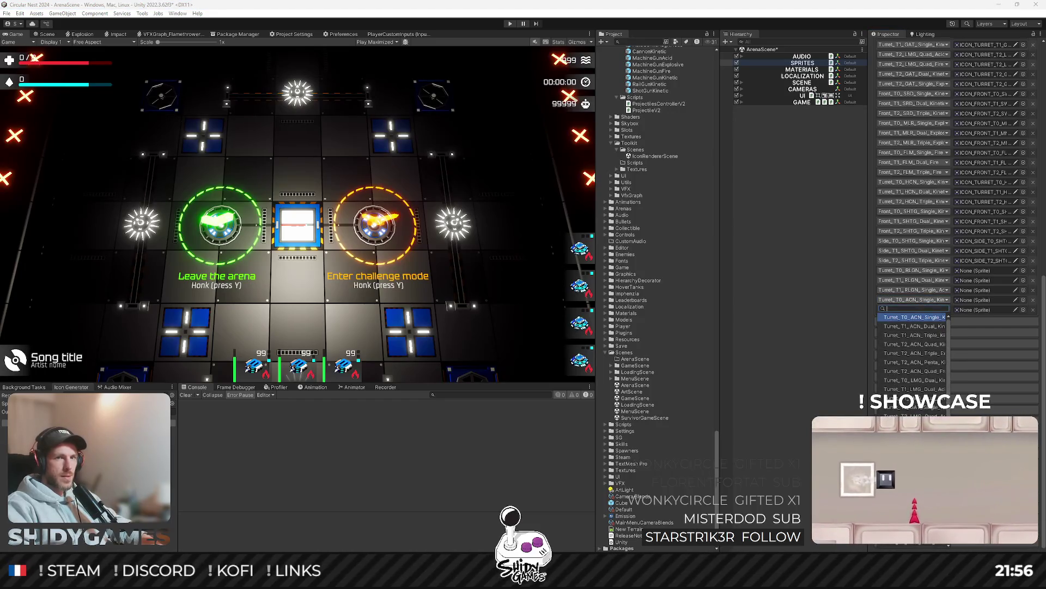
scroll(914, 355, down, 1)
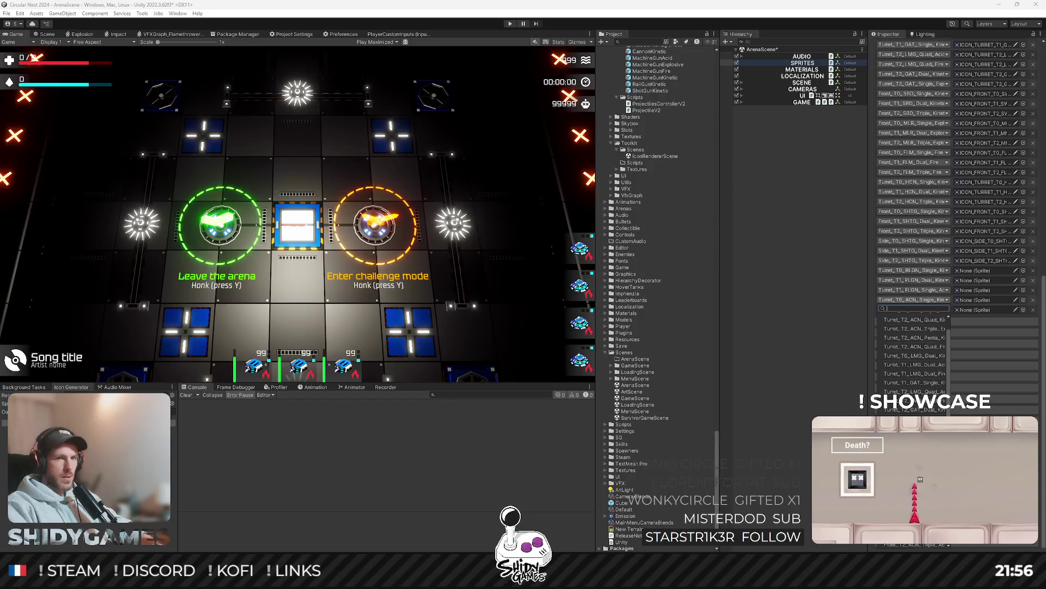
key(Return)
click(916, 318)
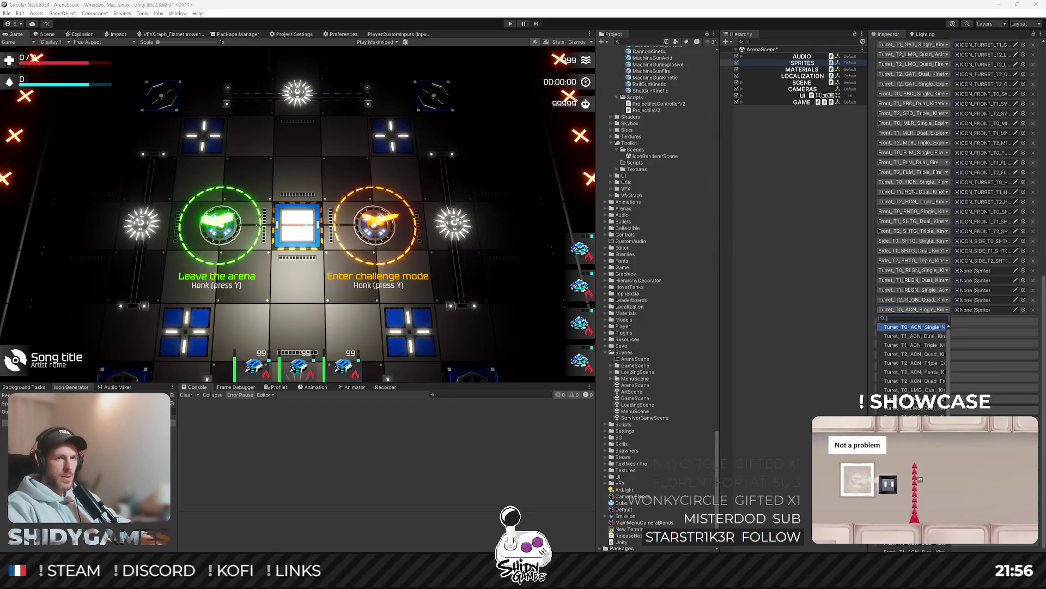
key(Escape)
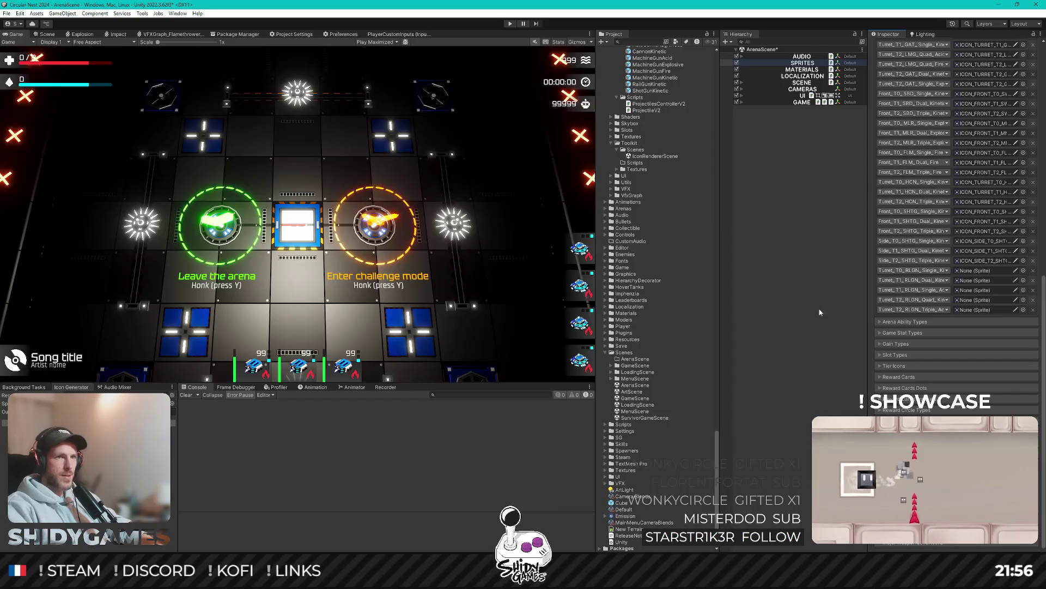
click(822, 306)
click(802, 63)
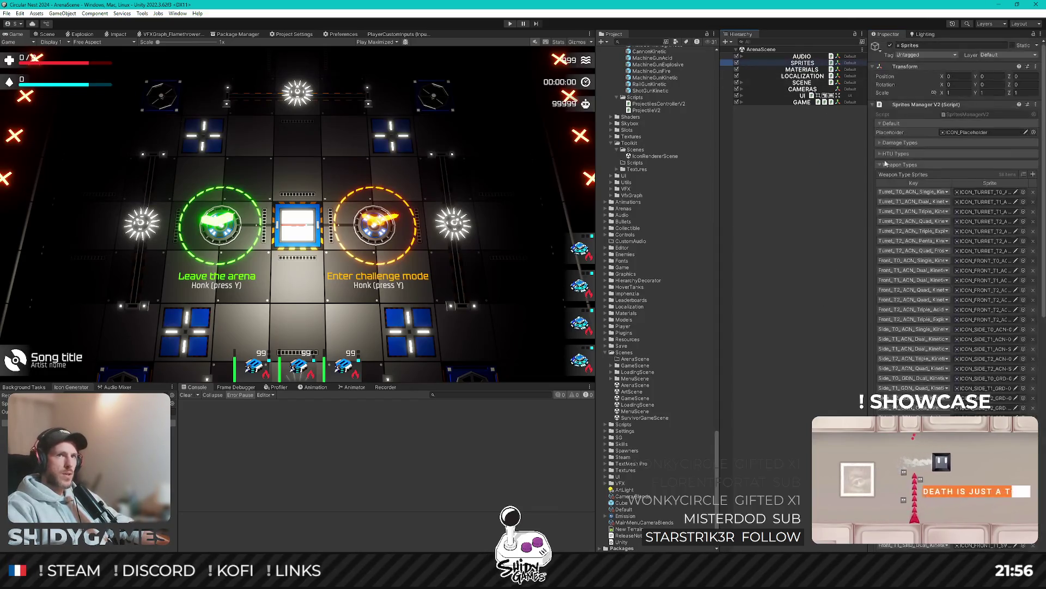
Step: Assign the T0 railgun icon to the Turret_T0_RLGN_Single sprite slot
scroll(872, 327, down, 3)
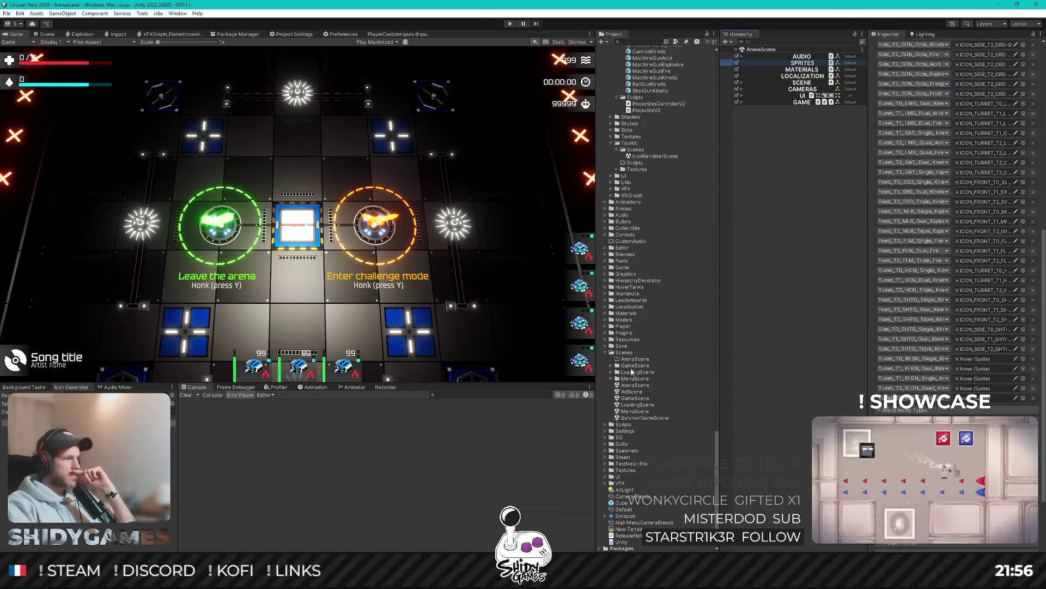
scroll(662, 303, up, 5)
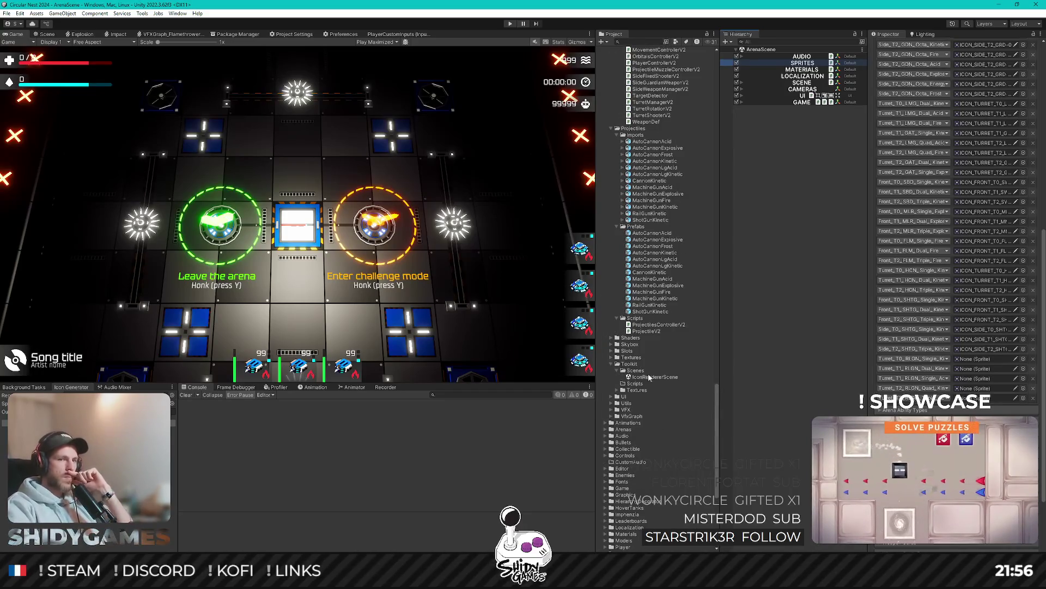
scroll(654, 327, up, 10)
scroll(649, 357, up, 15)
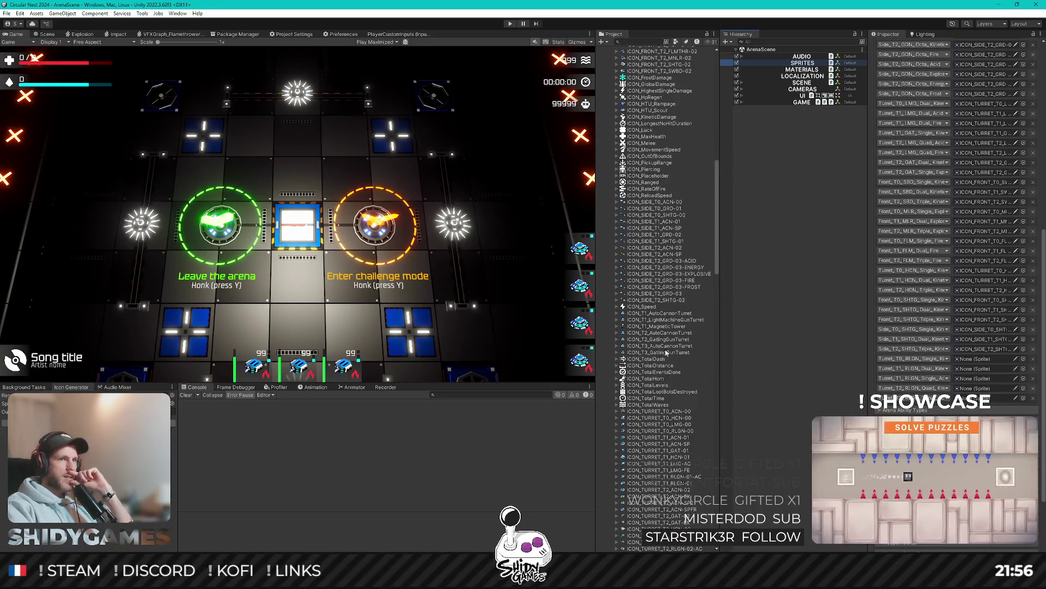
scroll(708, 352, up, 6)
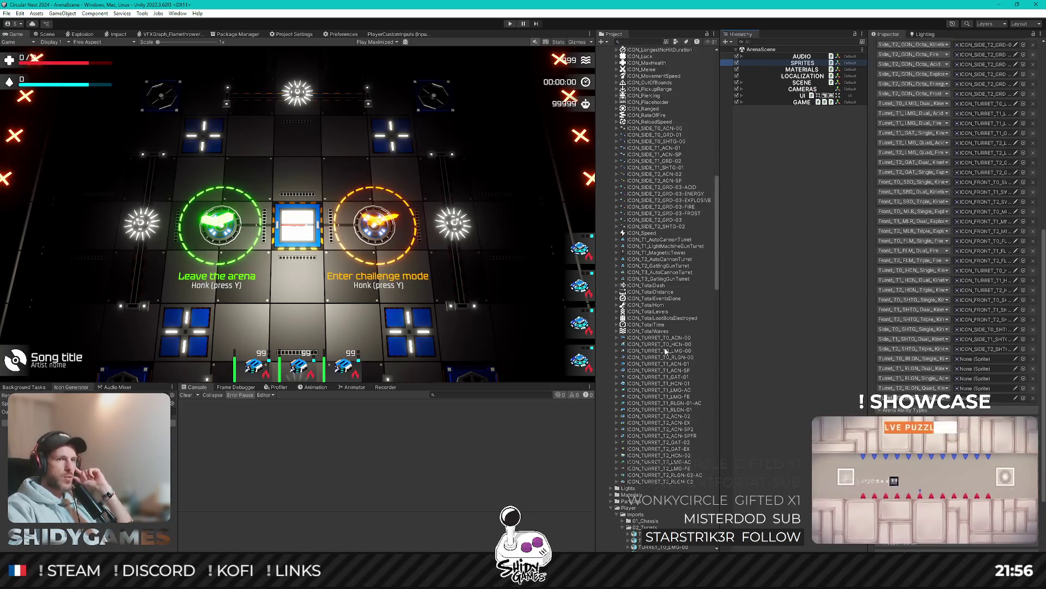
scroll(668, 346, up, 9)
scroll(668, 346, up, 3)
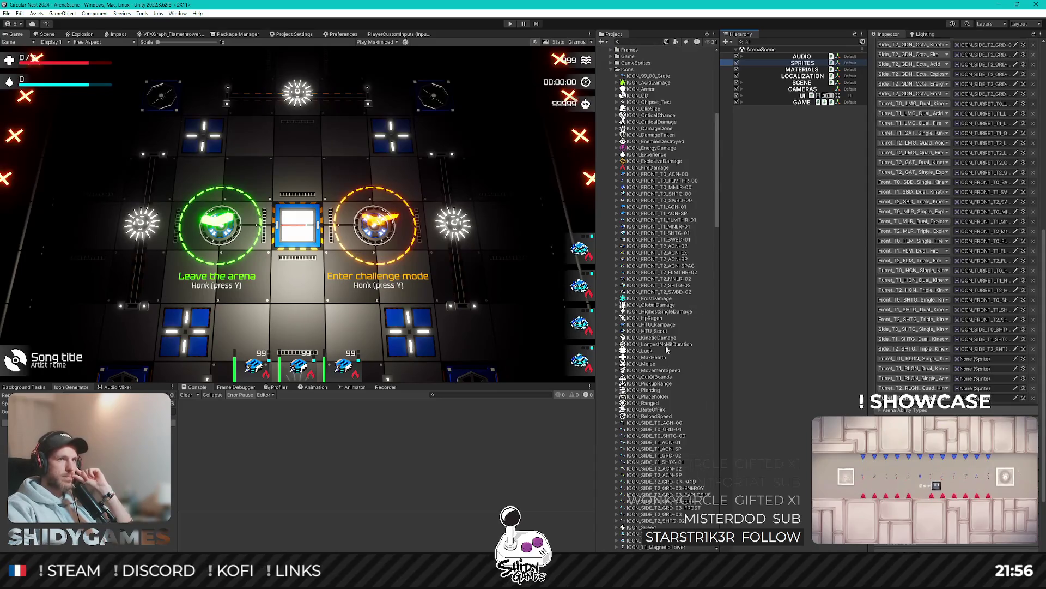
scroll(663, 238, down, 15)
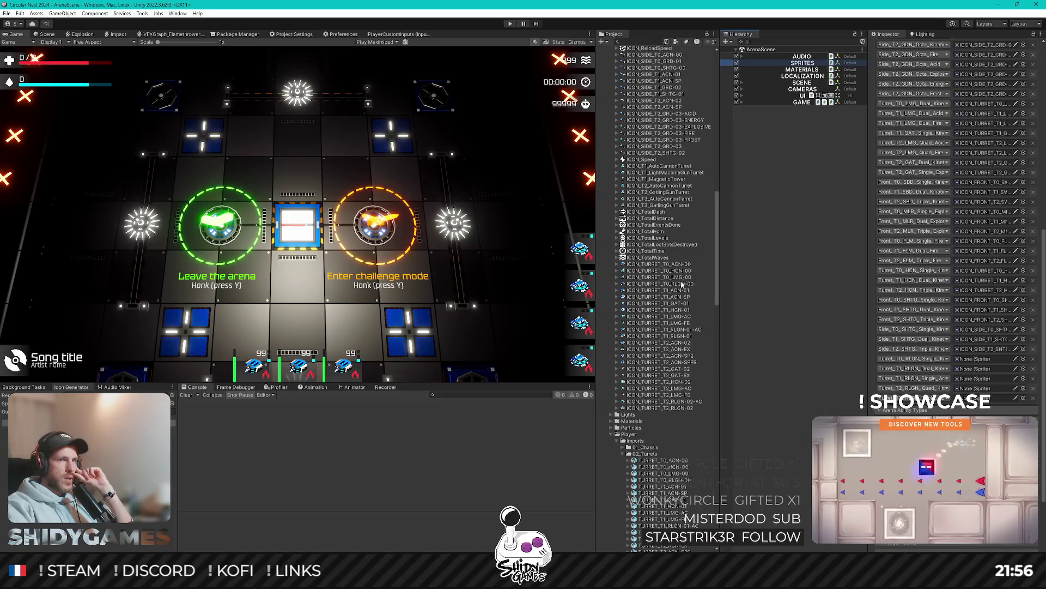
click(981, 369)
drag(981, 369, 978, 360)
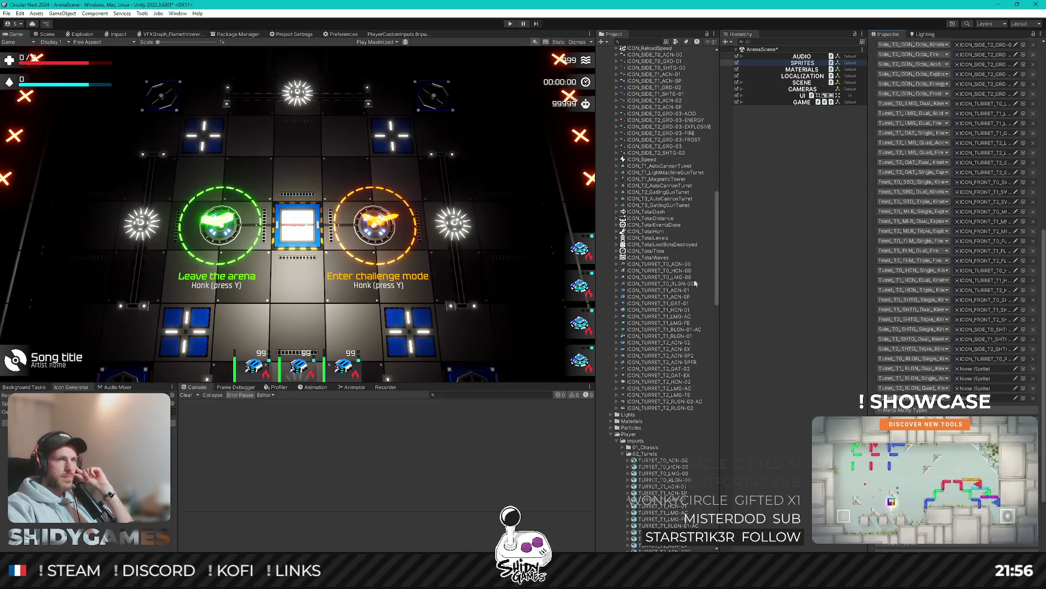
Step: Assign T1 railgun icons to Turret_T1_RLGN_Dual and Single, and ICON_TURRET_T2_RLGN-02 to Turret_T2_RLGN_Quad
drag(682, 335, 981, 369)
drag(686, 330, 981, 378)
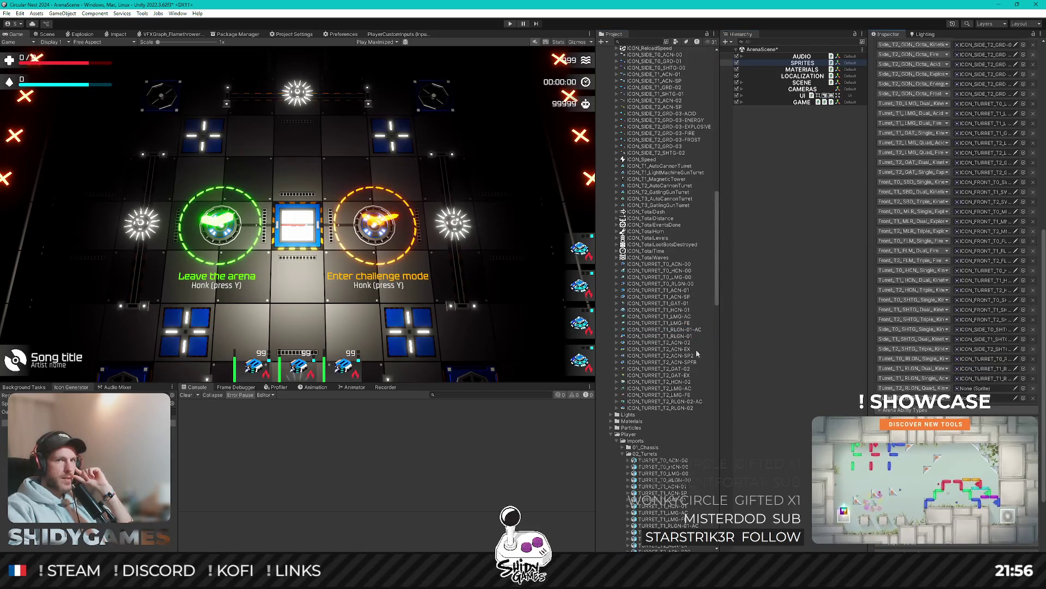
click(689, 408)
drag(689, 408, 981, 388)
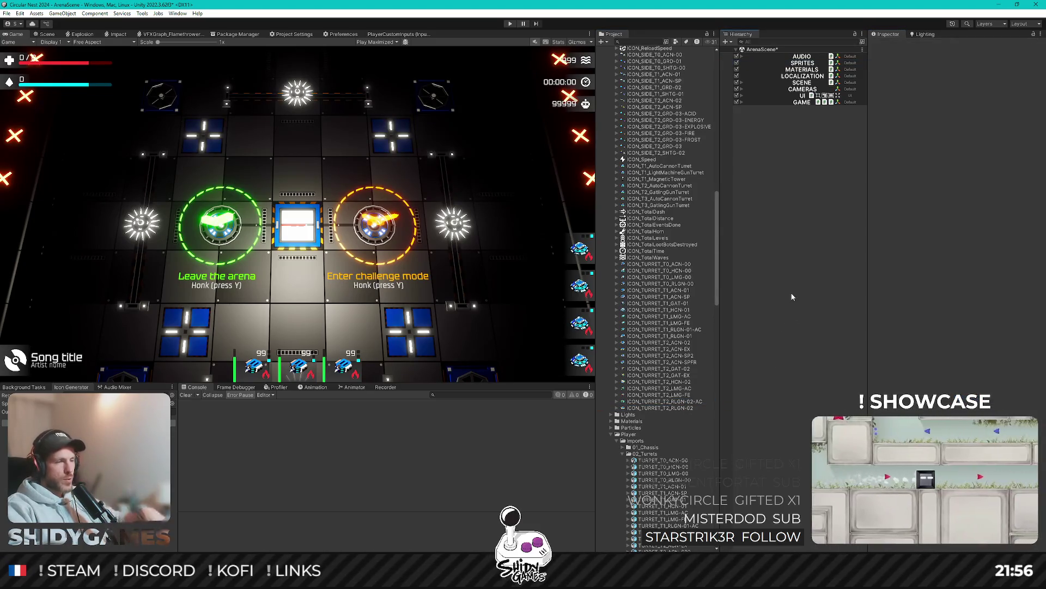
click(820, 283)
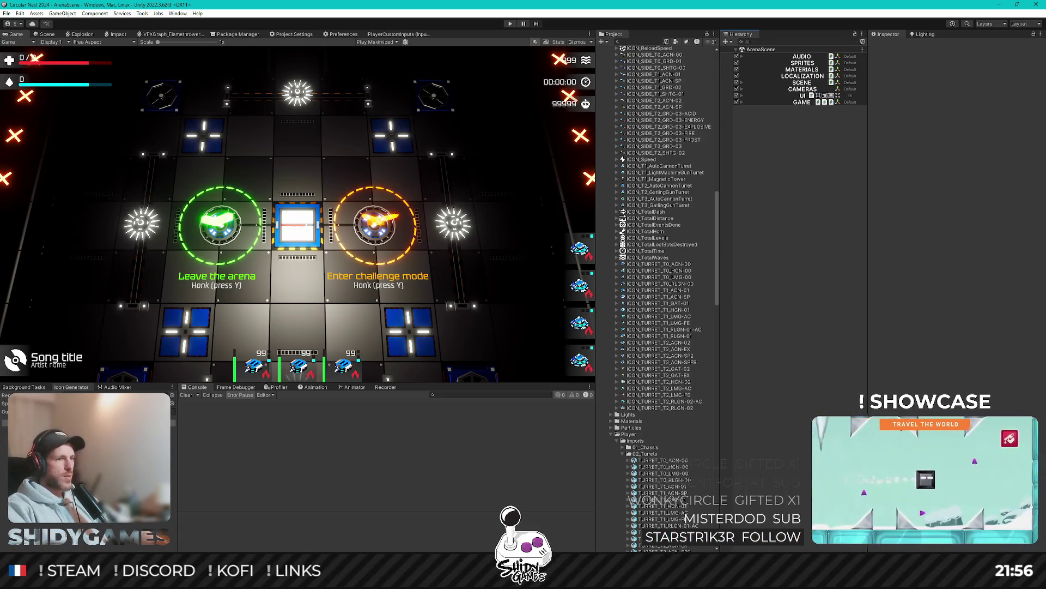
Step: Under GAME, set the Player Controller V2 Turret To Load to Turret_T0_RLGN_Single_Kinetic
mouse_move(283, 577)
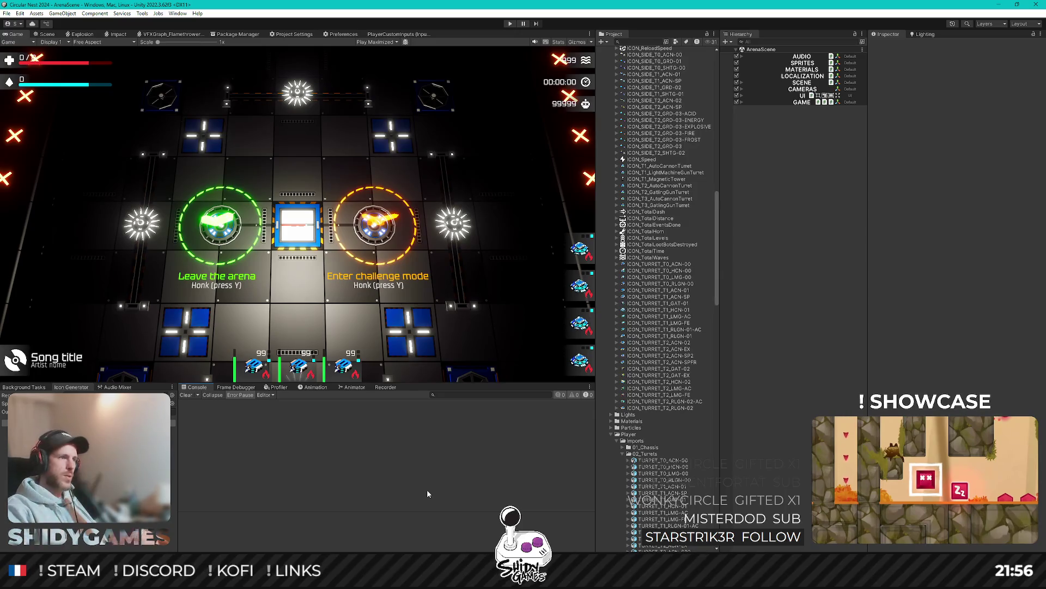
click(800, 102)
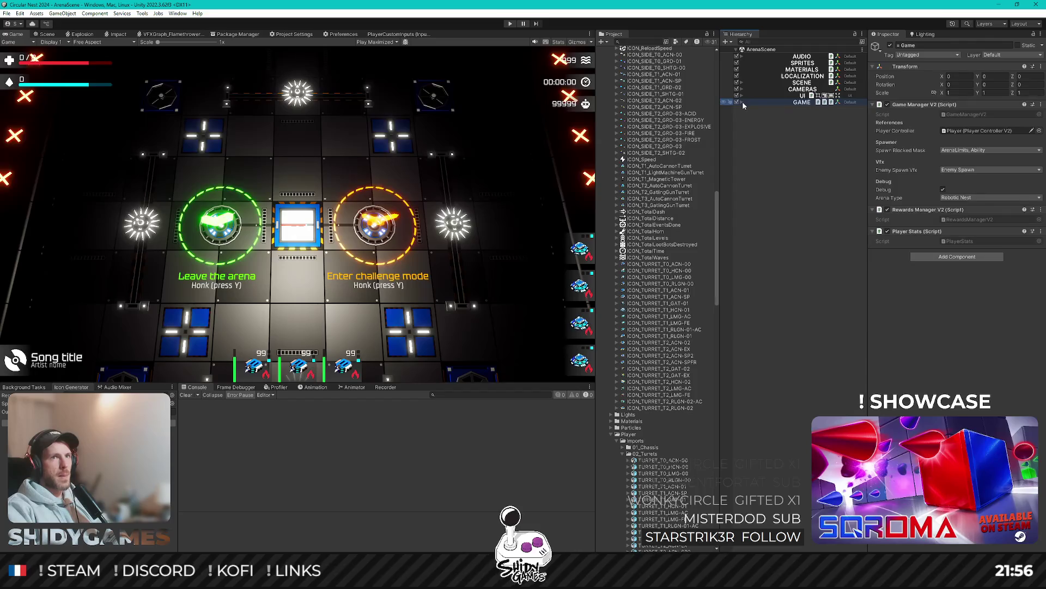
click(742, 102)
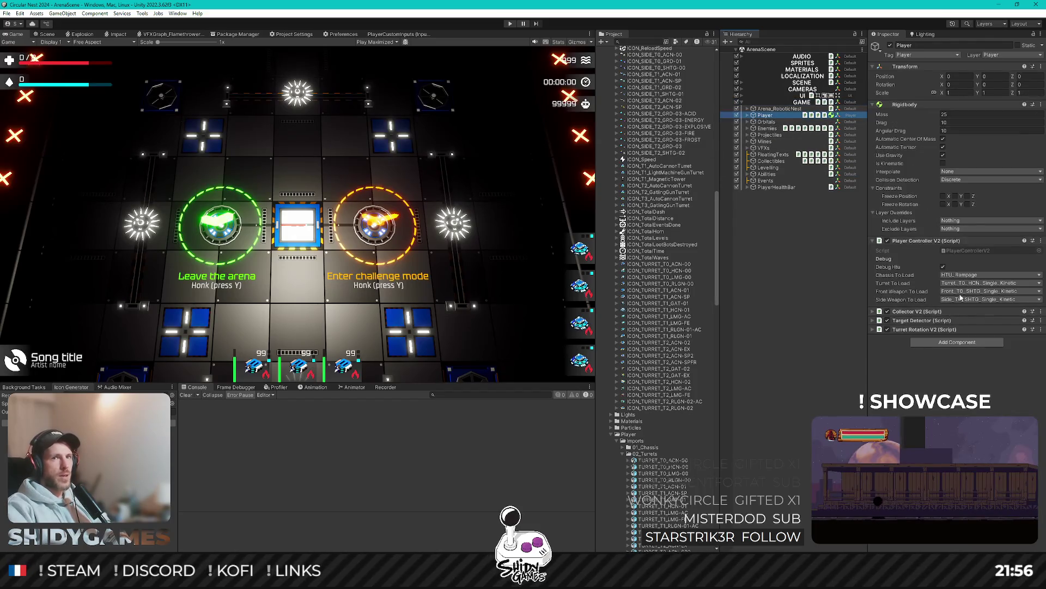
click(979, 284)
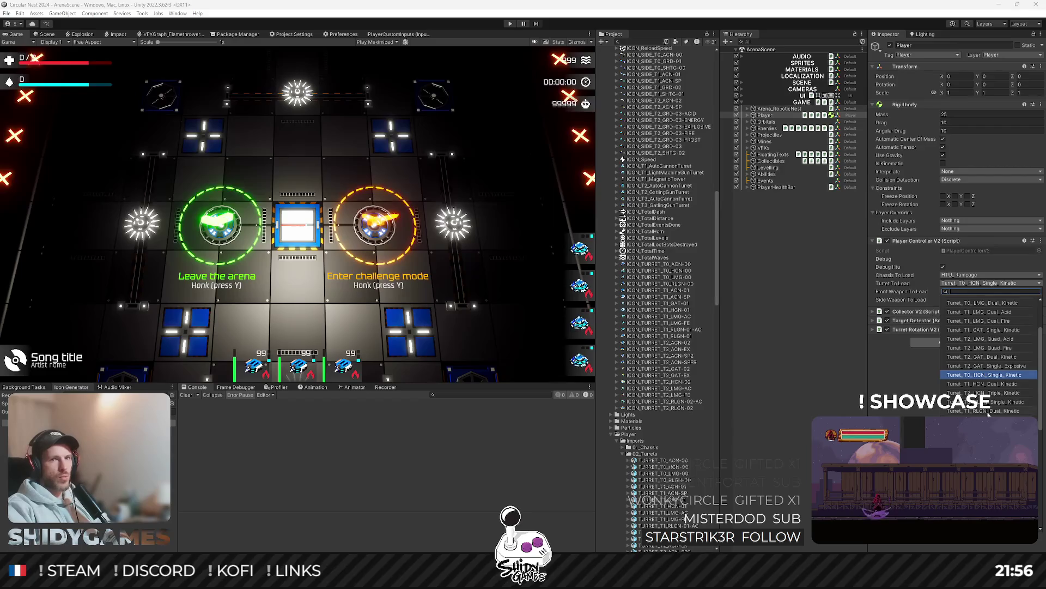
click(995, 403)
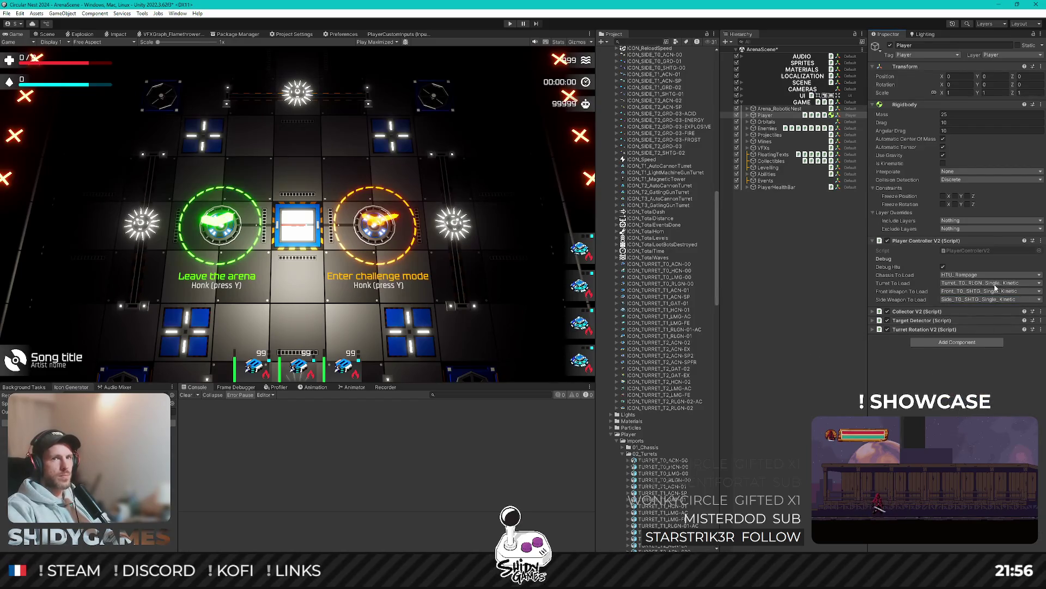
click(777, 297)
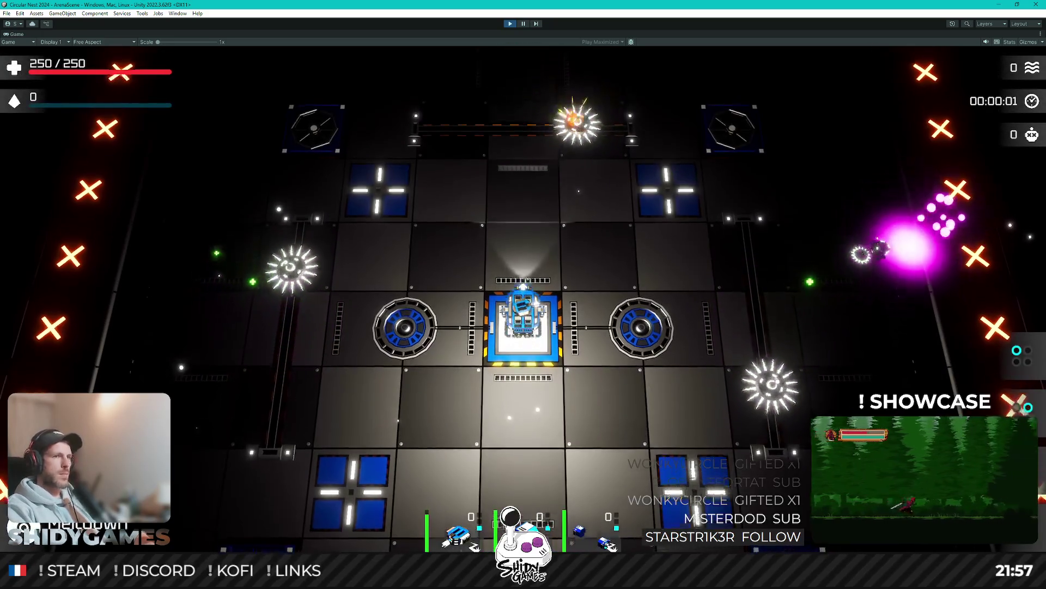
Step: Fly the ship around the arena from the GO pad while the railgun turret fires
key(w)
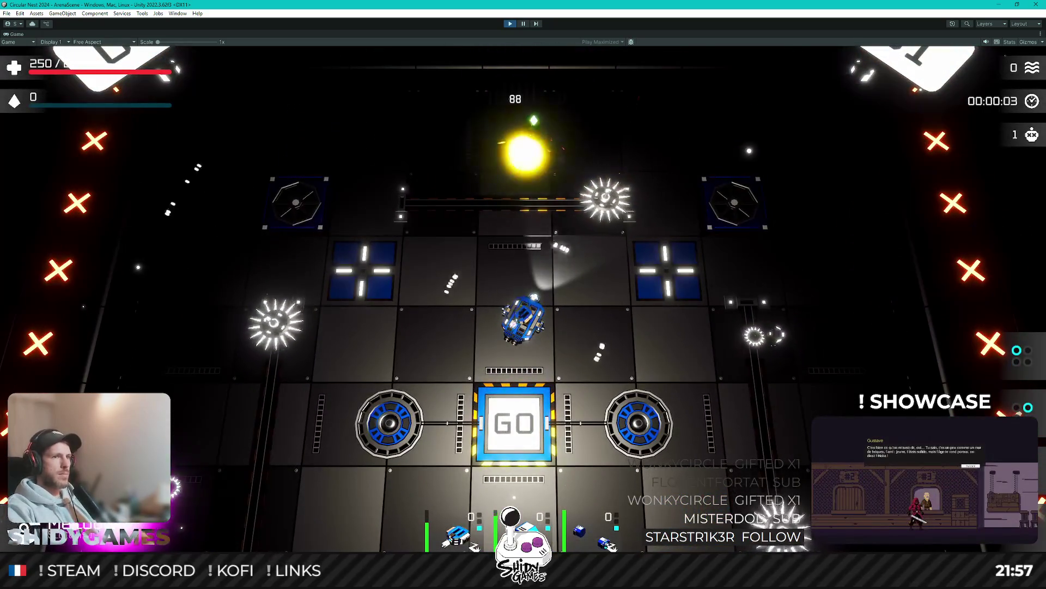
key(d)
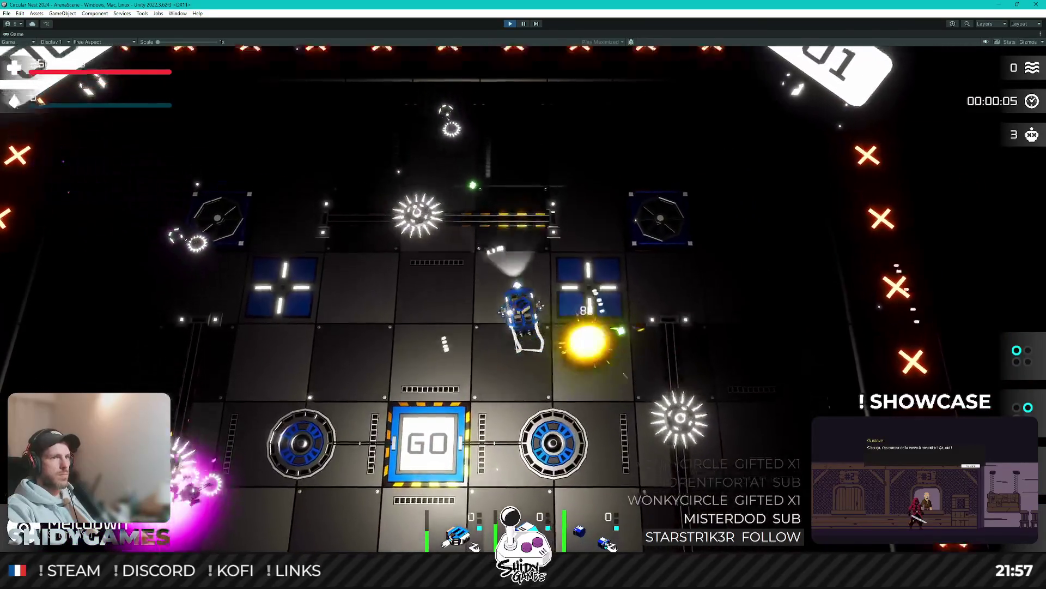
key(a)
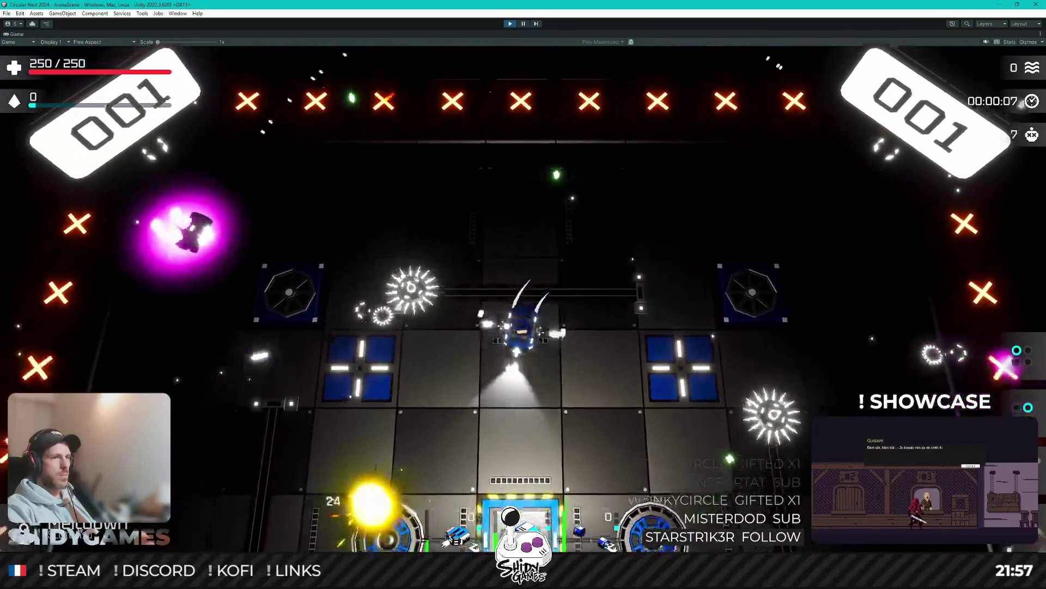
key(a)
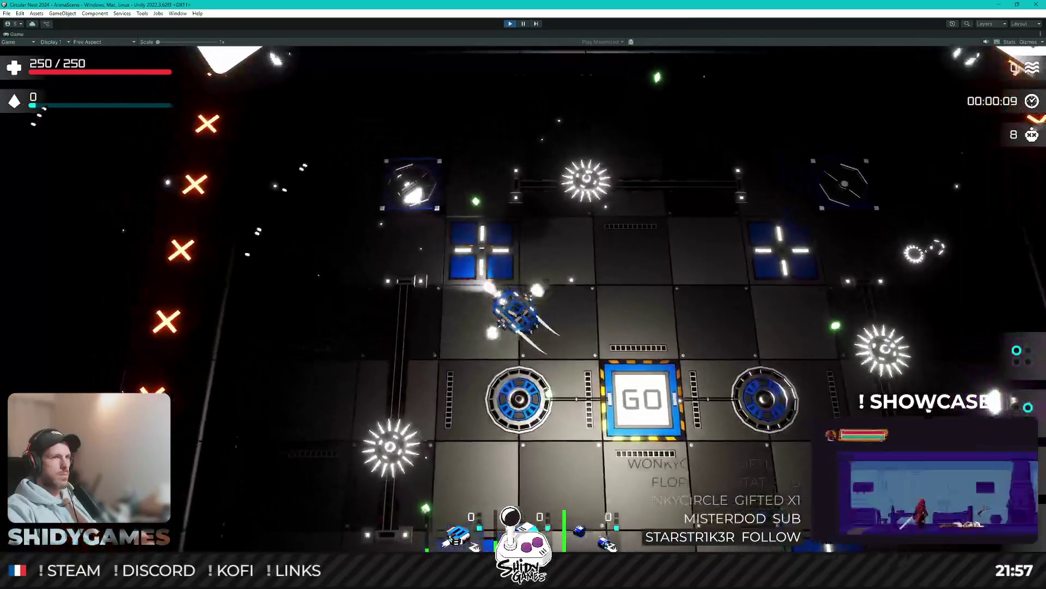
key(s)
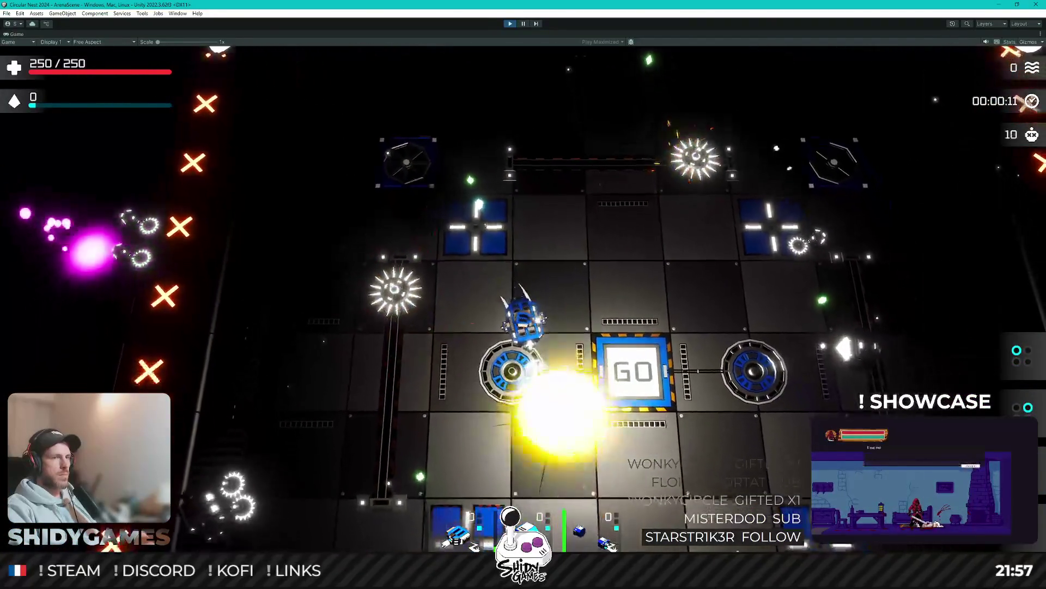
key(d)
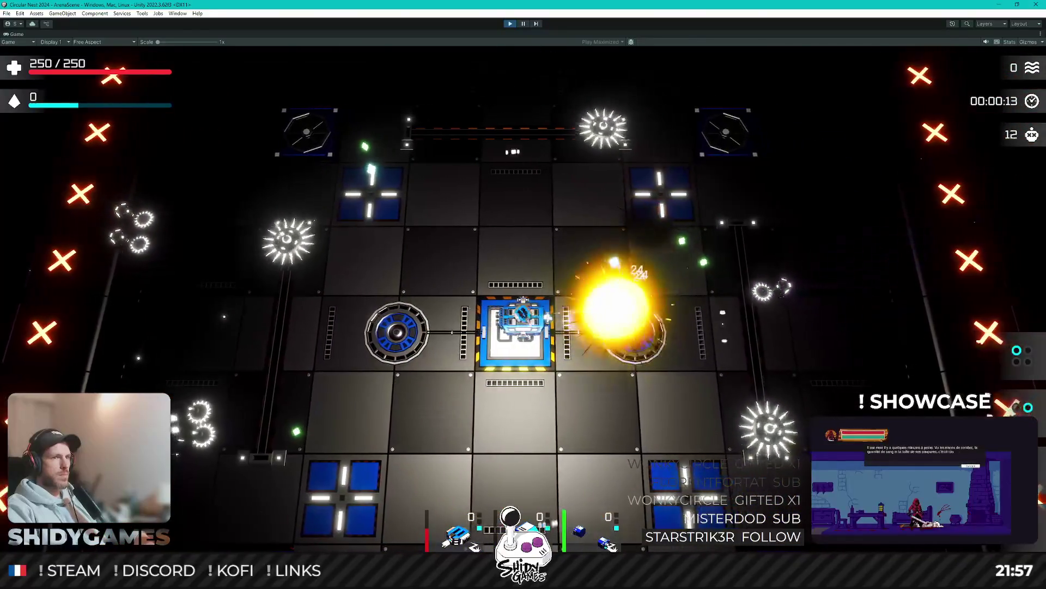
key(d)
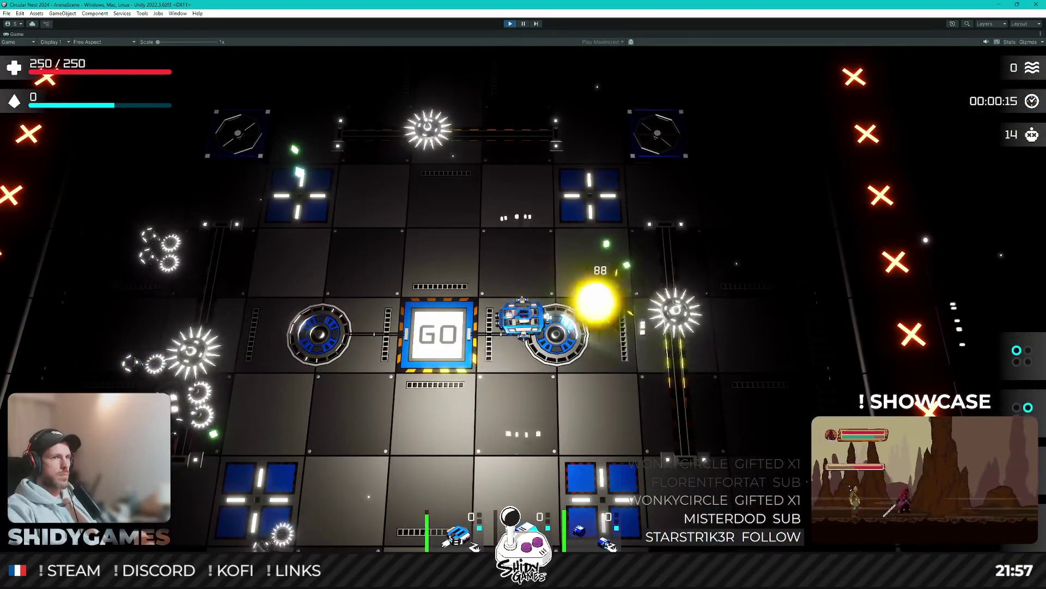
key(w)
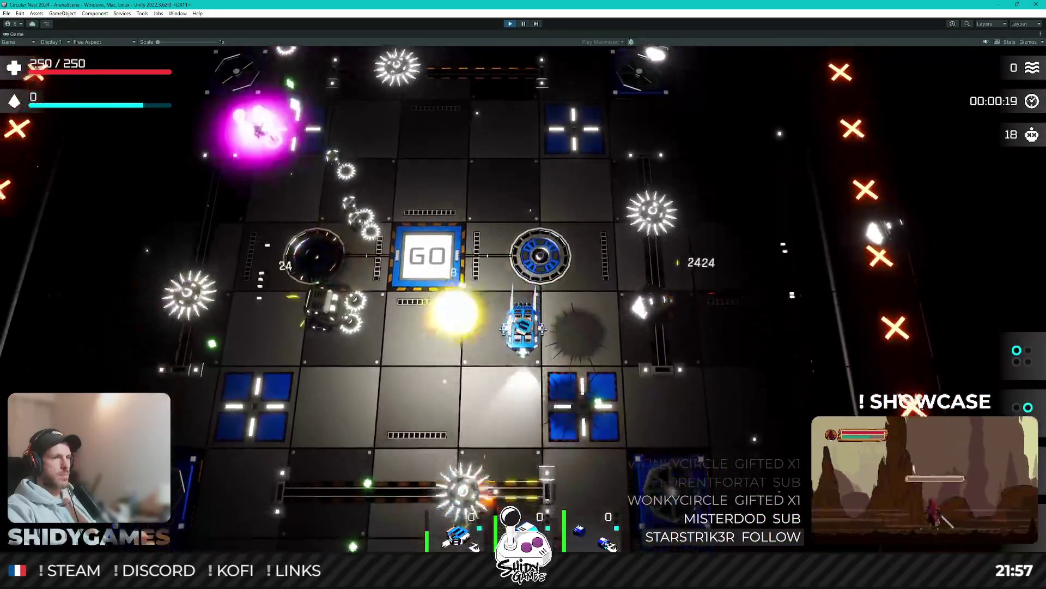
key(d)
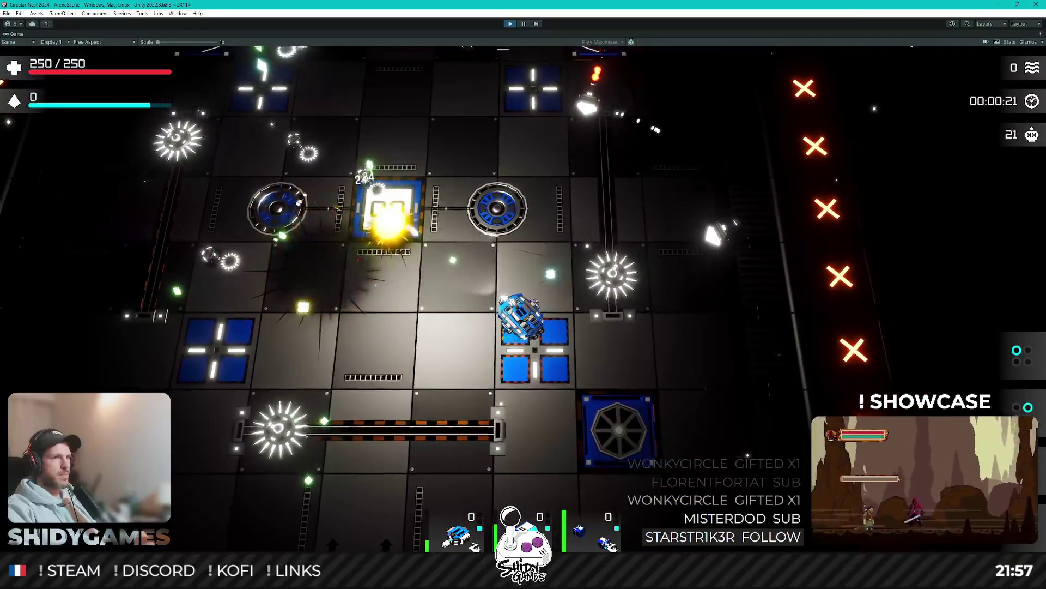
key(a)
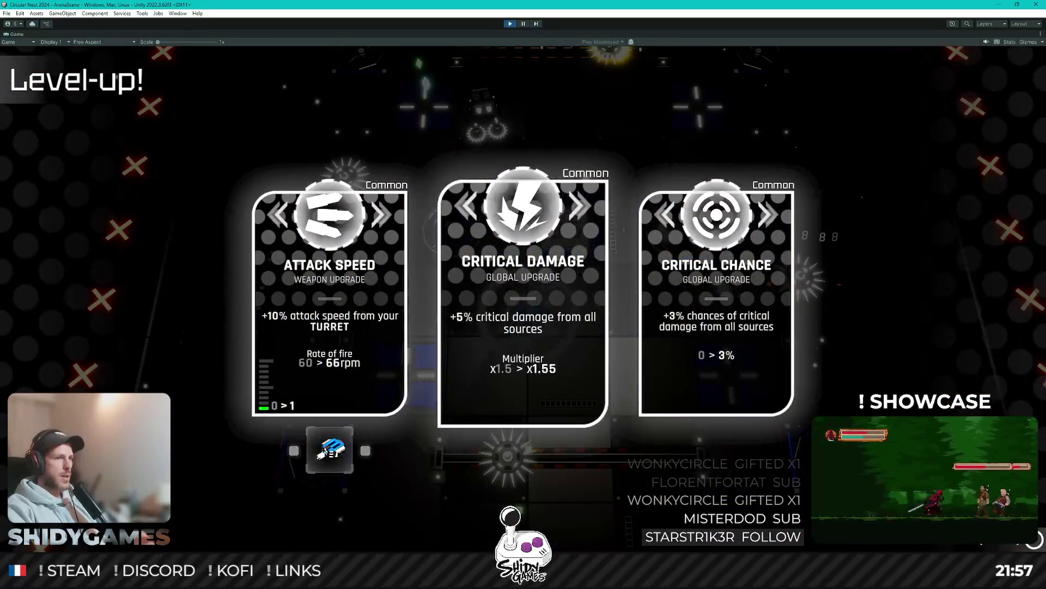
Step: Take a level-up upgrade, keep flying briefly, then pause the game
key(Return)
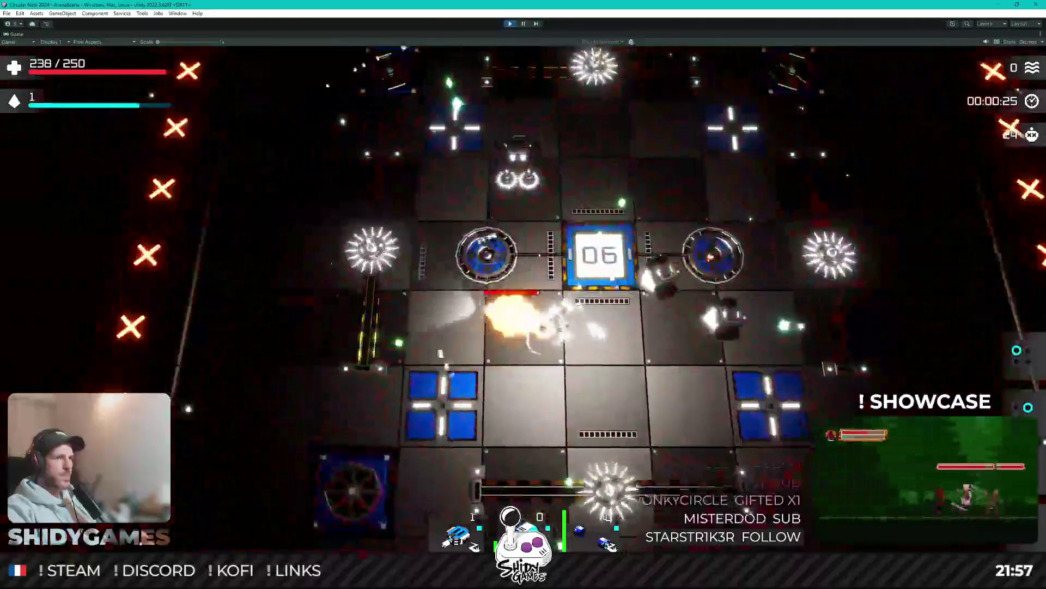
key(w)
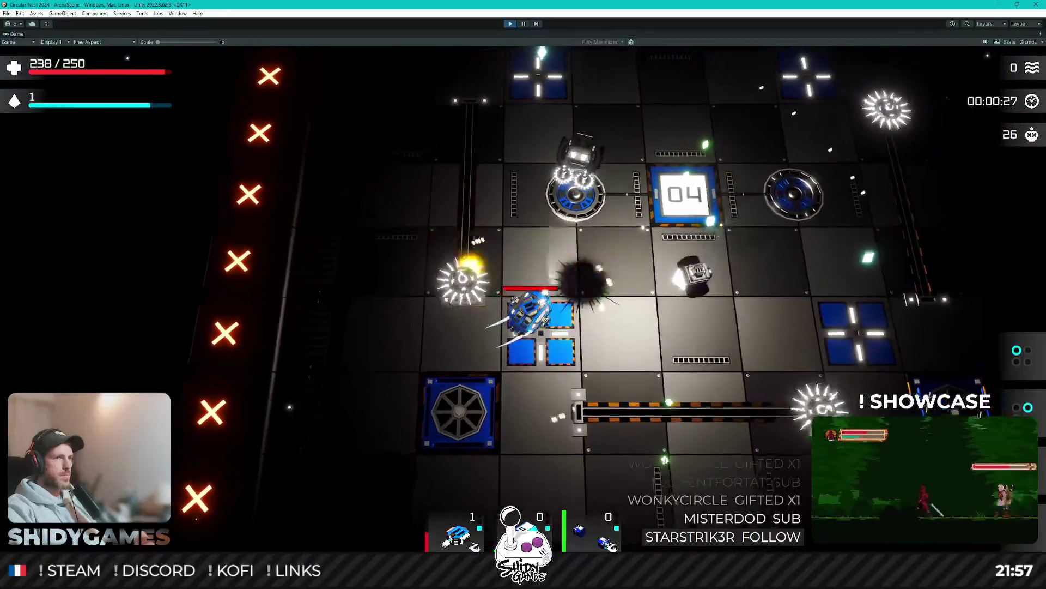
key(s)
key(d)
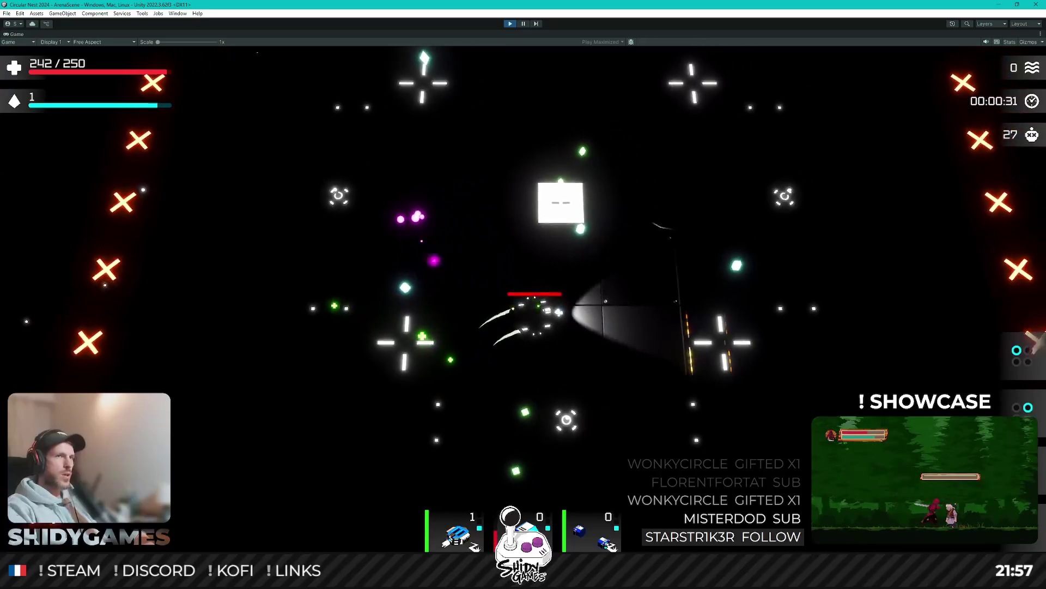
click(524, 26)
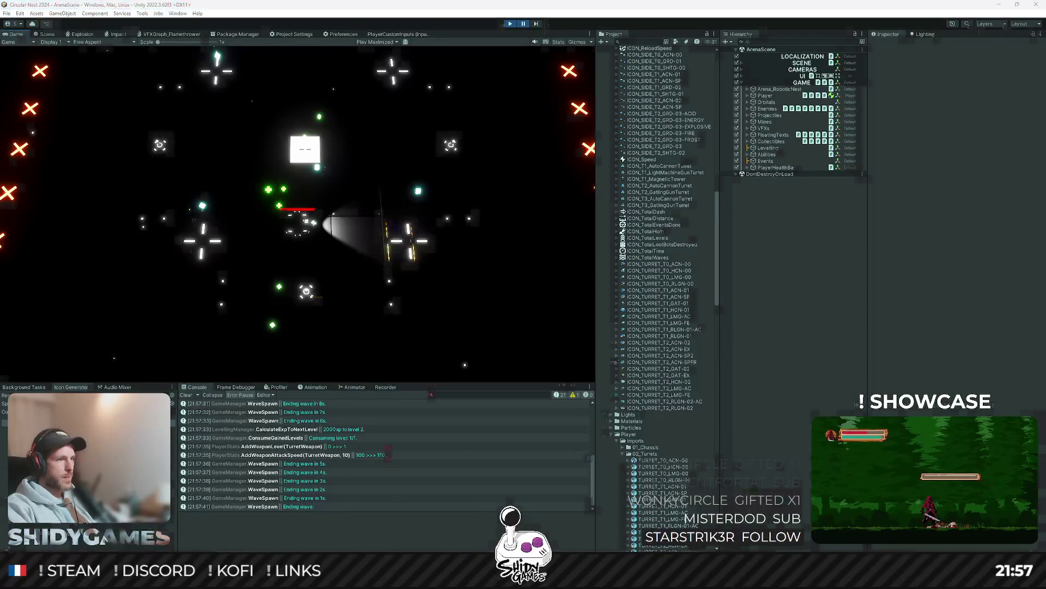
Step: Scroll through the Turret RailGun weapon definitions in Defs.cs, then minimize Rider to reveal Unity
key(alt+Tab)
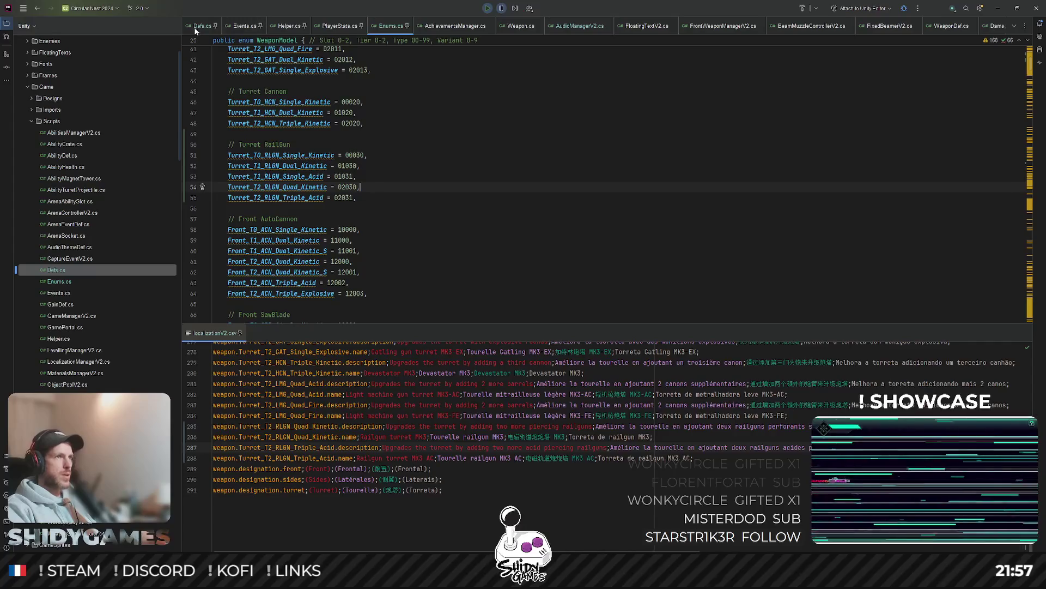
click(198, 26)
scroll(545, 177, down, 4)
scroll(329, 101, down, 4)
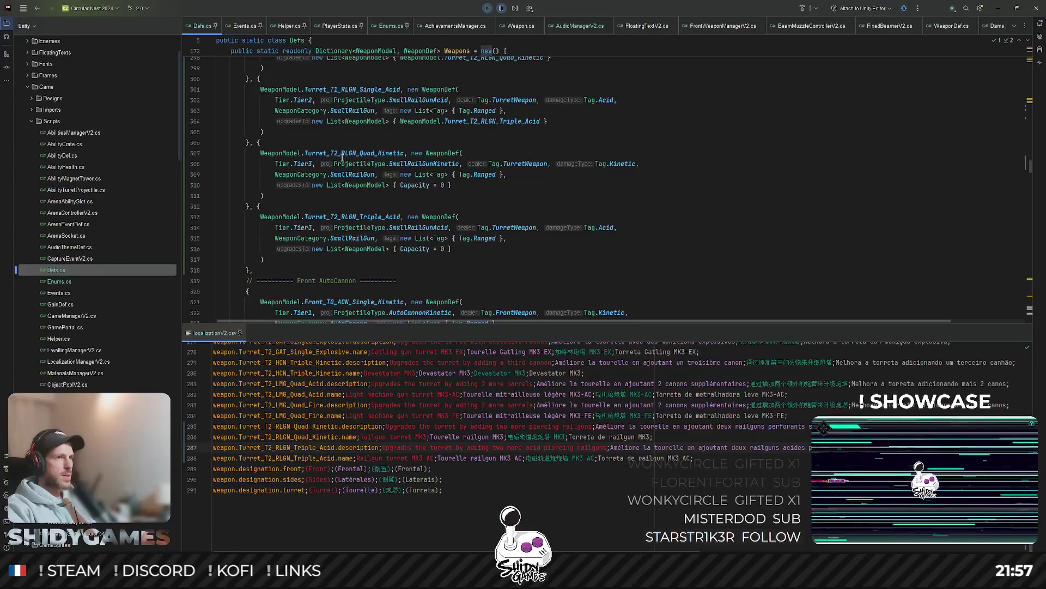
scroll(335, 245, up, 2)
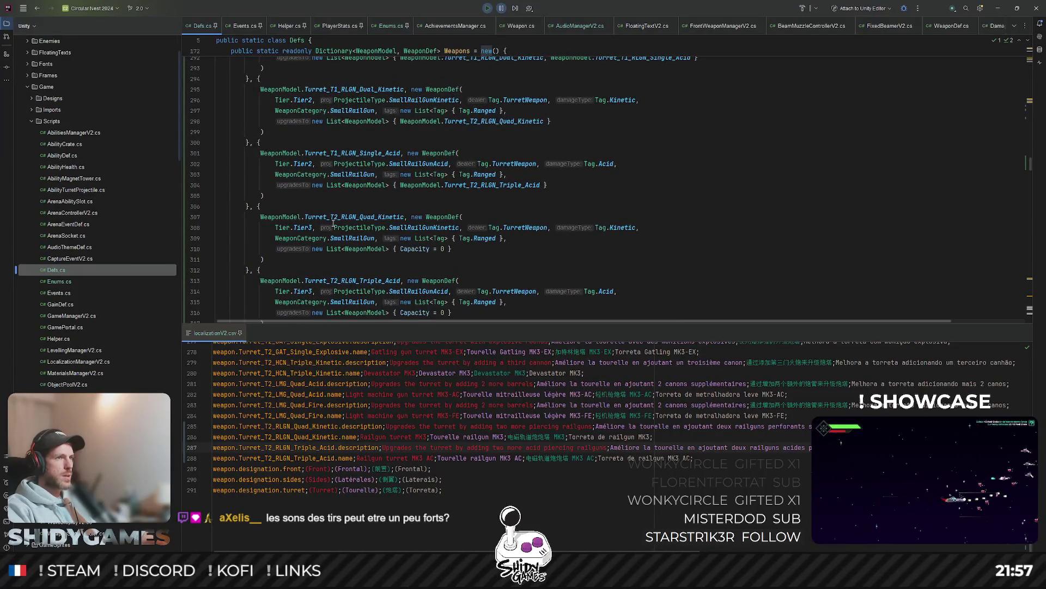
scroll(333, 224, down, 1)
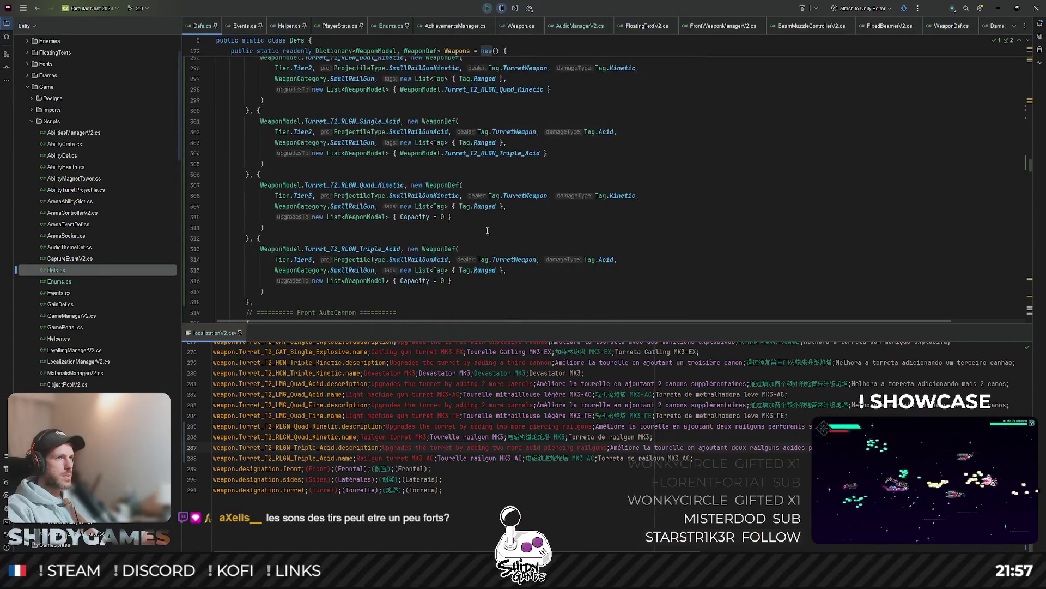
click(999, 8)
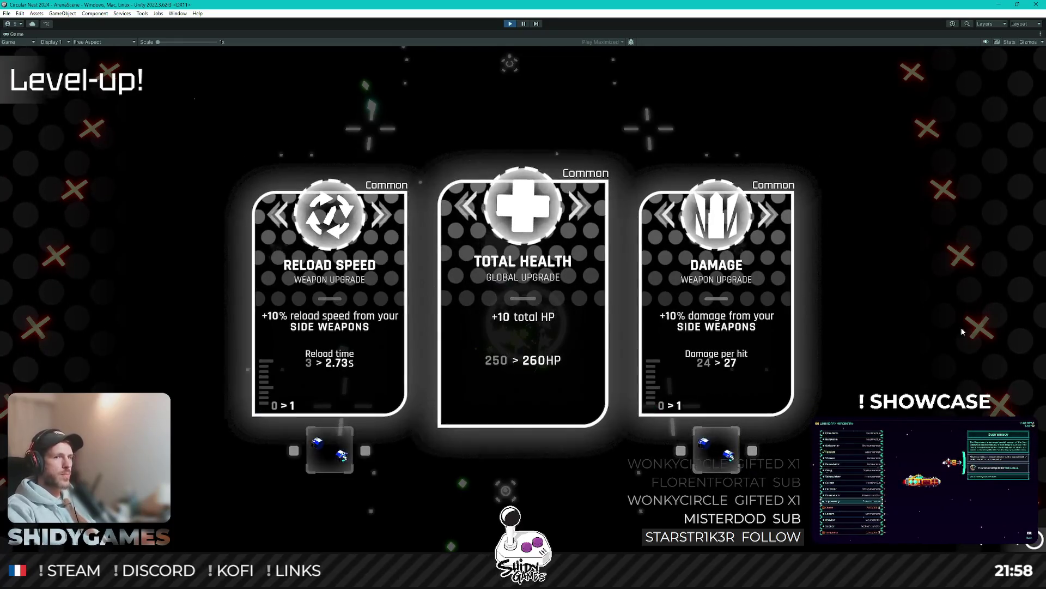
Step: Take the side weapons Damage upgrade, then the Total Health upgrade
key(Right)
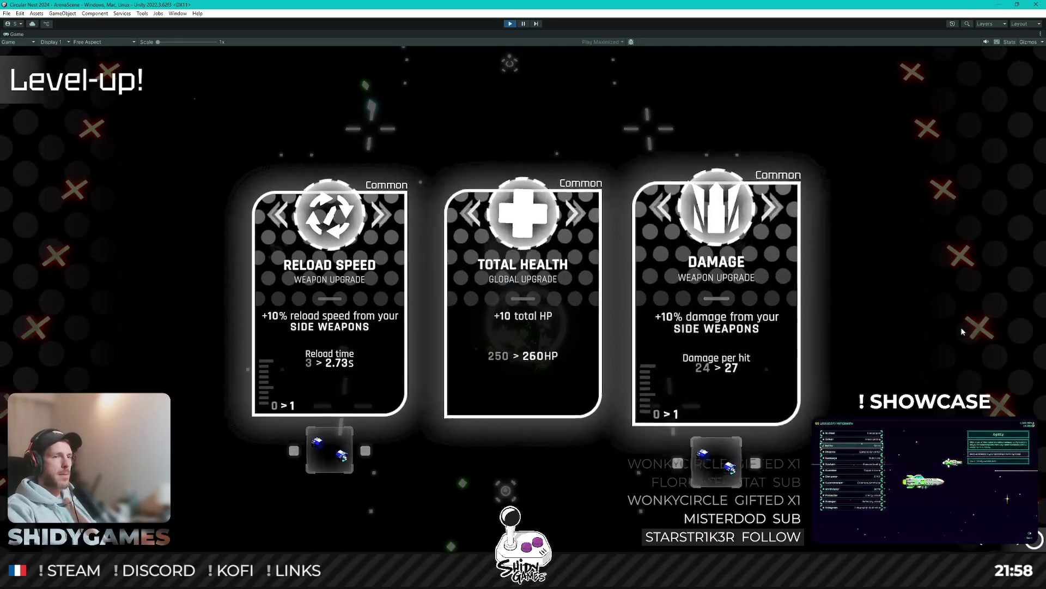
key(Return)
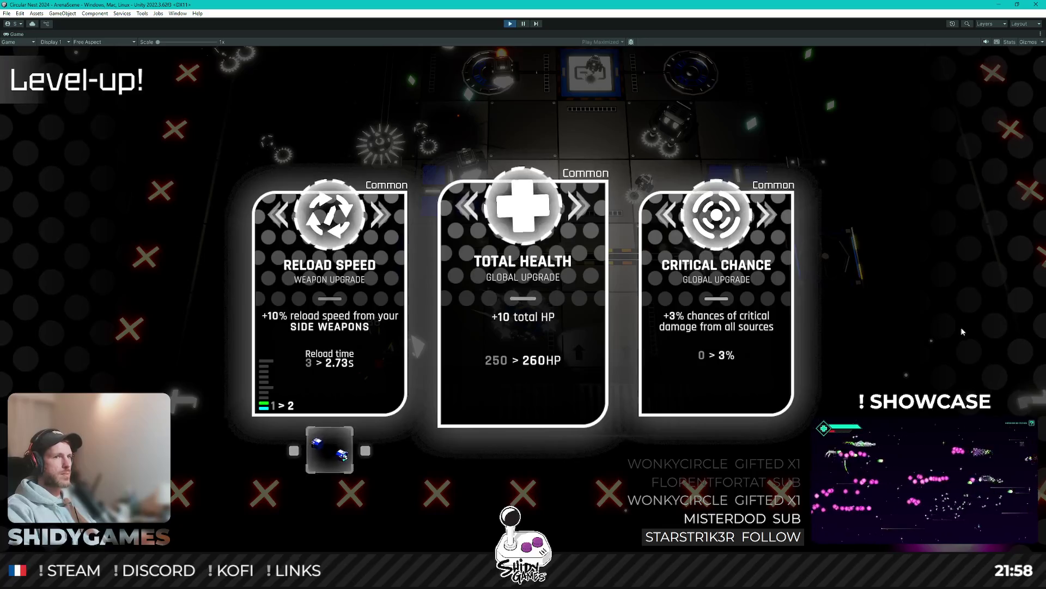
key(Return)
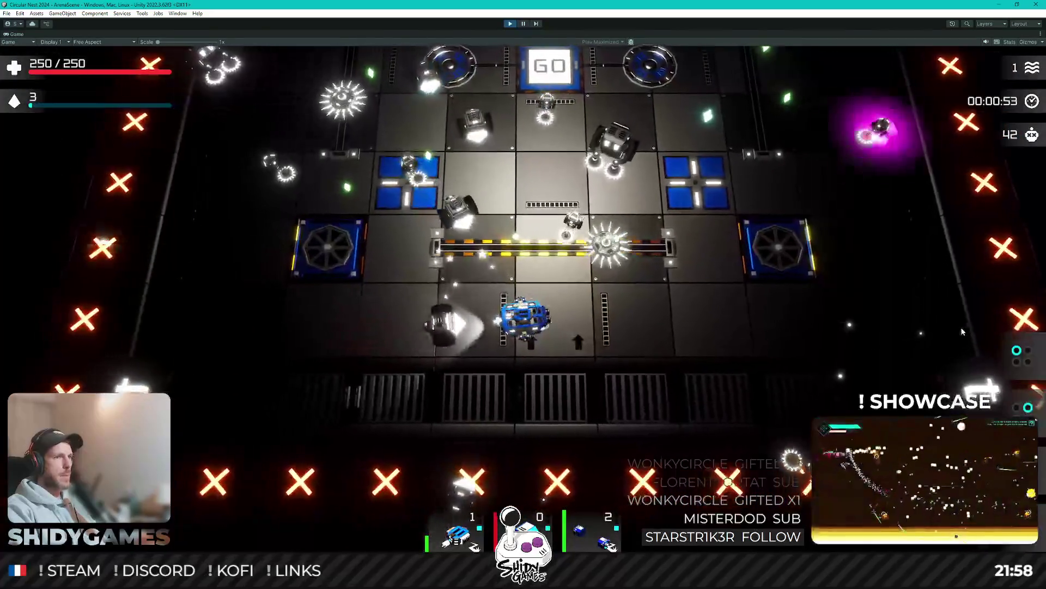
Step: Steer the ship right, up, and back and forth across the arena during wave 1
key(d)
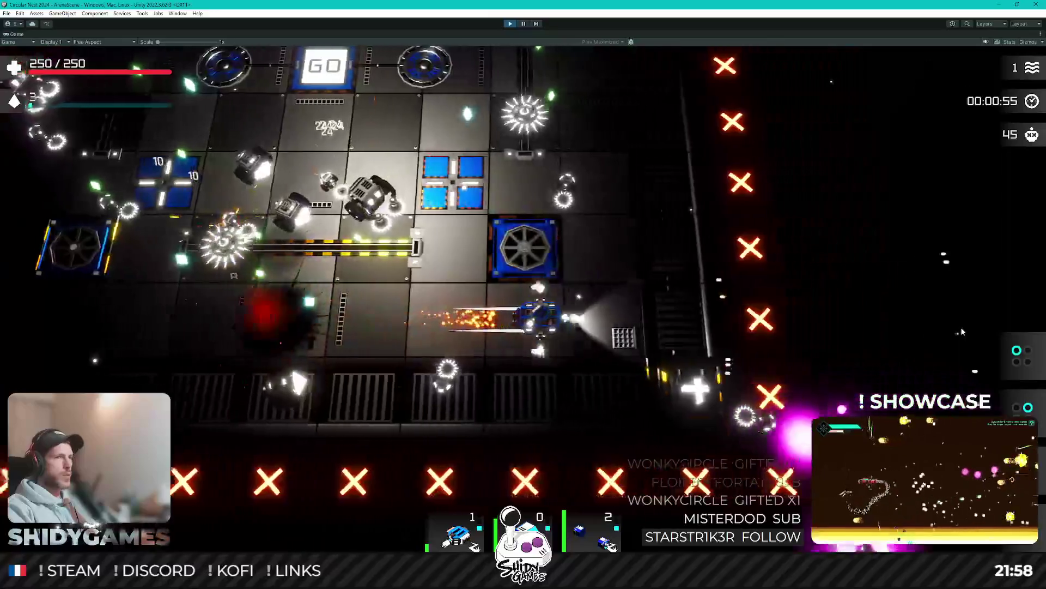
key(w)
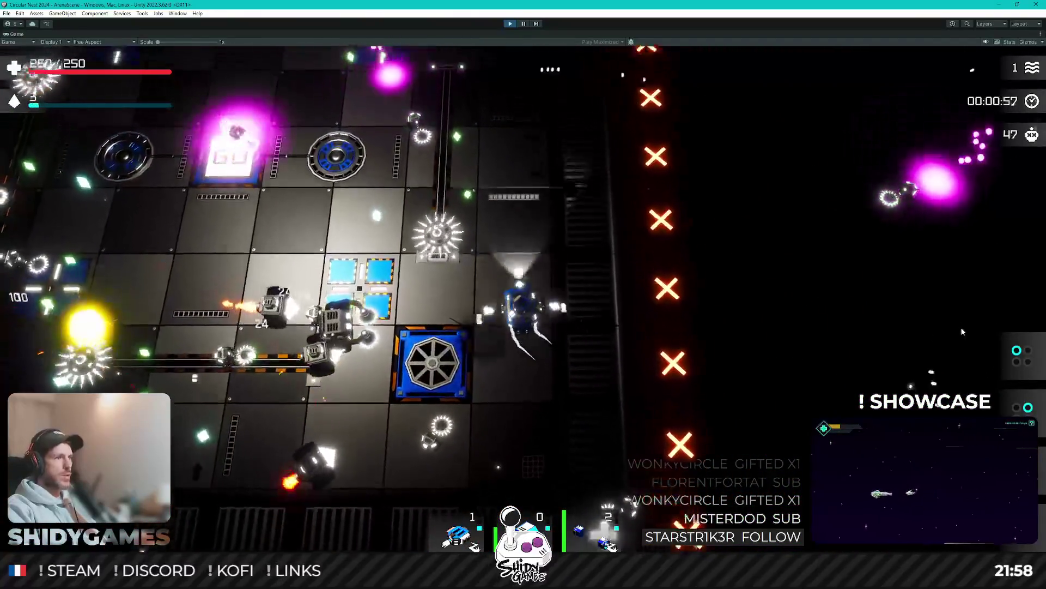
key(w)
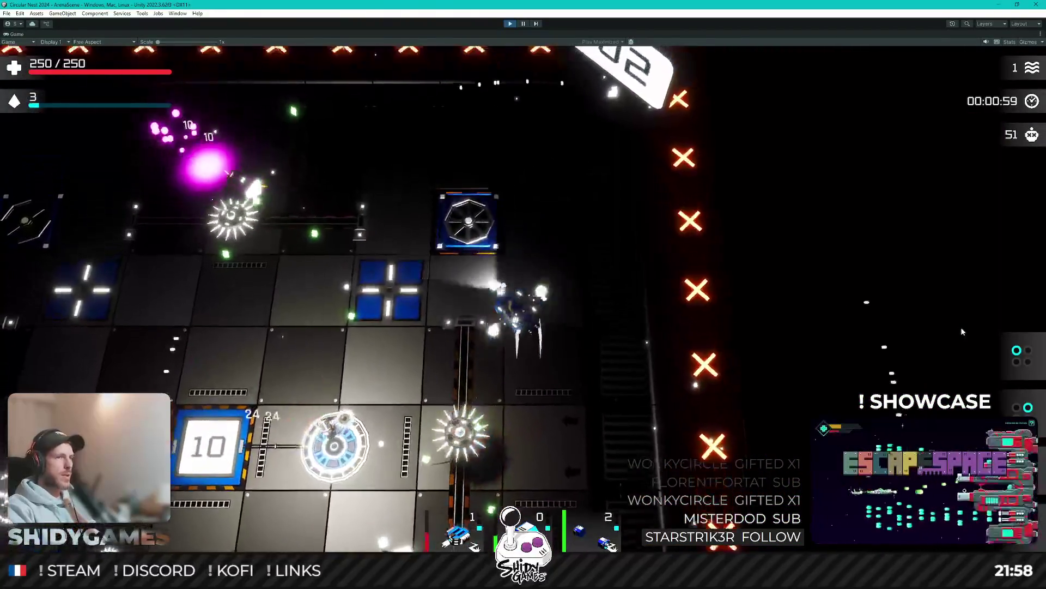
key(a)
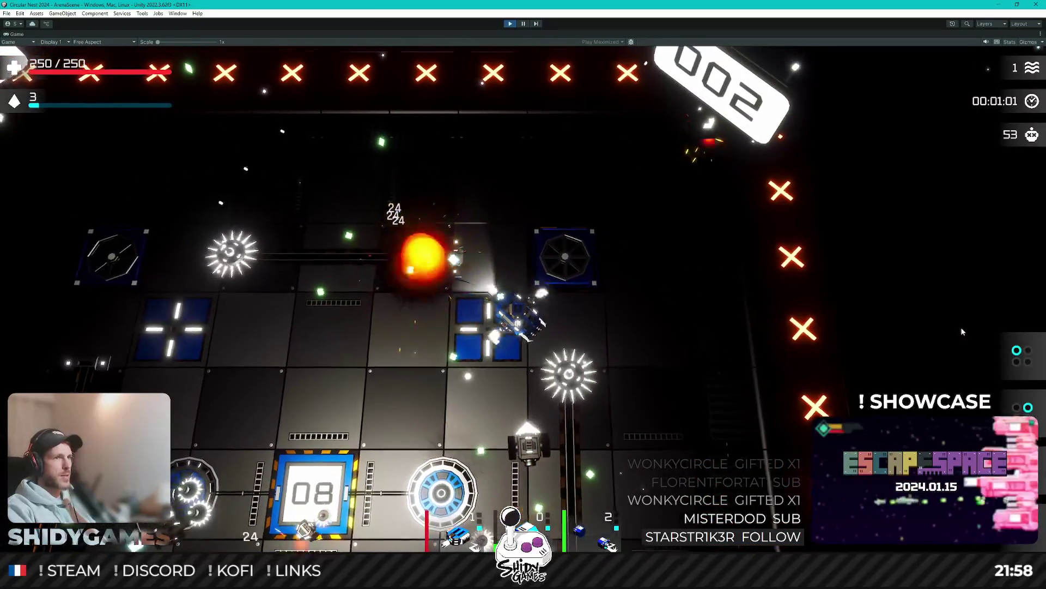
key(a)
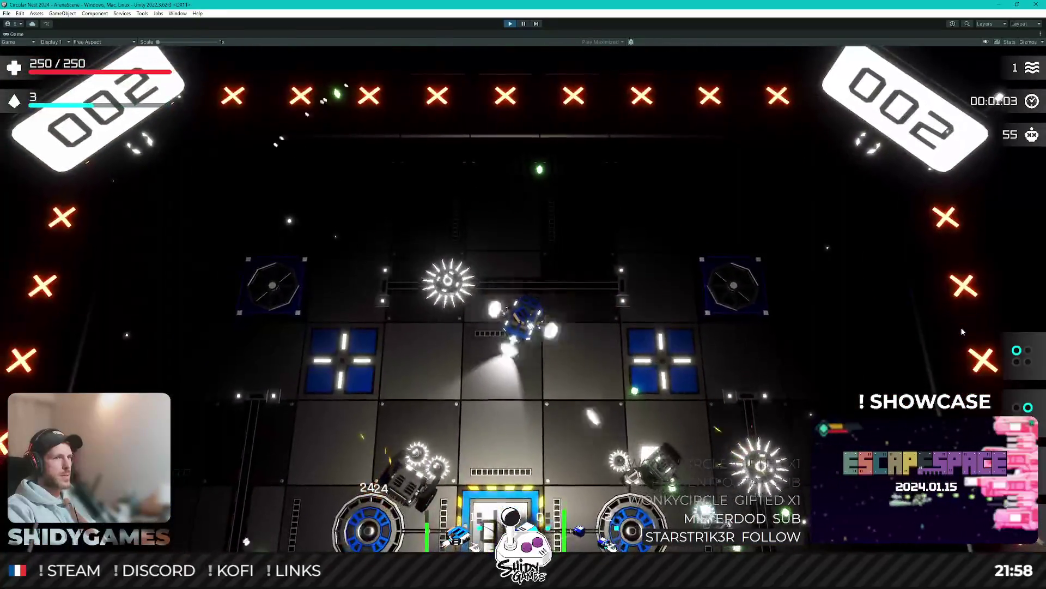
key(d)
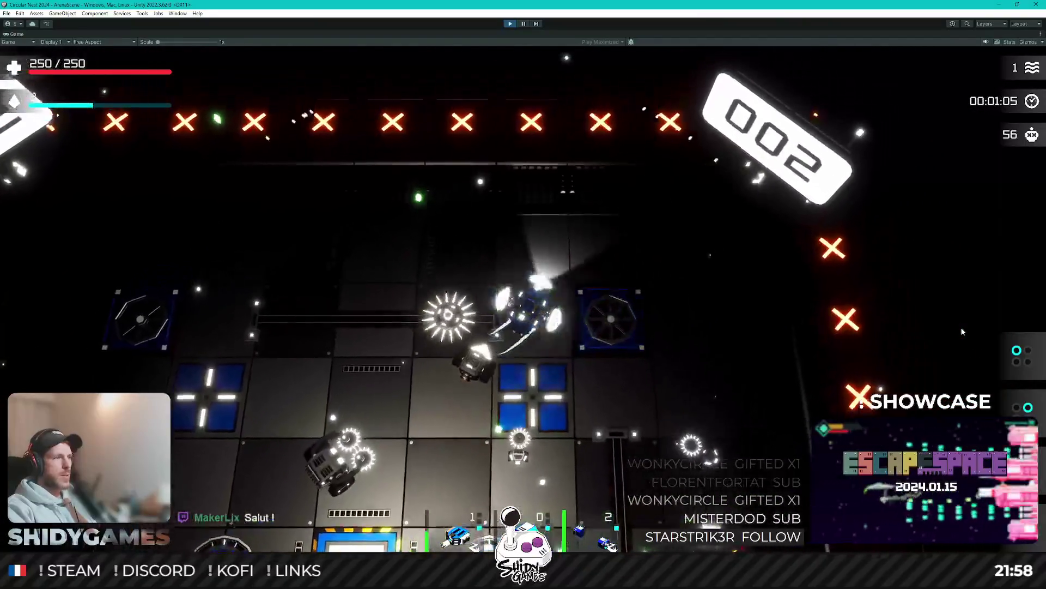
key(a)
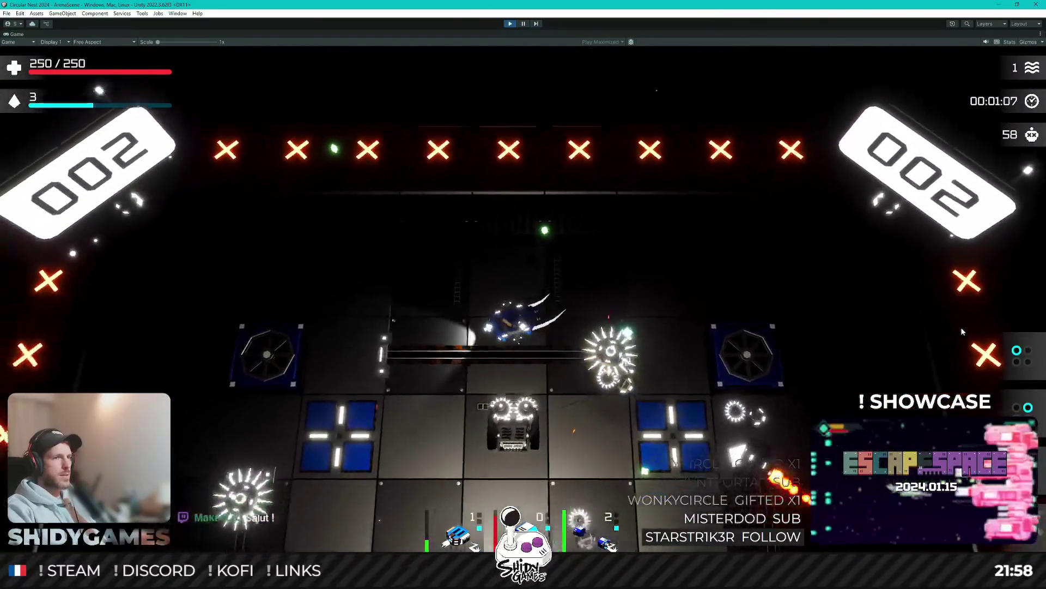
key(a)
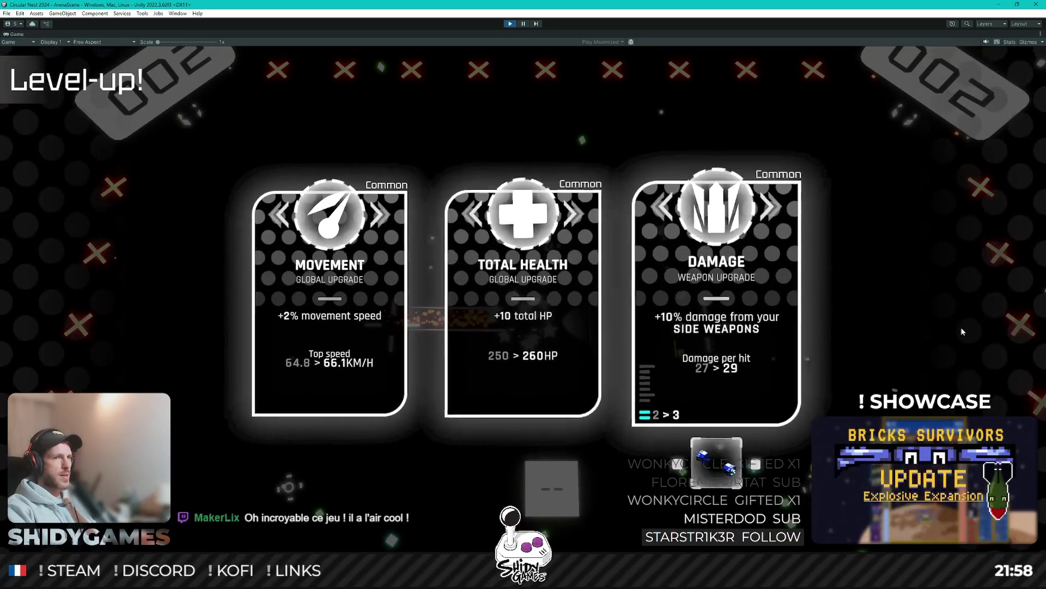
Step: Take Damage, Critical Chance, turret Damage, crate, HP Regen and Reload Speed rewards, then stop Play mode
key(Return)
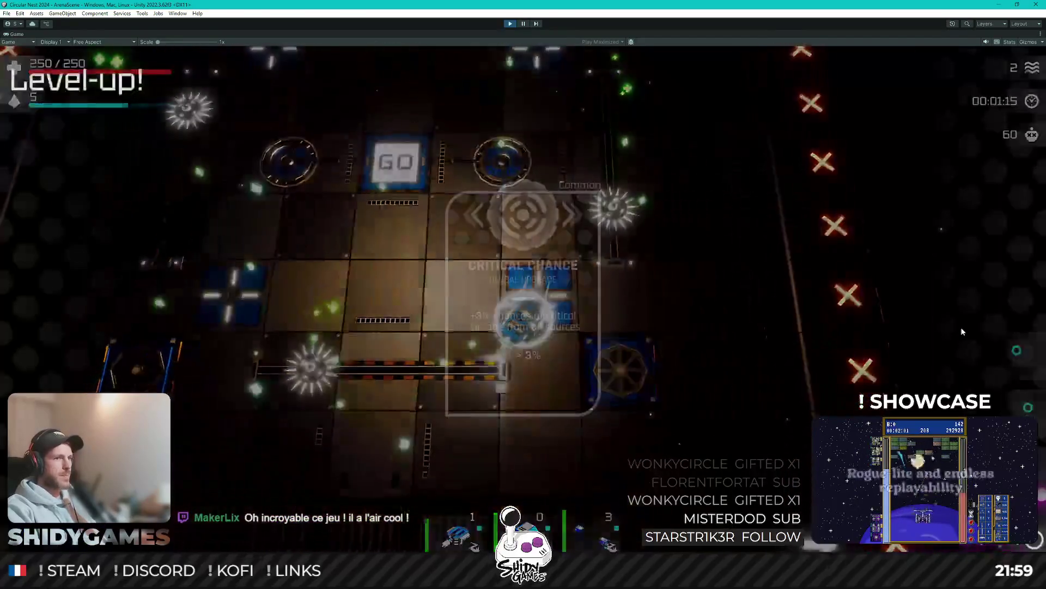
key(Return)
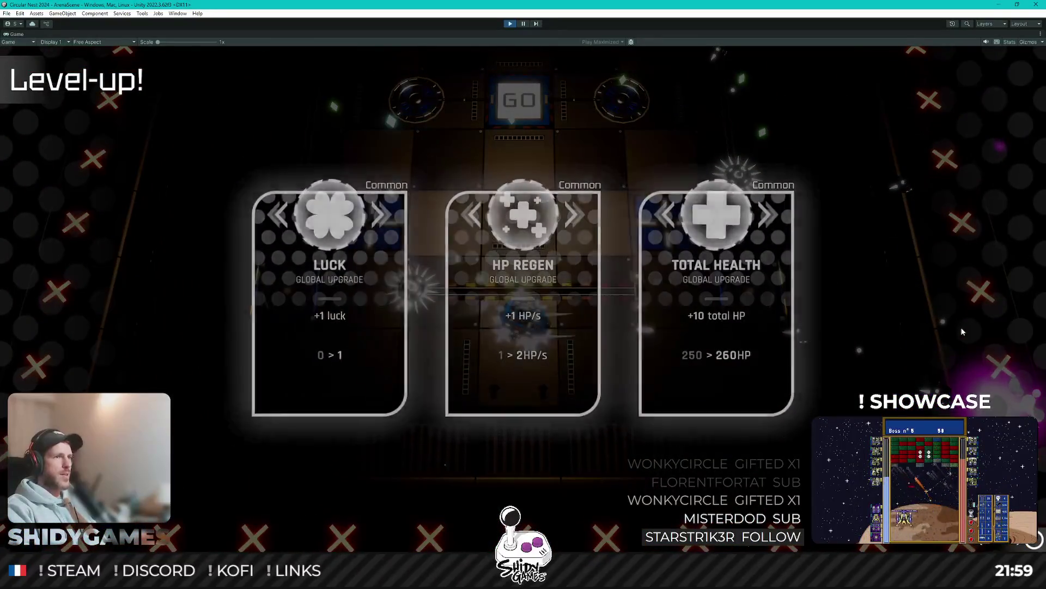
key(Return)
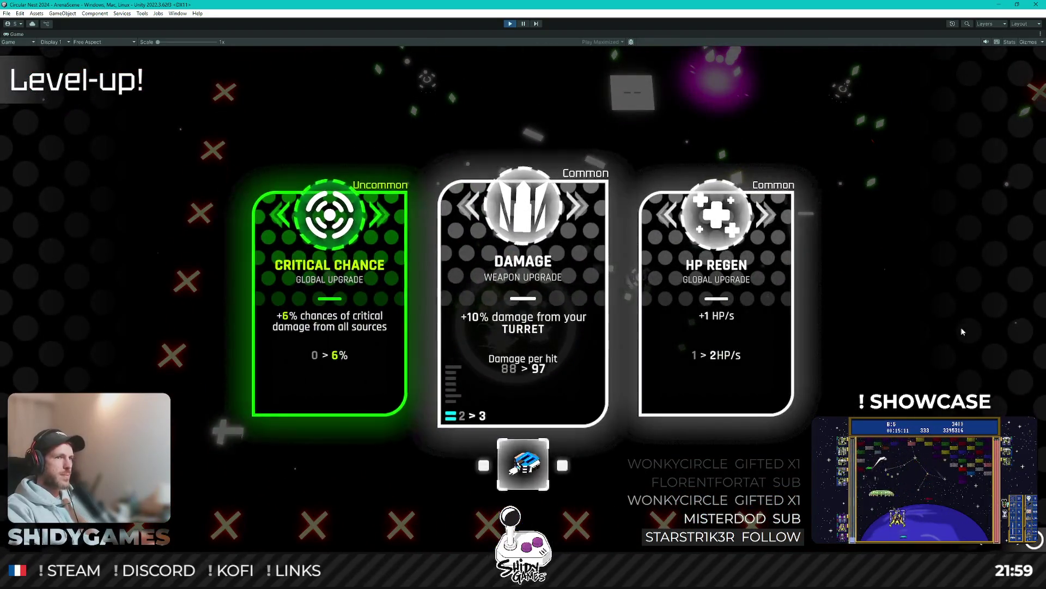
key(Return)
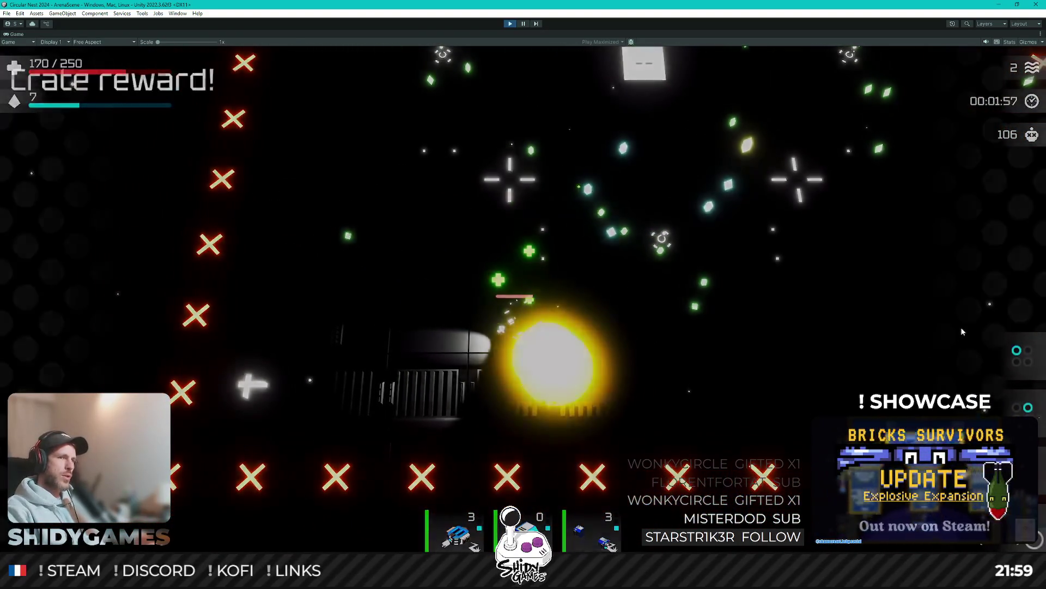
key(Return)
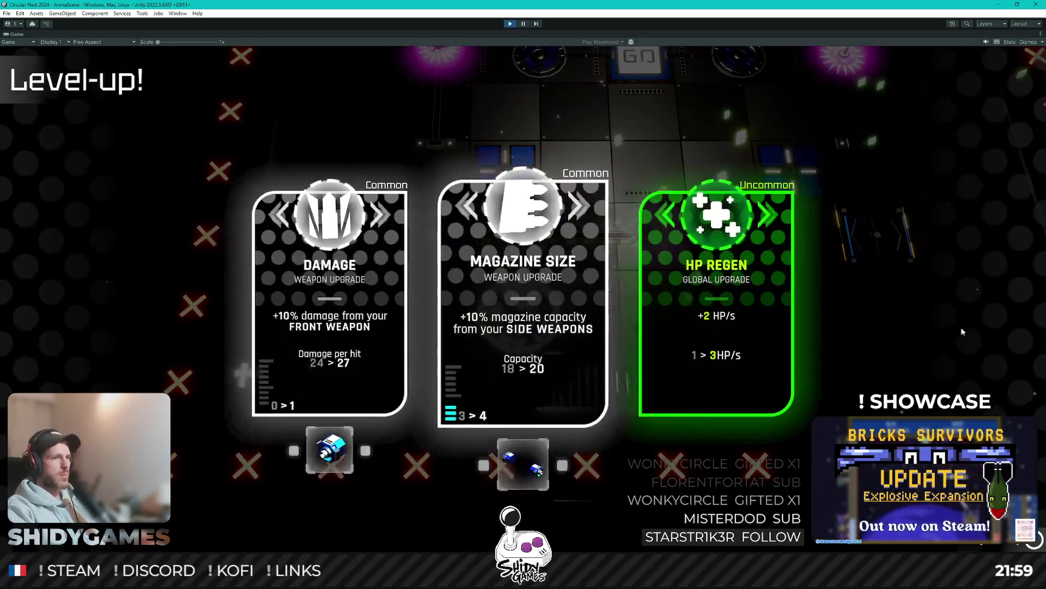
key(Return)
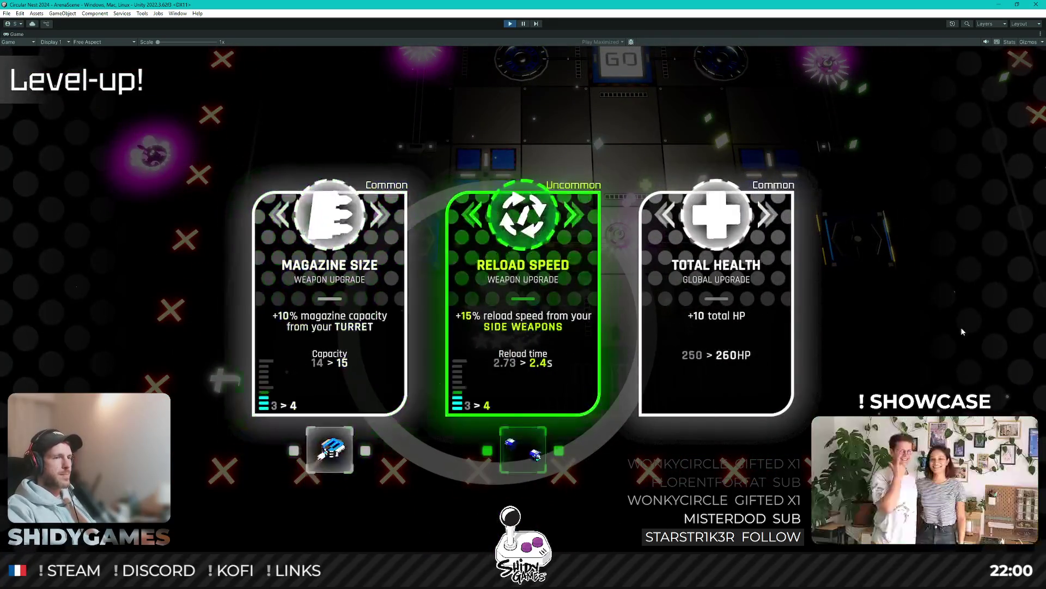
key(Return)
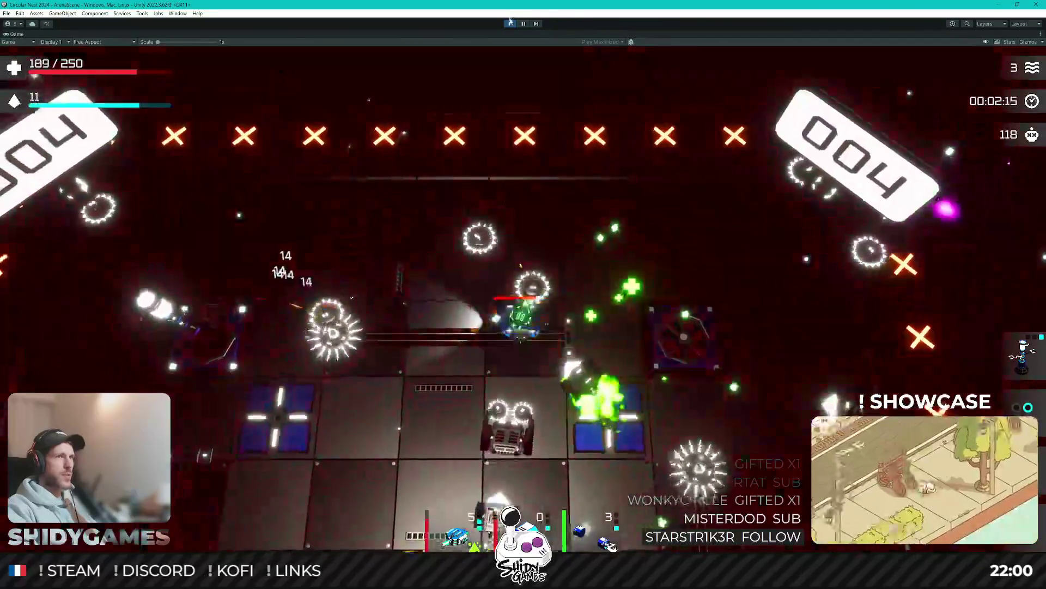
key(ctrl+p)
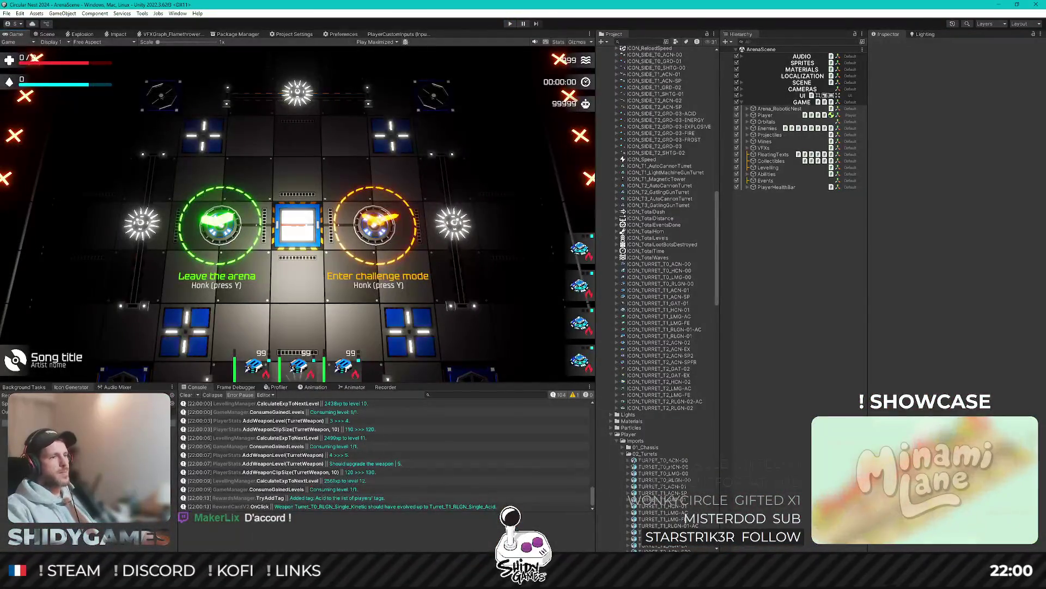
Step: Check the SmallRailGun and HeavyRailGun enum entries in Enums.cs, then return to Defs.cs
key(alt+Tab)
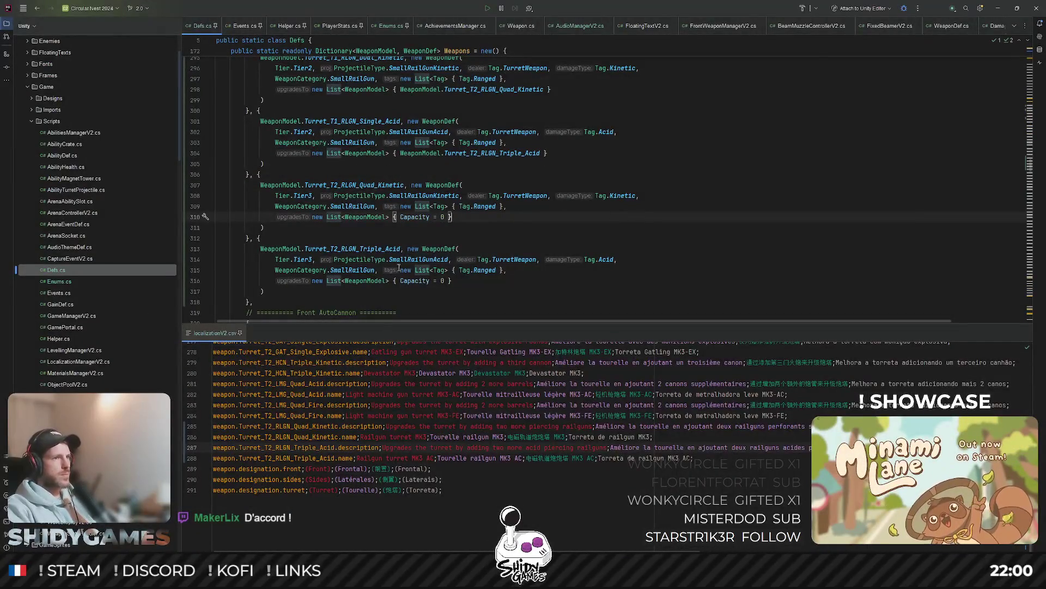
ctrl+click(354, 270)
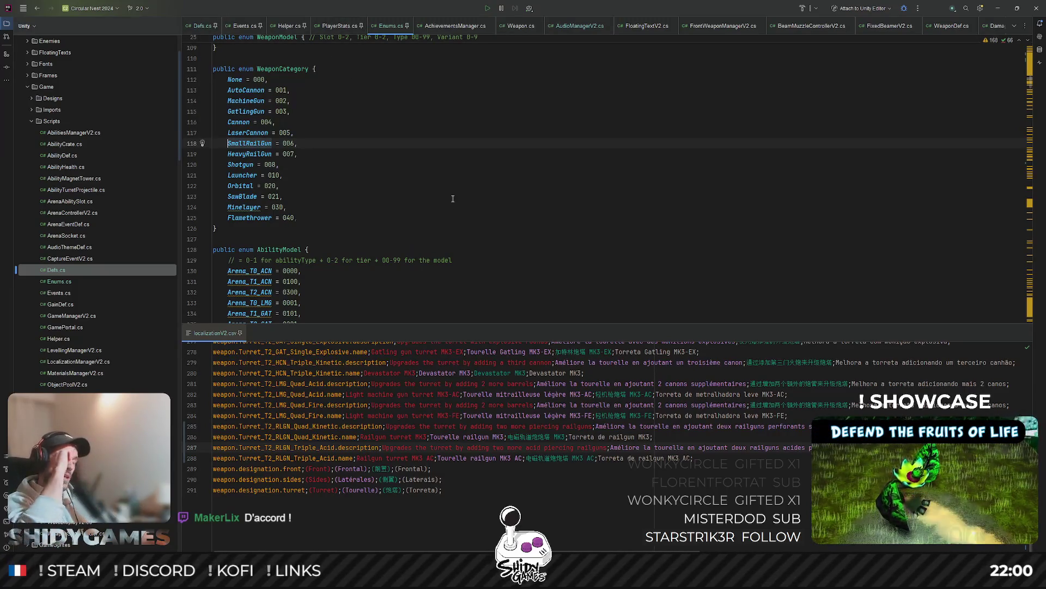
click(460, 152)
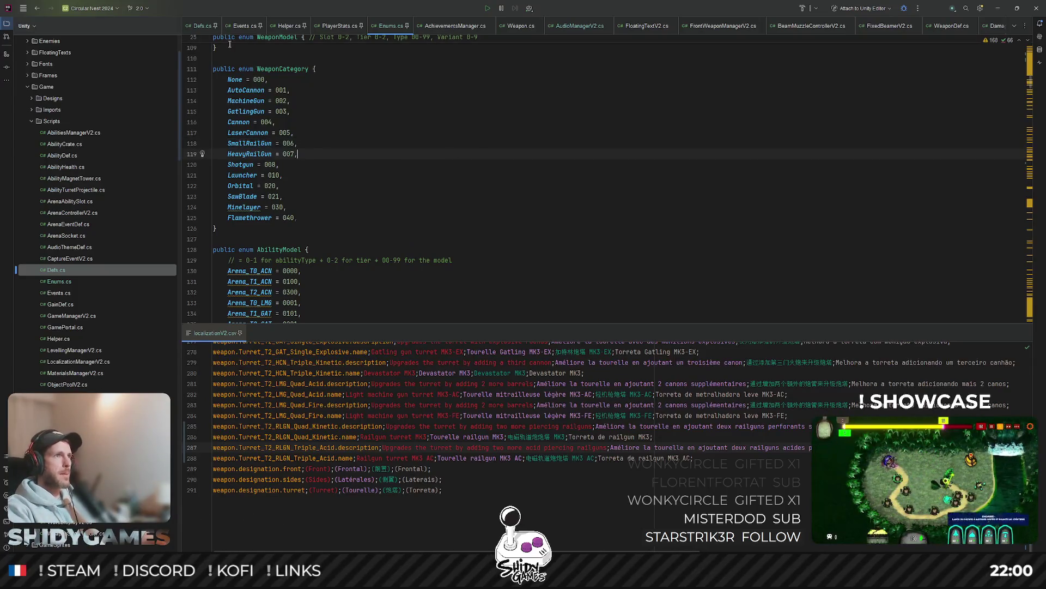
click(202, 26)
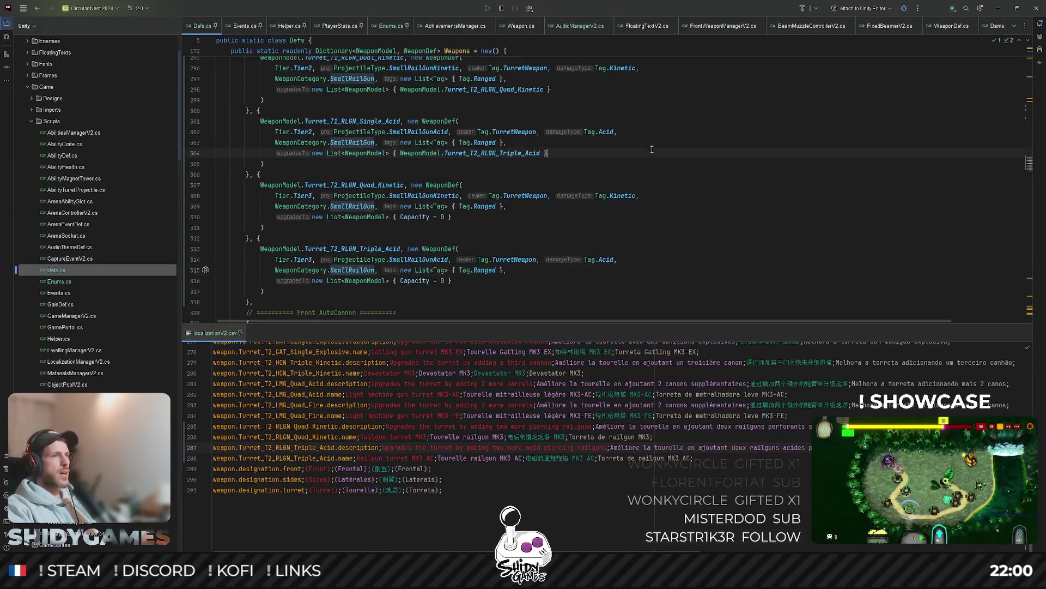
scroll(652, 149, up, 1)
click(624, 199)
scroll(624, 207, up, 1)
scroll(582, 162, up, 2)
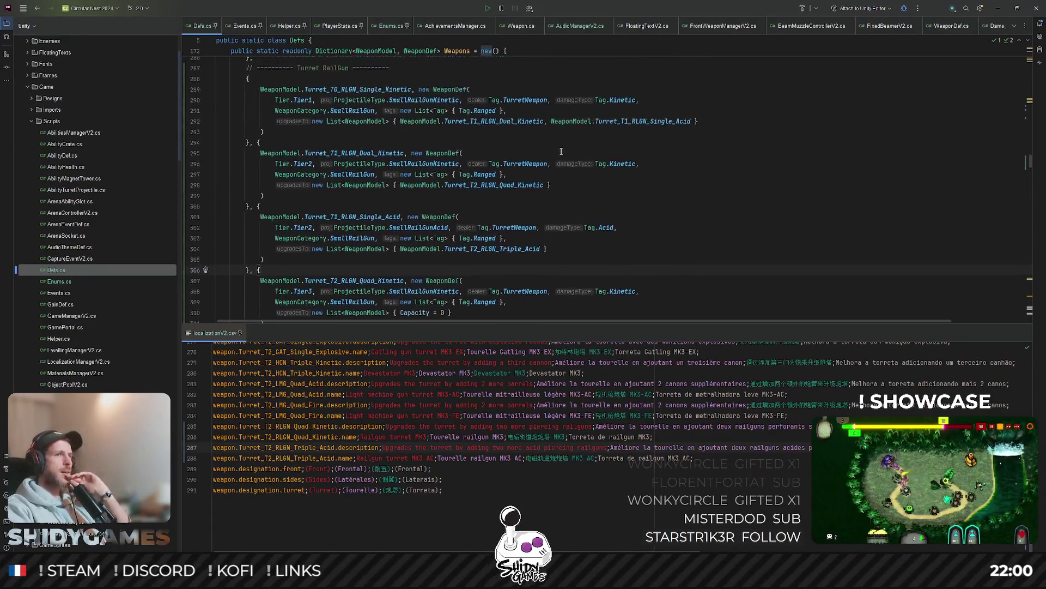
Step: Find the SmallRailGun damage definition in Defs.cs: damage 88, reload 3f, clip 12, range 75f
double_click(352, 111)
key(ctrl+f)
key(shift+Return)
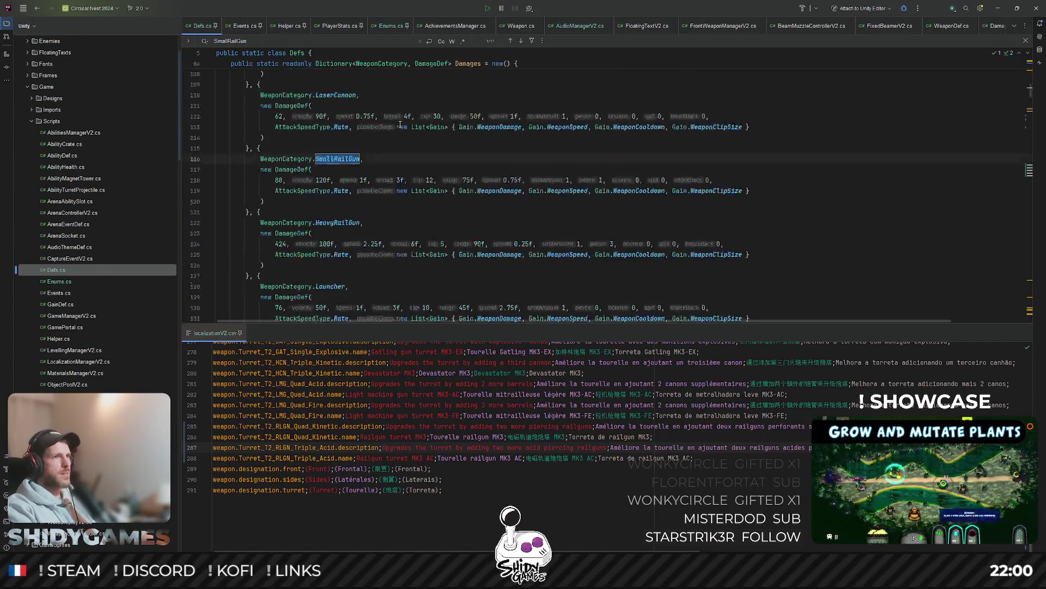
click(699, 170)
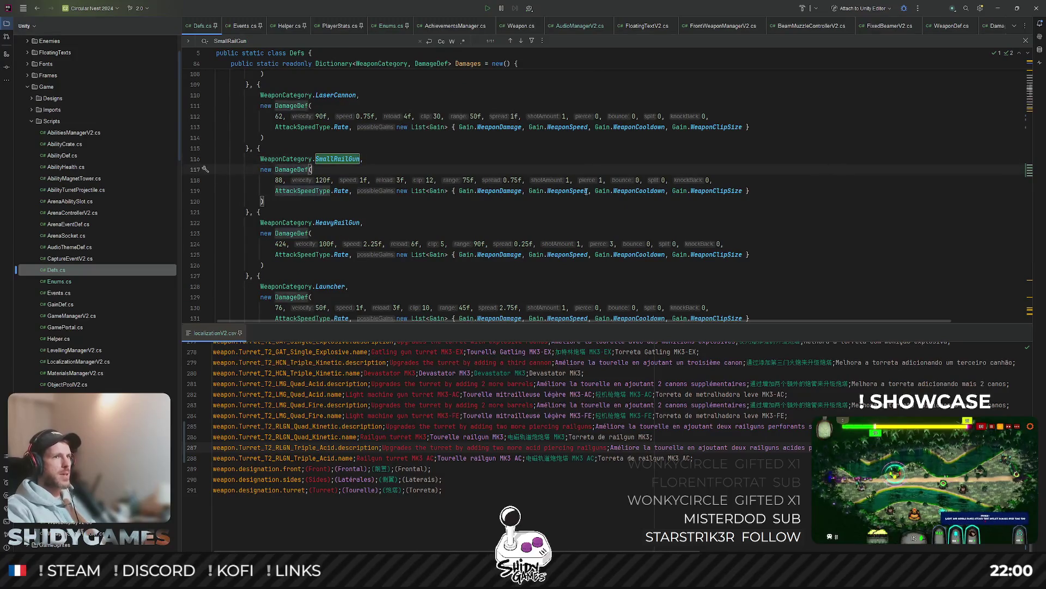
double_click(601, 179)
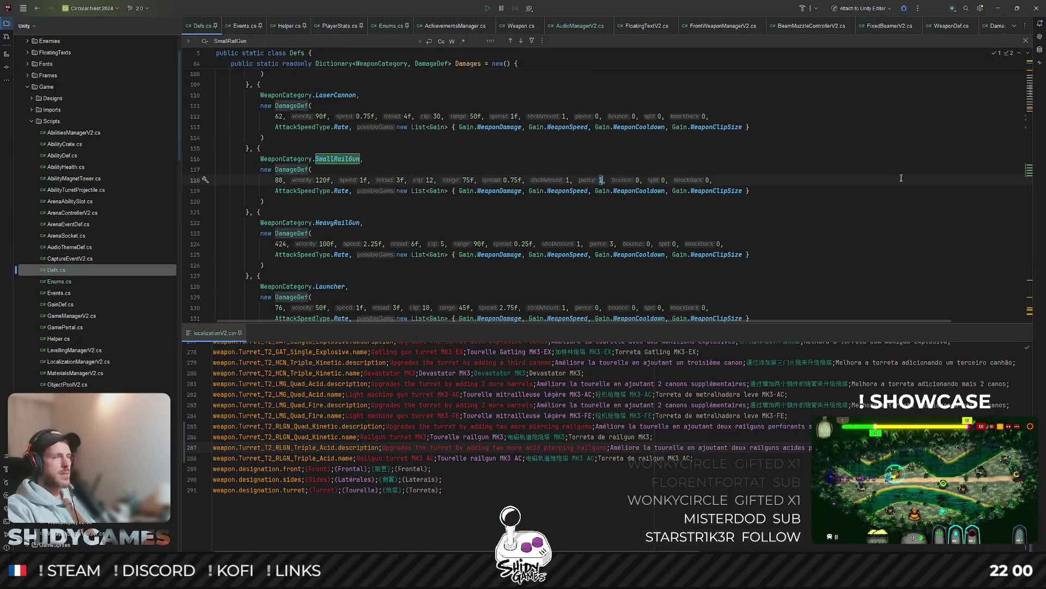
click(551, 227)
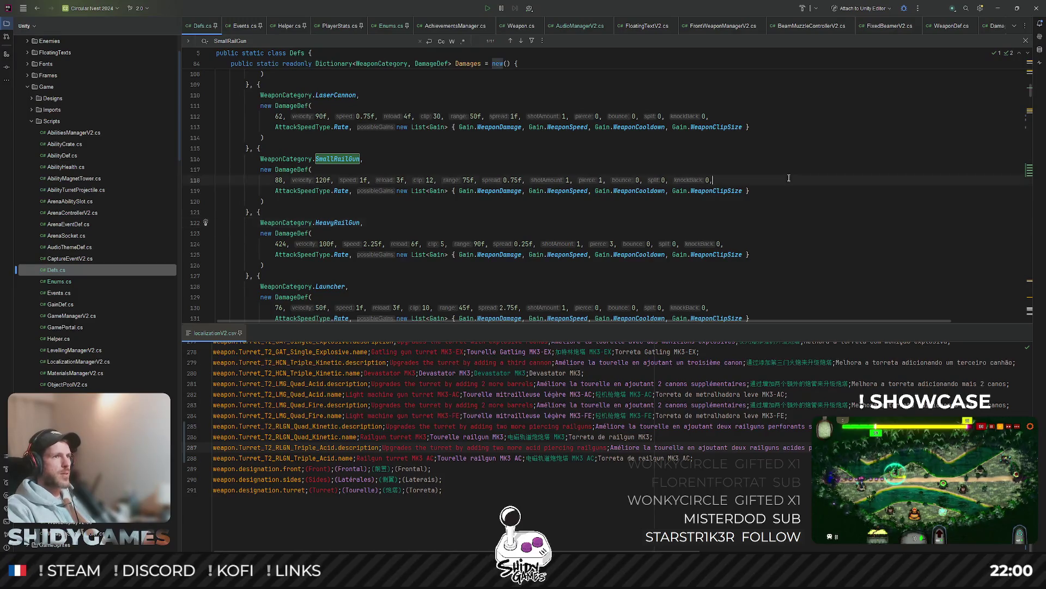
Step: Inspect SmallRailGun's shot amount and pierce 1, then jump to the weapon entries using it
scroll(784, 175, down, 1)
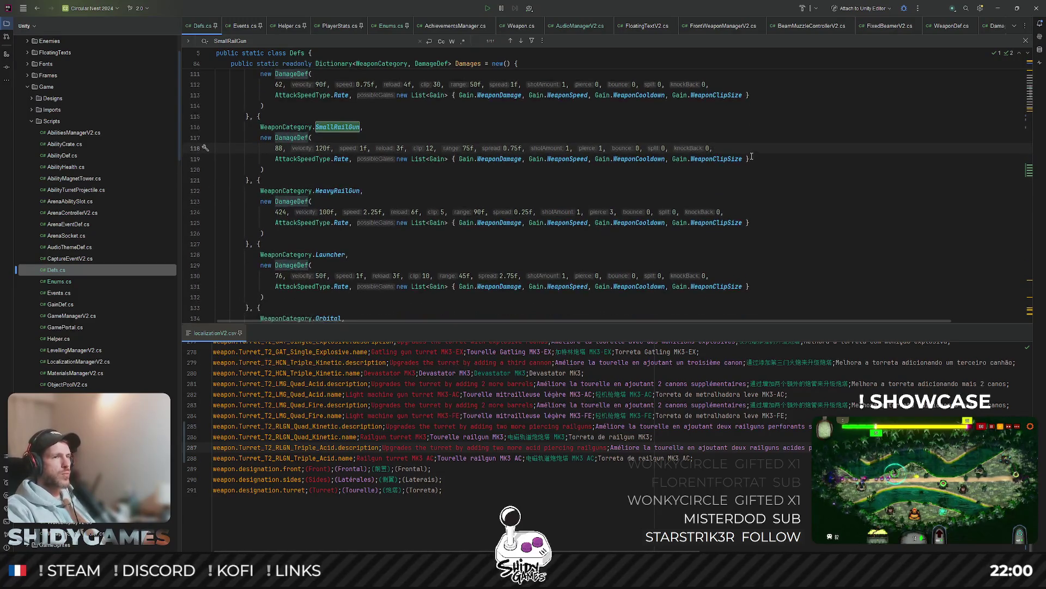
drag(567, 148, 577, 148)
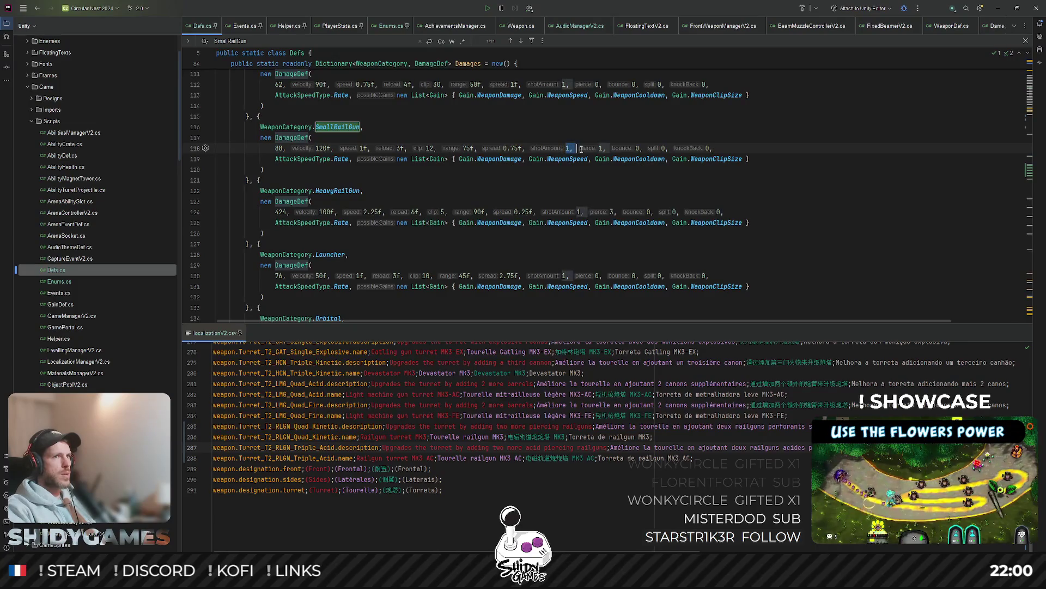
double_click(602, 147)
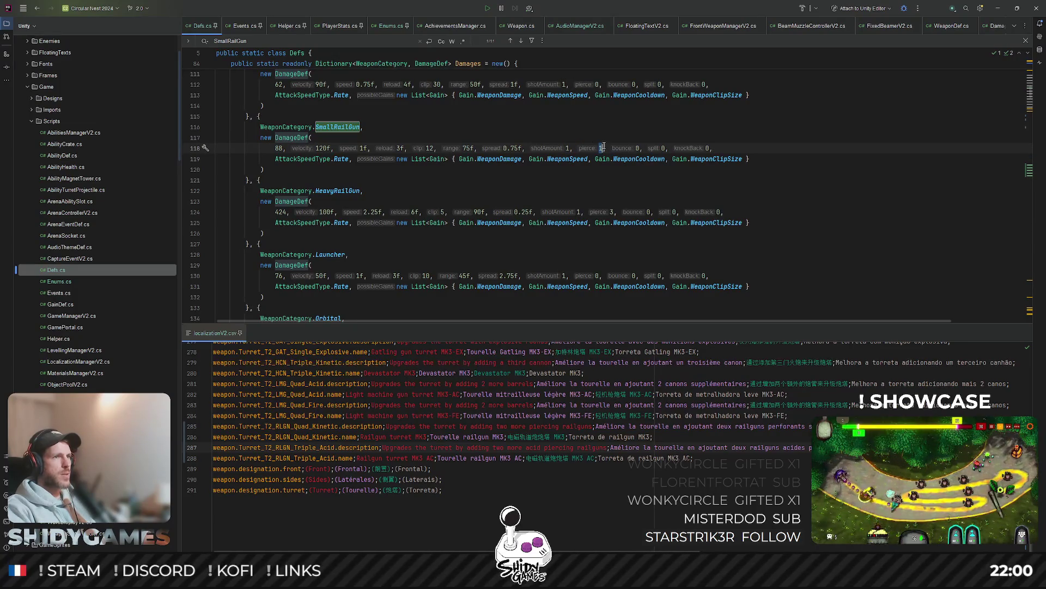
click(599, 148)
text(1)
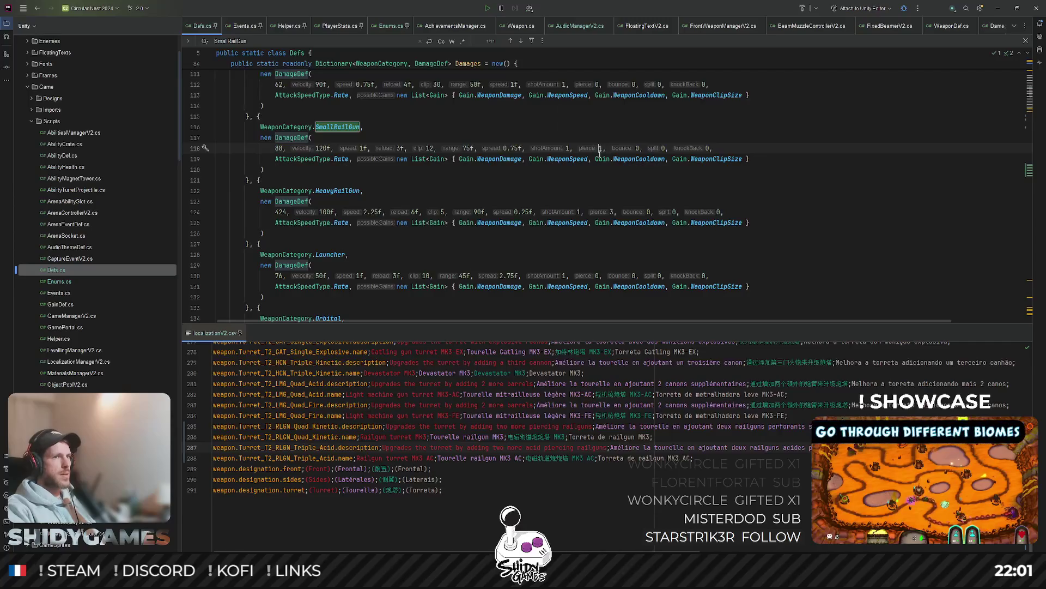
click(641, 182)
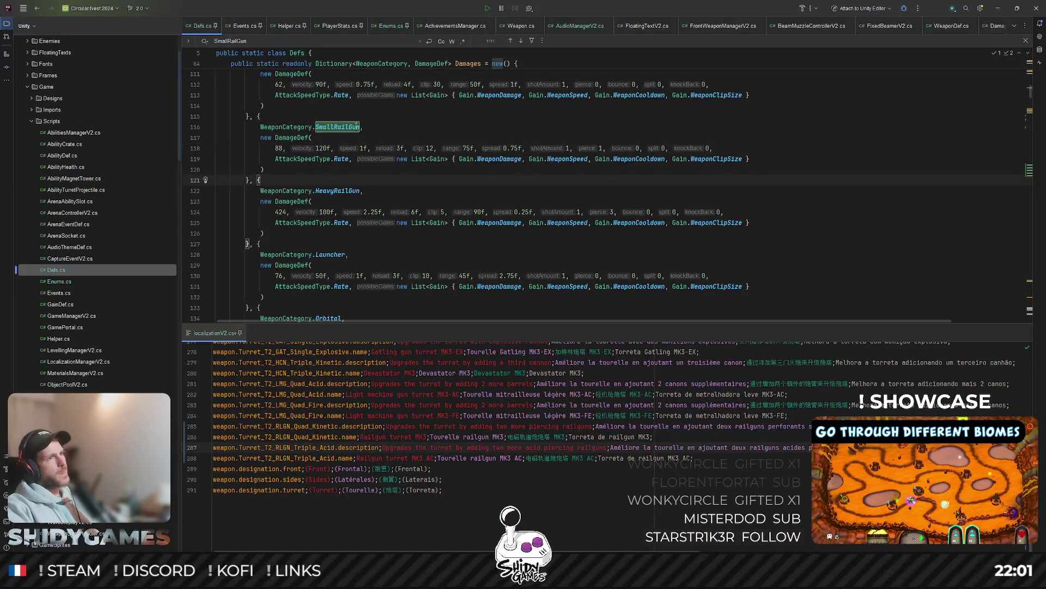
key(ctrl+f)
key(Return)
key(Return)
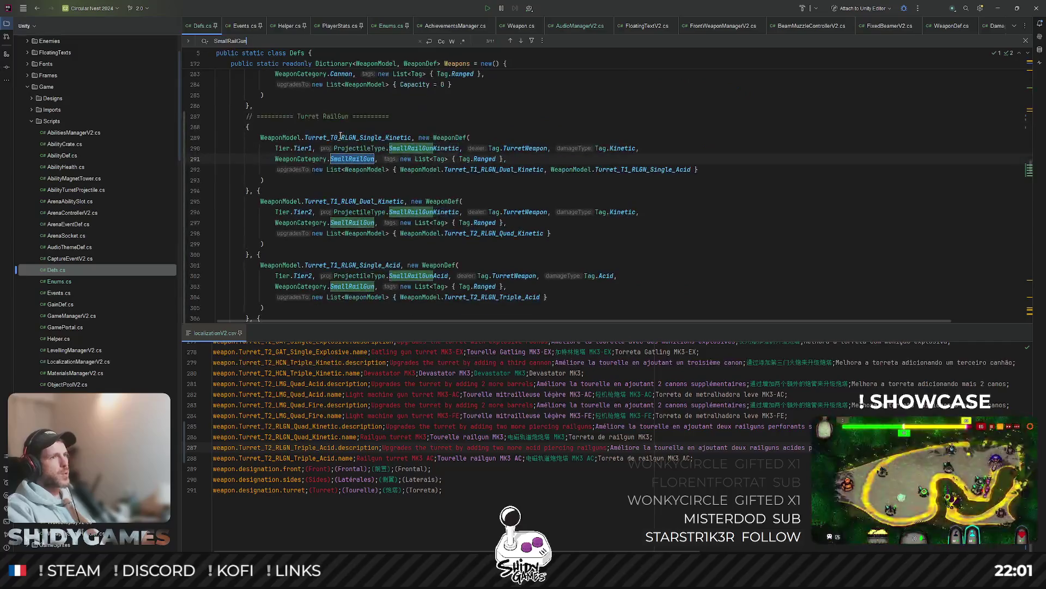
Step: Close the SmallRailGun search and browse the Dual Kinetic and Single Acid railgun WeaponDefs entries
key(Return)
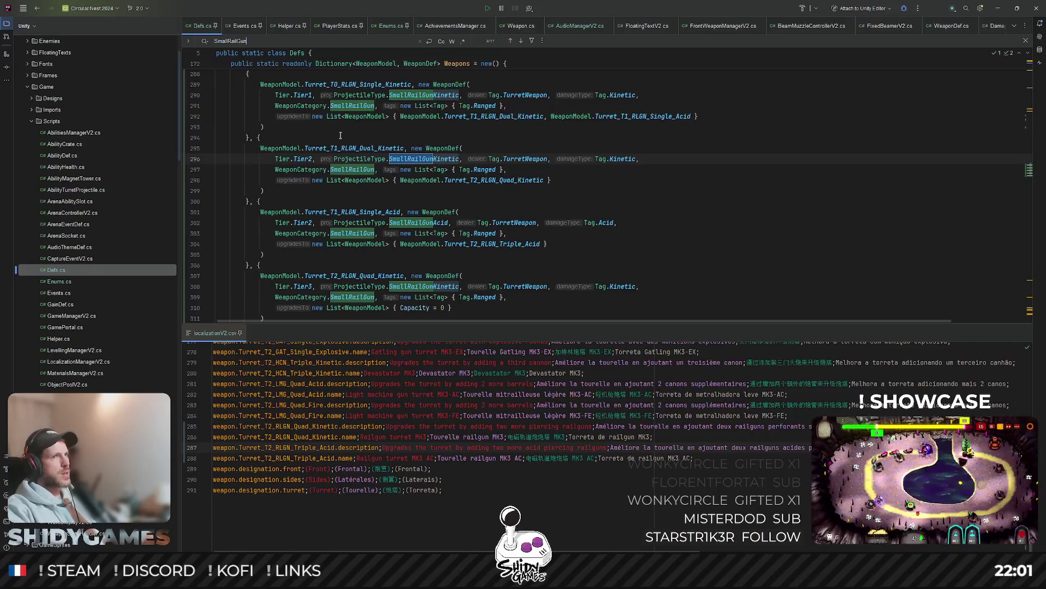
key(Escape)
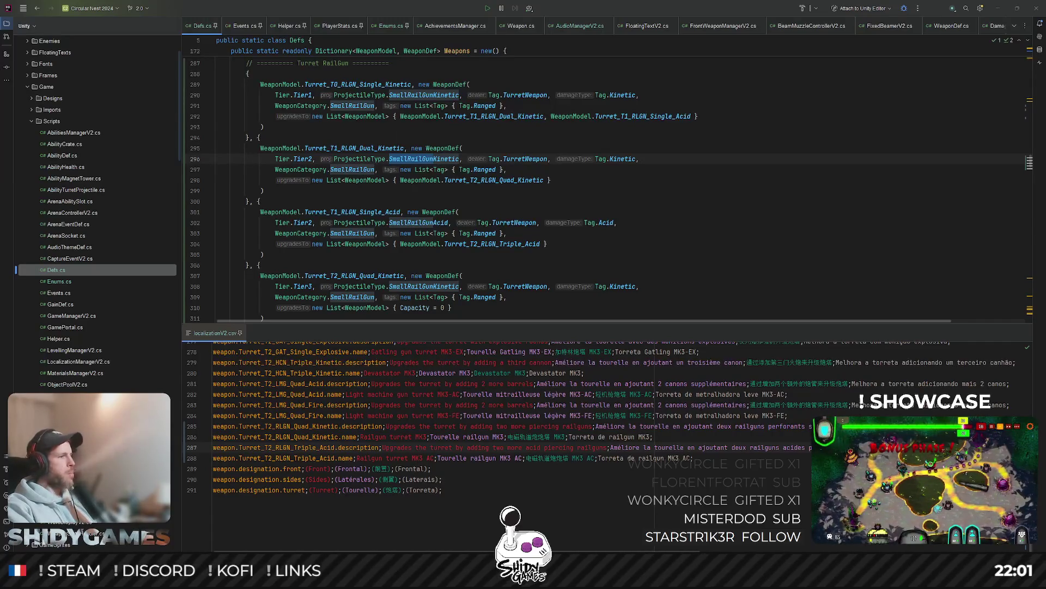
click(639, 158)
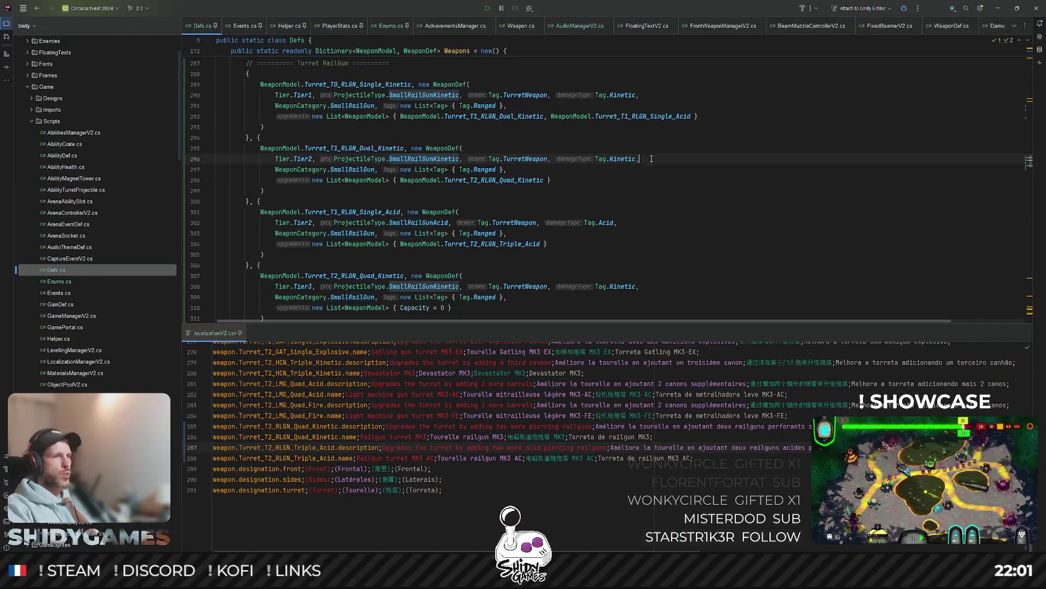
drag(559, 329, 559, 376)
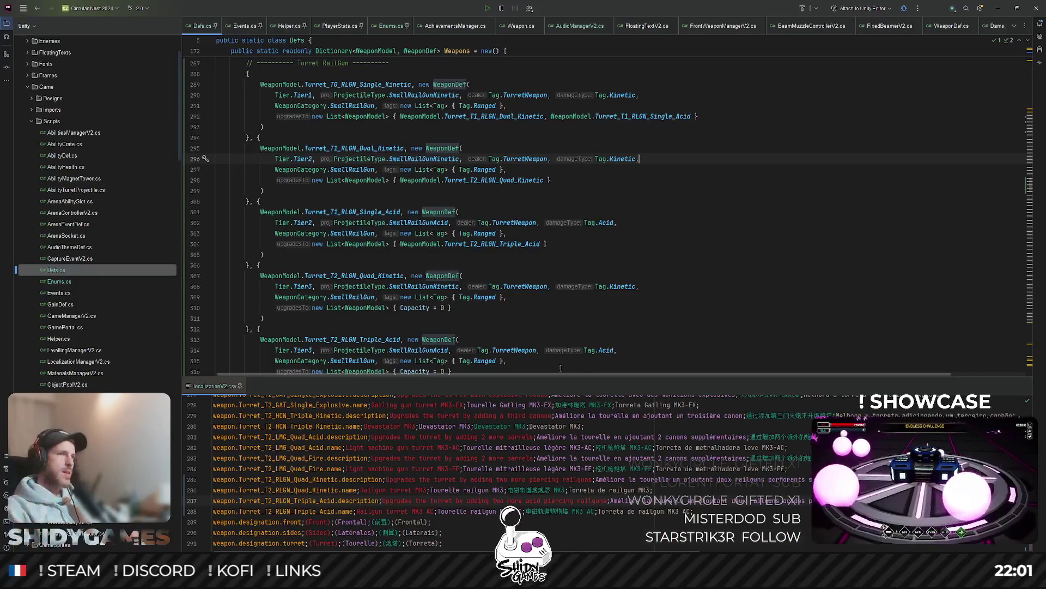
click(666, 216)
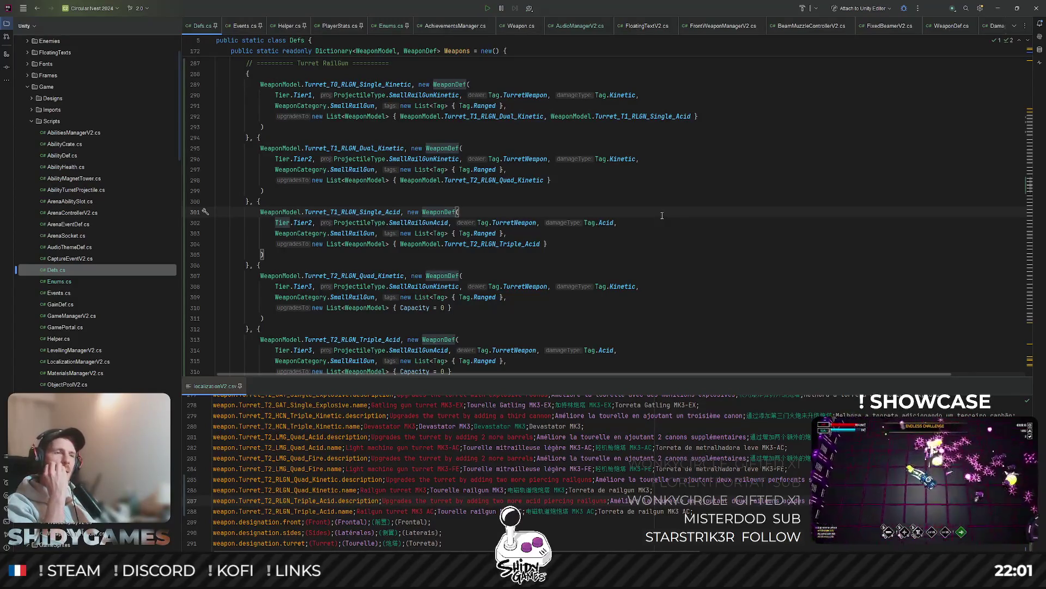
click(681, 233)
scroll(711, 222, down, 2)
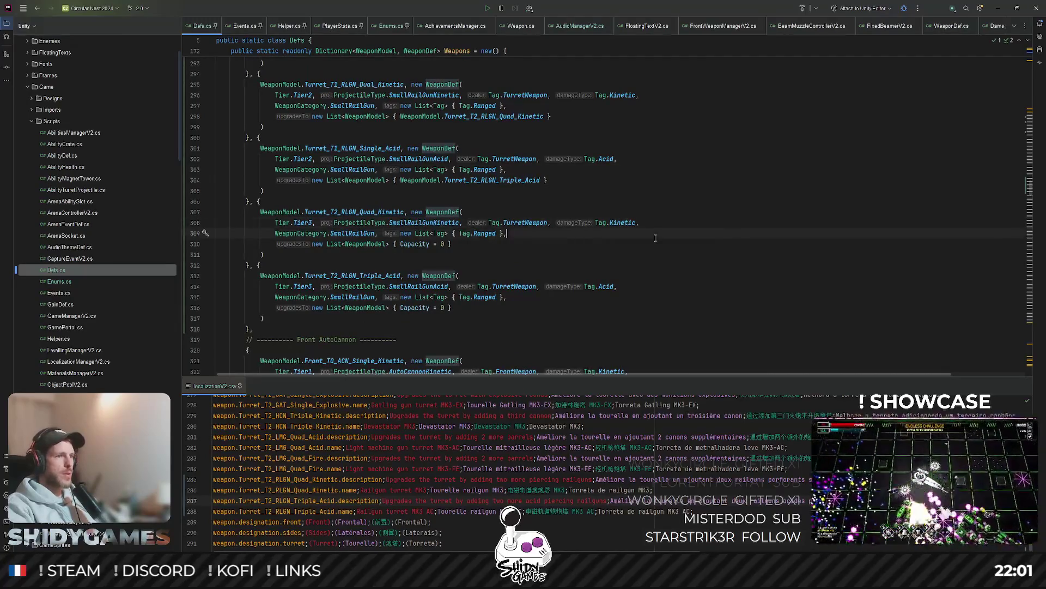
Step: Bring up the project file search to look for the shooter scripts
key(ctrl+shift+n)
key(Escape)
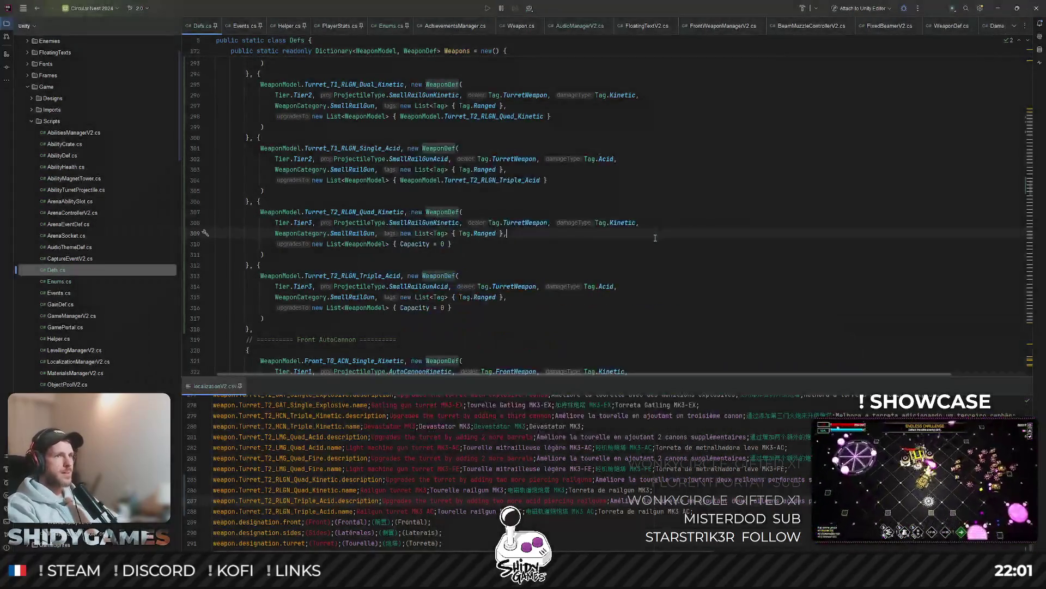
key(ctrl+shift+n)
Step: Open ProjectileV2.cs and find where m_pierceCount is assigned
text(shooter)
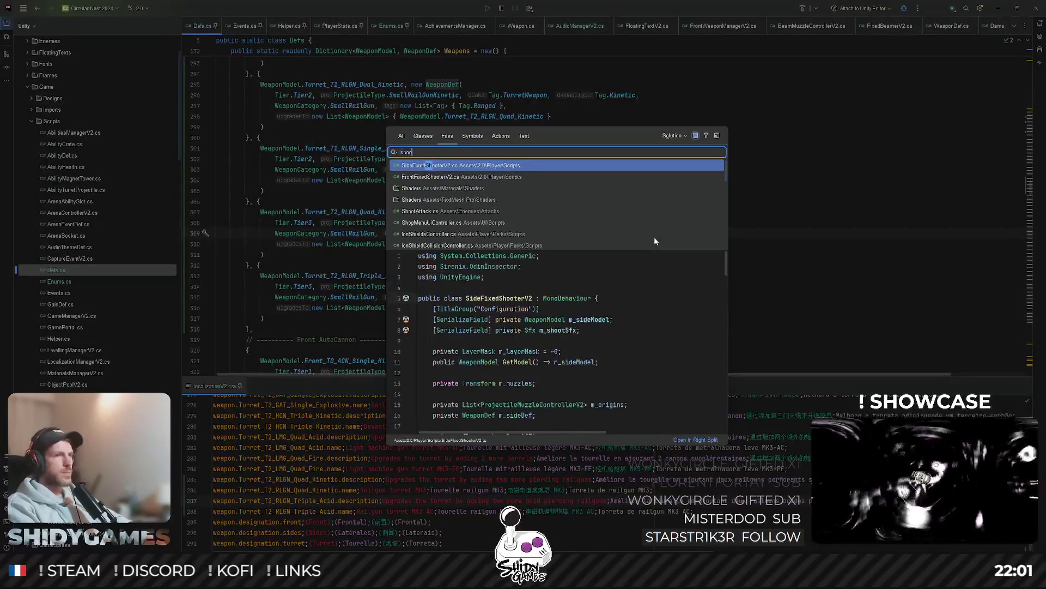
key(BackSpace)
key(BackSpace)
key(BackSpace)
text(projec)
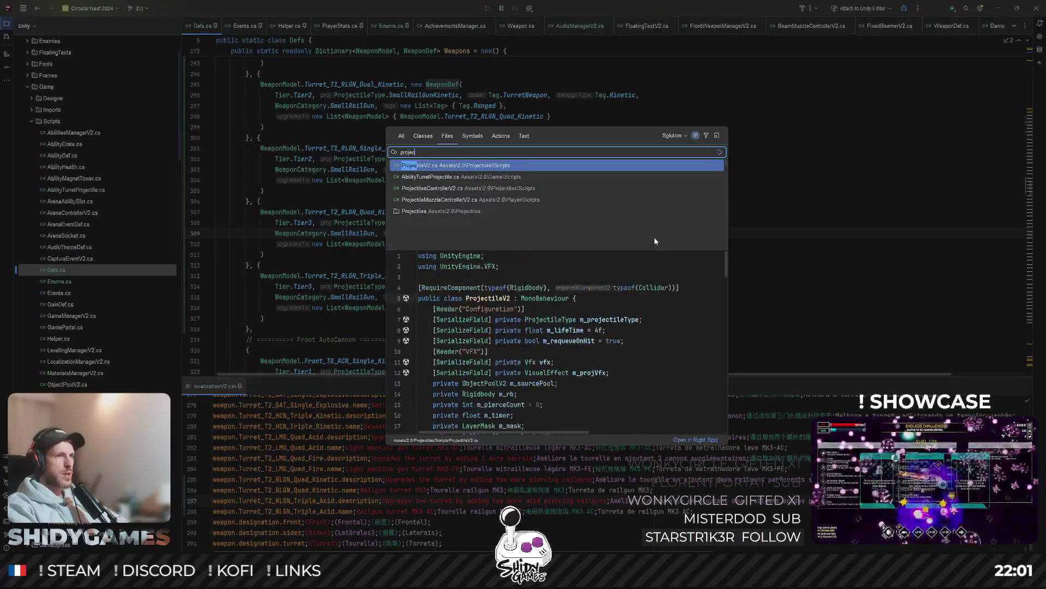
key(Return)
scroll(595, 230, down, 10)
scroll(595, 229, up, 12)
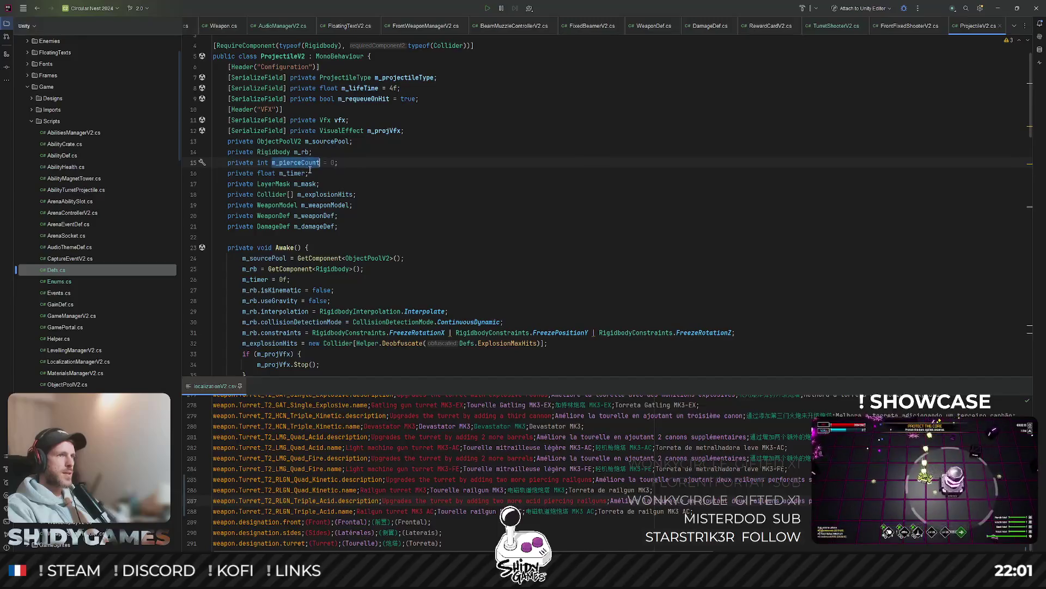
key(ctrl+f)
key(Return)
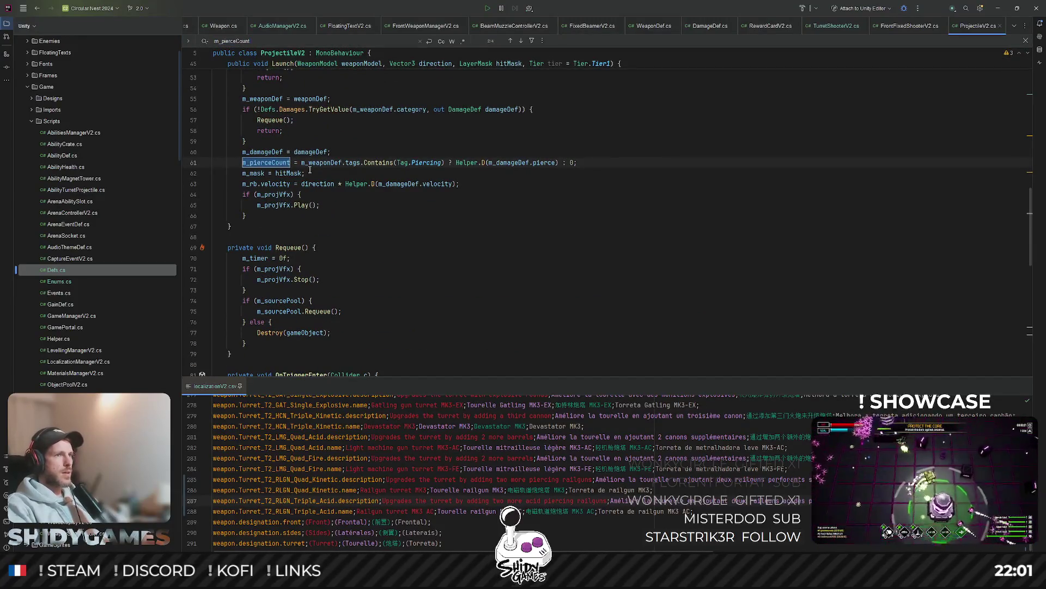
Step: Delete the Tag.Piercing check on line 61 so m_pierceCount uses Helper.D(m_damageDef.pierce), then minimize Rider
mouse_move(338, 165)
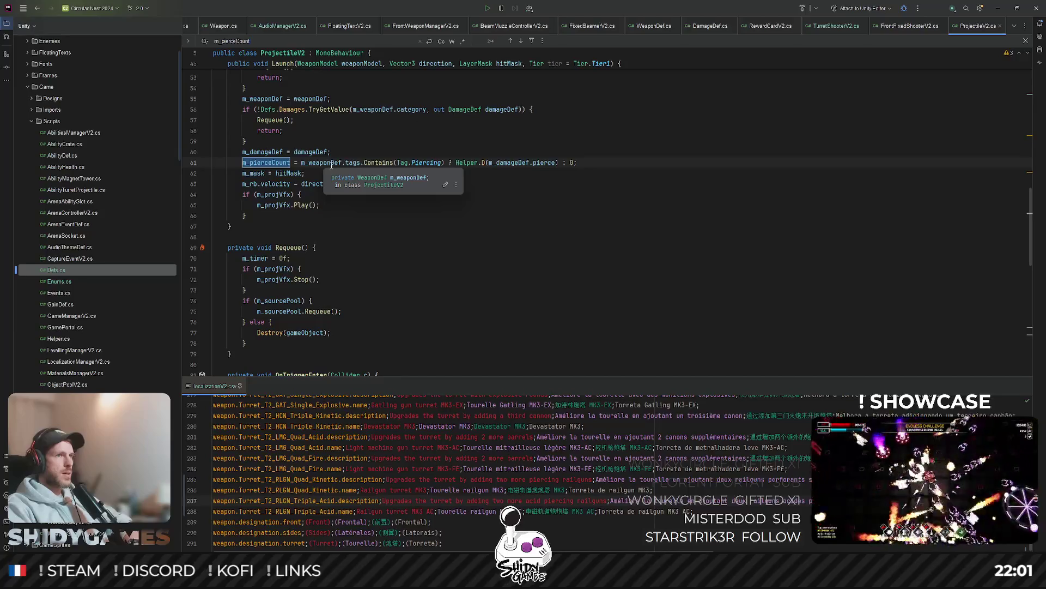
click(398, 164)
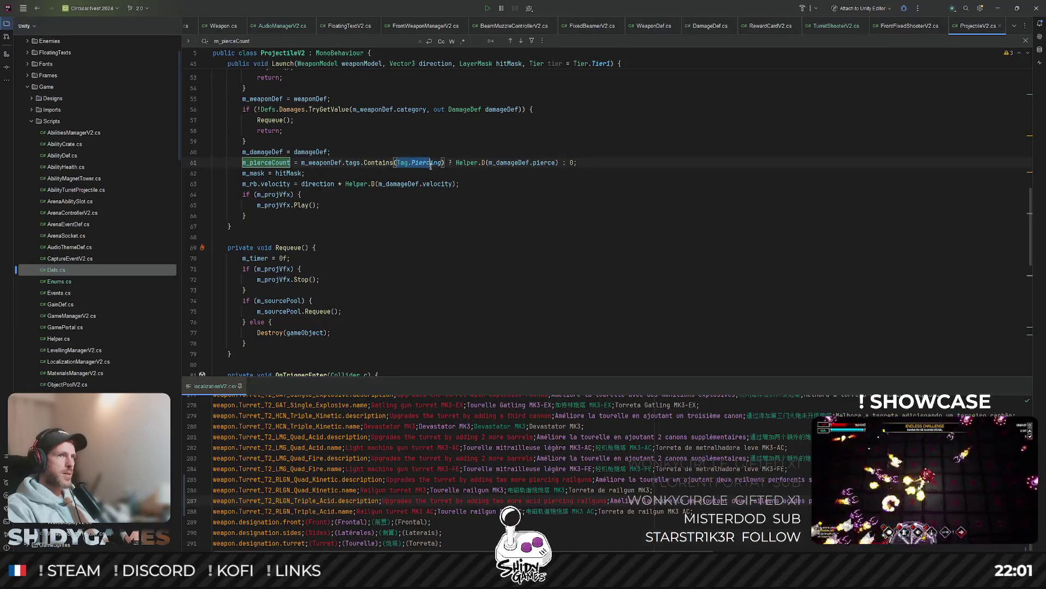
click(409, 183)
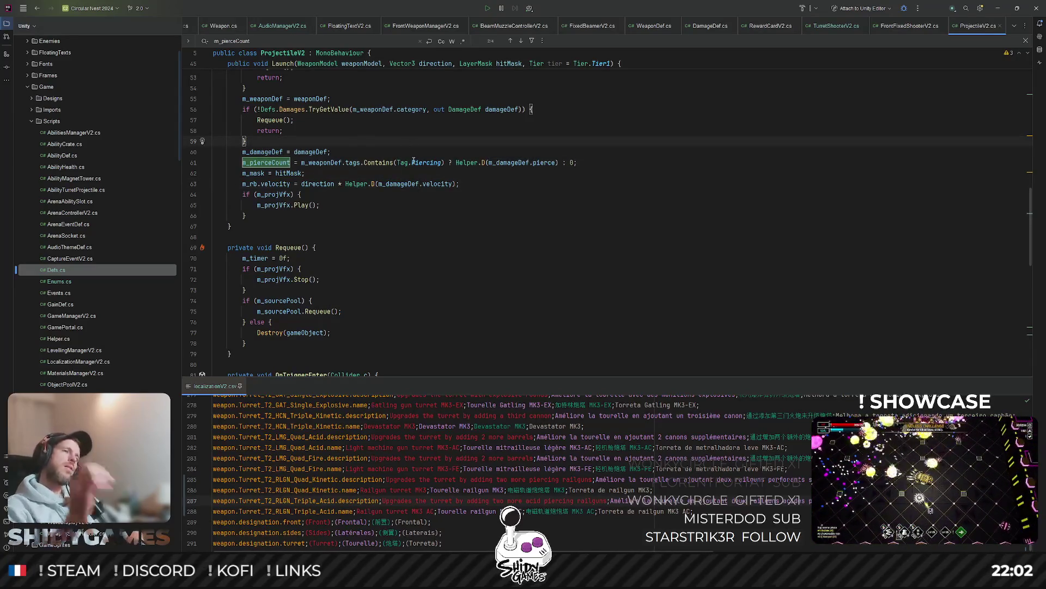
mouse_move(414, 162)
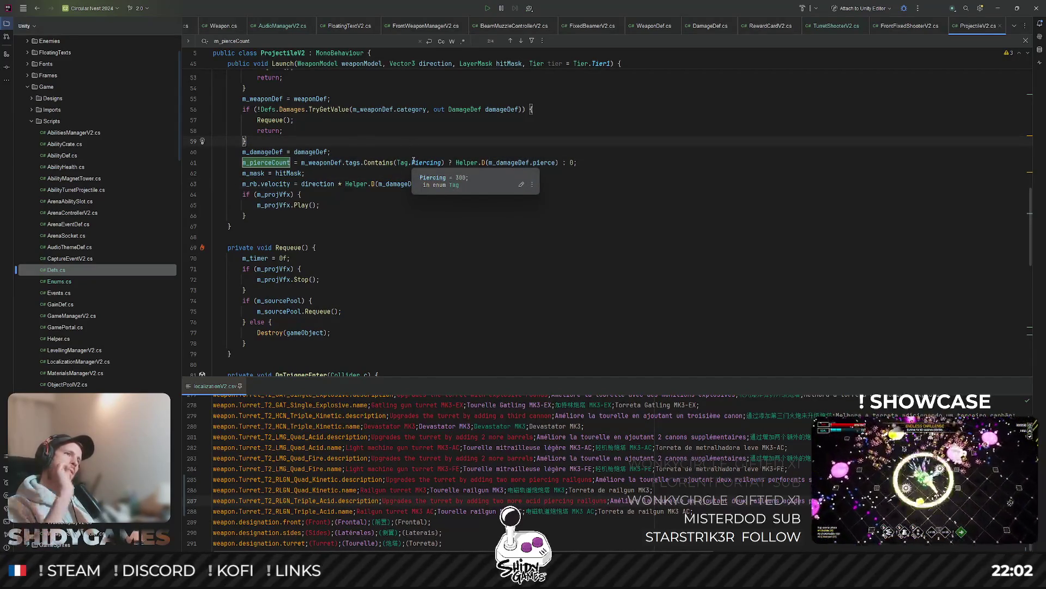
mouse_move(299, 162)
mouse_down()
mouse_move(468, 163)
mouse_move(421, 162)
mouse_up()
key(BackSpace)
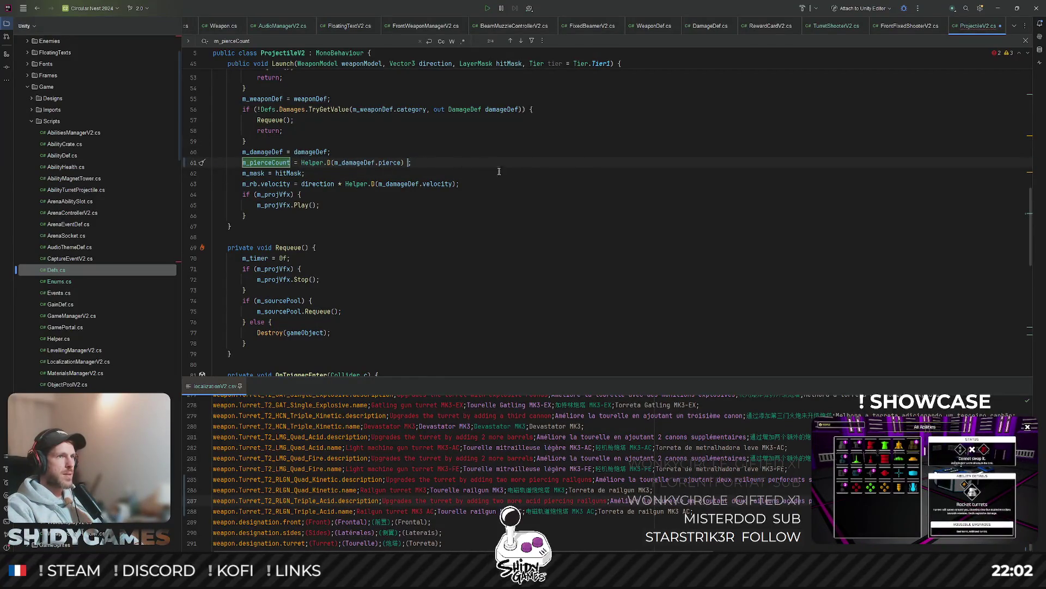
key(End)
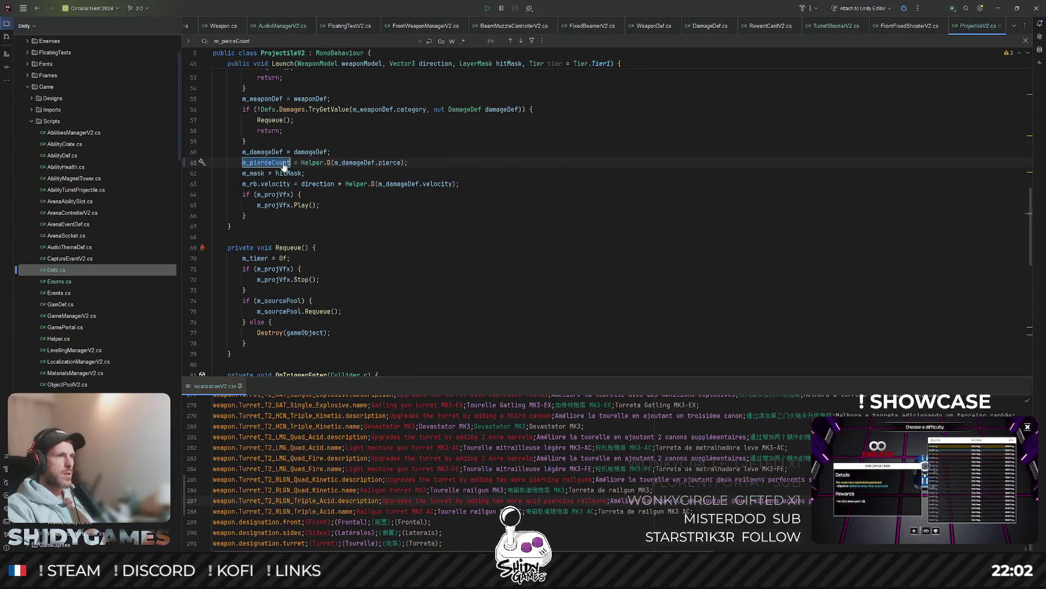
key(Return)
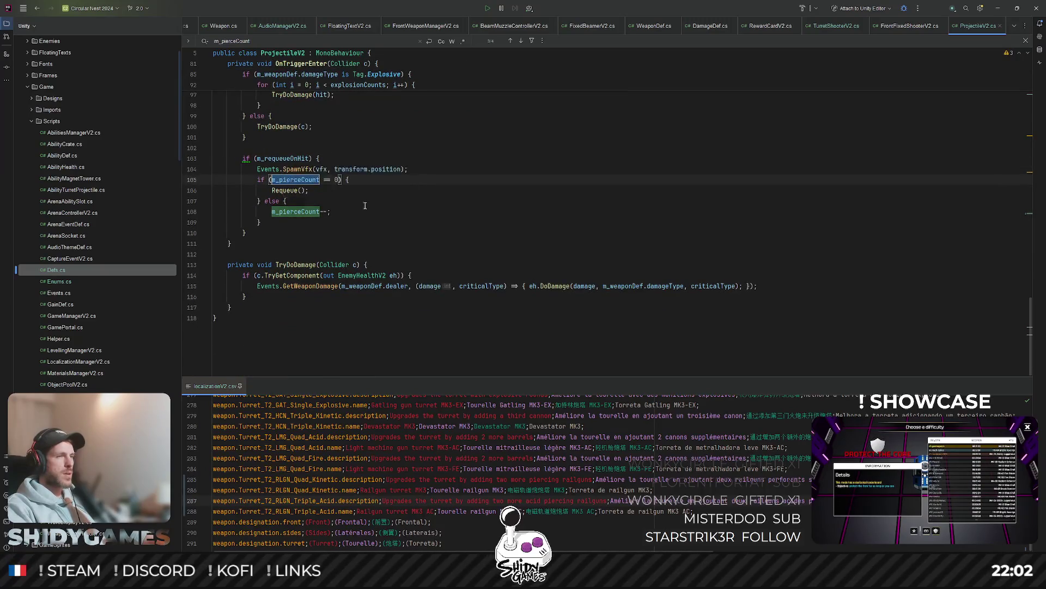
key(Escape)
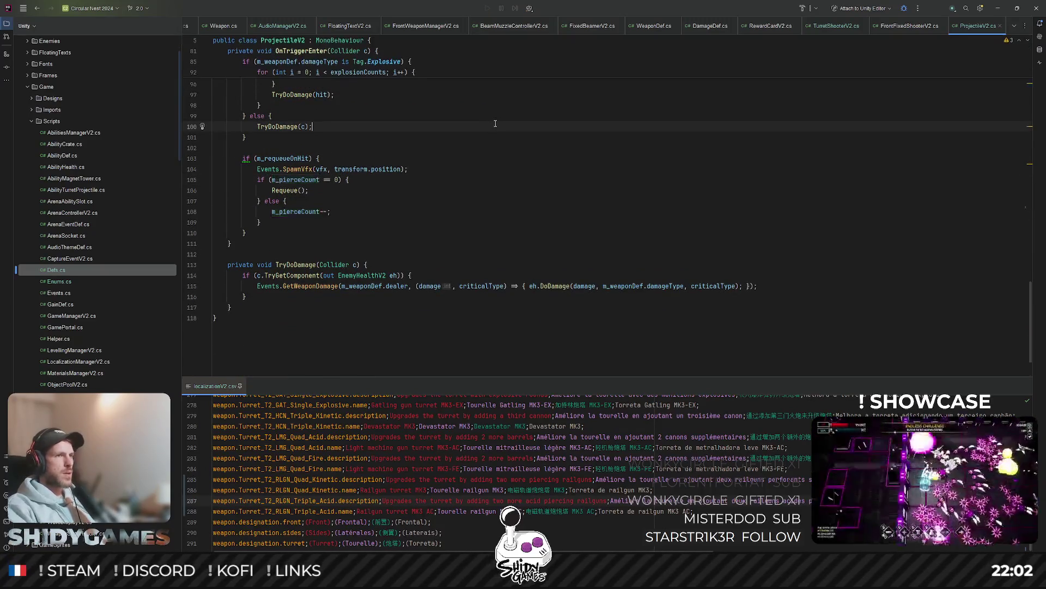
click(995, 8)
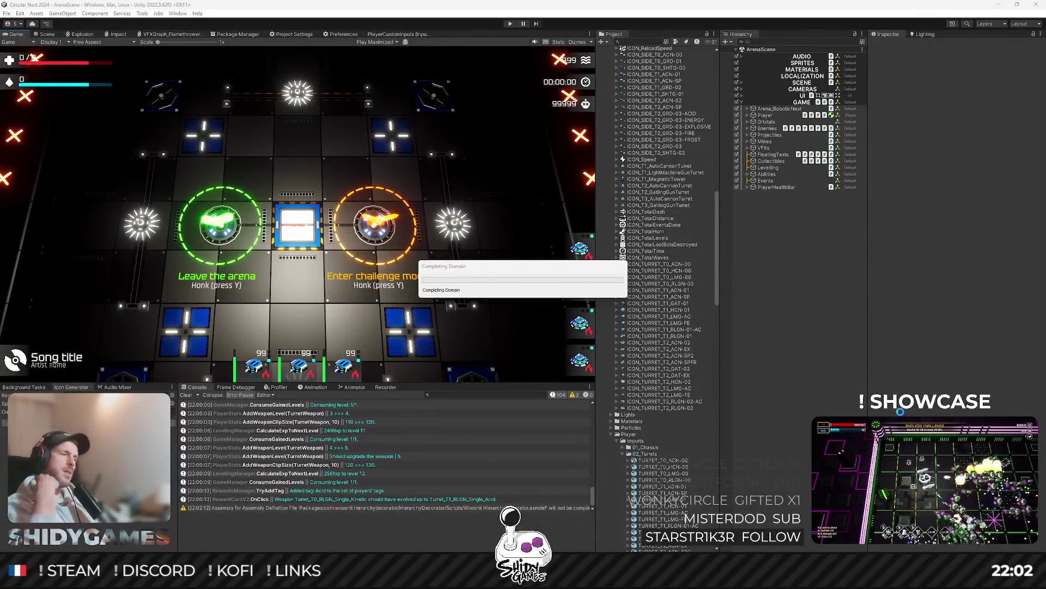
Step: Give the Player Front_T0_MLR_Single_Explosive and Side_T0_GDN_Dual_Kinetic weapons, then save the arena scene
click(798, 356)
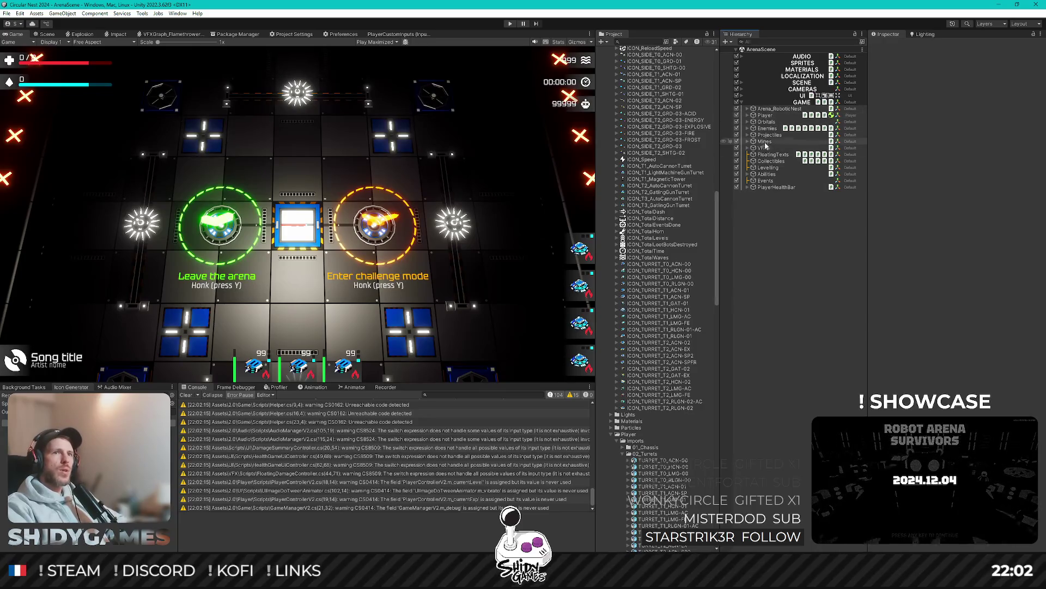
click(765, 116)
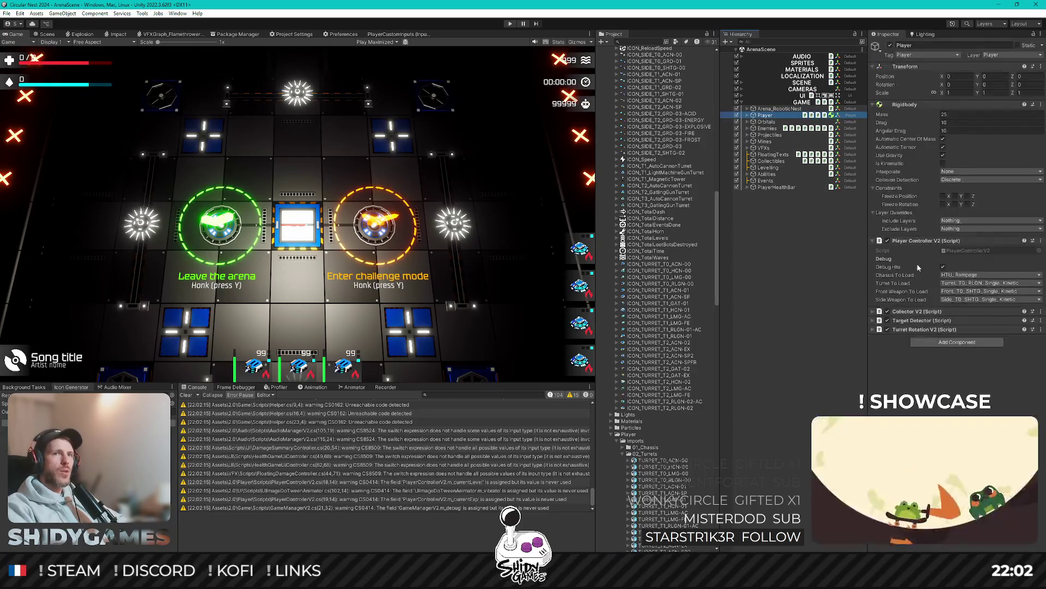
click(947, 300)
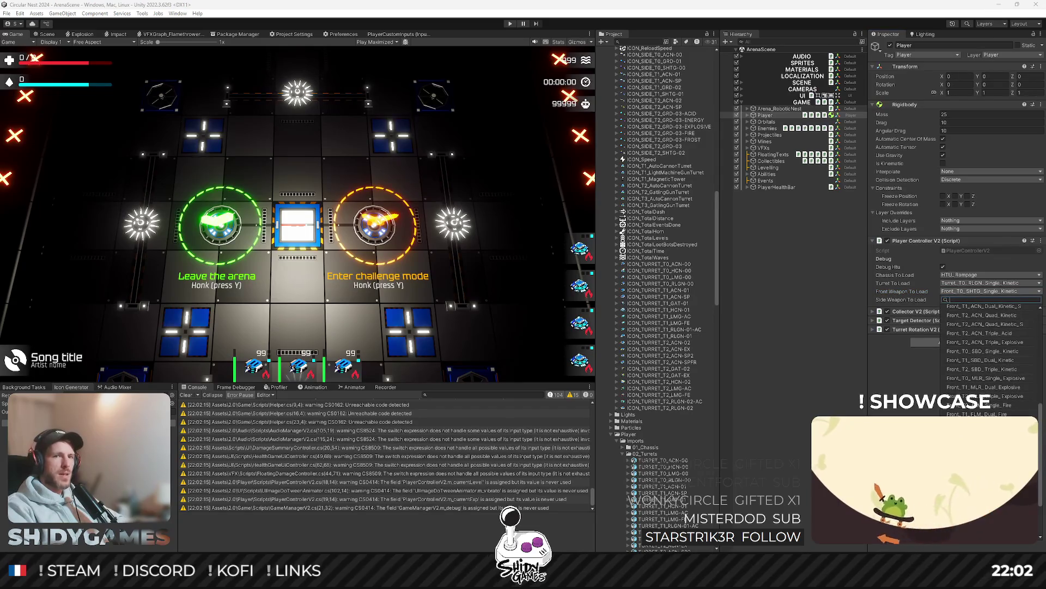
scroll(991, 413, down, 3)
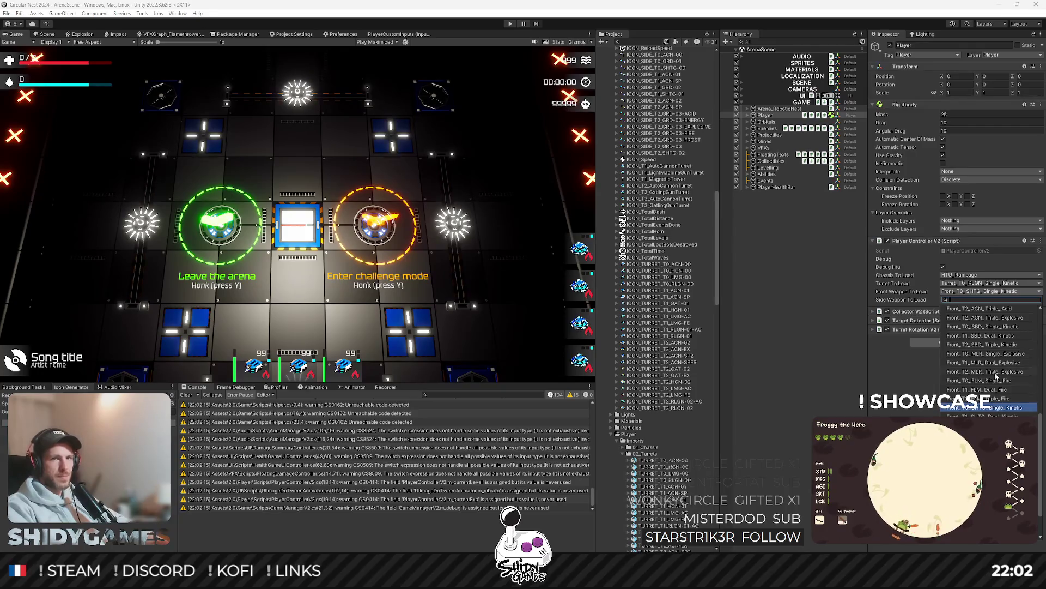
scroll(997, 374, up, 5)
click(984, 402)
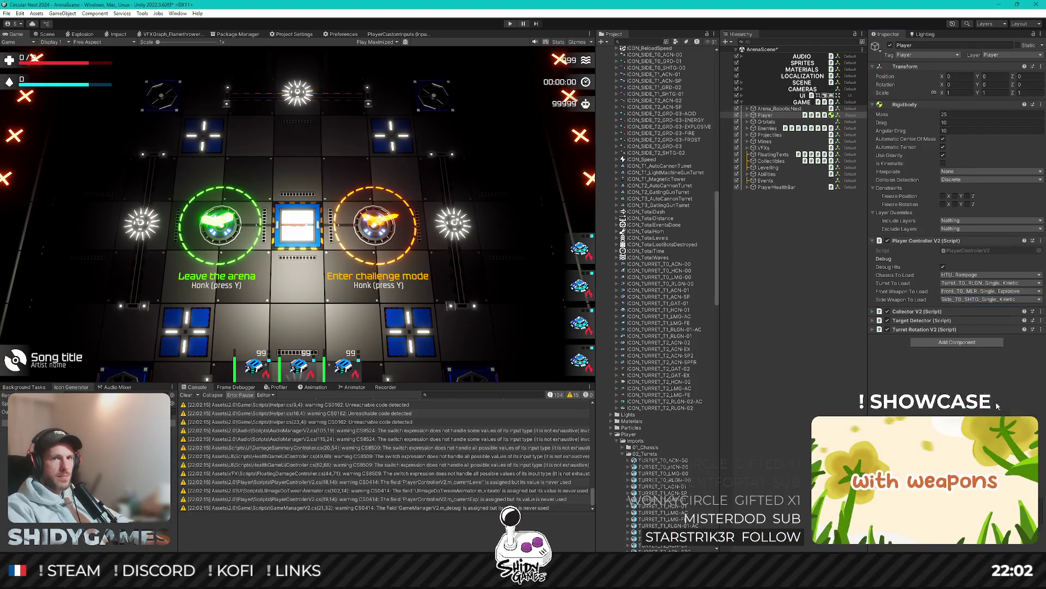
click(981, 299)
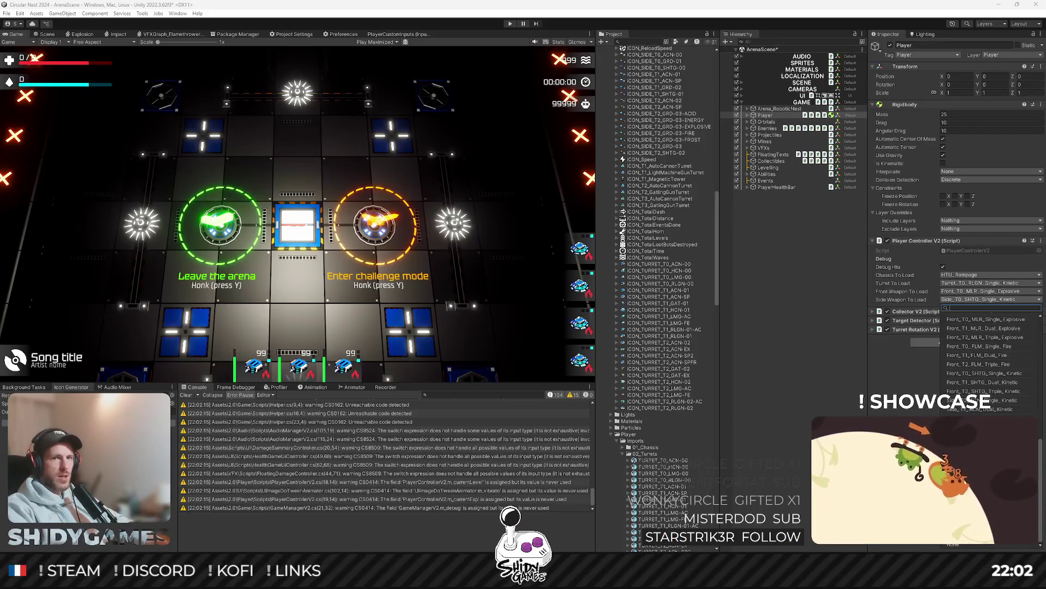
click(981, 427)
key(ctrl+s)
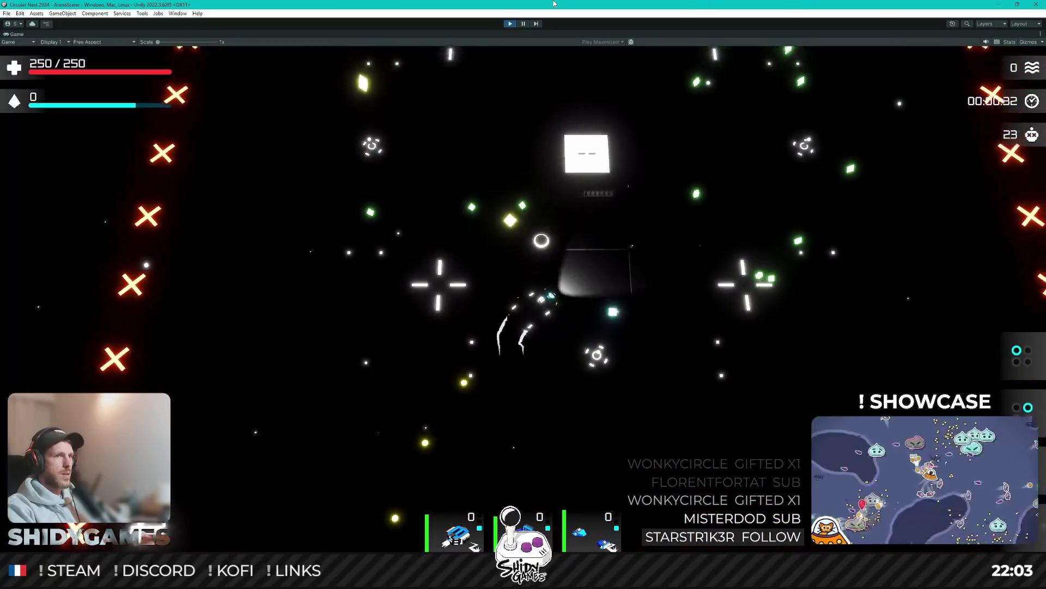
Step: Accept the first level-up upgrade and resume the play test
key(Return)
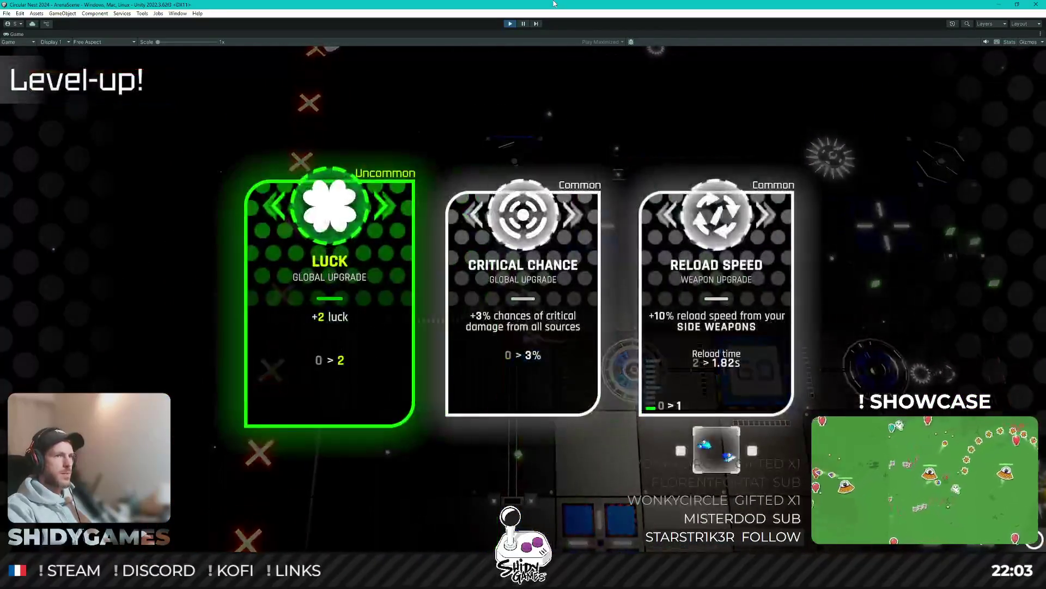
Step: Take level-up upgrades, including turret and front weapon Magazine Size, while playing into wave 2
key(Return)
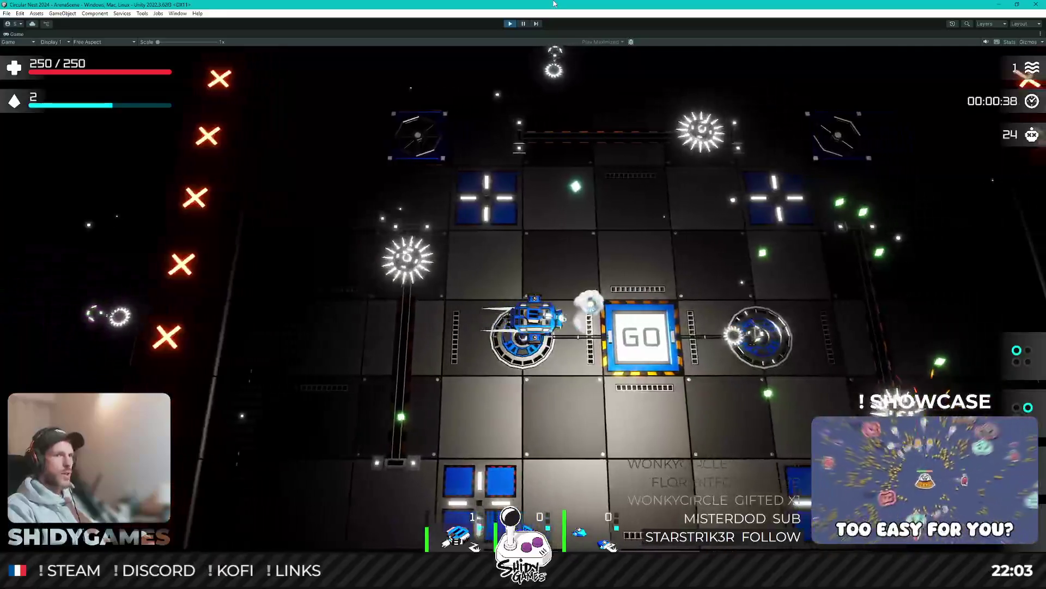
key(w)
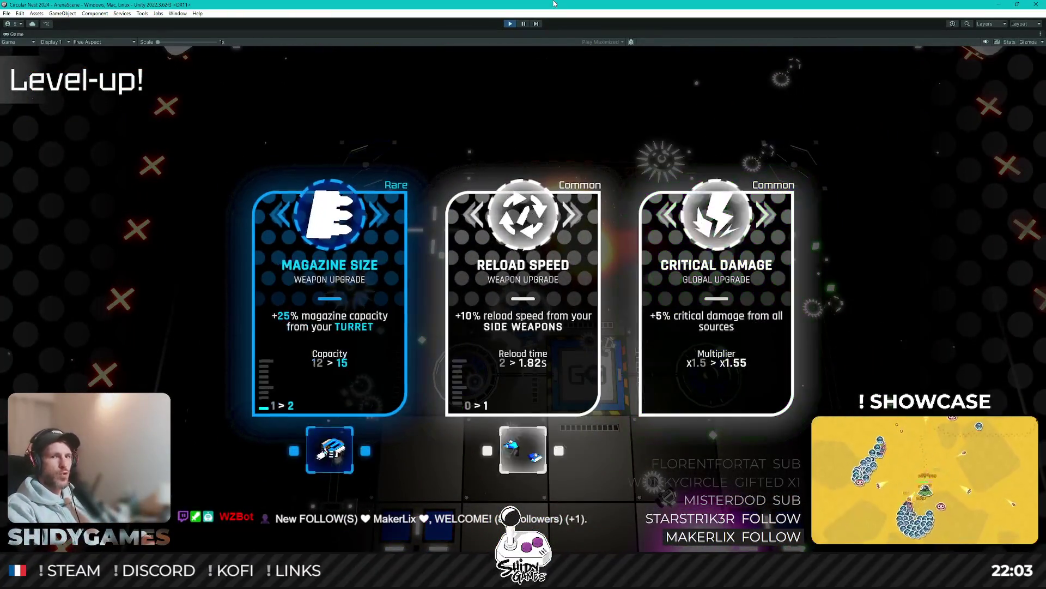
key(Return)
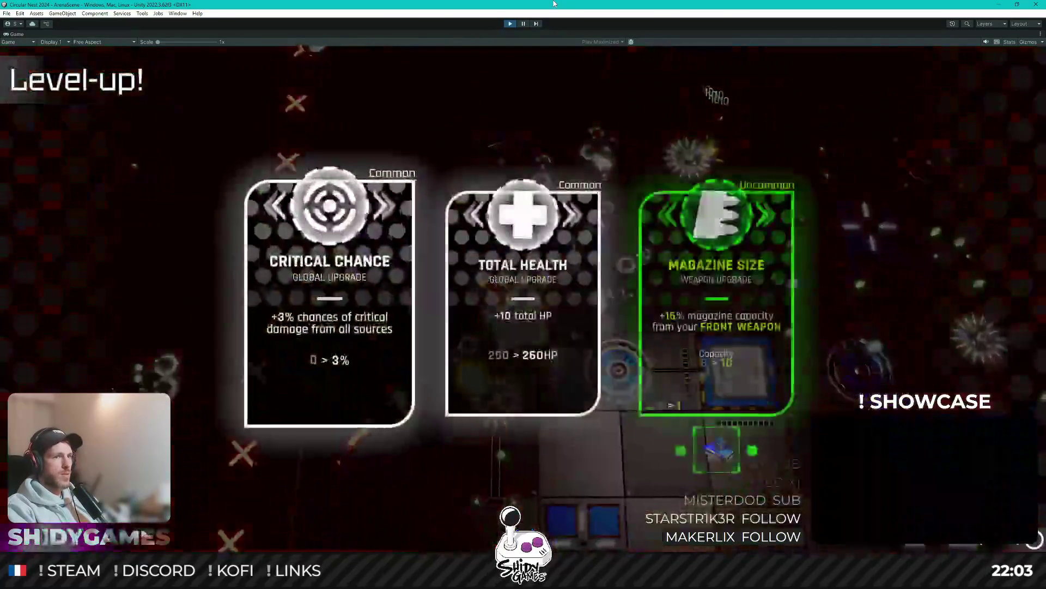
key(Return)
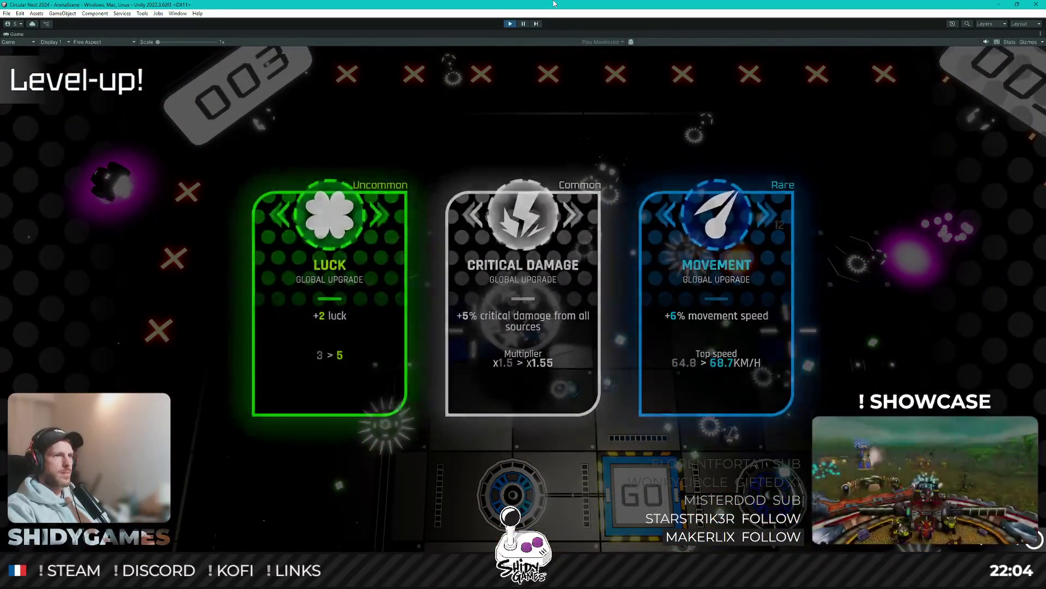
key(Return)
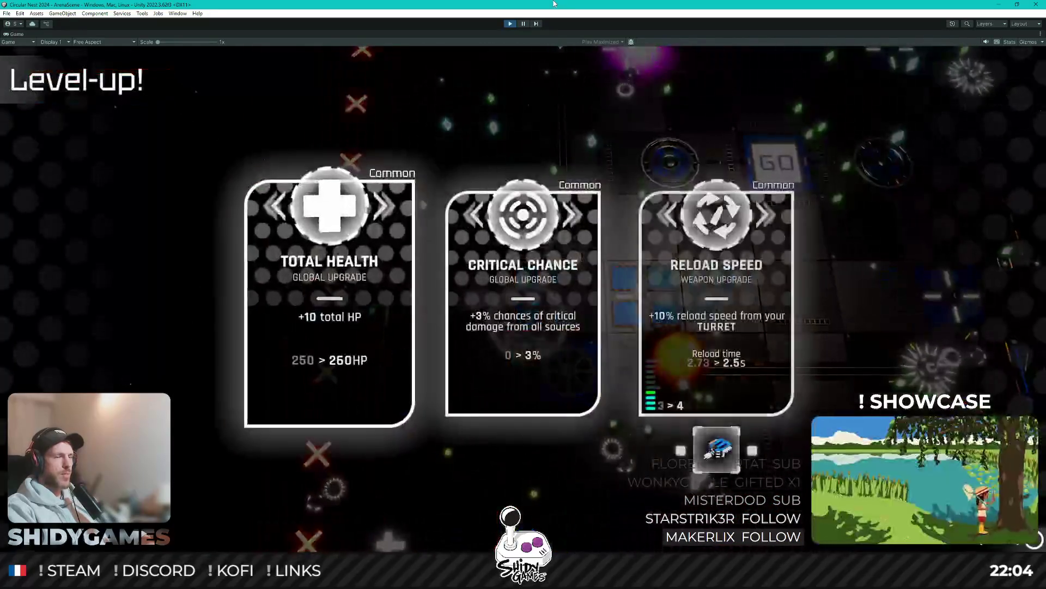
key(Return)
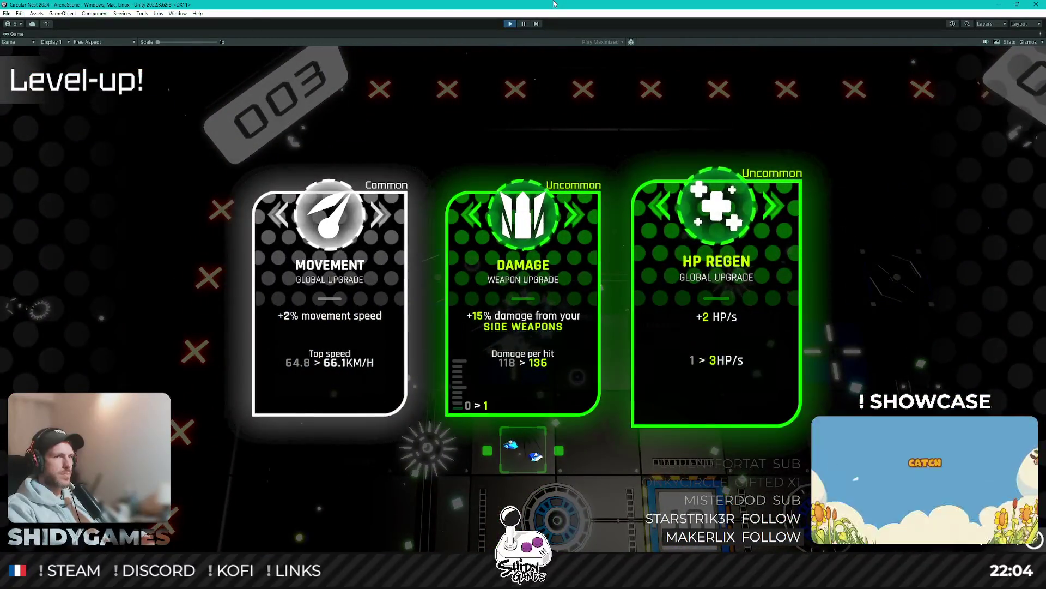
key(Return)
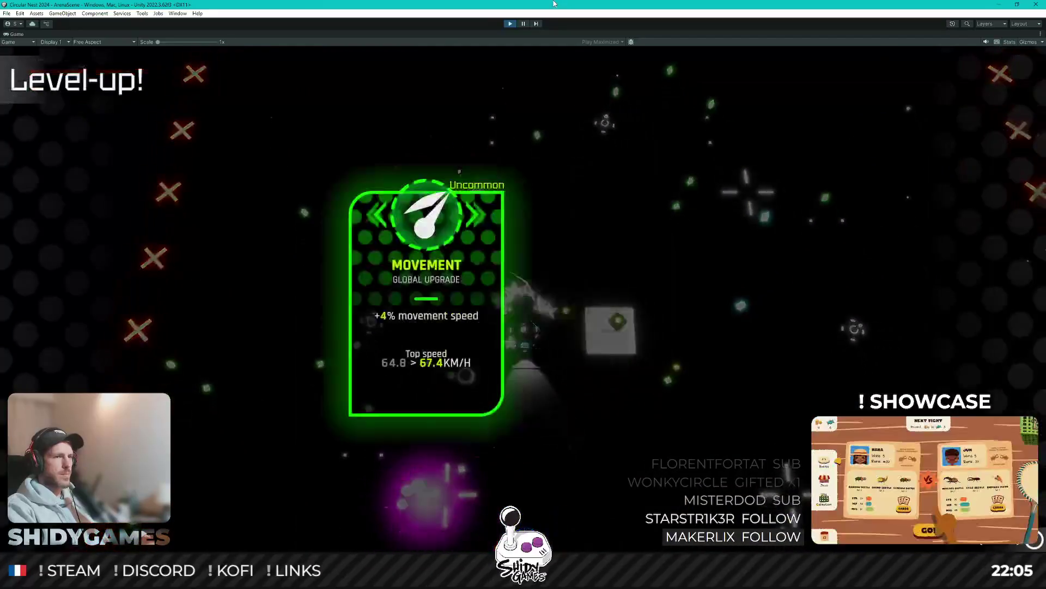
key(Return)
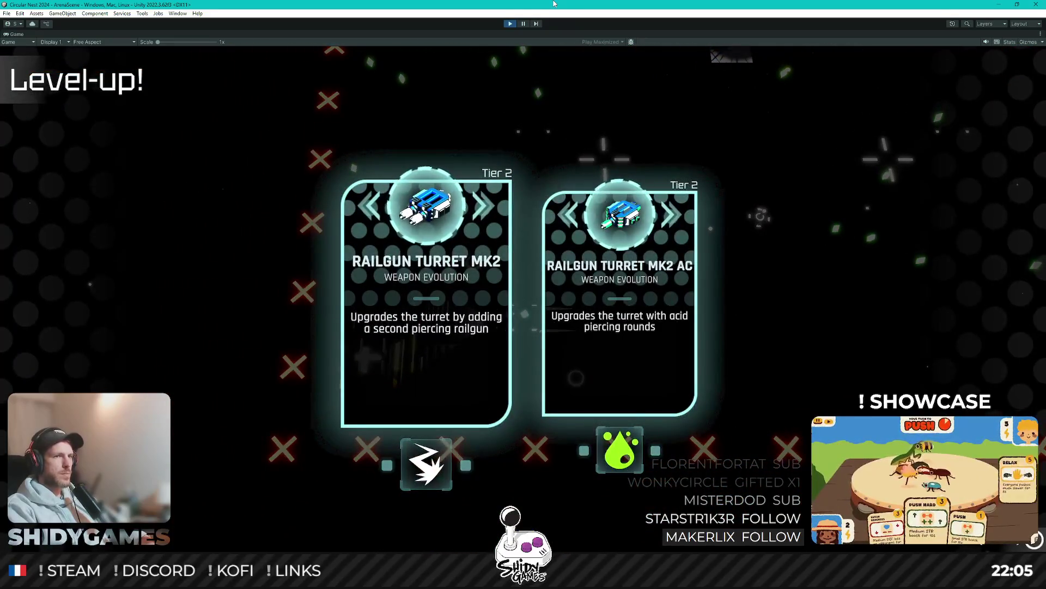
Step: Take the Railgun Turret MK2 evolution on the level-up screen
key(Return)
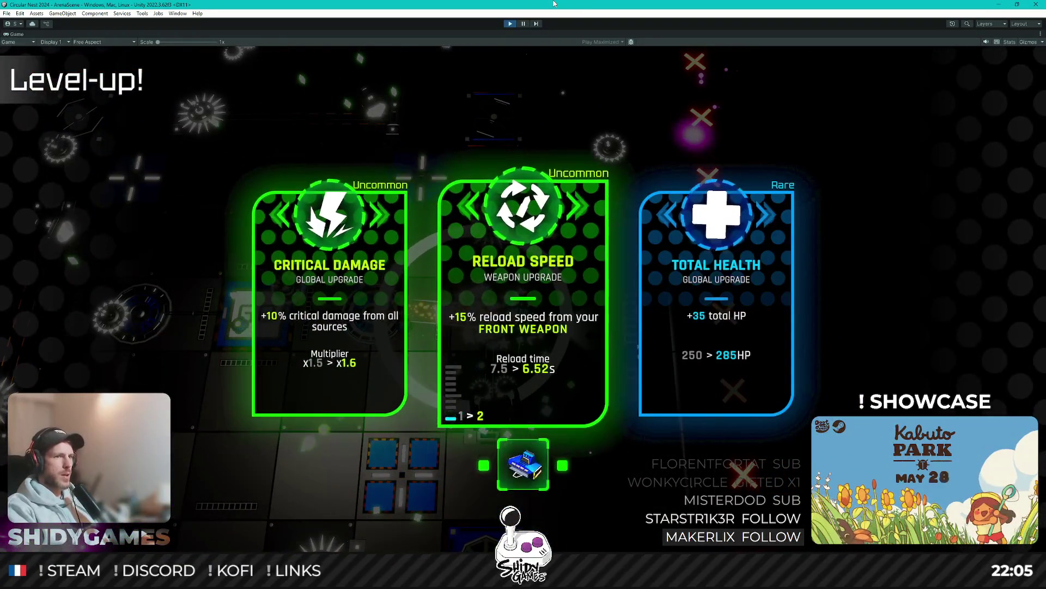
Step: Pick Armor, front weapon Magazine Size and turret Damage at the level-ups while reaching wave 4
key(Return)
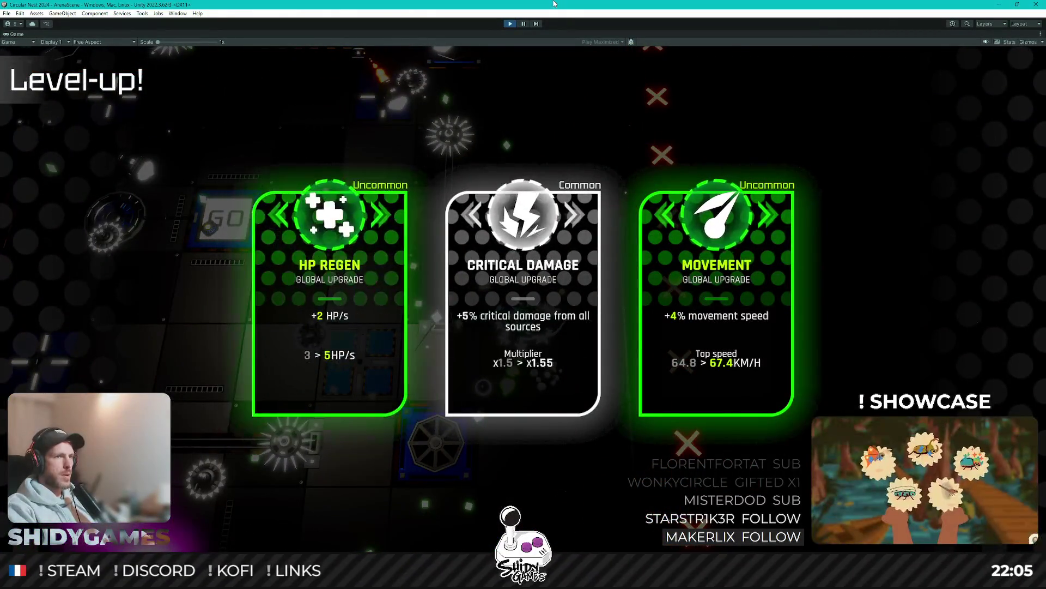
key(Return)
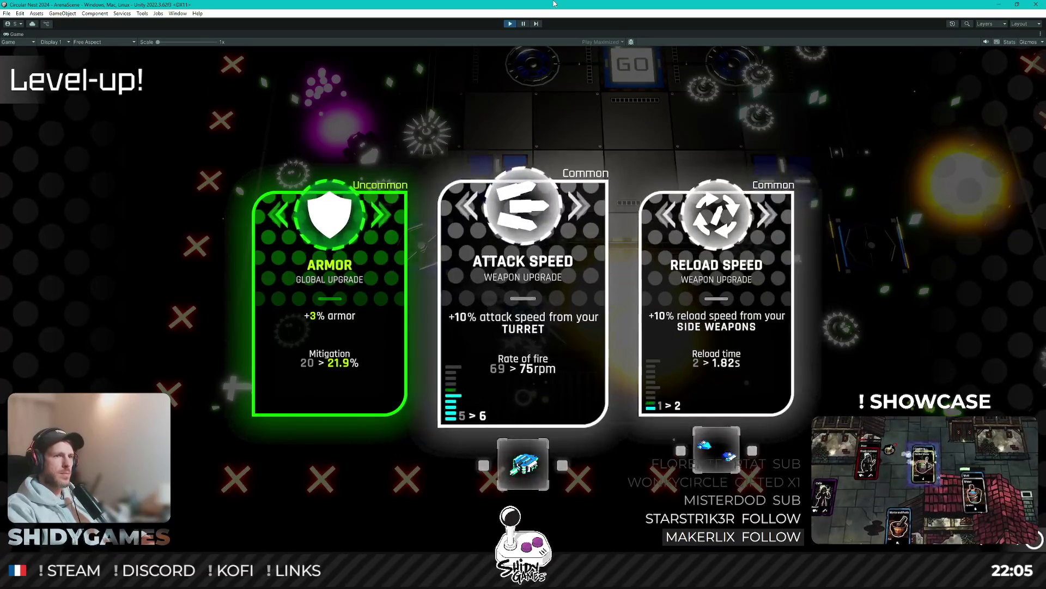
key(Return)
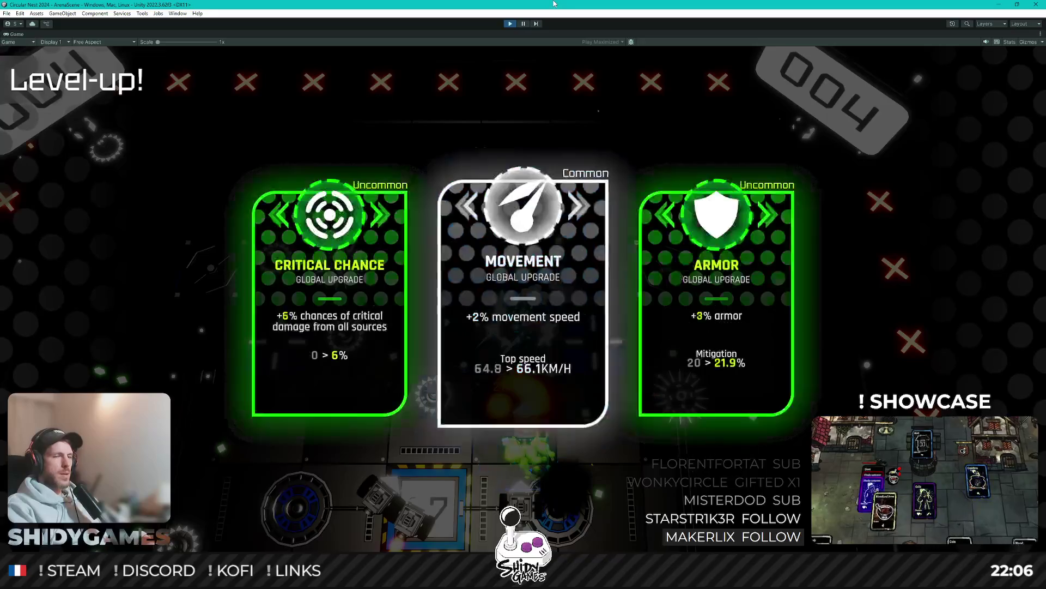
key(Return)
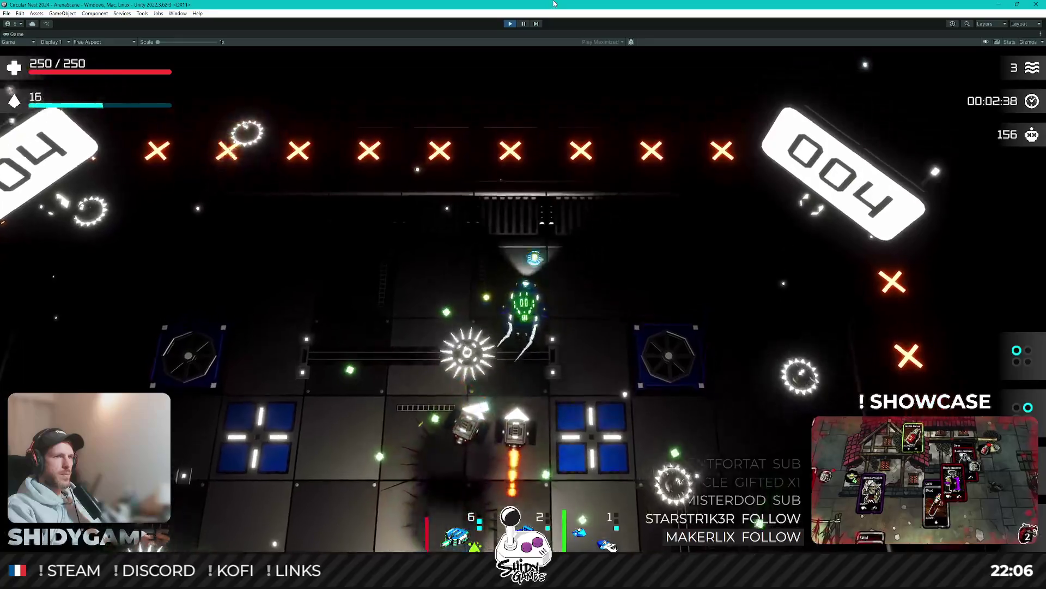
key(a)
key(s)
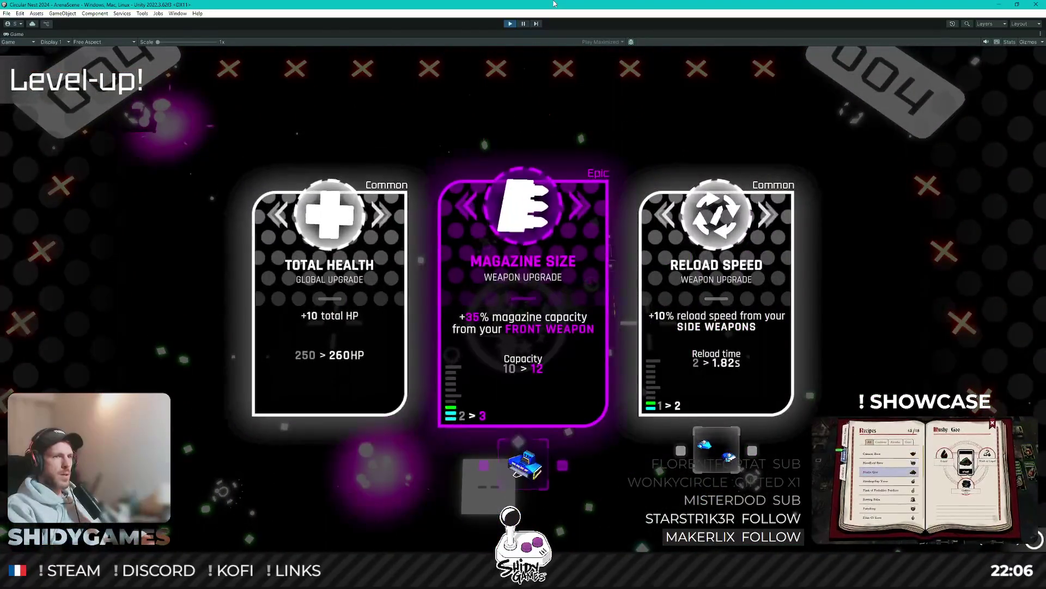
key(Return)
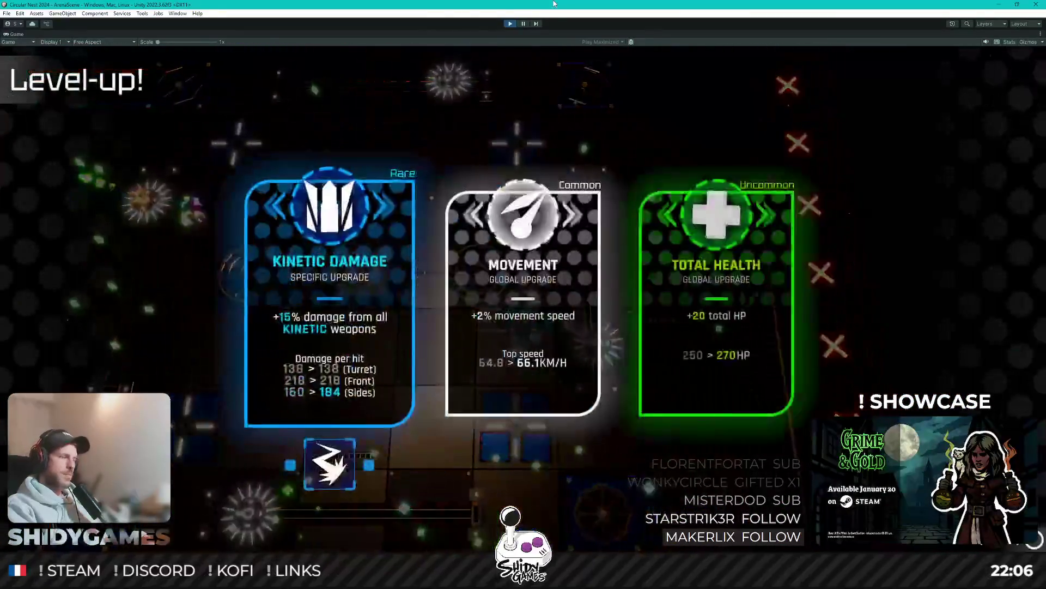
key(Left)
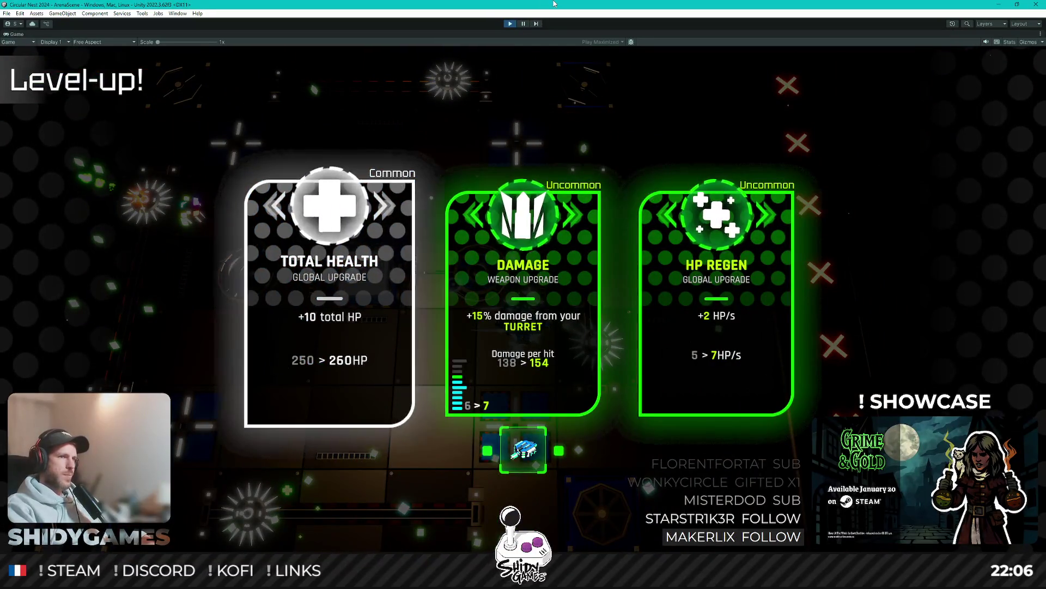
key(Return)
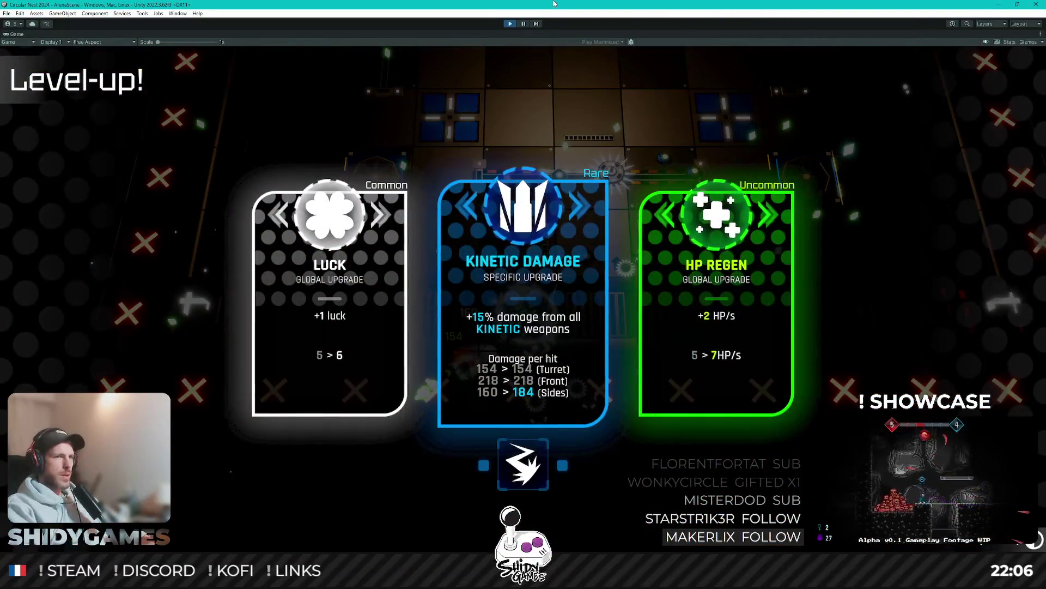
key(Right)
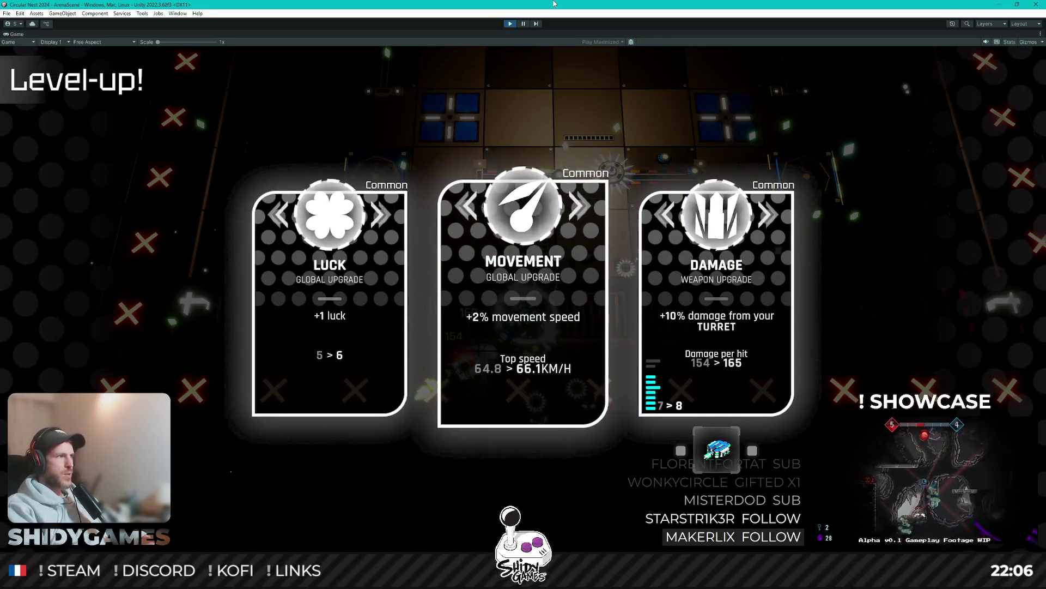
key(Return)
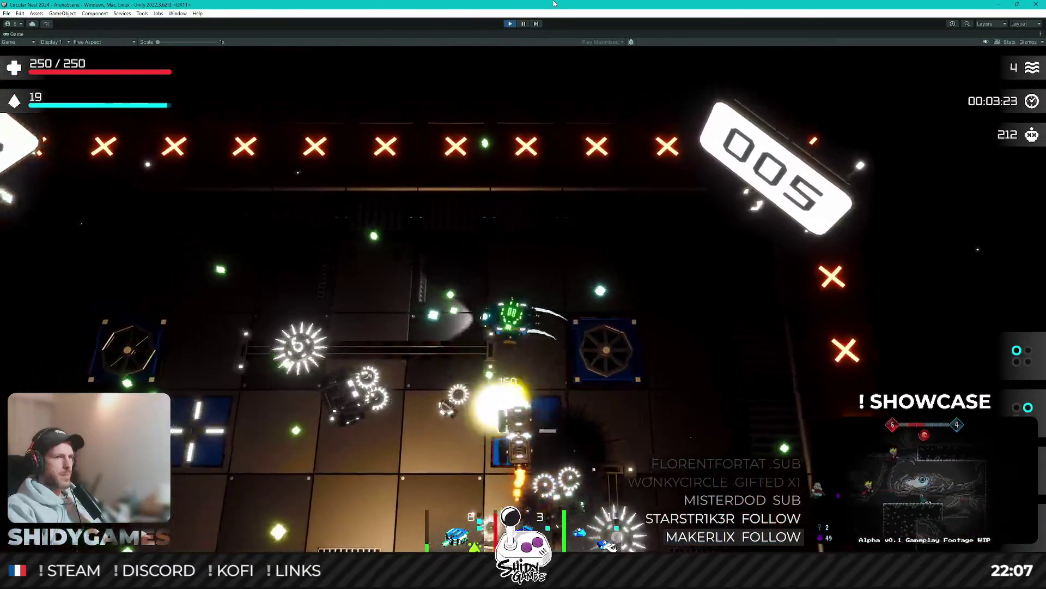
Step: Take turret Reload Speed, Armor and Critical Chance upgrades and collect the crate reward
key(Return)
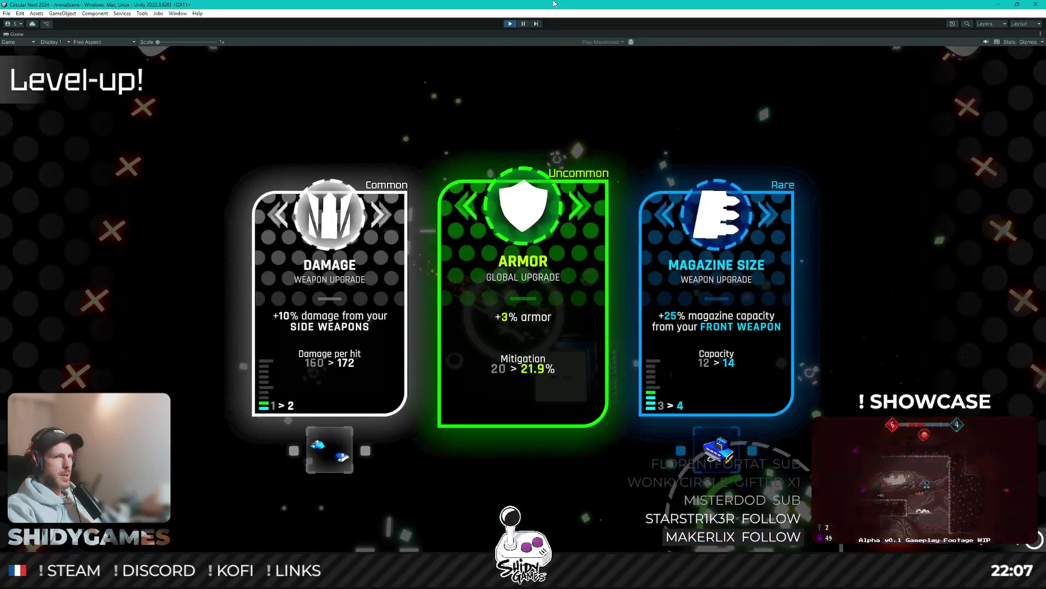
key(Return)
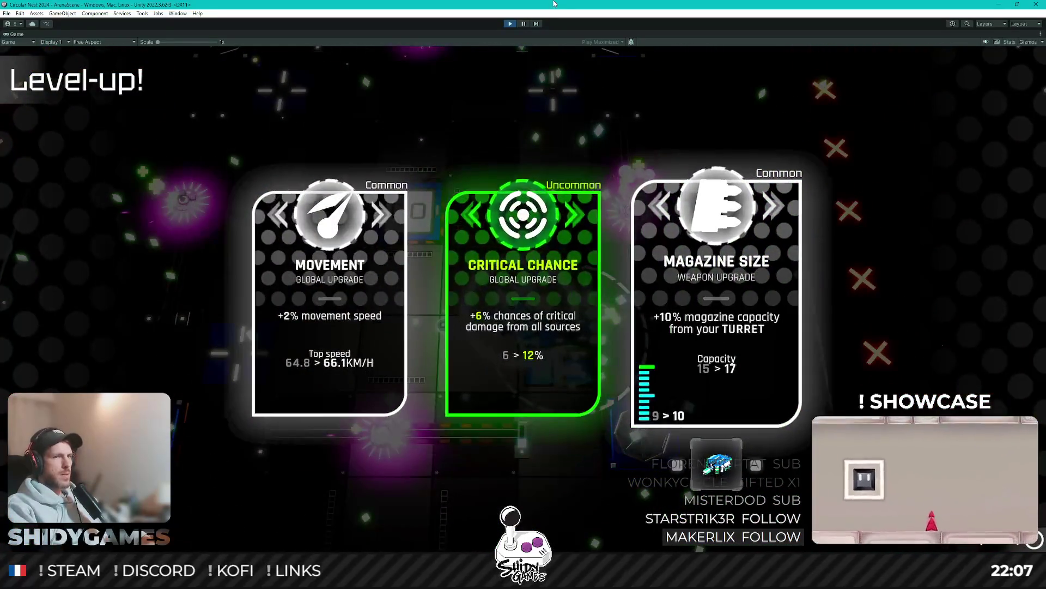
key(Return)
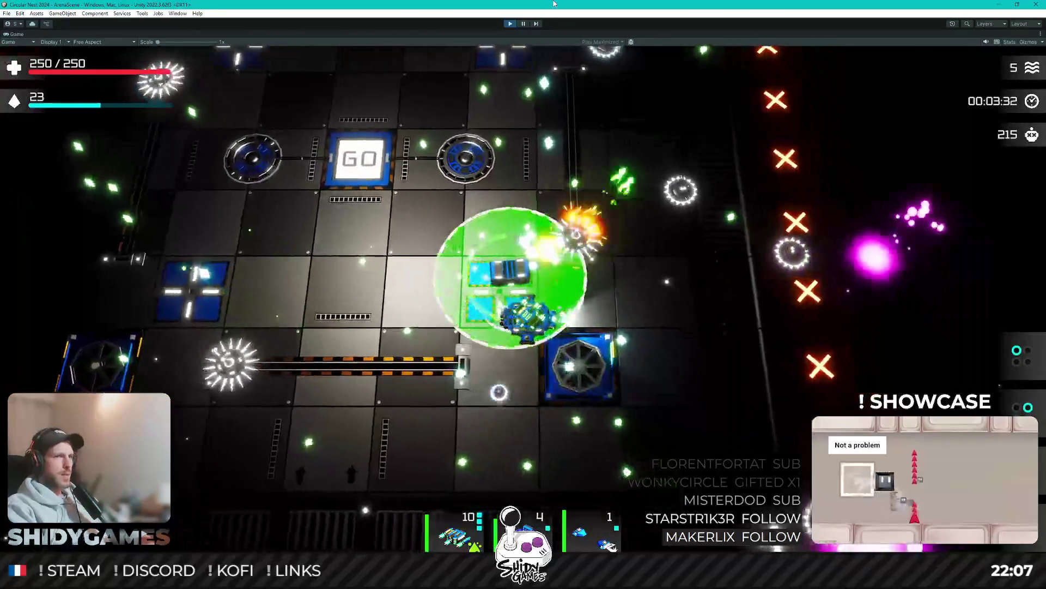
key(Return)
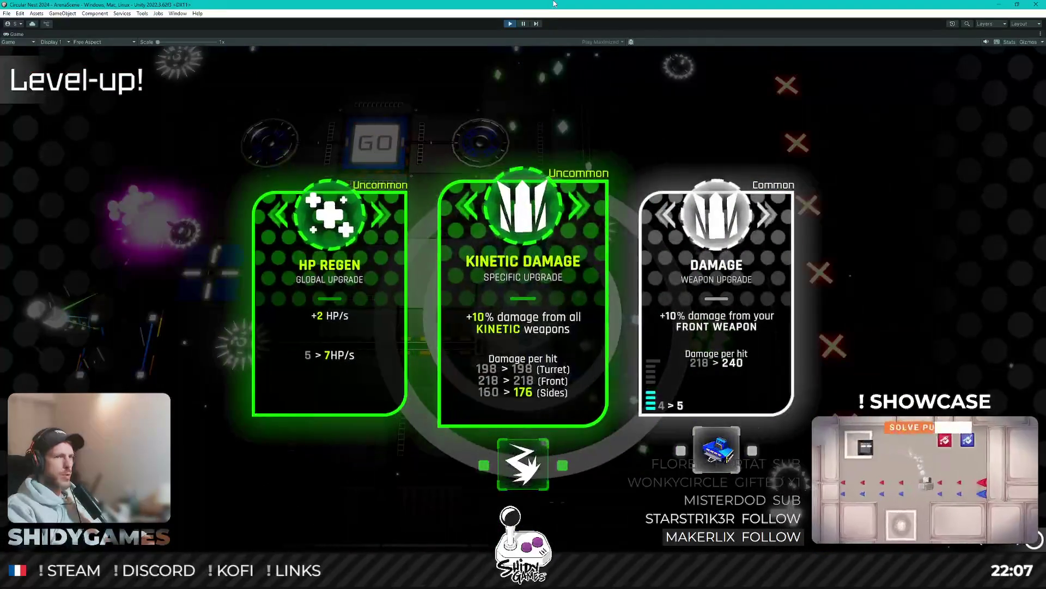
key(Return)
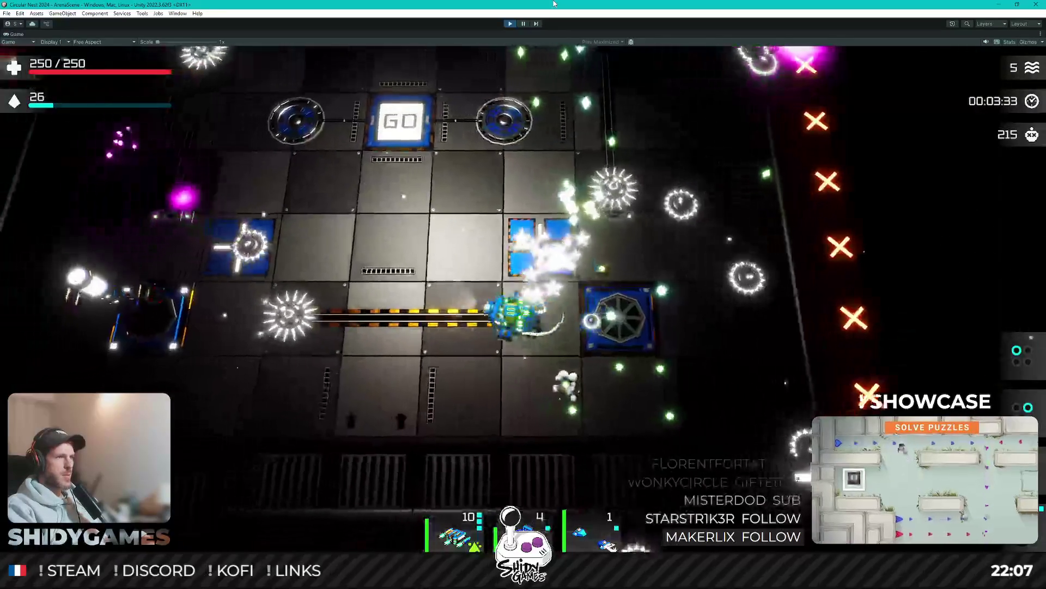
Step: Steer the ship across the arena toward GO
key(a)
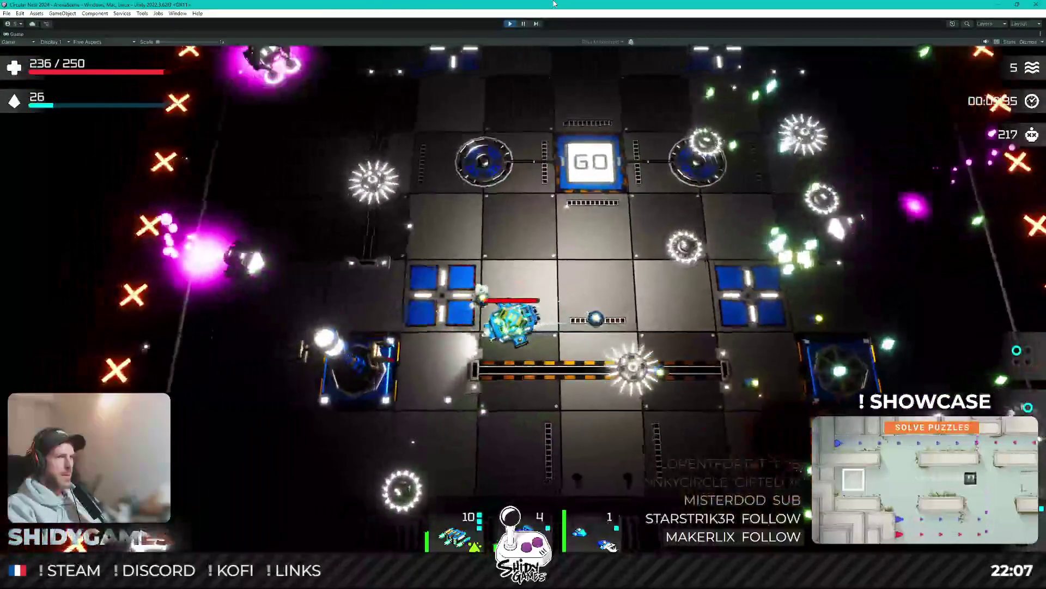
key(w)
key(d)
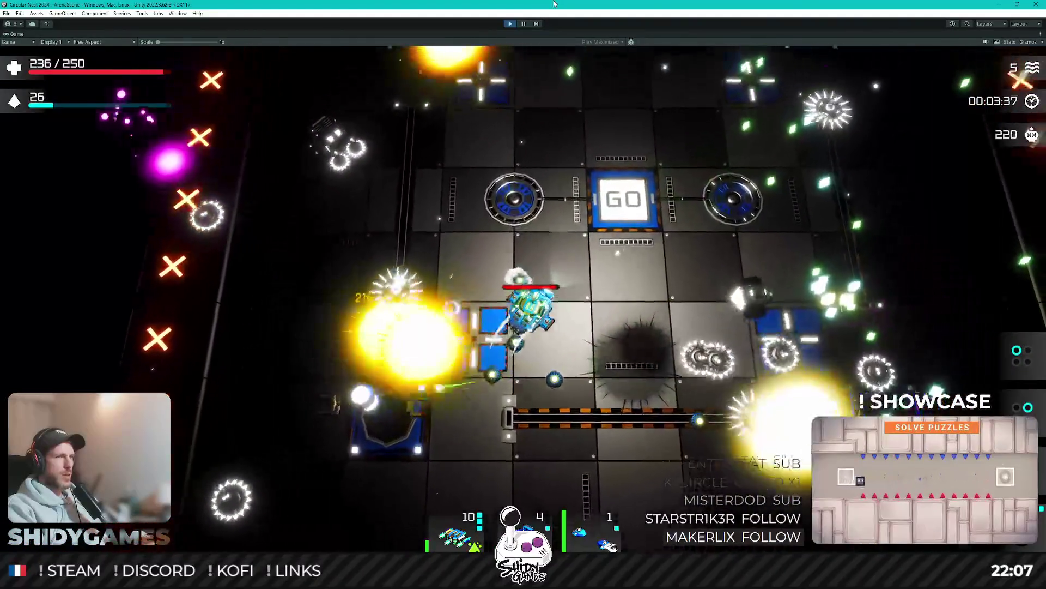
key(d)
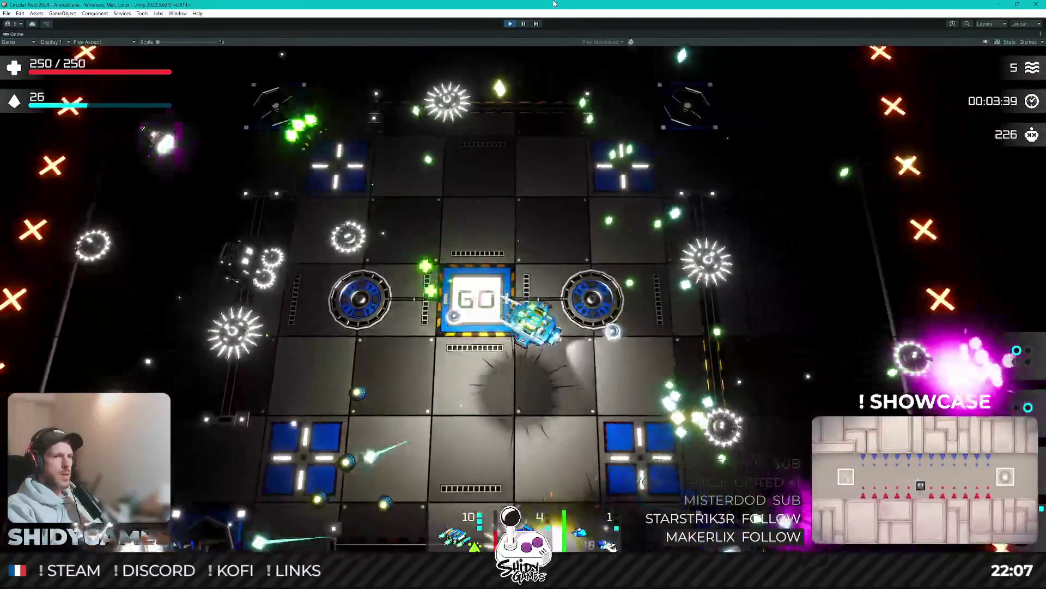
key(s)
key(d)
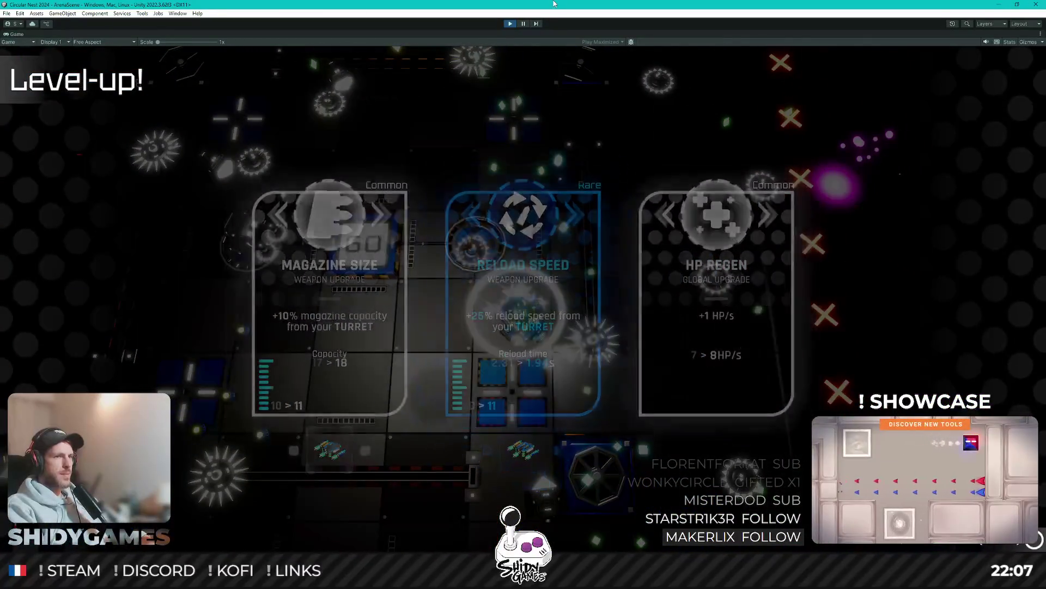
Step: Browse the level-up cards and take the turret Magazine Size upgrade
key(d)
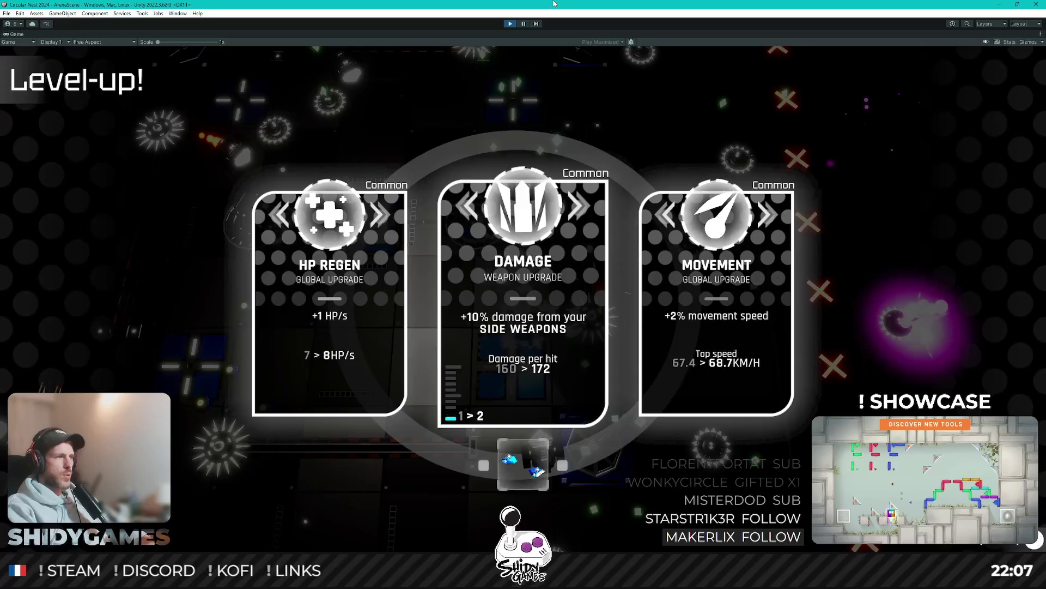
key(d)
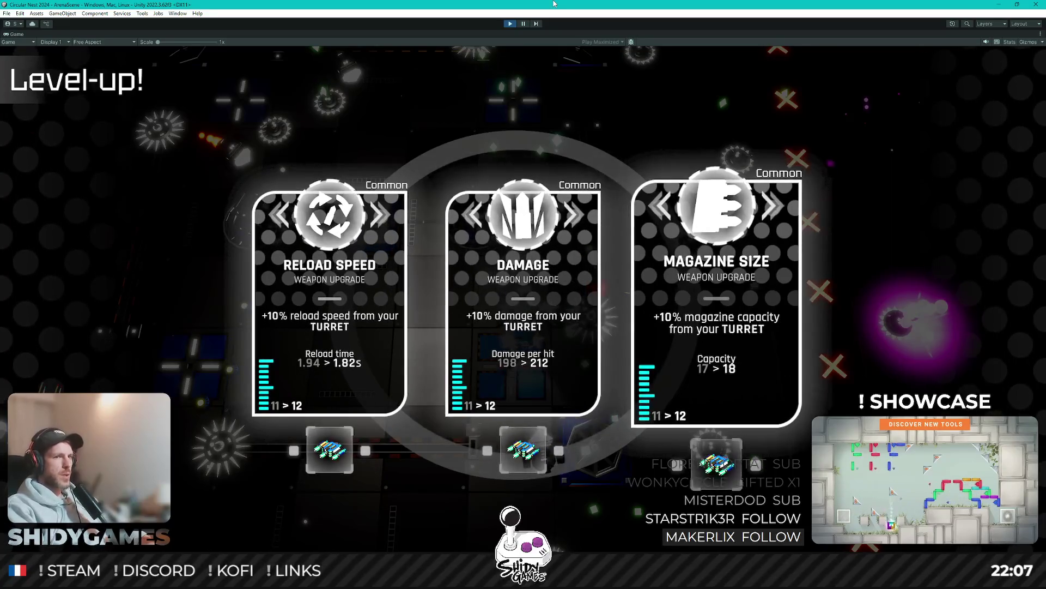
key(d)
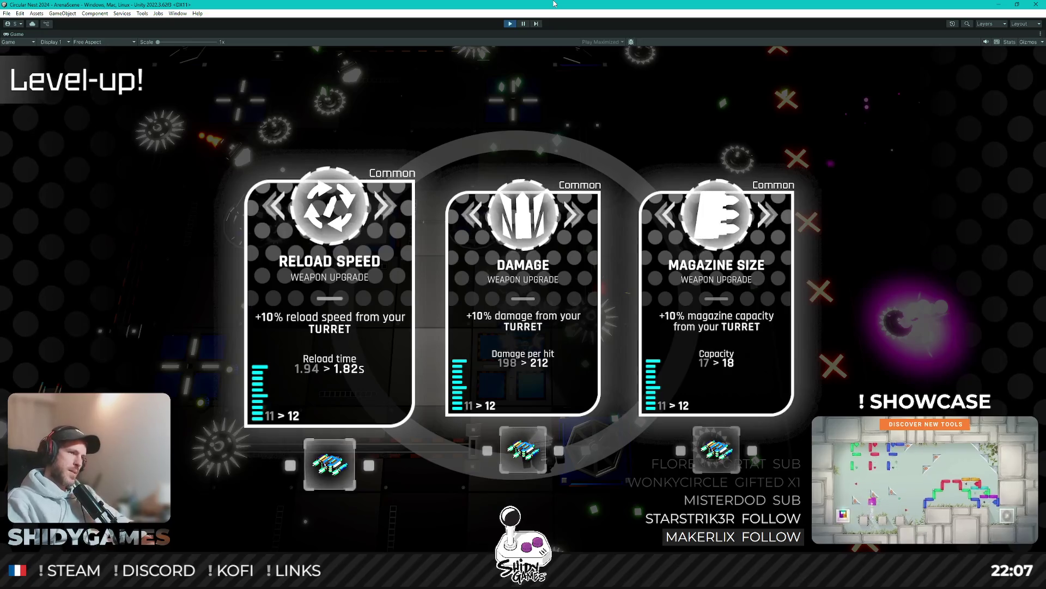
key(d)
key(d)
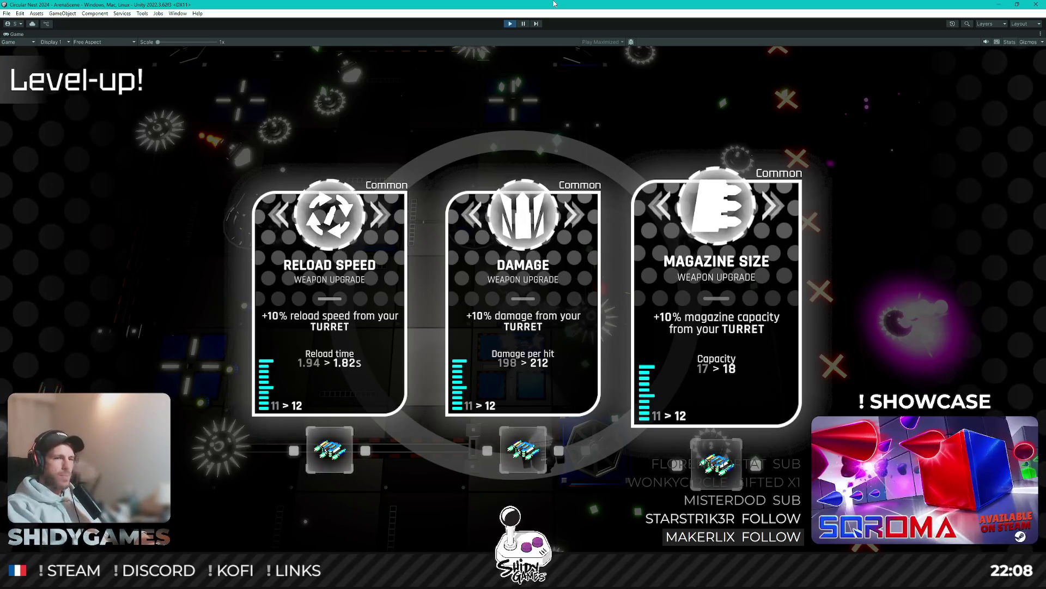
key(Left)
key(Left)
key(Left)
key(Right)
key(Left)
key(Left)
key(Right)
key(Right)
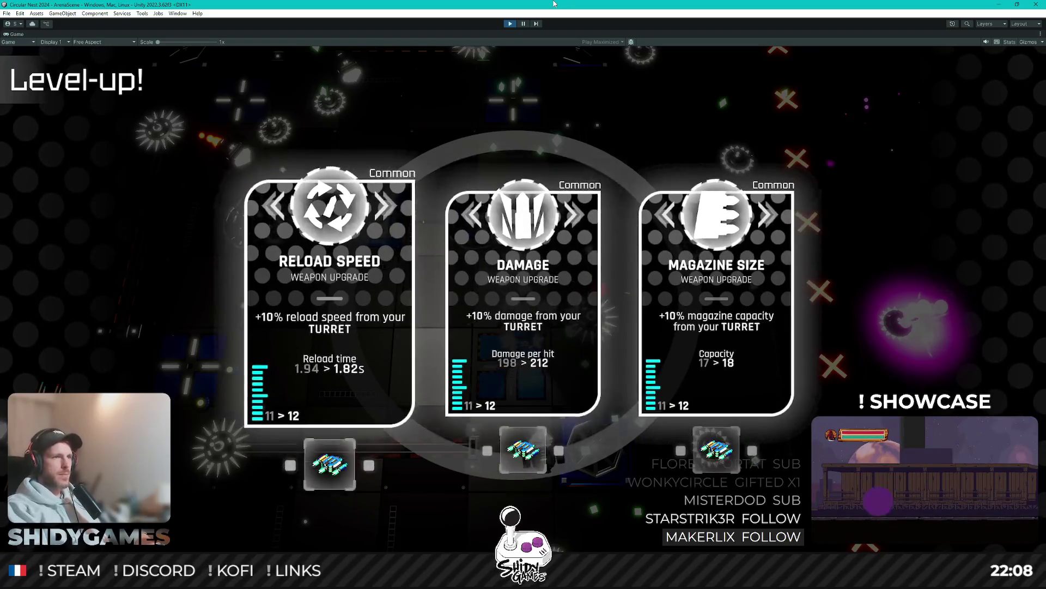
key(Right)
key(Right)
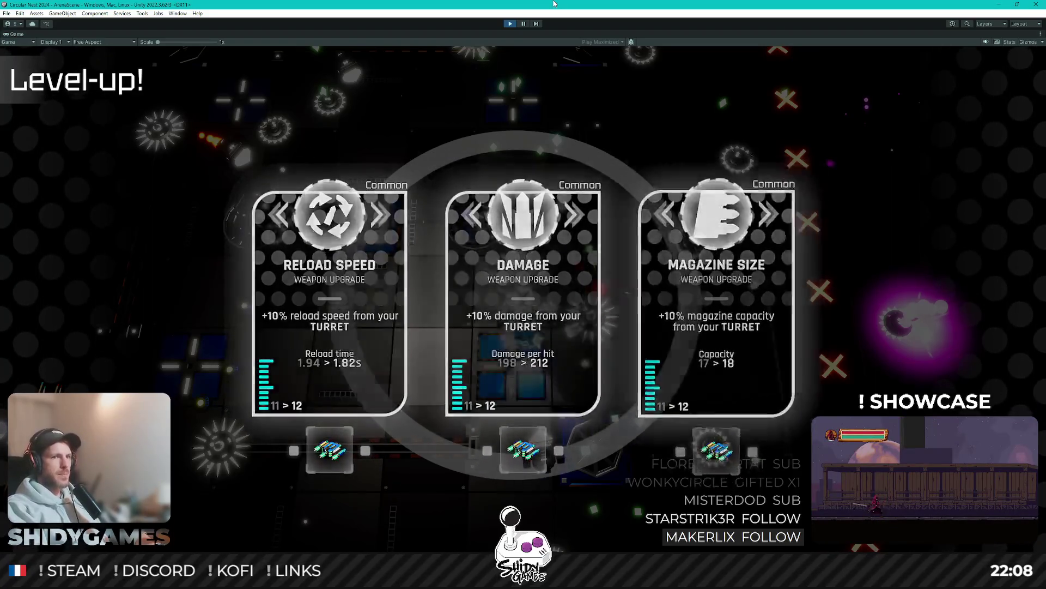
key(Return)
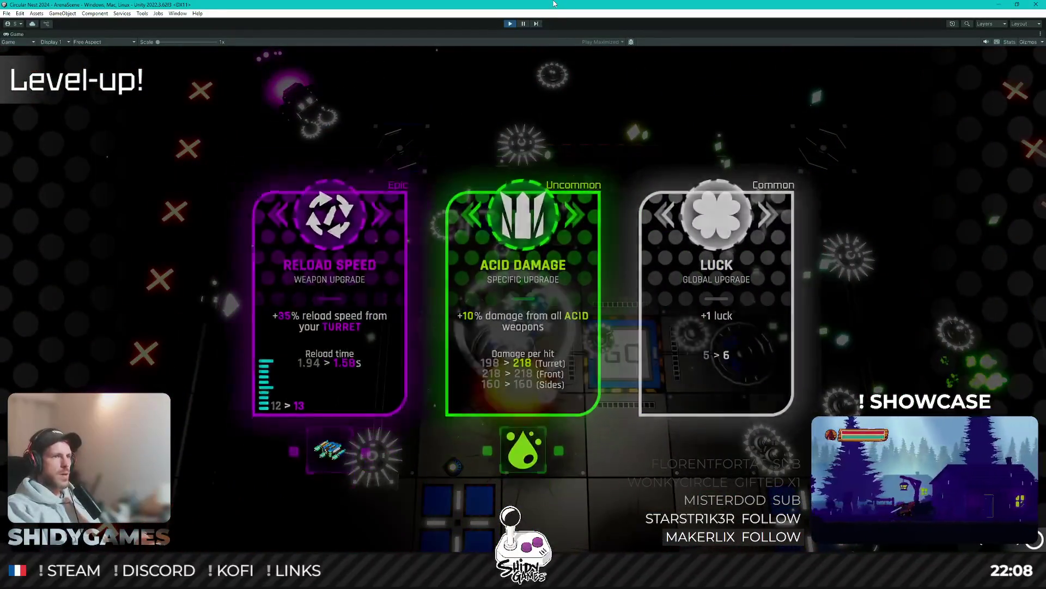
Step: Take Acid Damage, turret Attack Speed, Pickup Range and Critical Damage upgrades
key(Return)
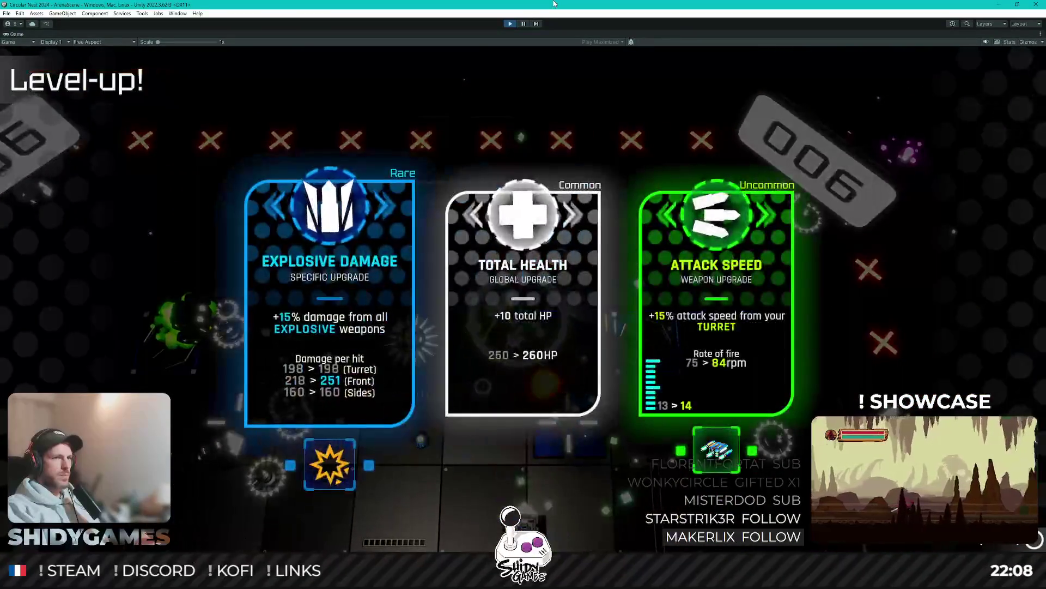
key(Right)
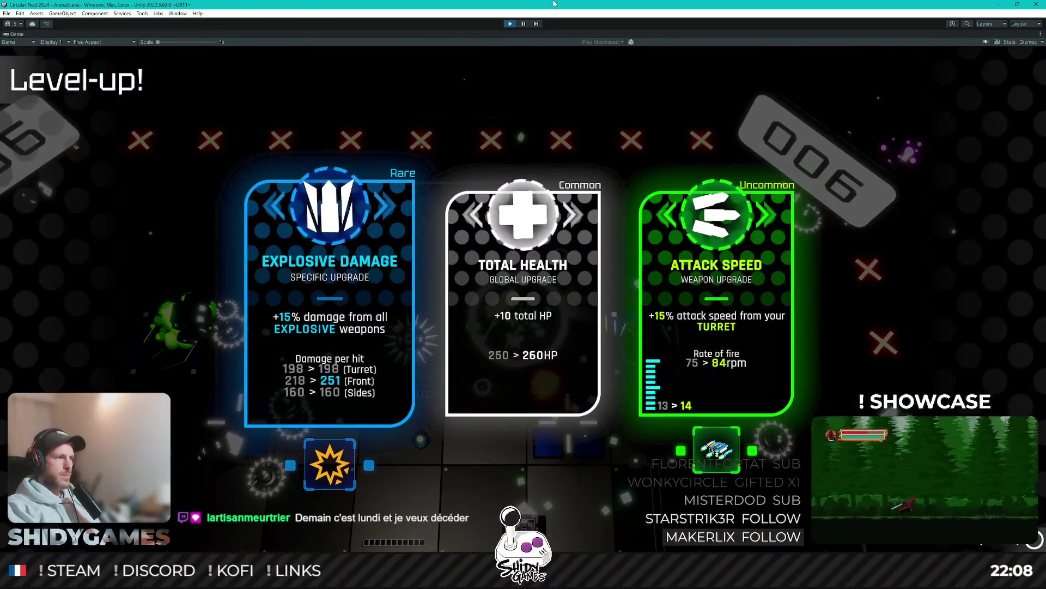
key(Right)
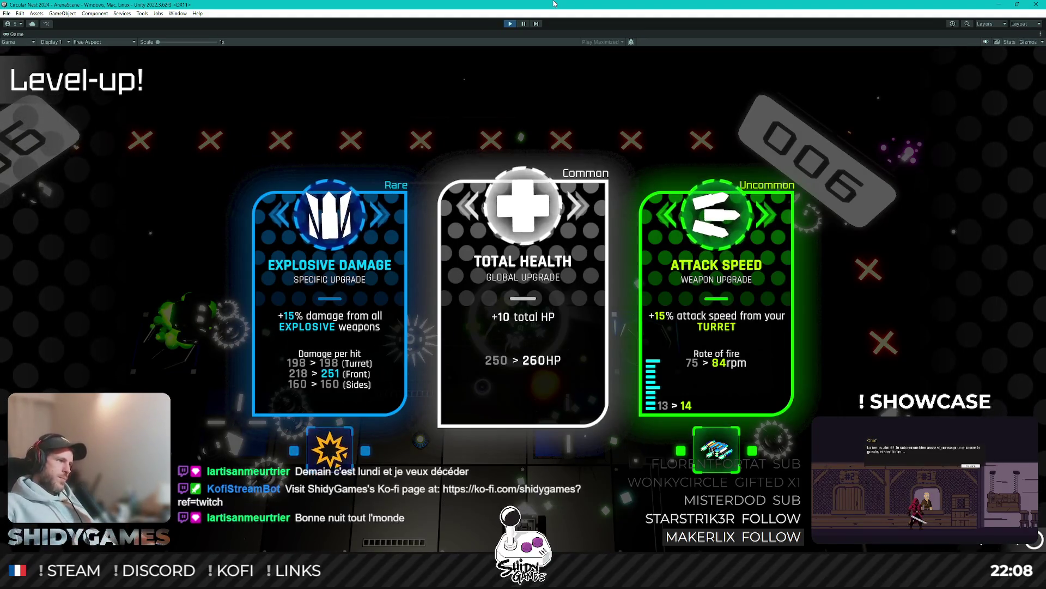
key(Right)
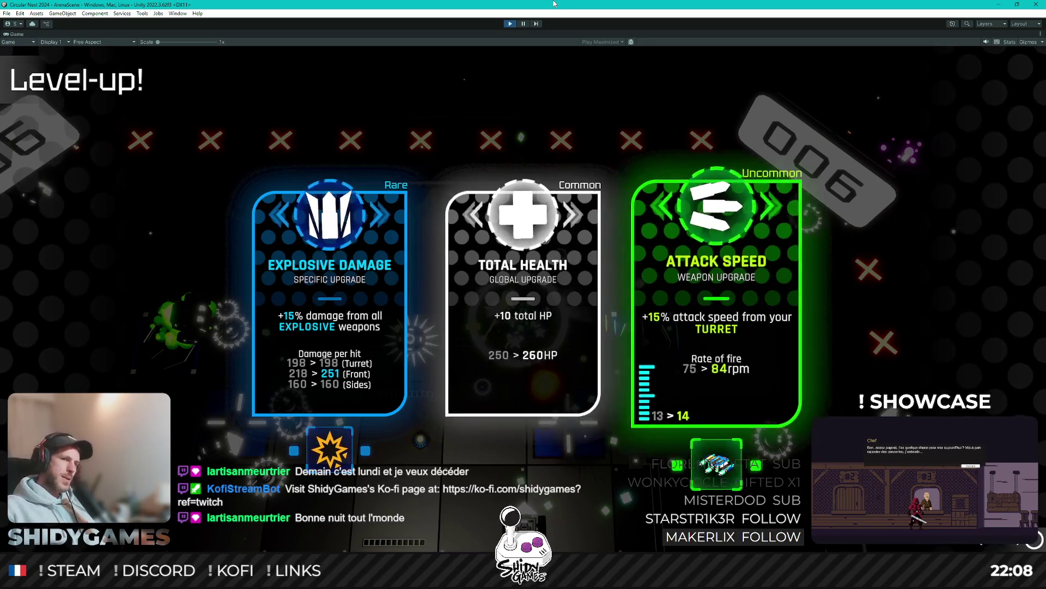
key(Return)
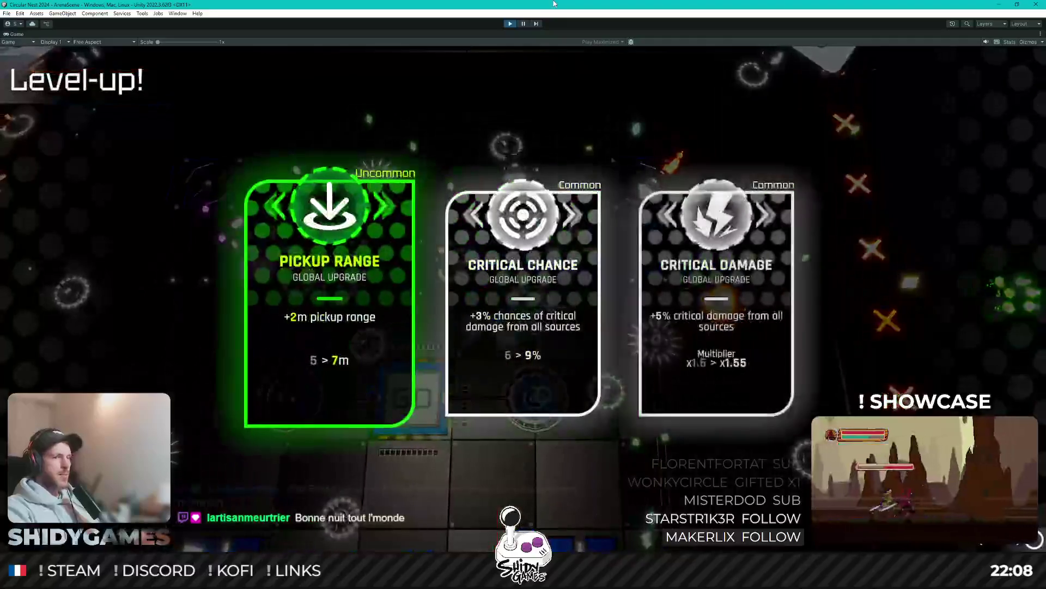
key(Return)
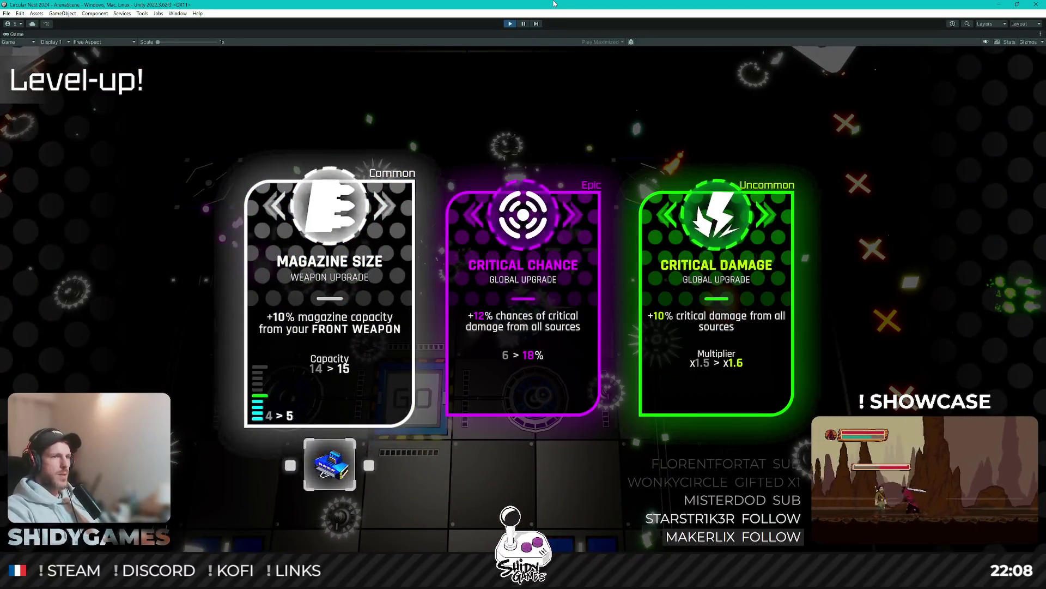
key(Return)
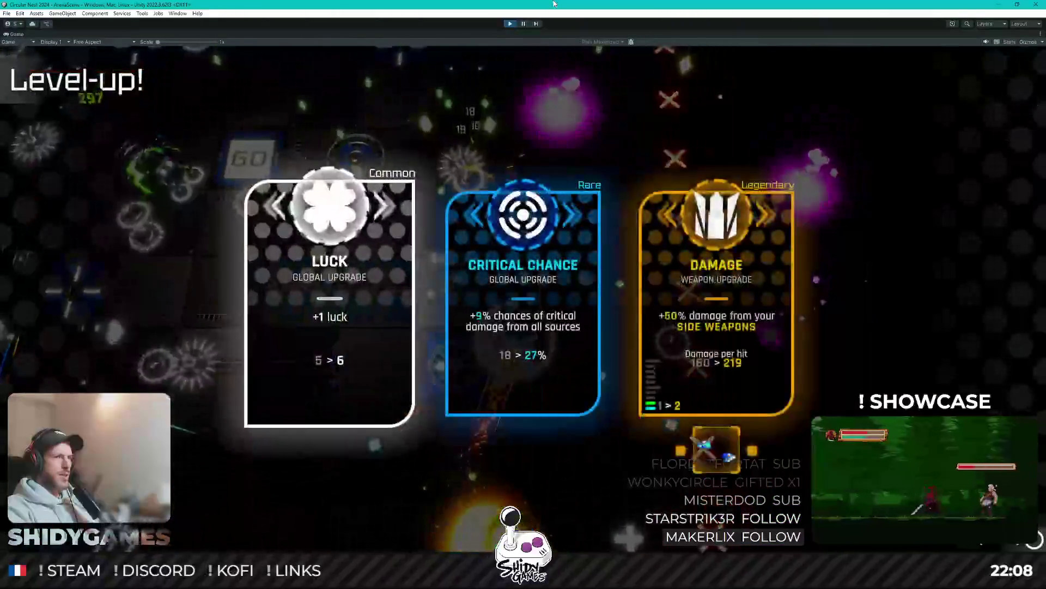
Step: Confirm the remaining upgrades, including Experience Gains, then stop the playtest
key(Return)
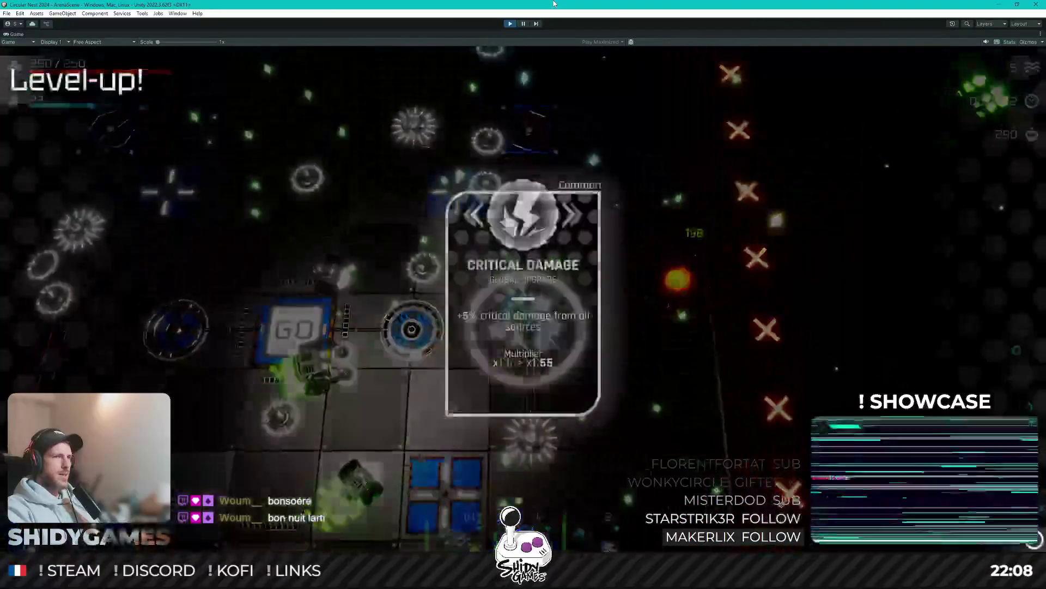
key(Return)
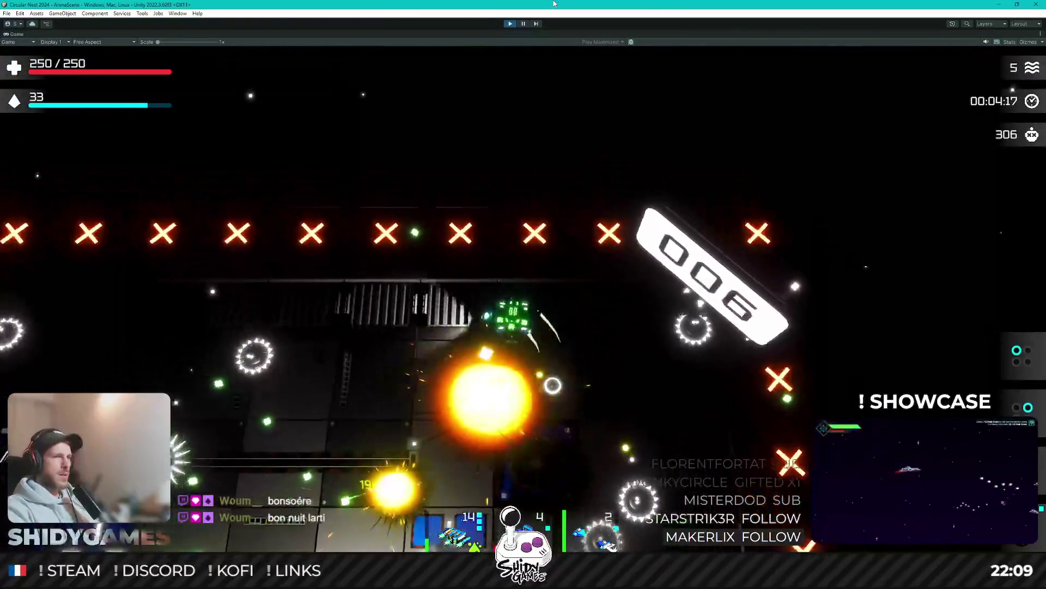
key(Return)
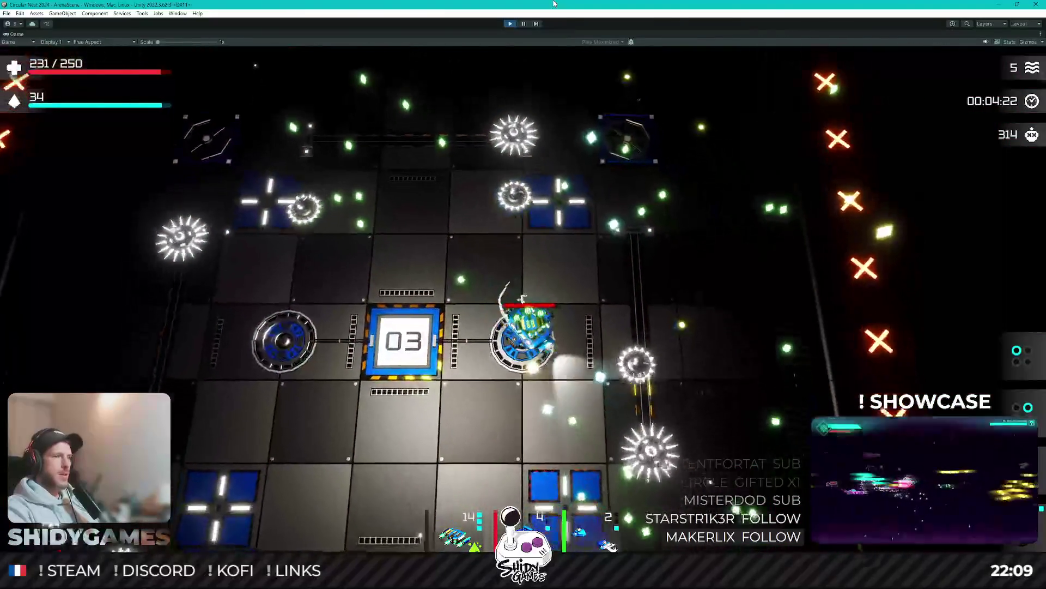
key(Return)
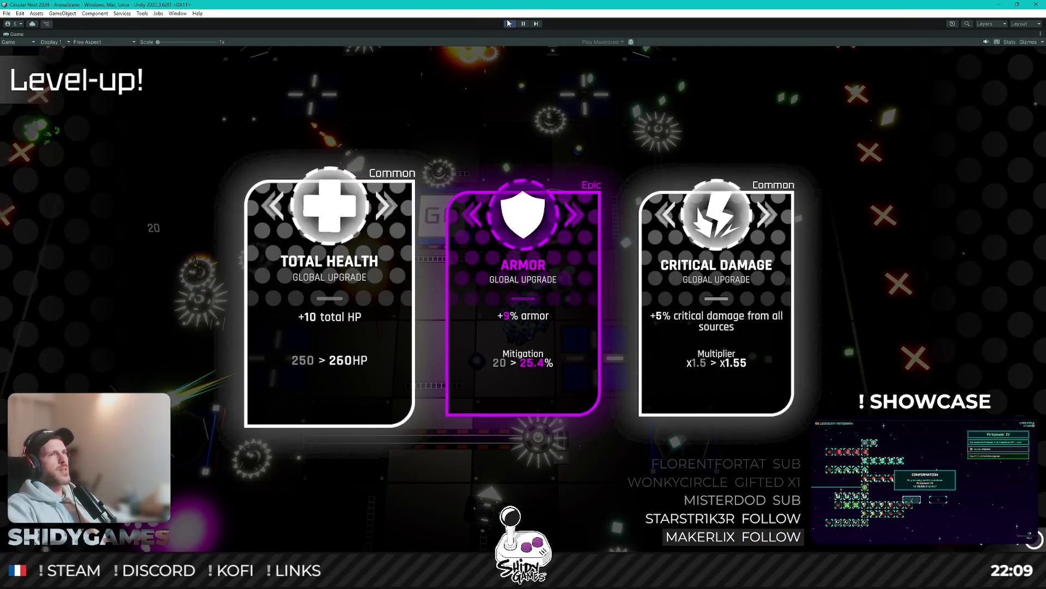
key(ctrl+p)
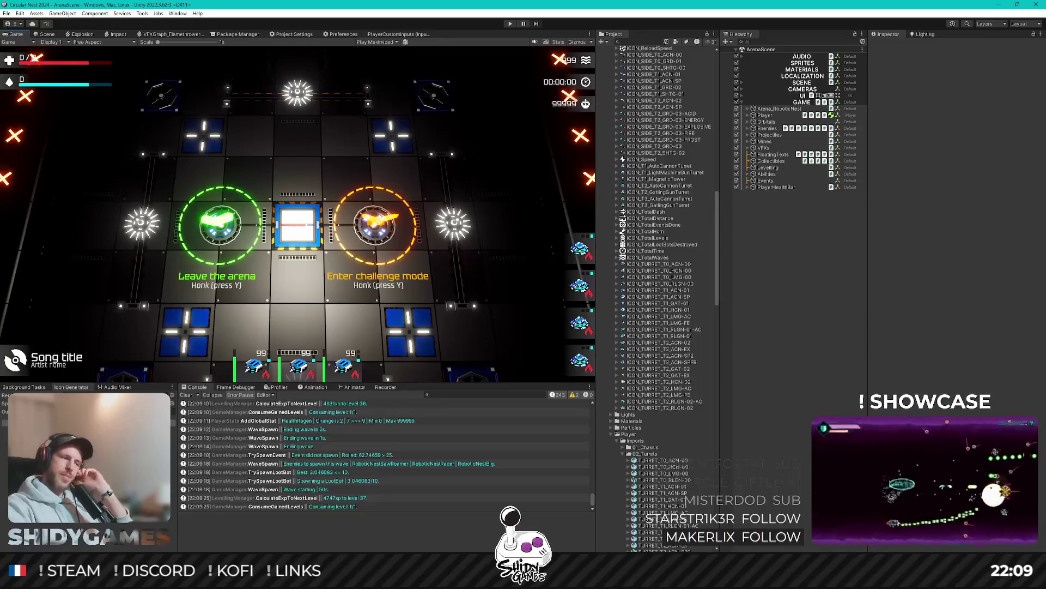
Step: Show the arena in the Scene view, then switch to the Trello board and maximize it
mouse_move(283, 578)
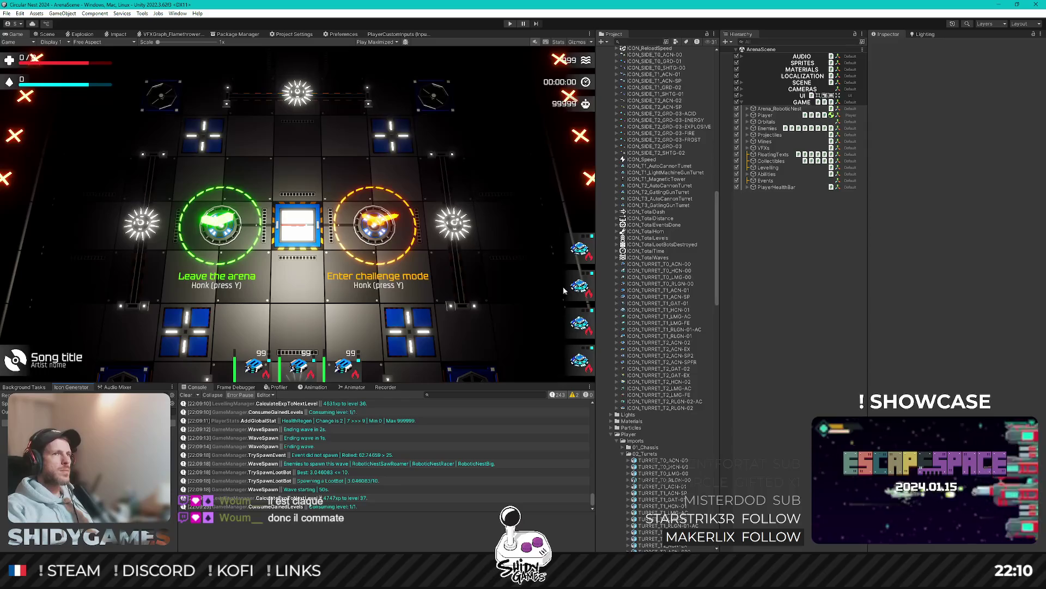
click(47, 34)
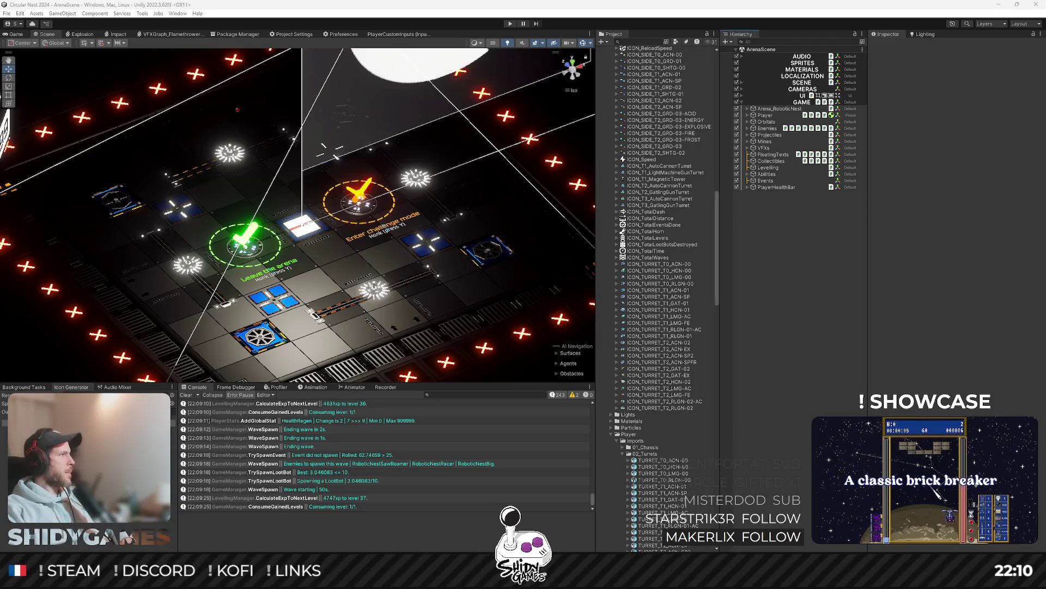
key(alt+Tab)
double_click(311, 151)
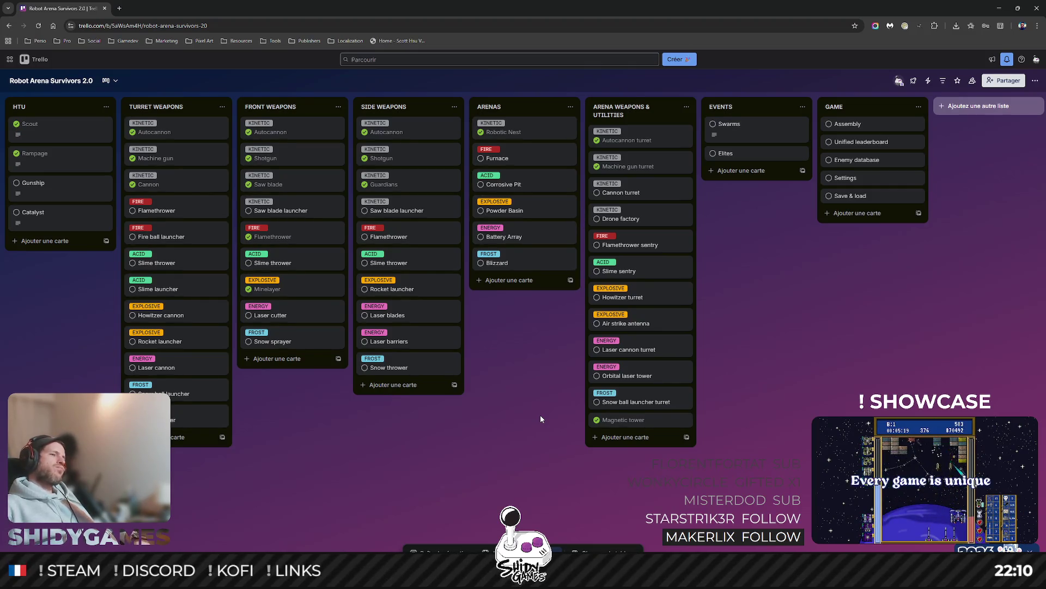
Step: Add a Railgun card in Turret Weapons, move it below Cannon, and label it KINETIC
click(175, 439)
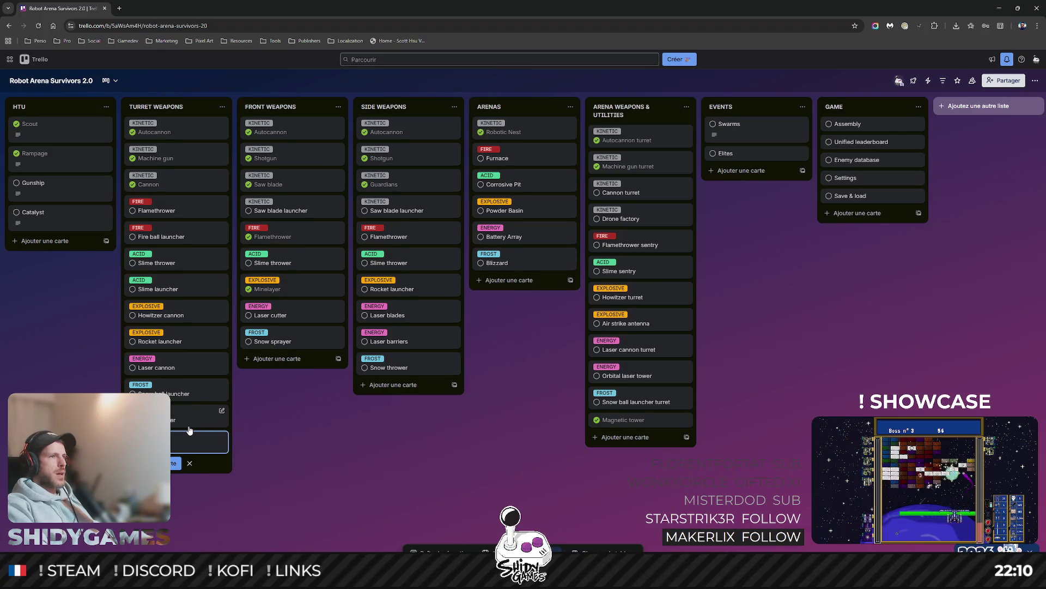
drag(189, 431, 183, 202)
click(174, 202)
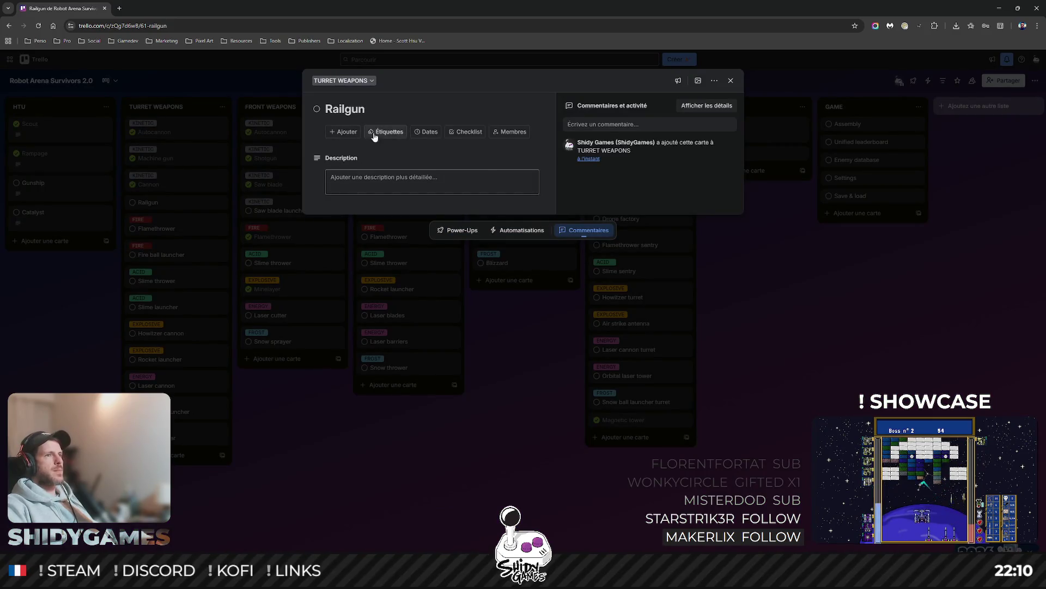
click(375, 133)
click(414, 275)
click(934, 317)
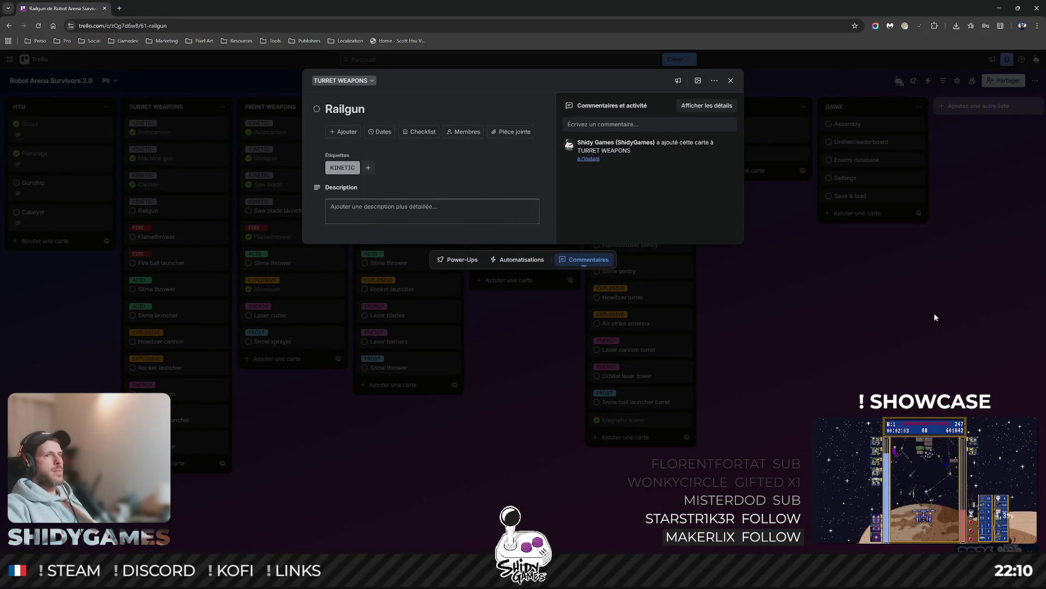
click(889, 333)
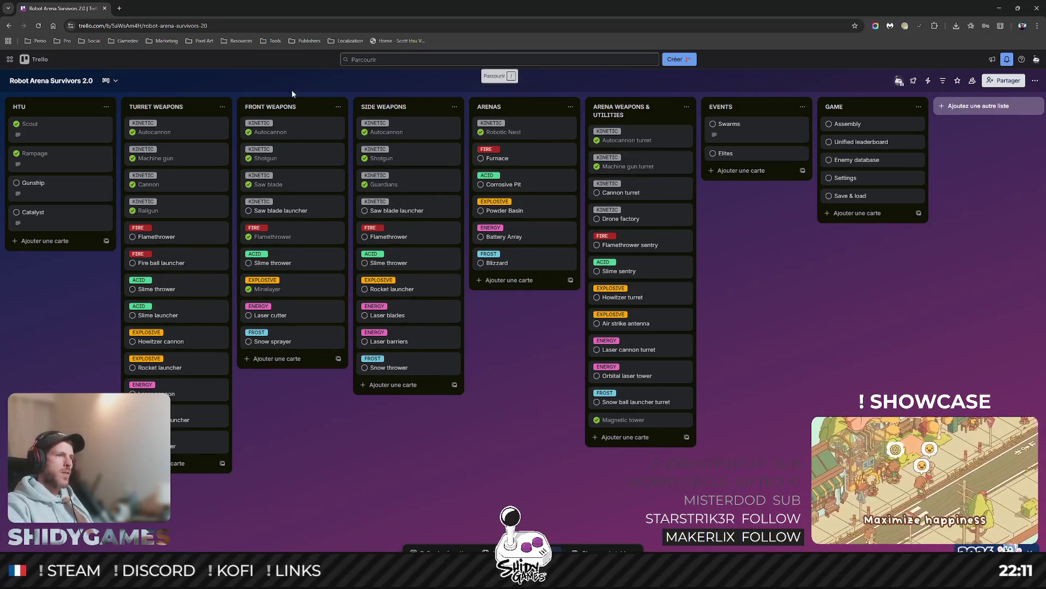
Step: Archive the Saw blade launcher cards in the Front Weapons and Side Weapons lists, then leave the browser
right_click(319, 211)
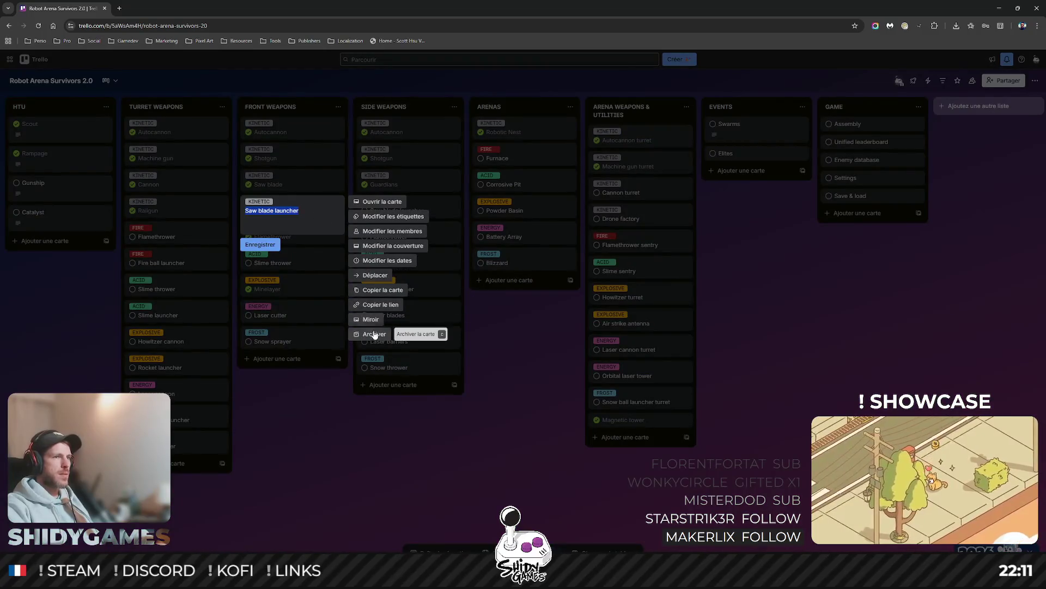
key(Escape)
drag(295, 215, 409, 215)
right_click(409, 212)
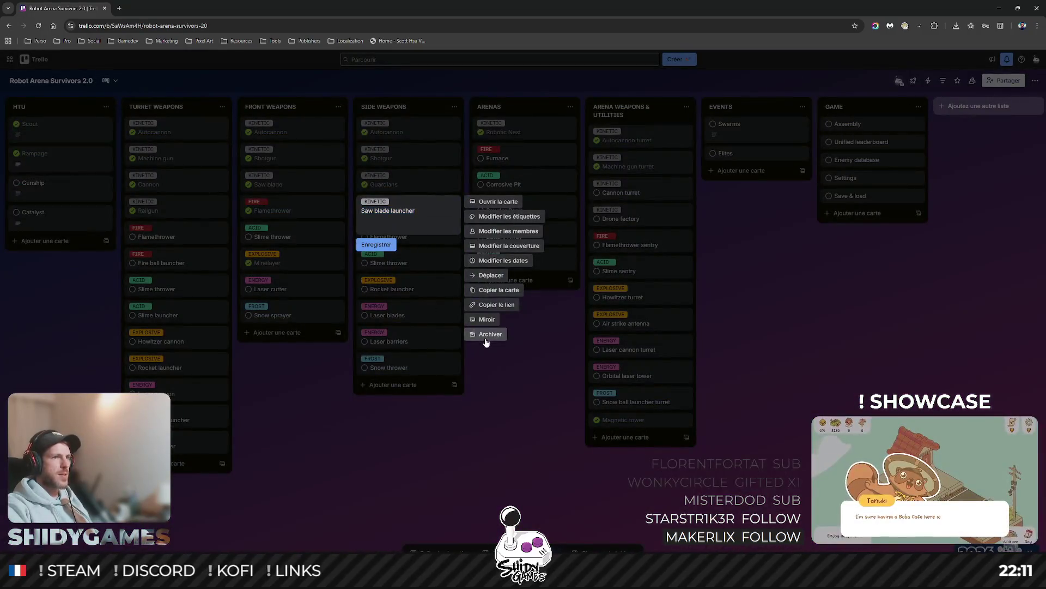
click(489, 334)
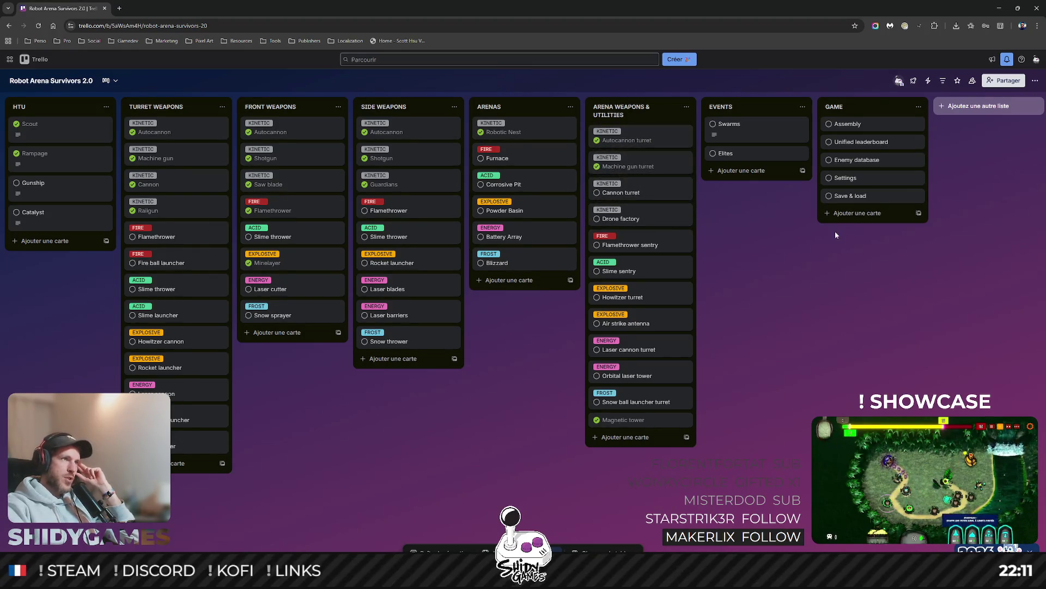
click(999, 8)
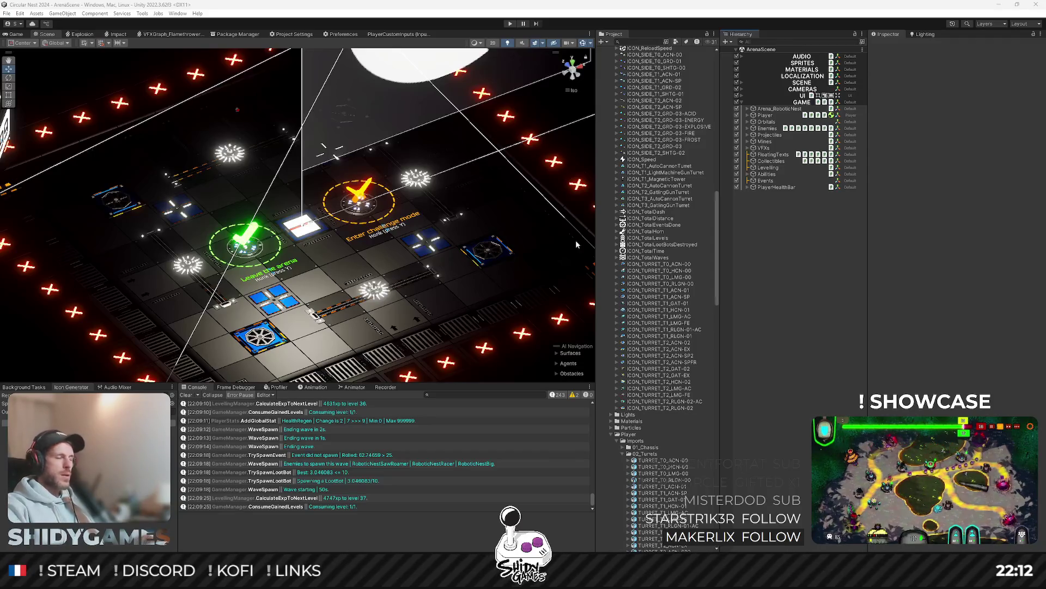
Step: Bring the Unity editor with ArenaScene to the front
click(799, 297)
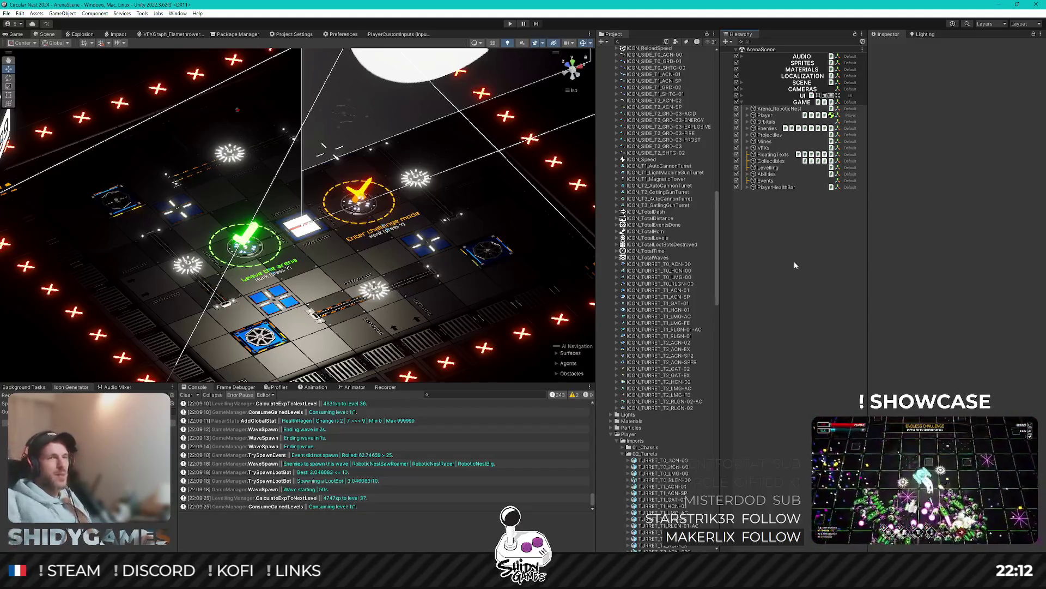
key(ctrl+2)
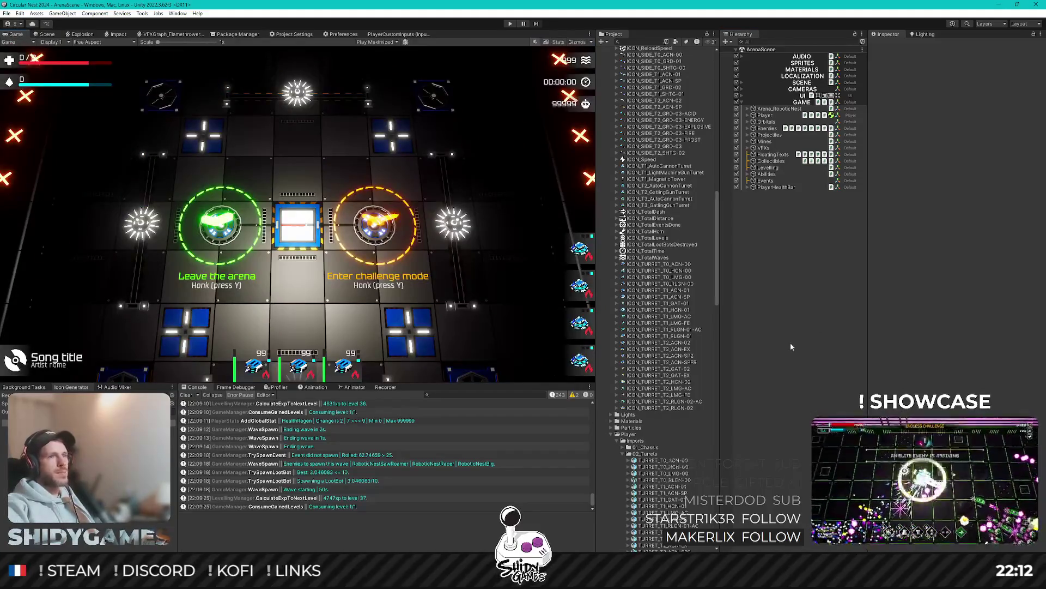
key(ctrl+1)
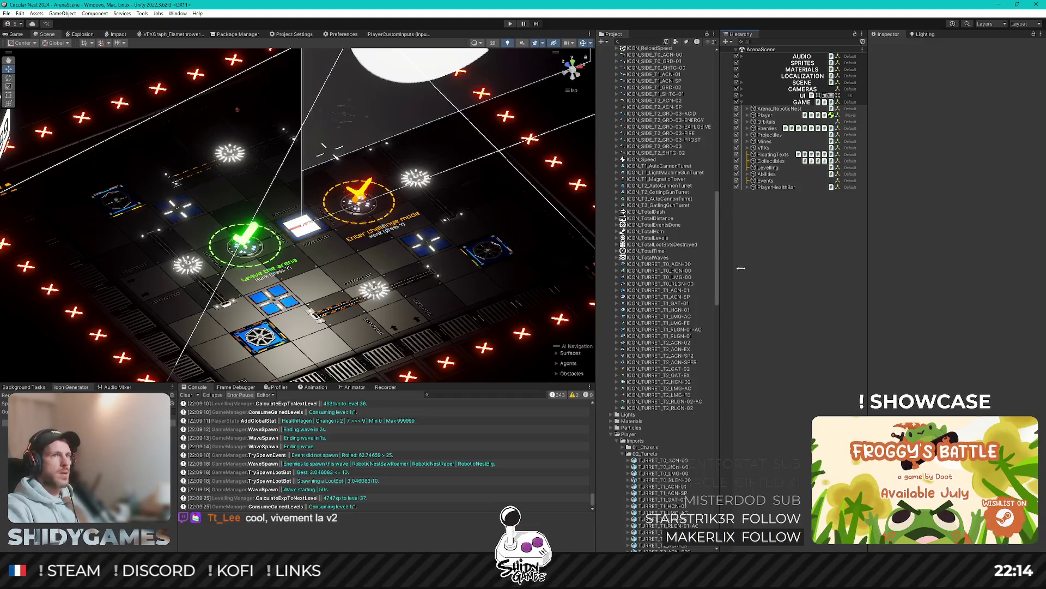
scroll(693, 236, up, 3)
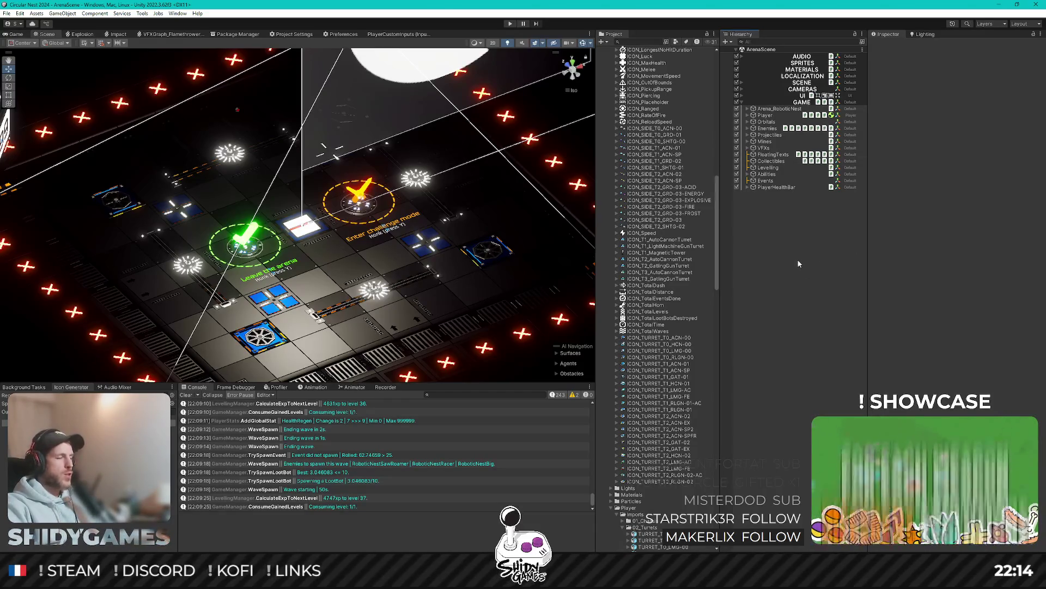
scroll(653, 216, up, 3)
scroll(651, 245, up, 6)
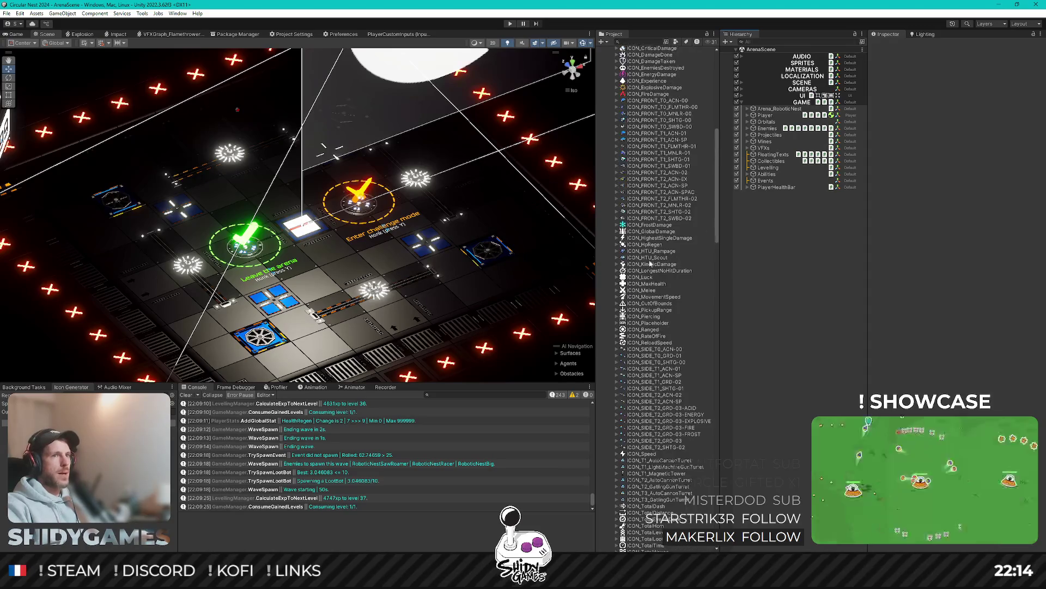
key(alt+Tab)
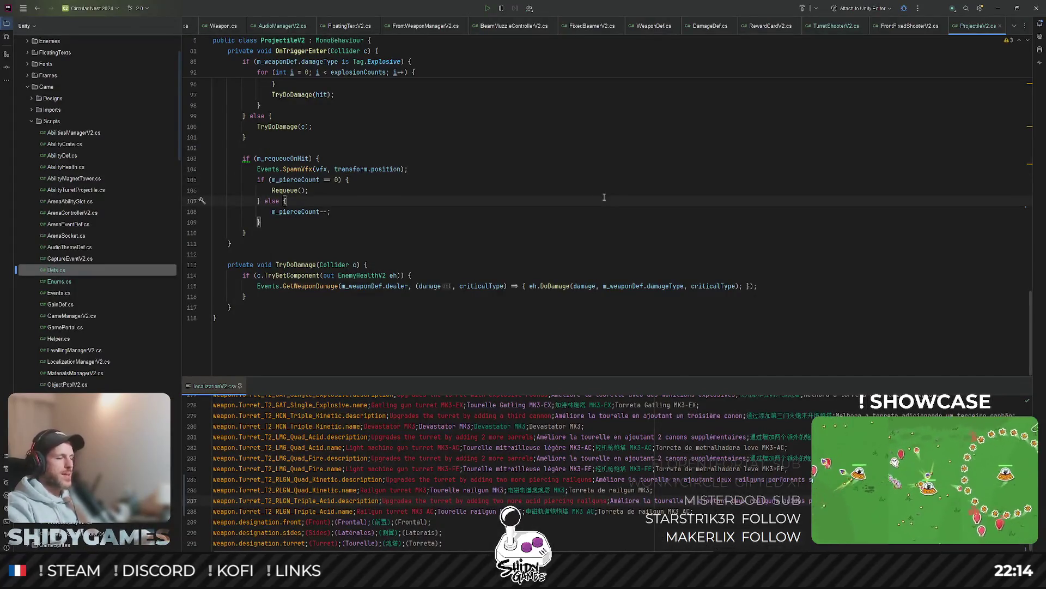
Step: Search project files for 'turret' and open AbilityTurretProjectile.cs
key(ctrl+shift+t)
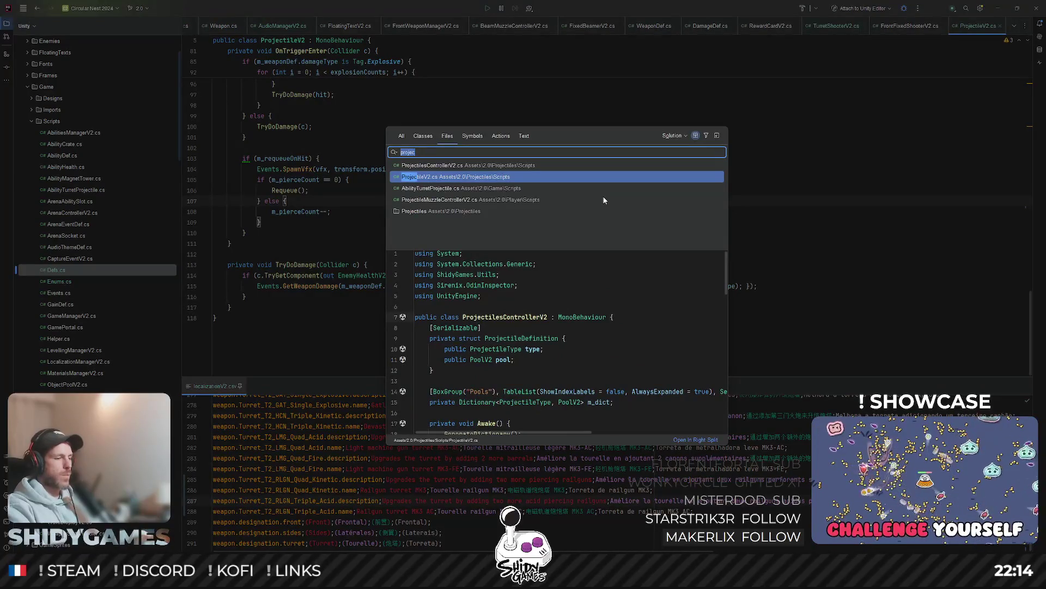
text(turret)
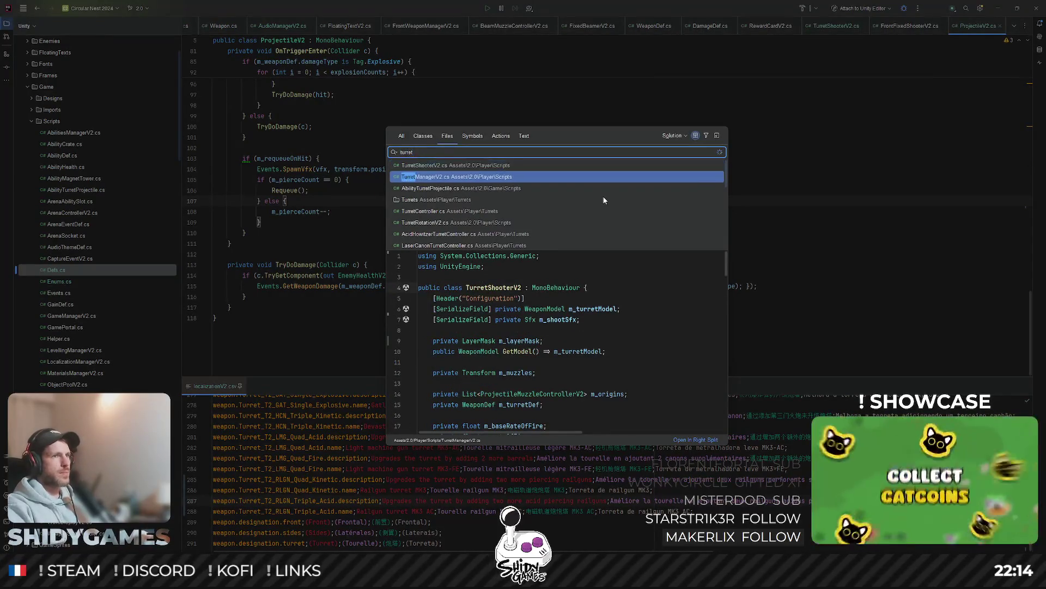
key(Down)
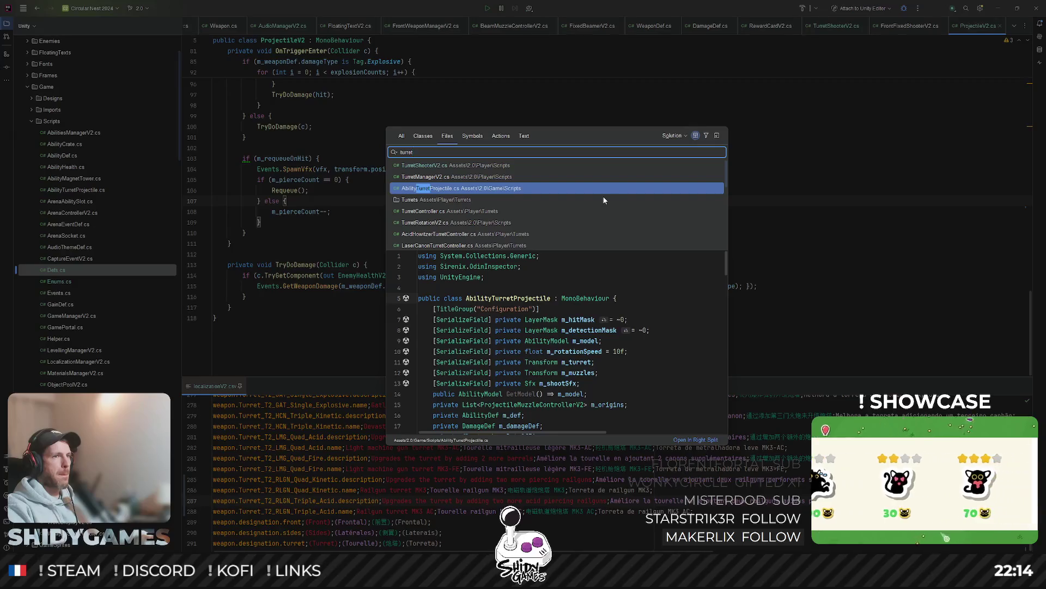
key(Return)
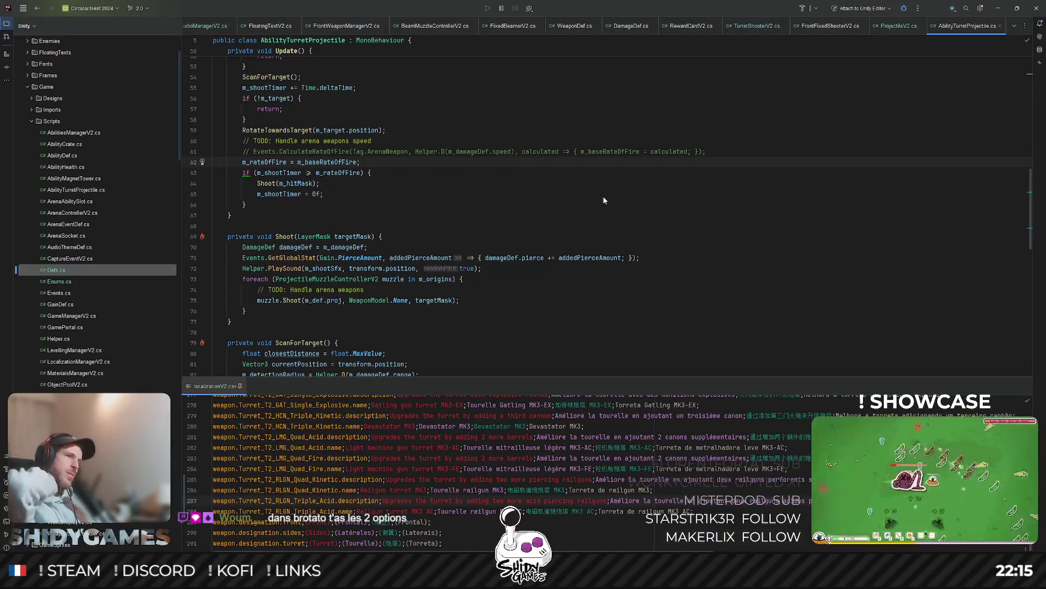
click(603, 173)
scroll(436, 229, up, 3)
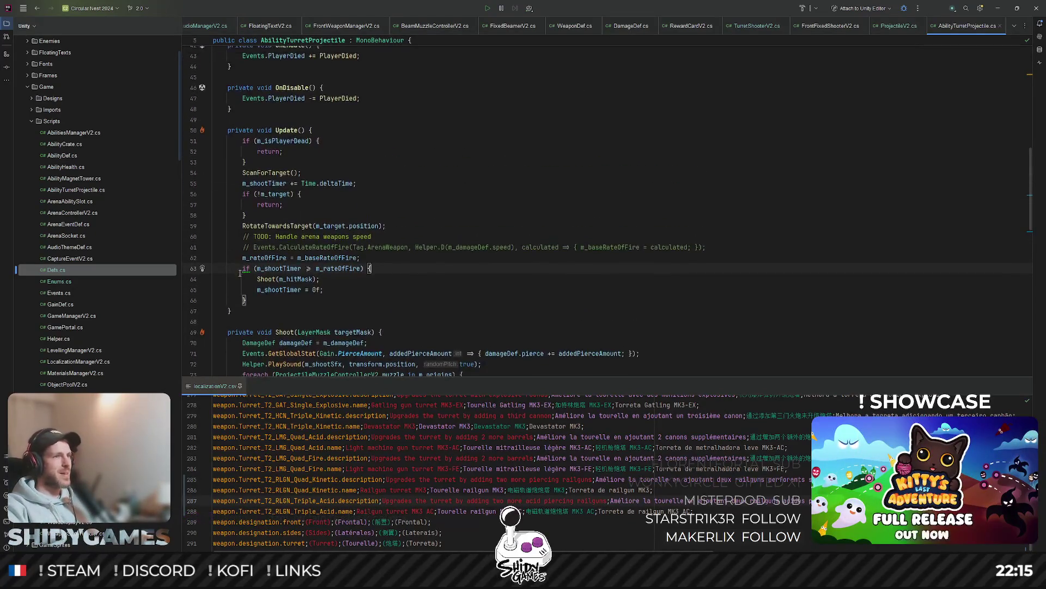
click(240, 272)
key(alt+Return)
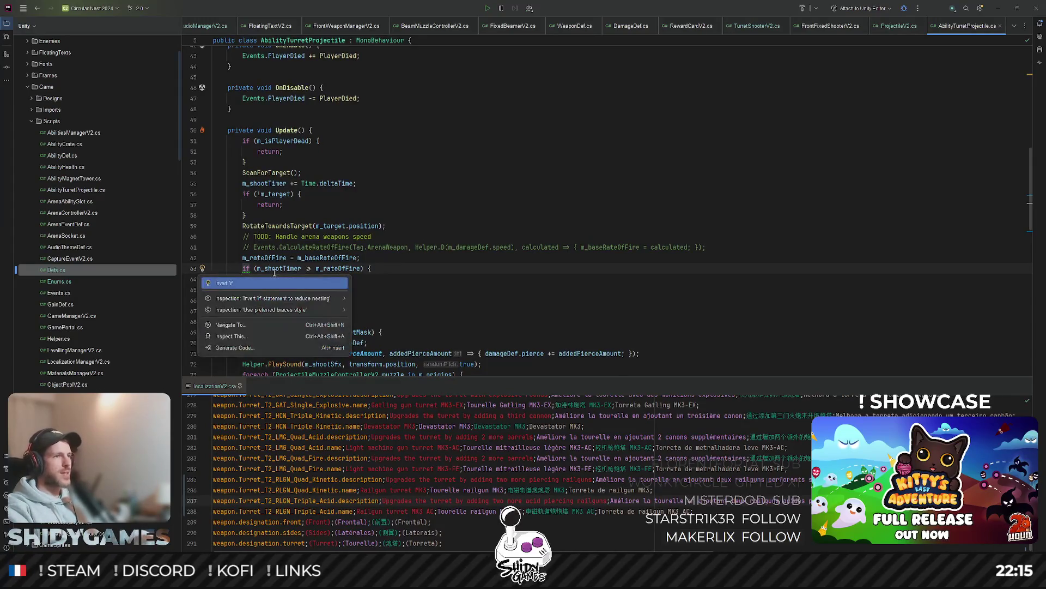
key(Escape)
scroll(498, 159, up, 8)
scroll(498, 160, up, 3)
scroll(500, 159, down, 3)
scroll(500, 160, down, 3)
scroll(501, 159, up, 2)
click(653, 174)
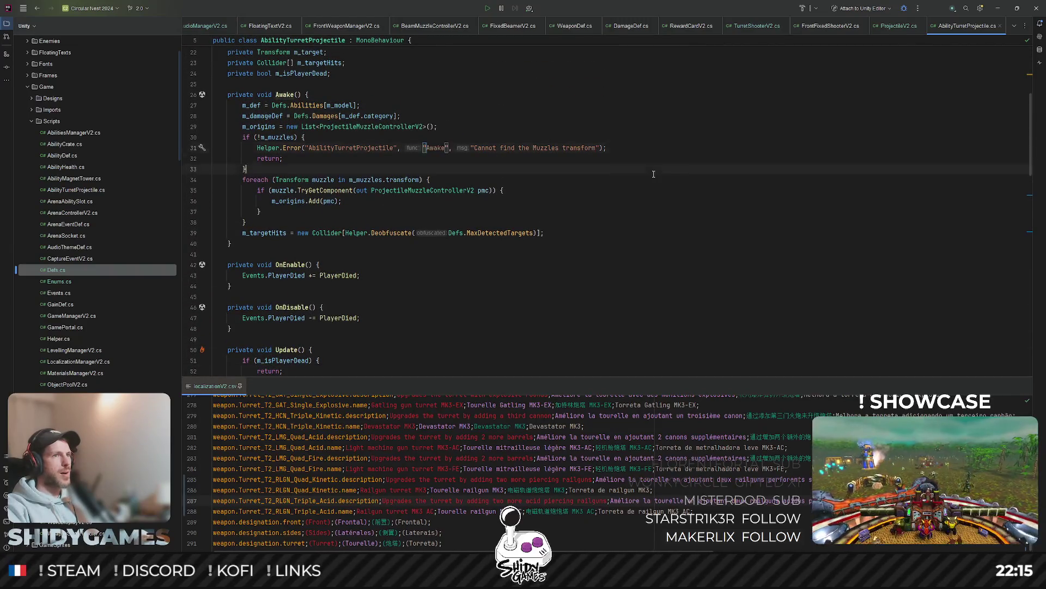
scroll(638, 166, down, 8)
click(421, 211)
scroll(507, 171, down, 11)
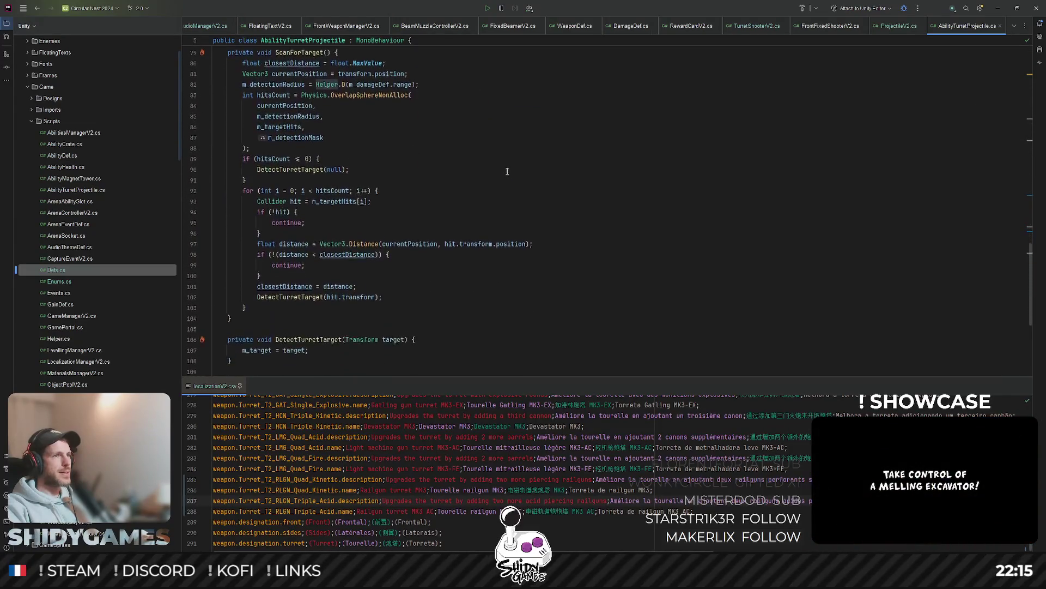
scroll(507, 171, down, 6)
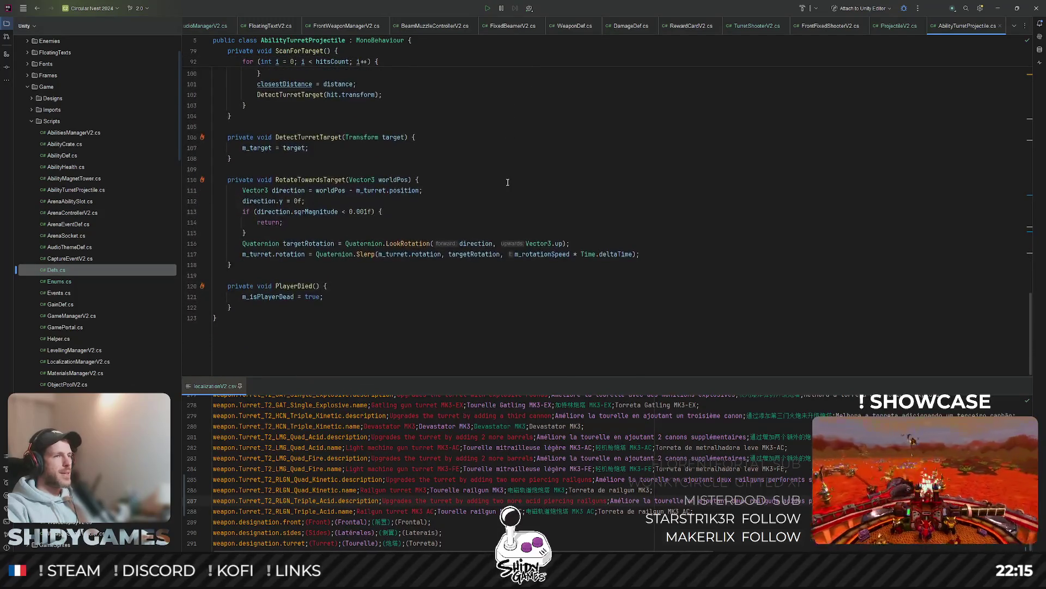
scroll(507, 182, up, 1)
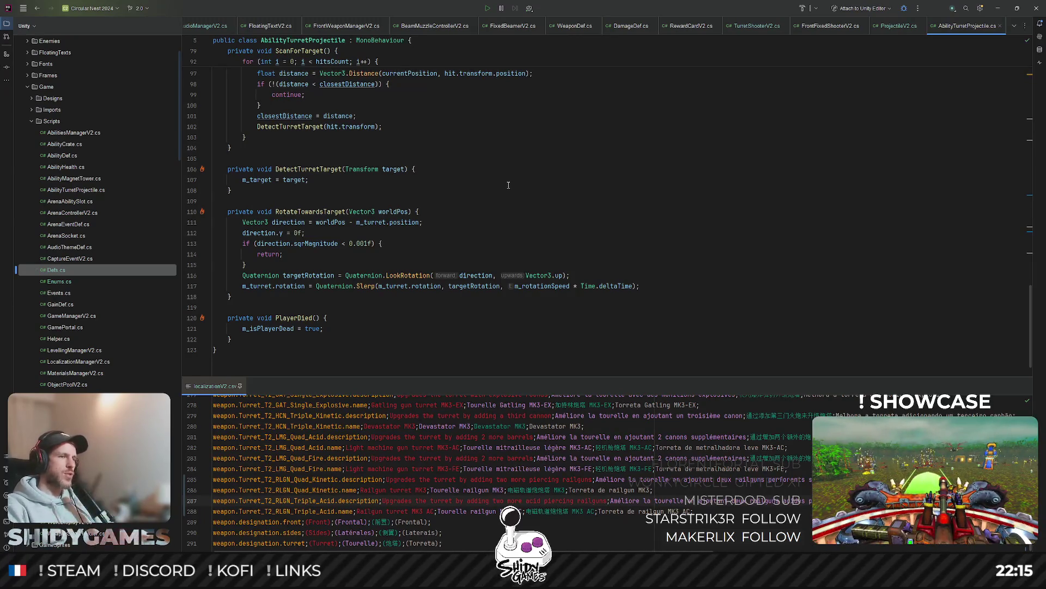
click(690, 240)
scroll(690, 238, up, 3)
click(676, 239)
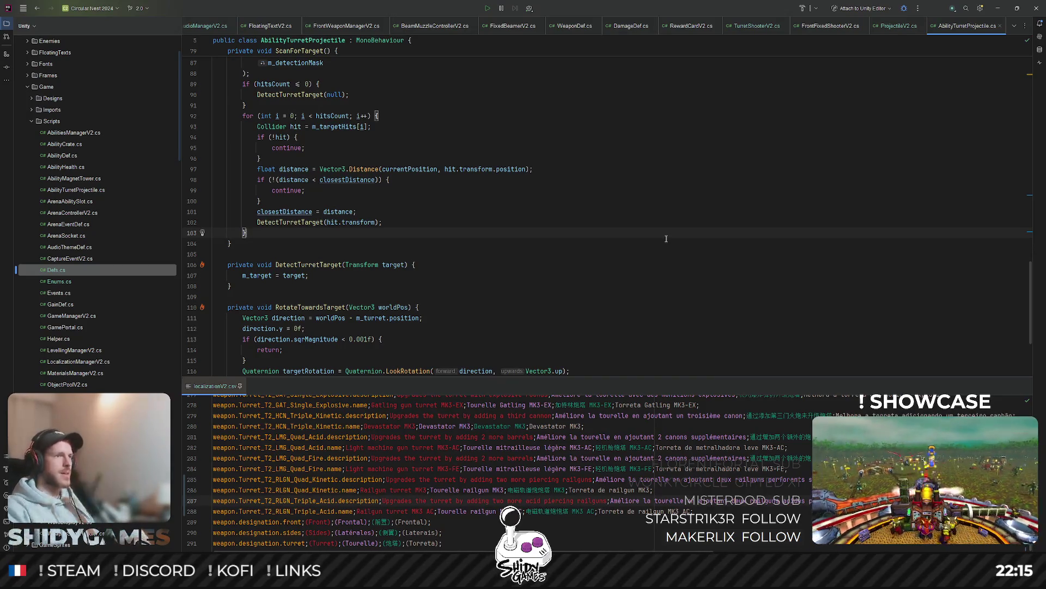
click(258, 200)
scroll(517, 183, up, 3)
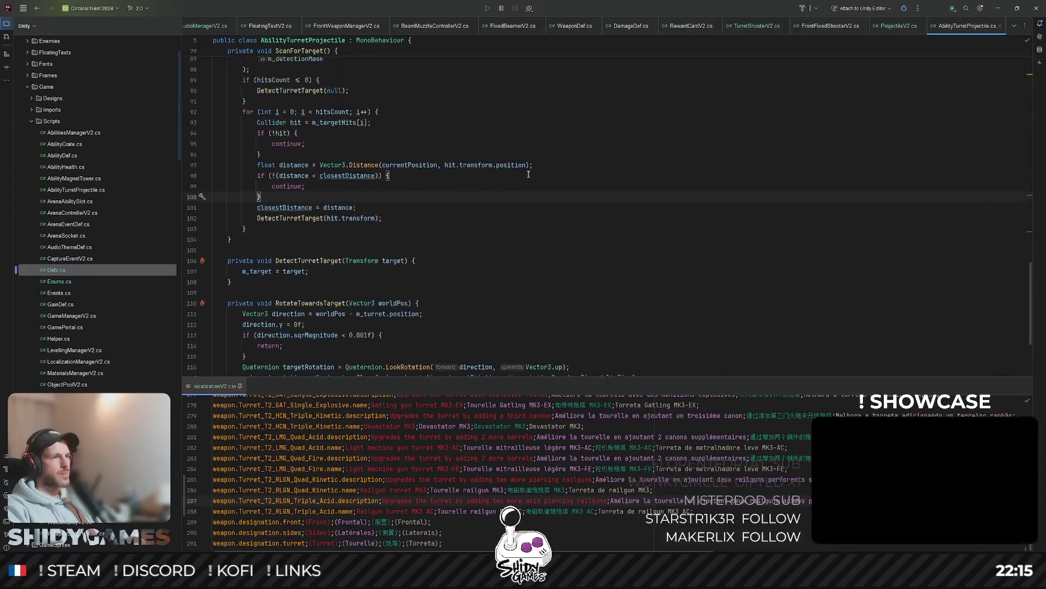
click(517, 148)
scroll(524, 218, up, 6)
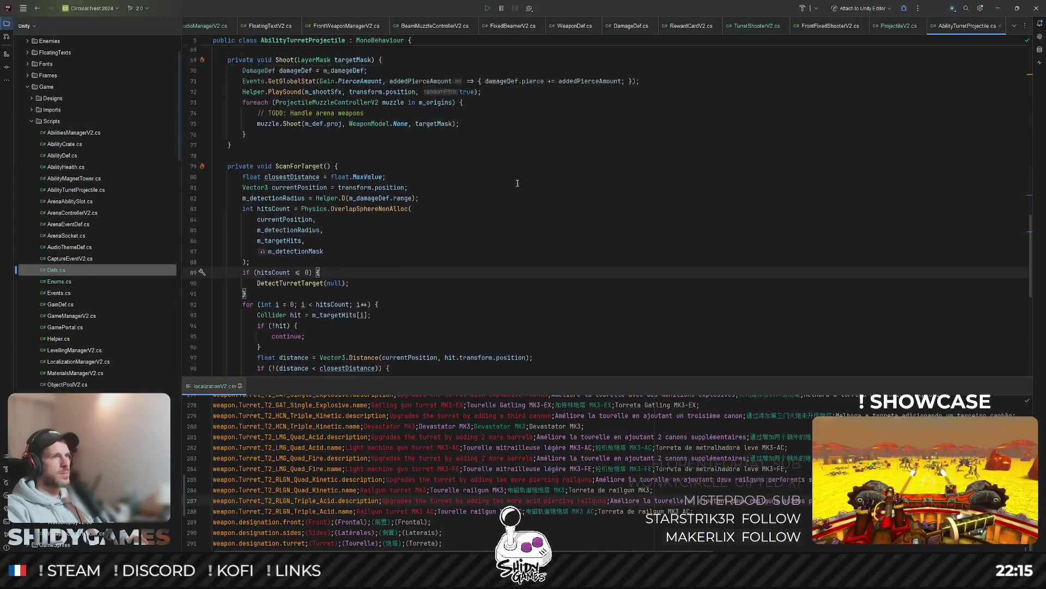
click(630, 147)
scroll(457, 206, up, 4)
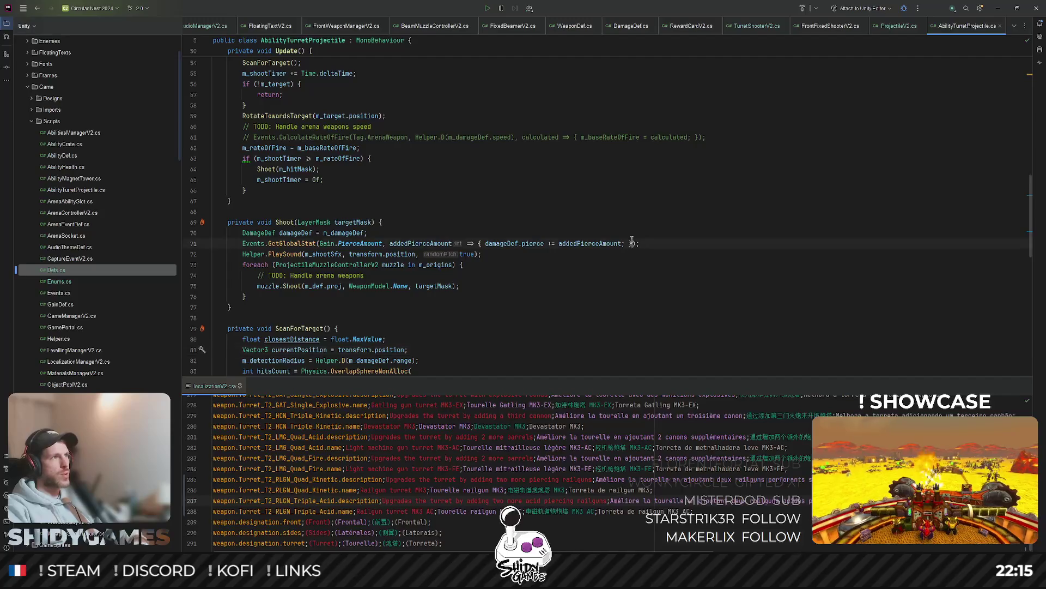
scroll(458, 207, up, 3)
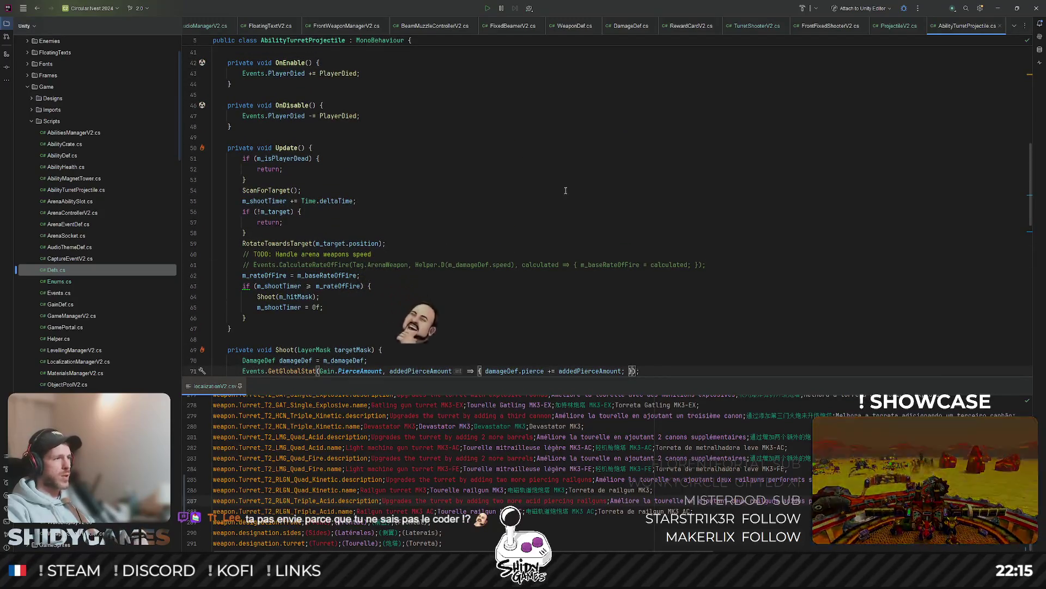
click(524, 191)
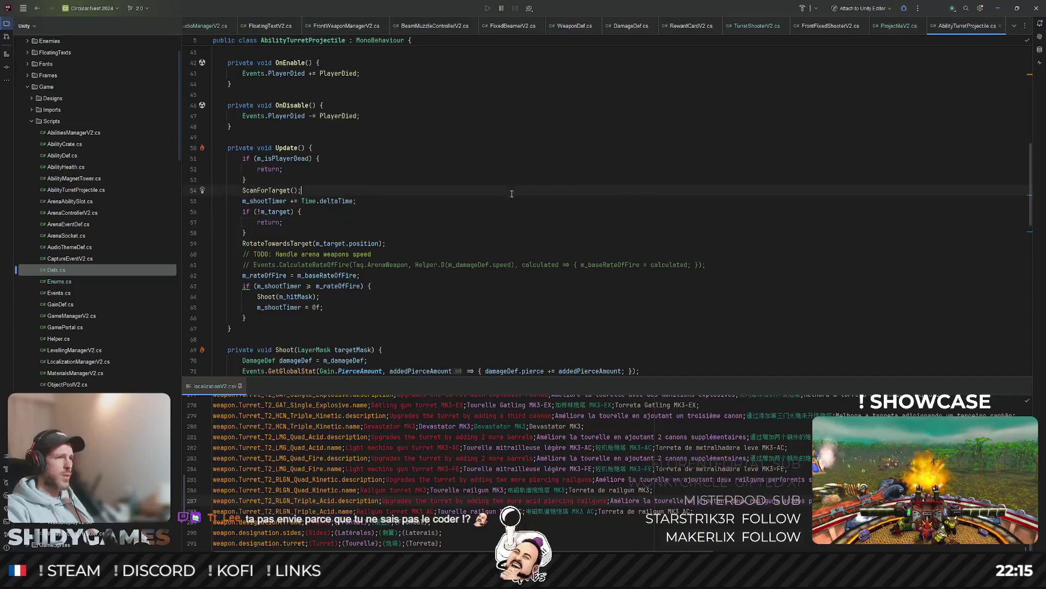
click(550, 204)
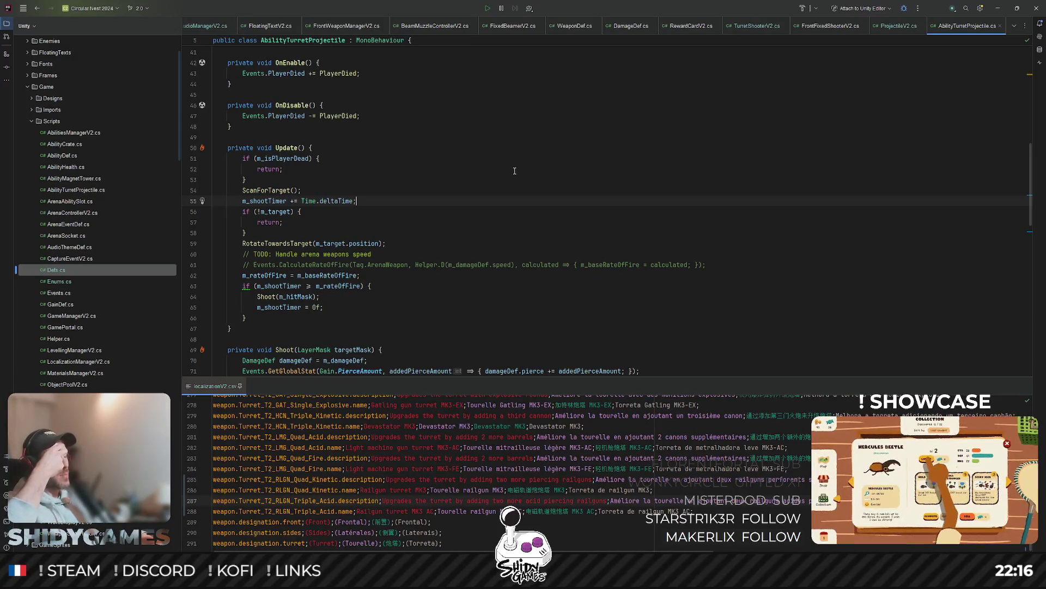
scroll(523, 189, down, 3)
click(458, 223)
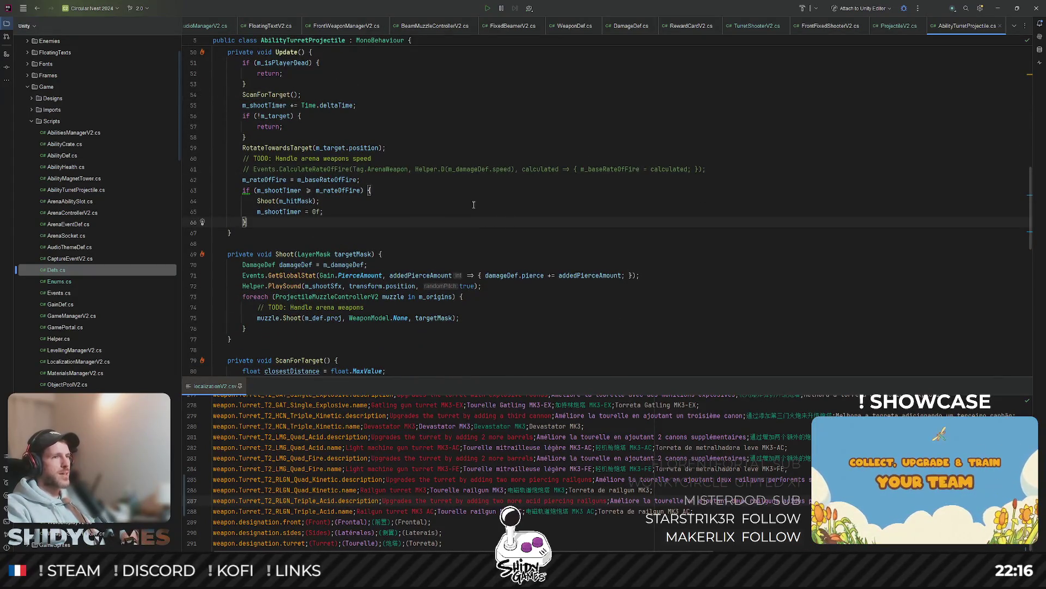
scroll(383, 218, down, 1)
click(464, 286)
scroll(380, 267, up, 15)
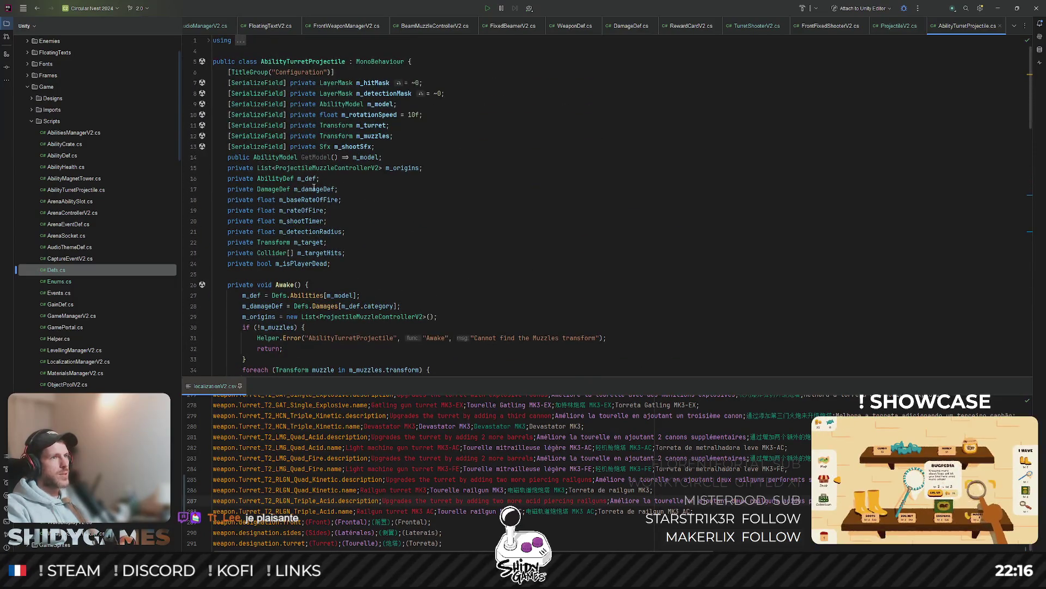
Step: Inspect m_damageDef usages, the m_def assignment, the Abilities lookup and the AbilityDef type
click(314, 189)
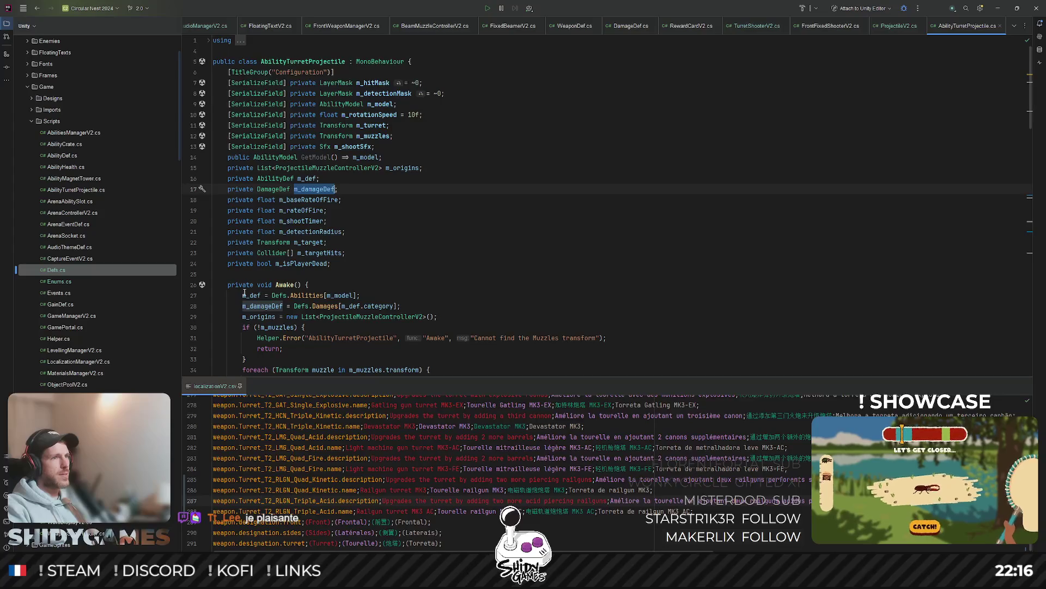
click(252, 295)
click(302, 295)
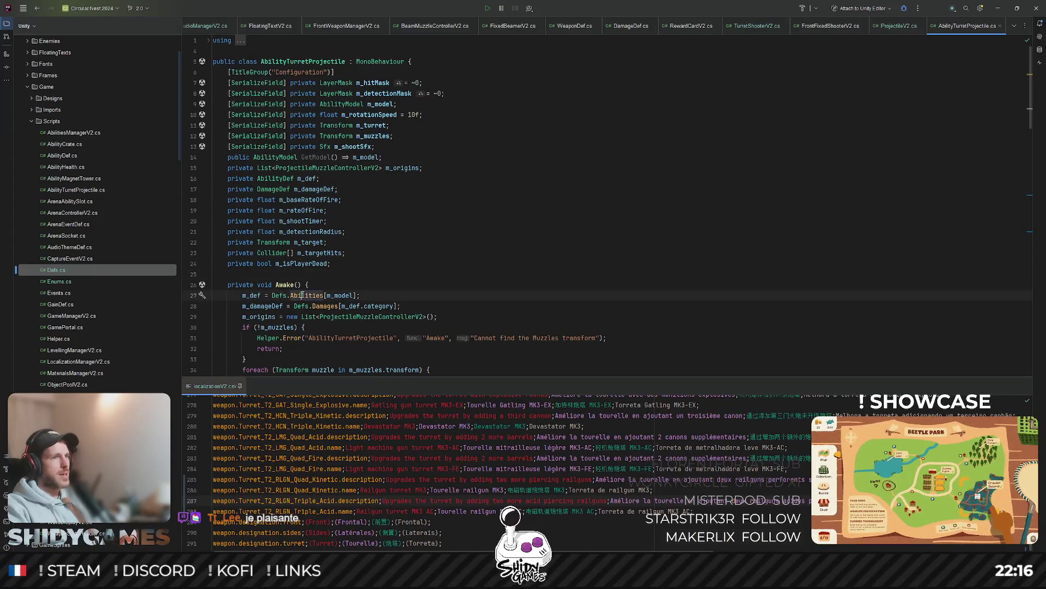
double_click(303, 294)
click(275, 178)
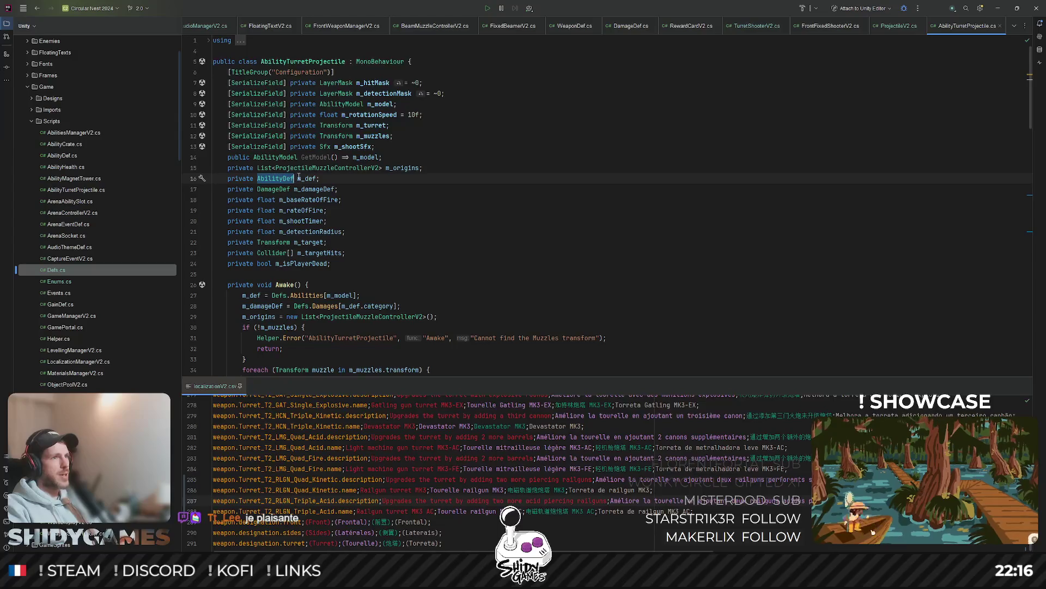
click(389, 194)
Step: Rename the m_def field to m_abilityDef
click(304, 178)
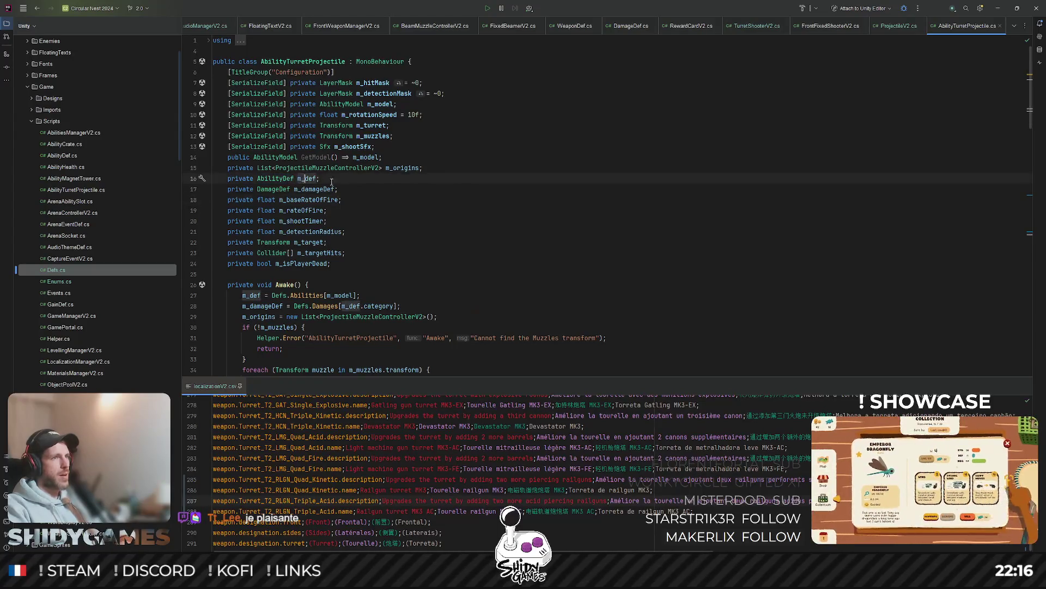
key(ctrl+r)
key(ctrl+r)
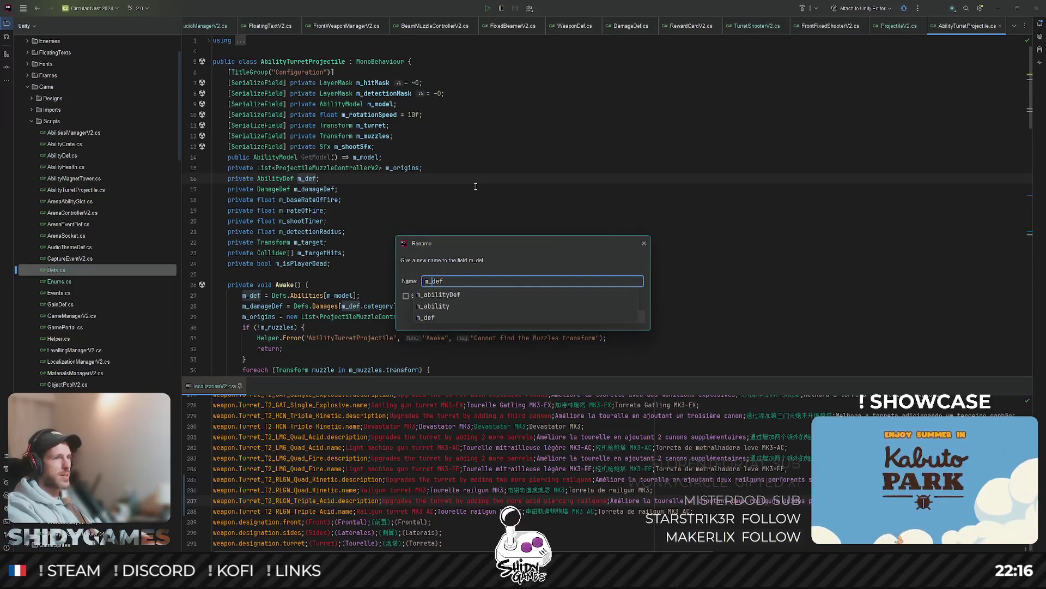
text(abili)
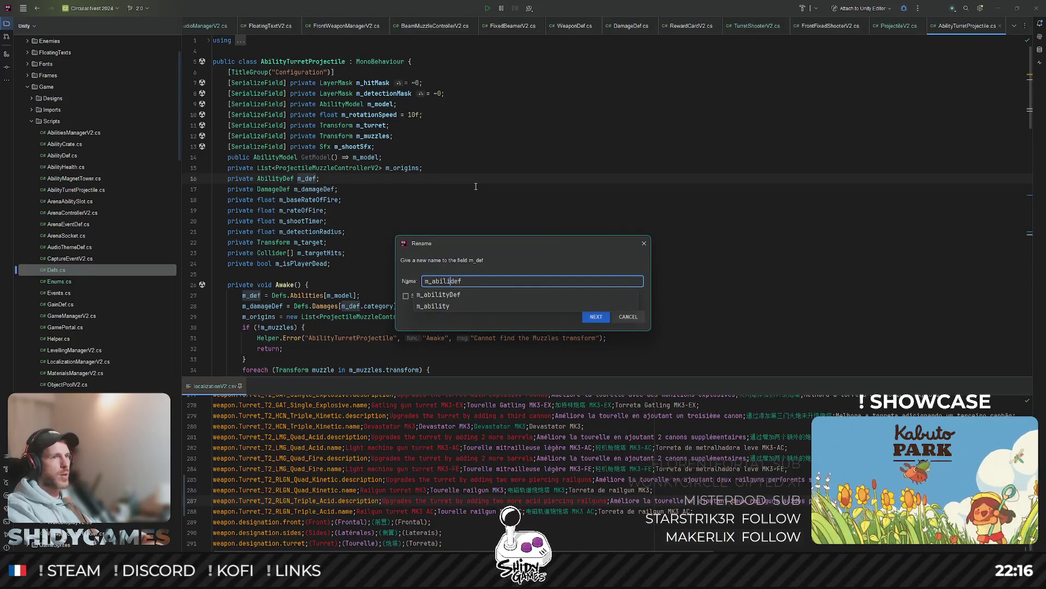
key(Return)
key(Return)
Step: Review the renamed field declarations and the m_targetHits field
key(Down)
key(Down)
key(Down)
scroll(479, 202, down, 1)
click(485, 218)
scroll(474, 166, up, 1)
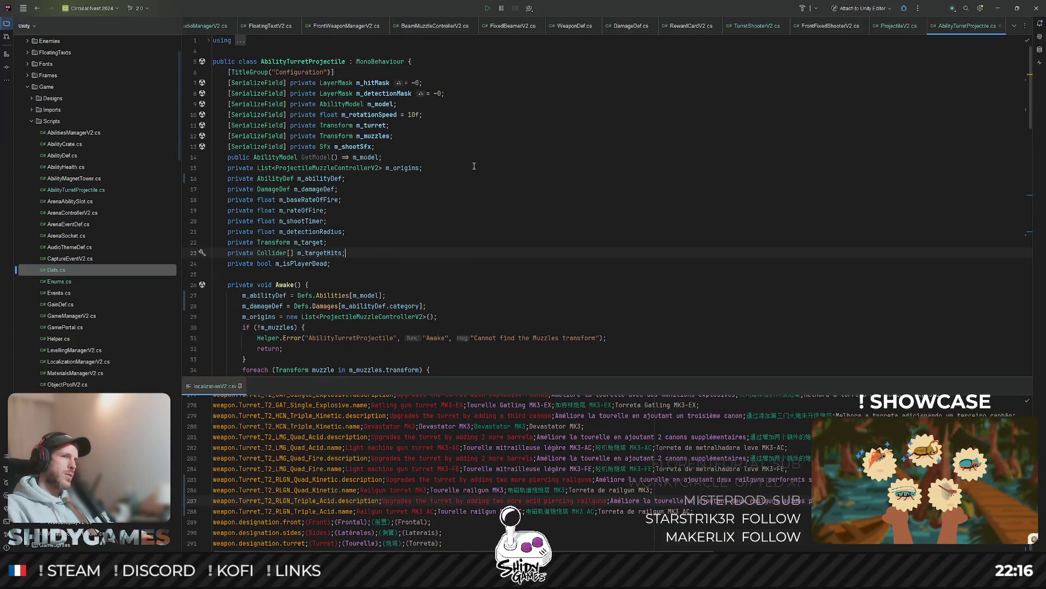
scroll(497, 163, down, 3)
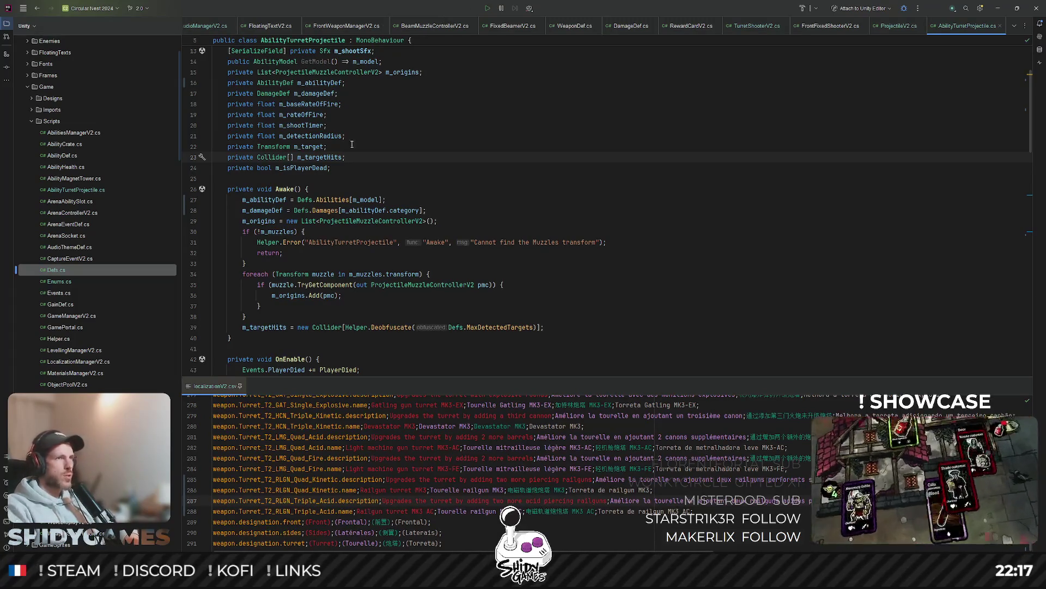
key(ctrl+shift+t)
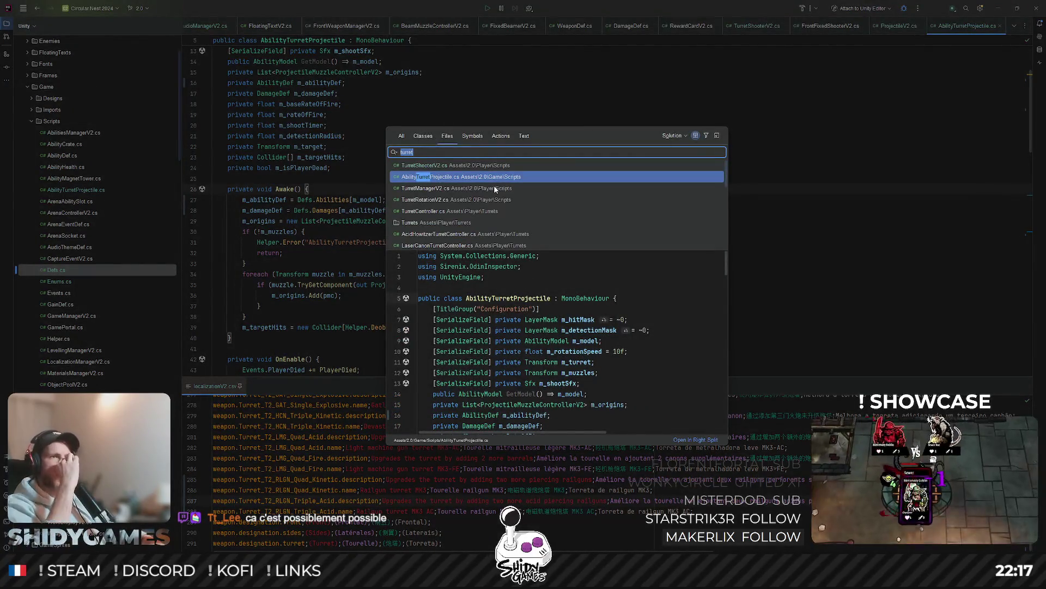
Step: Cancel the 'rec' file search and switch to the PlayerStats.cs editor tab
text(rec)
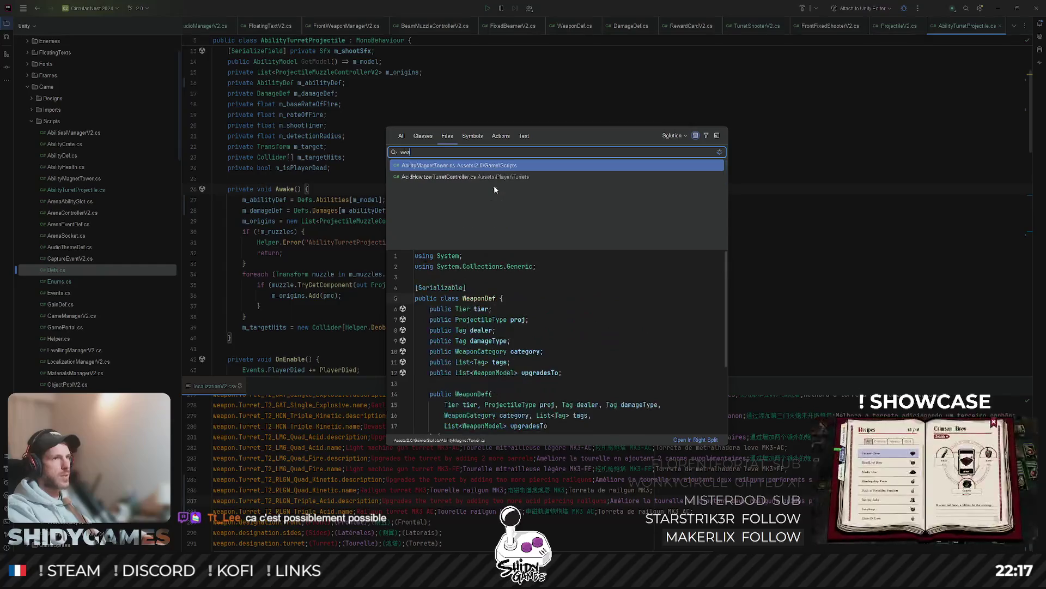
key(Escape)
scroll(919, 22, up, 8)
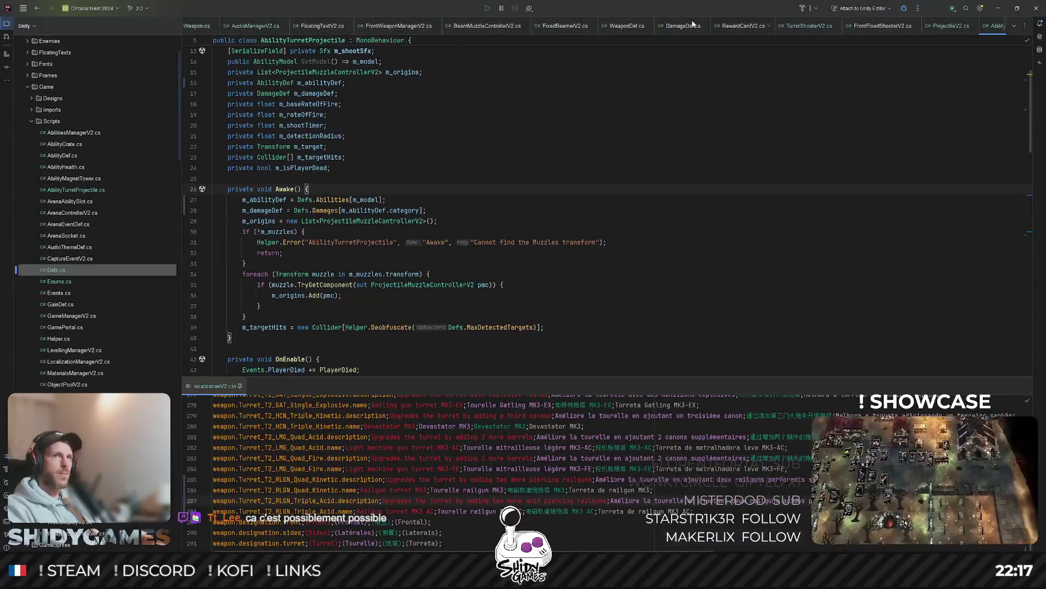
click(346, 26)
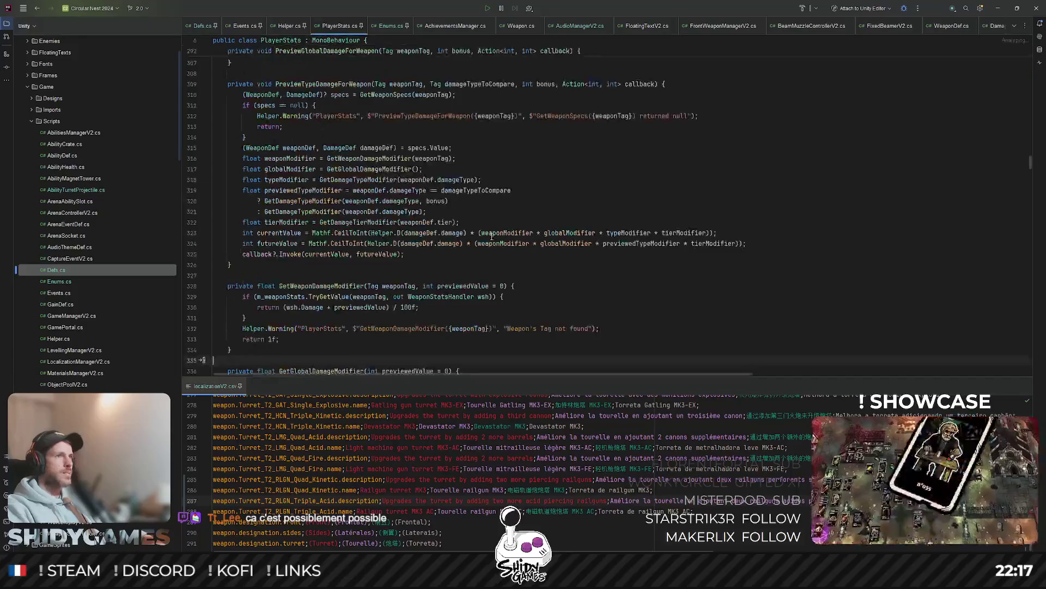
key(ctrl+f)
key(Escape)
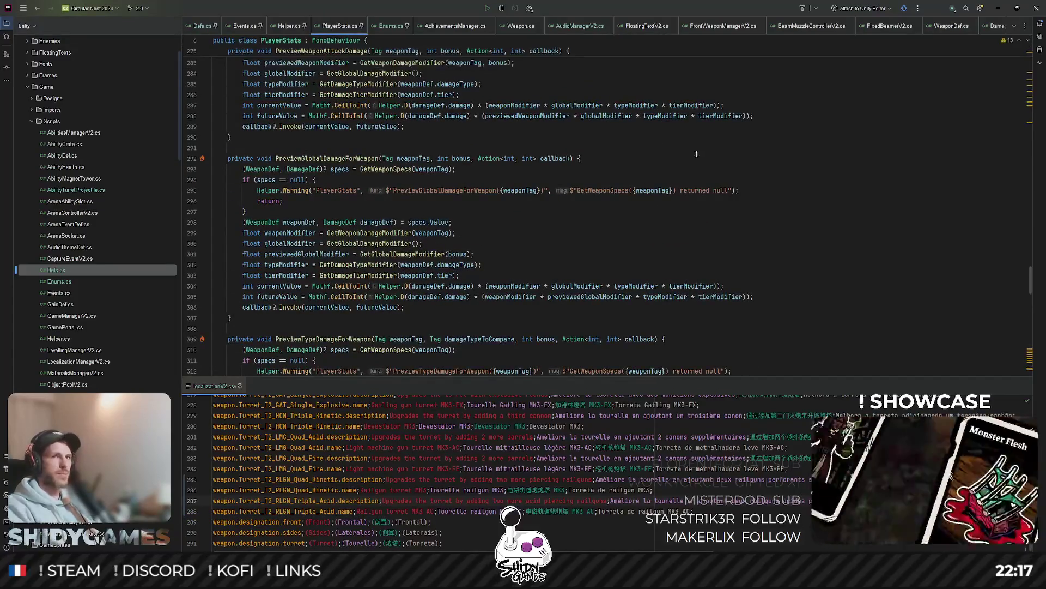
scroll(627, 184, up, 20)
scroll(616, 185, down, 10)
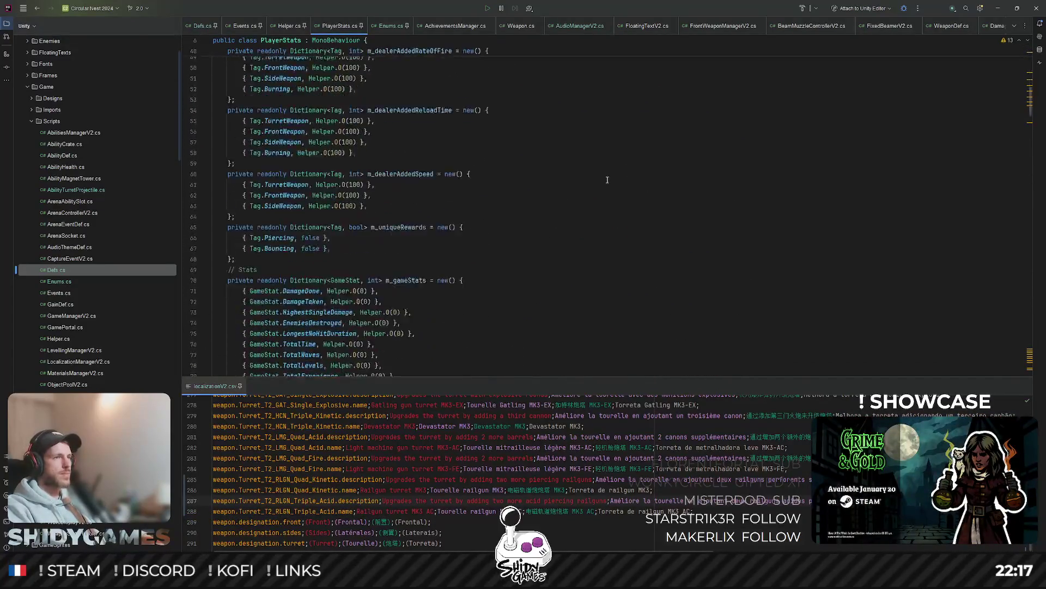
scroll(609, 181, down, 14)
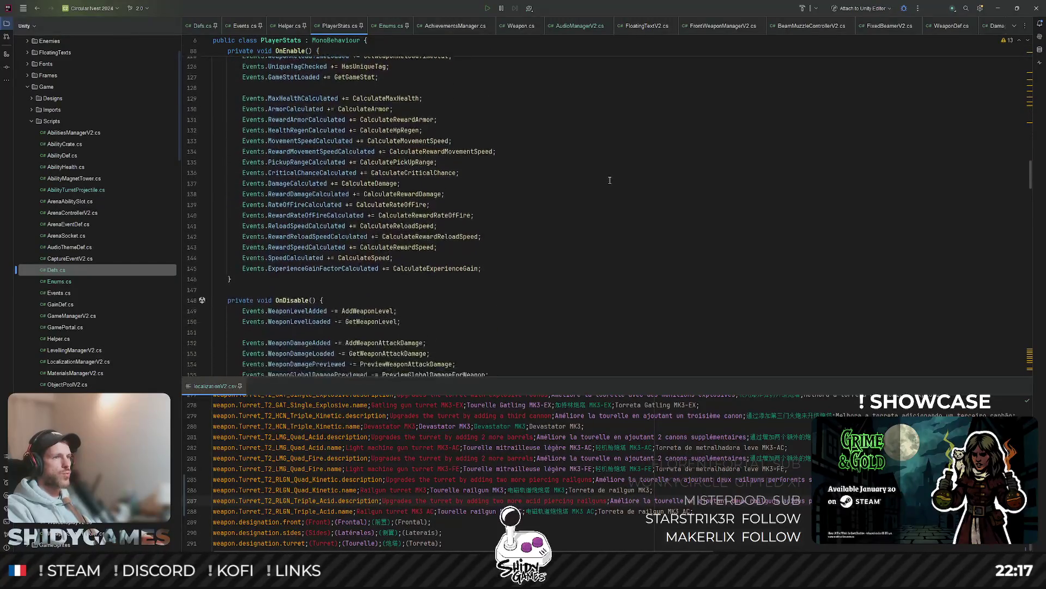
scroll(612, 181, down, 10)
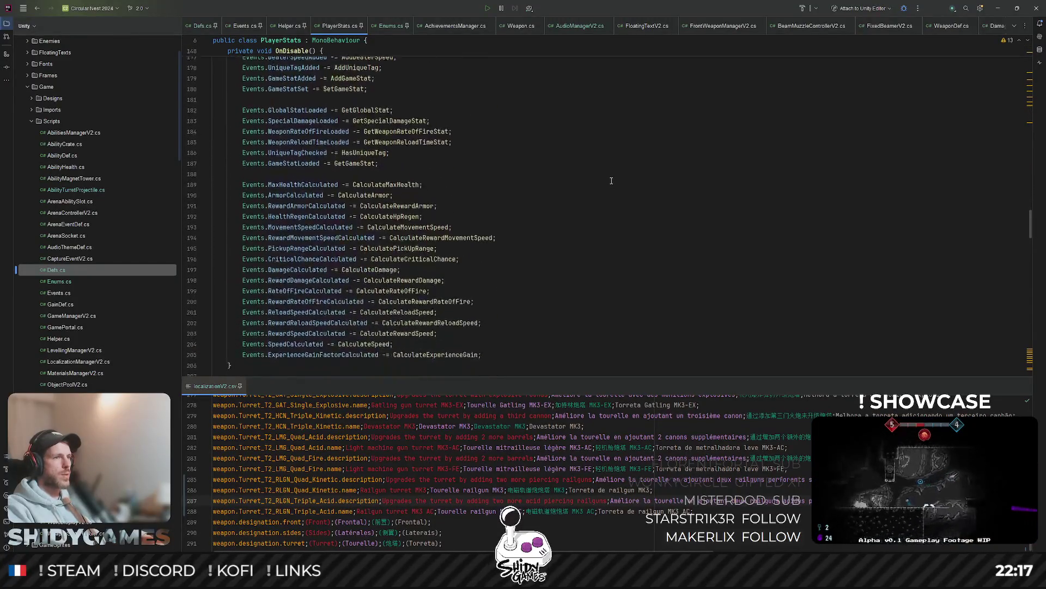
scroll(611, 179, down, 5)
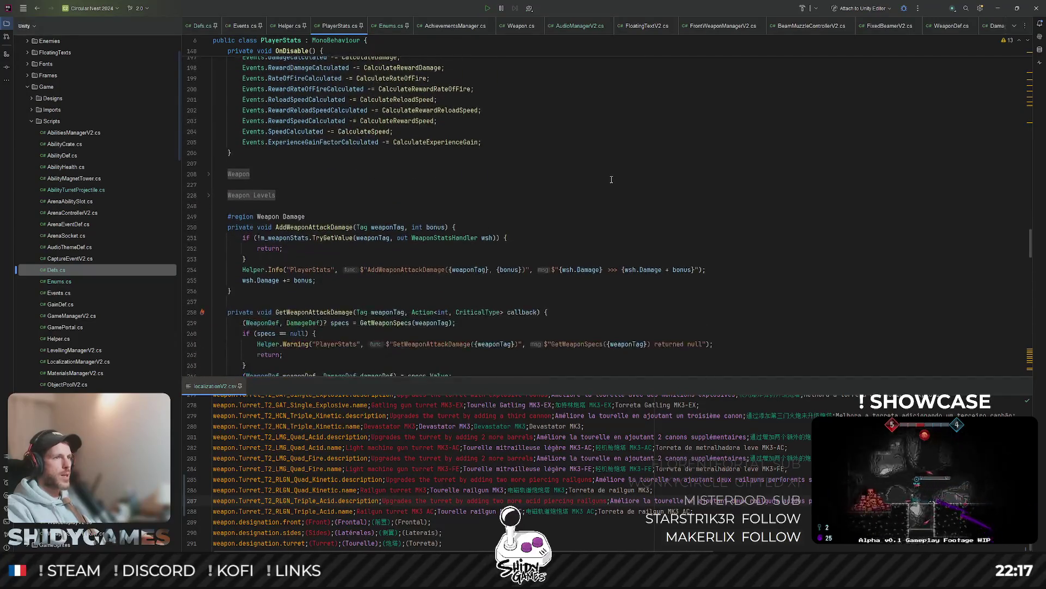
click(362, 131)
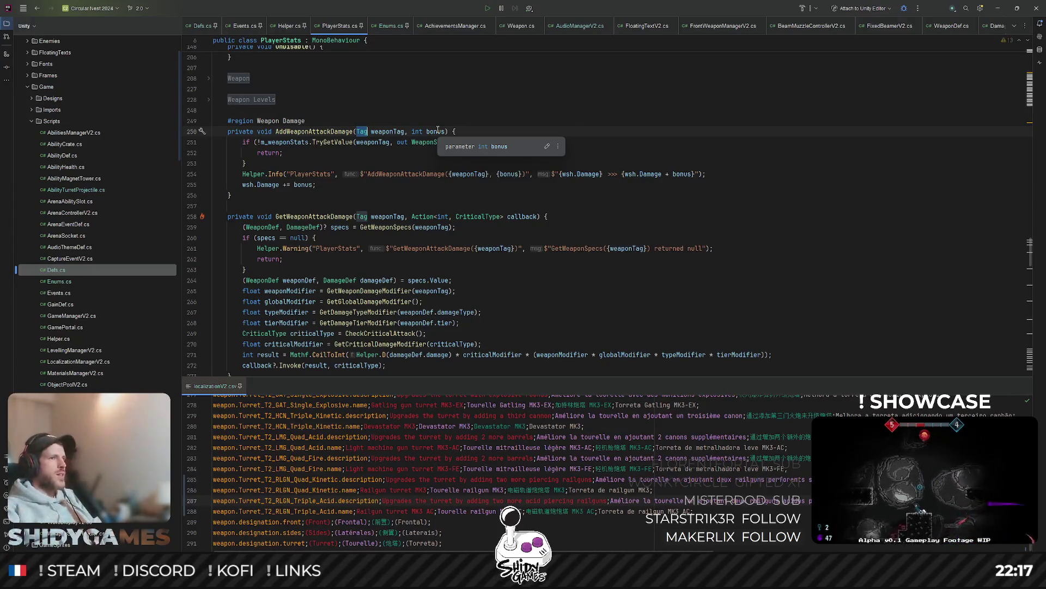
Step: Read through the PreviewTypeDamageForWeapon and GetWeaponDamageModifier methods in PlayerStats
scroll(387, 140, down, 20)
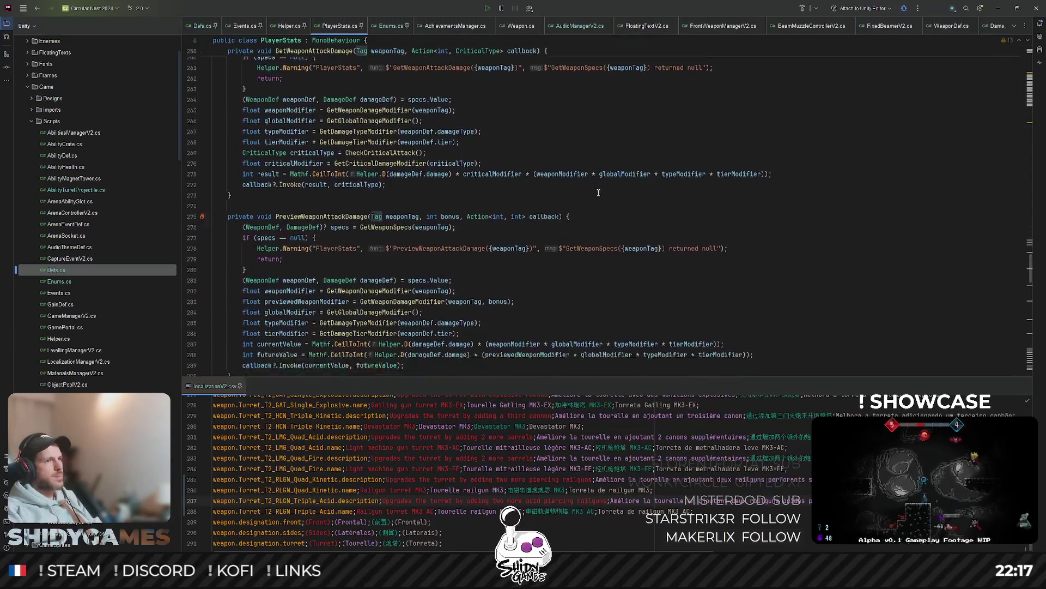
scroll(598, 198, down, 5)
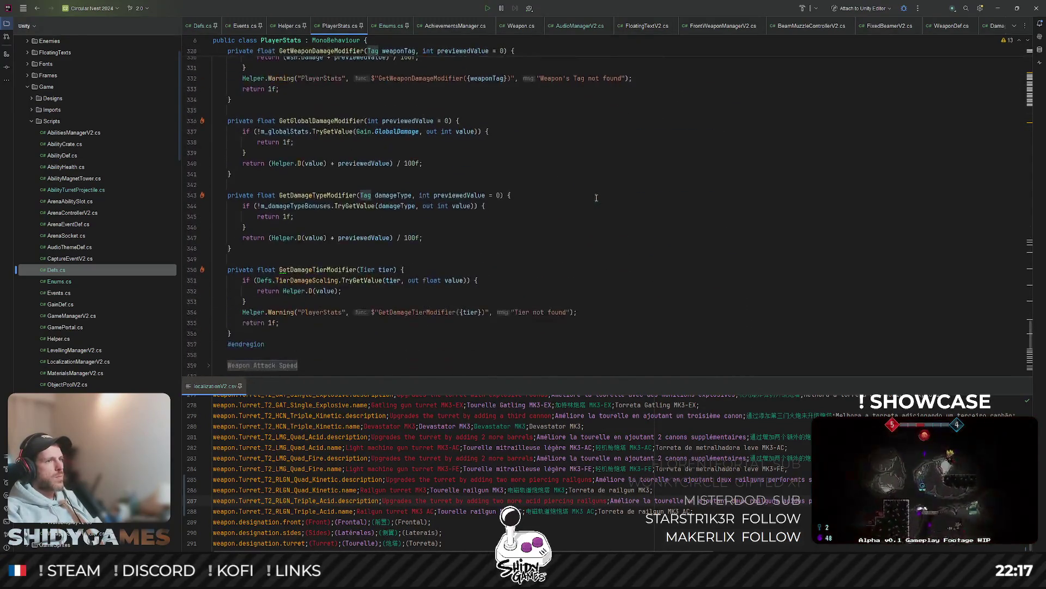
scroll(598, 196, down, 5)
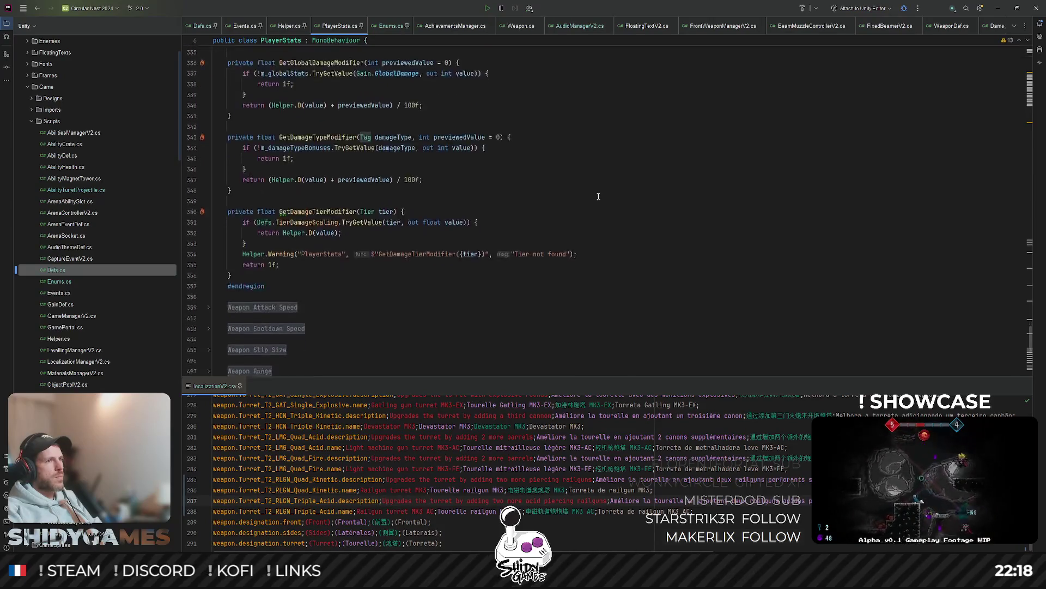
scroll(598, 196, up, 3)
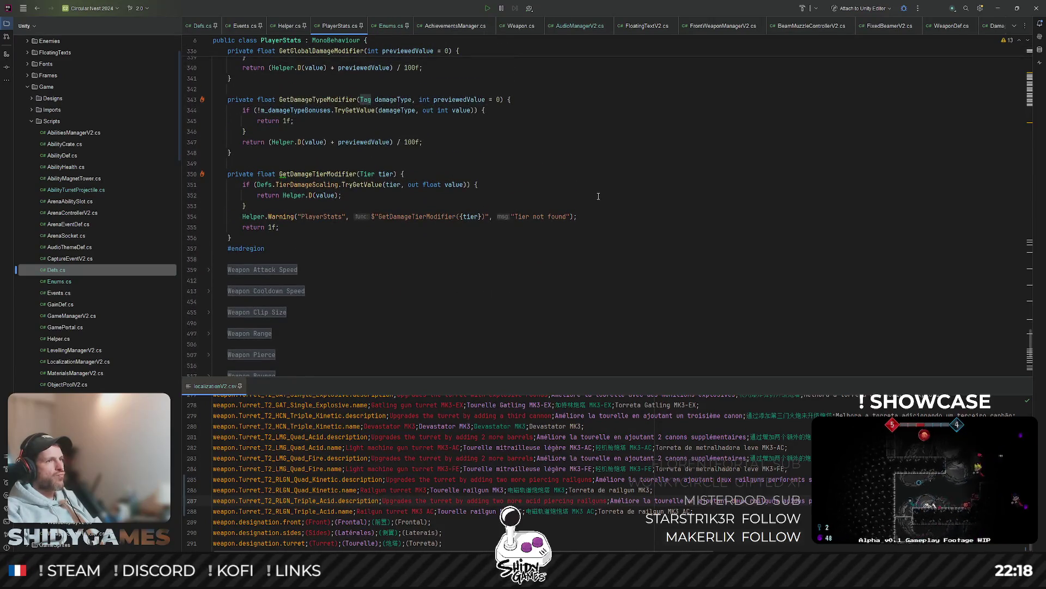
scroll(598, 196, down, 5)
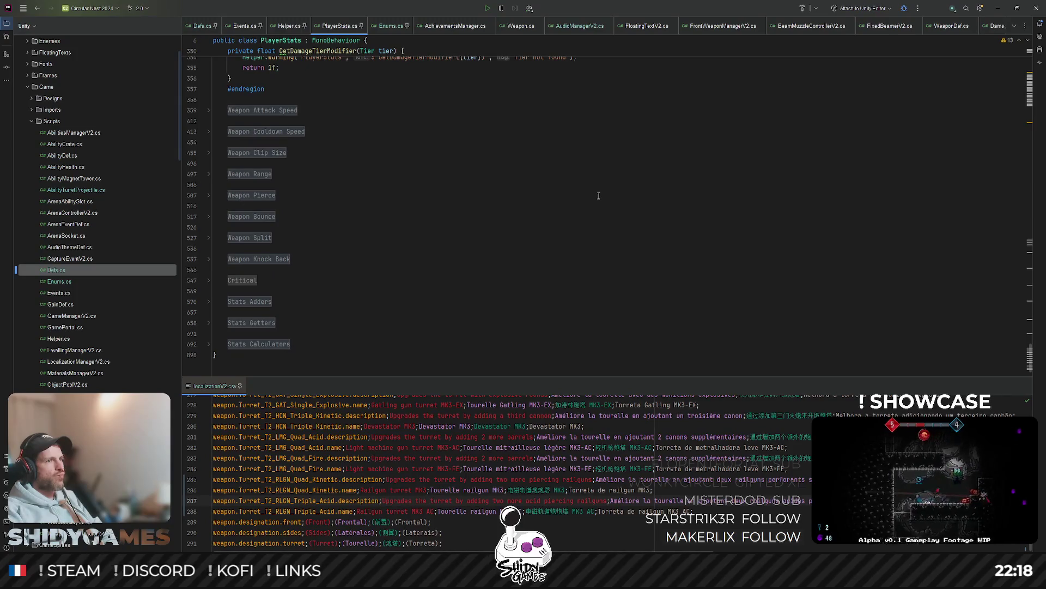
scroll(599, 196, up, 8)
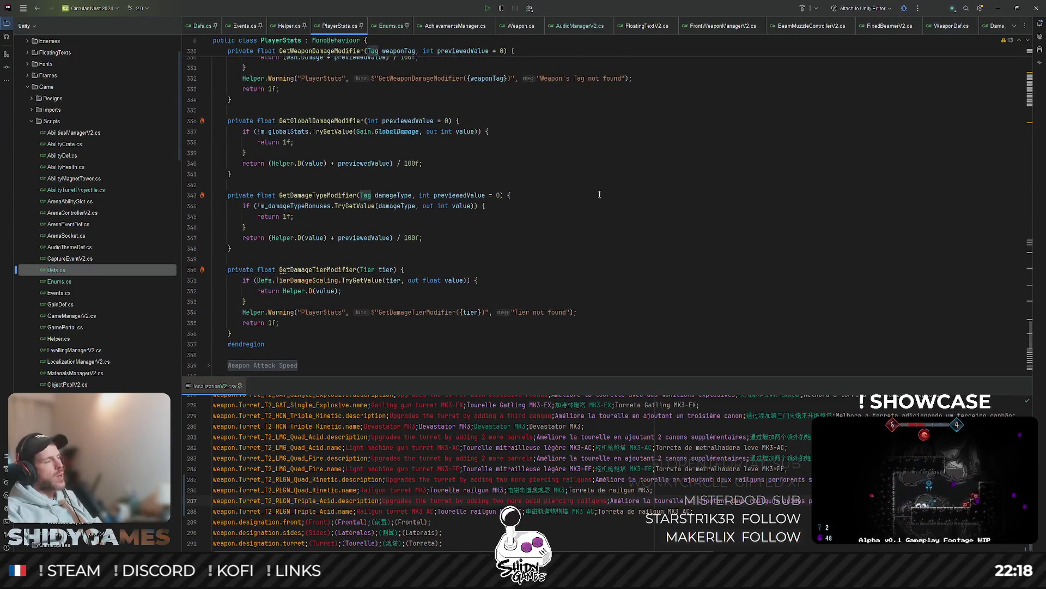
scroll(599, 194, up, 6)
scroll(599, 194, down, 7)
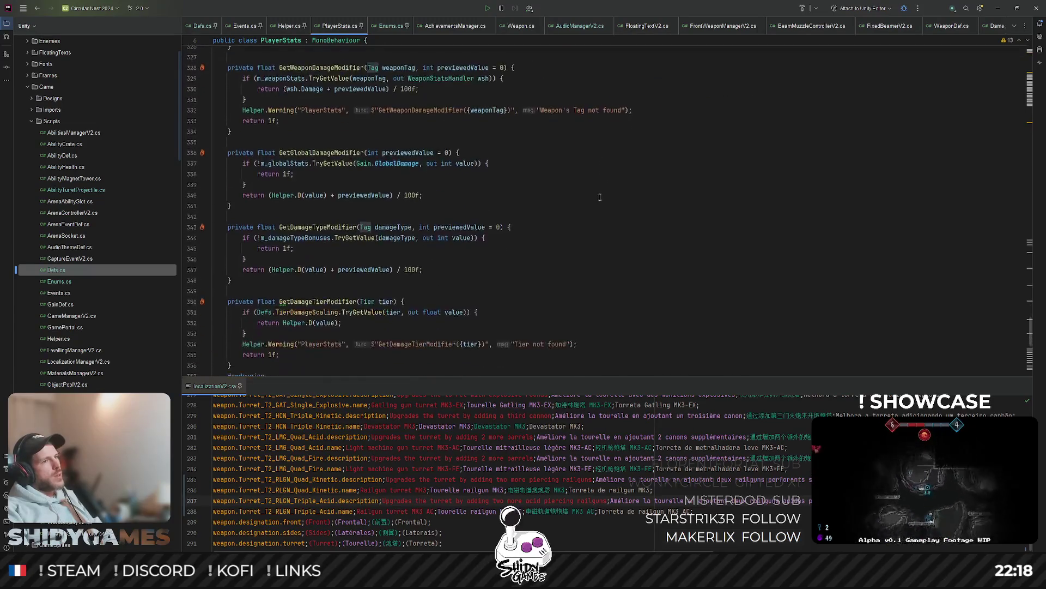
scroll(600, 194, up, 6)
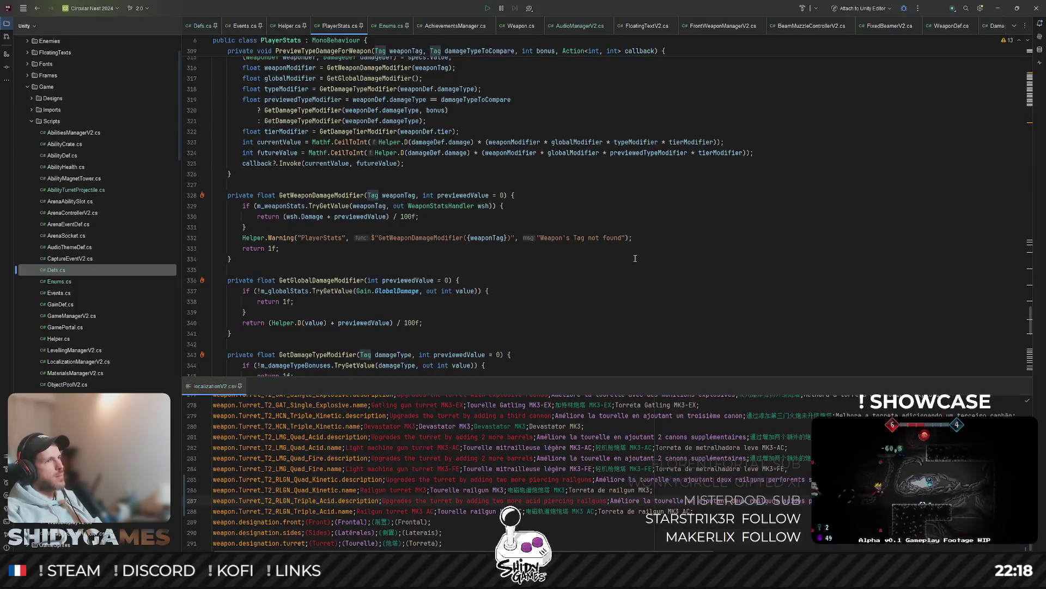
scroll(635, 258, up, 9)
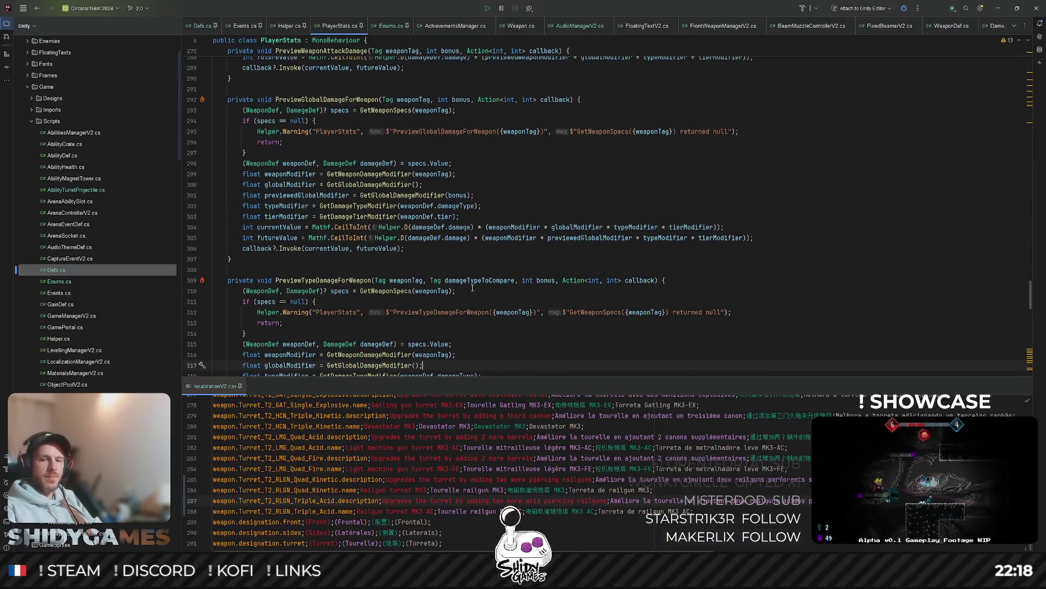
scroll(472, 287, down, 4)
Step: Trace where damageTypeToCompare is used in the damage modifier code
click(512, 259)
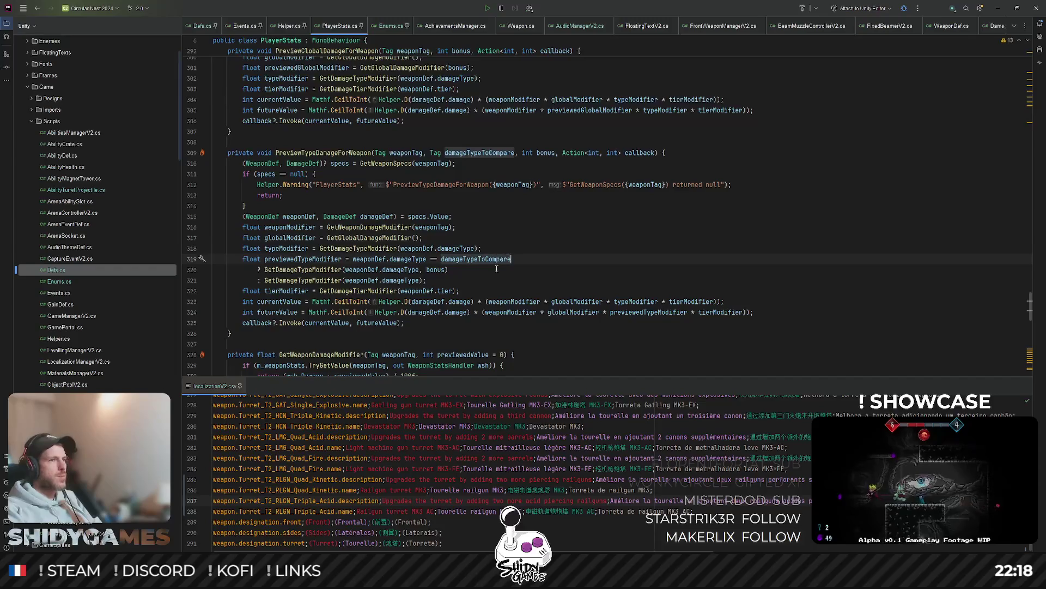
scroll(497, 284, up, 2)
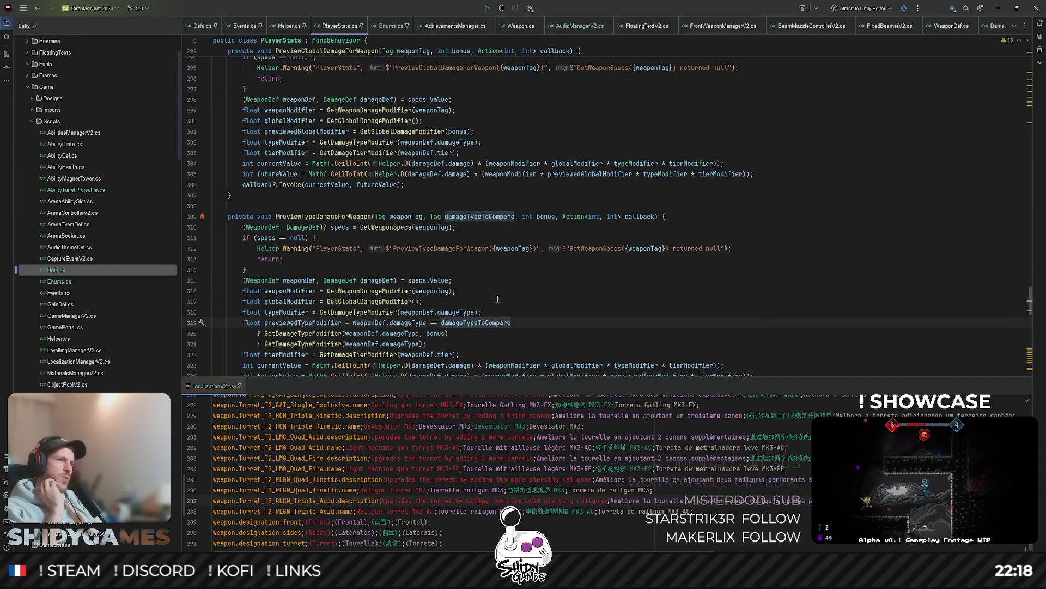
click(555, 207)
scroll(522, 226, up, 3)
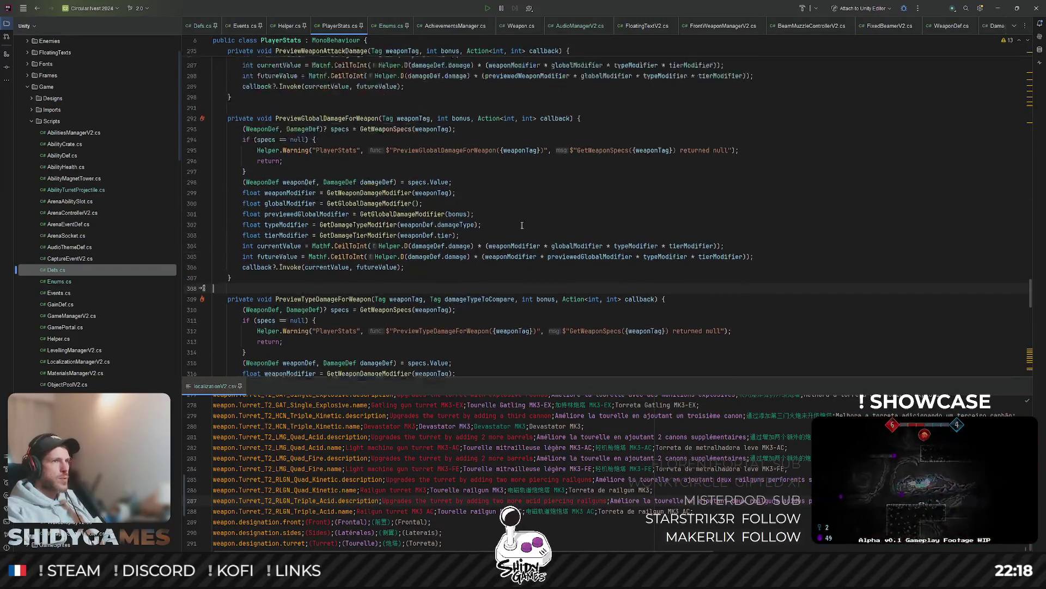
scroll(550, 224, up, 3)
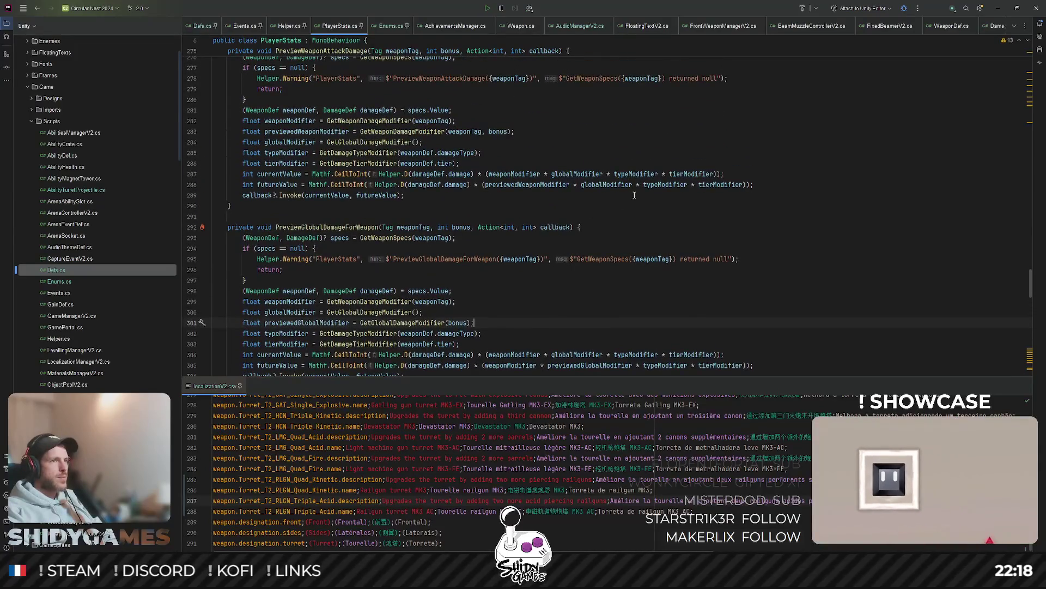
Step: Jump to the GetWeaponSpecs definition and review its body
click(360, 276)
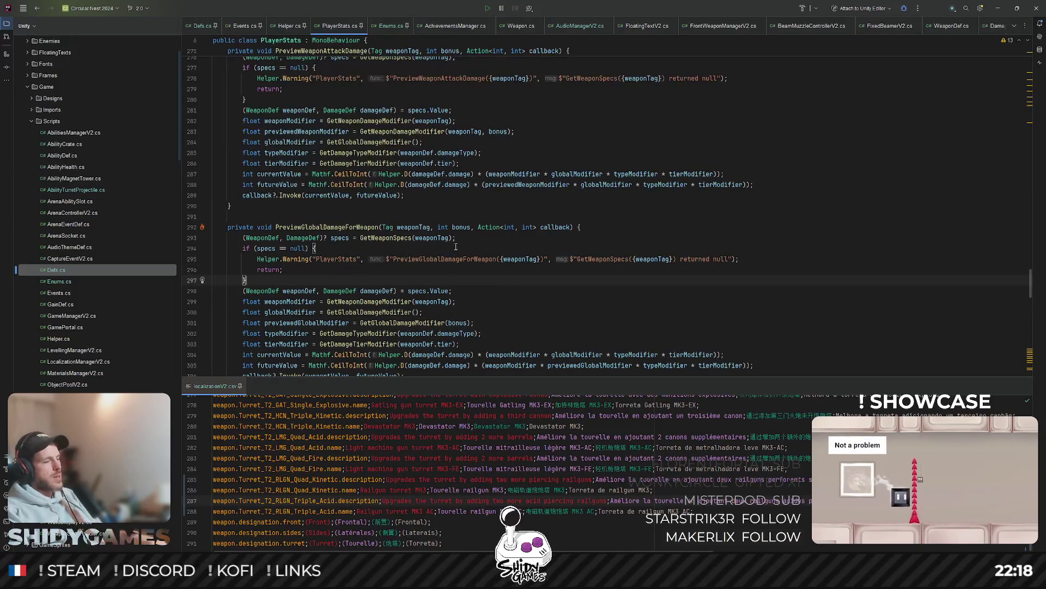
ctrl+click(384, 238)
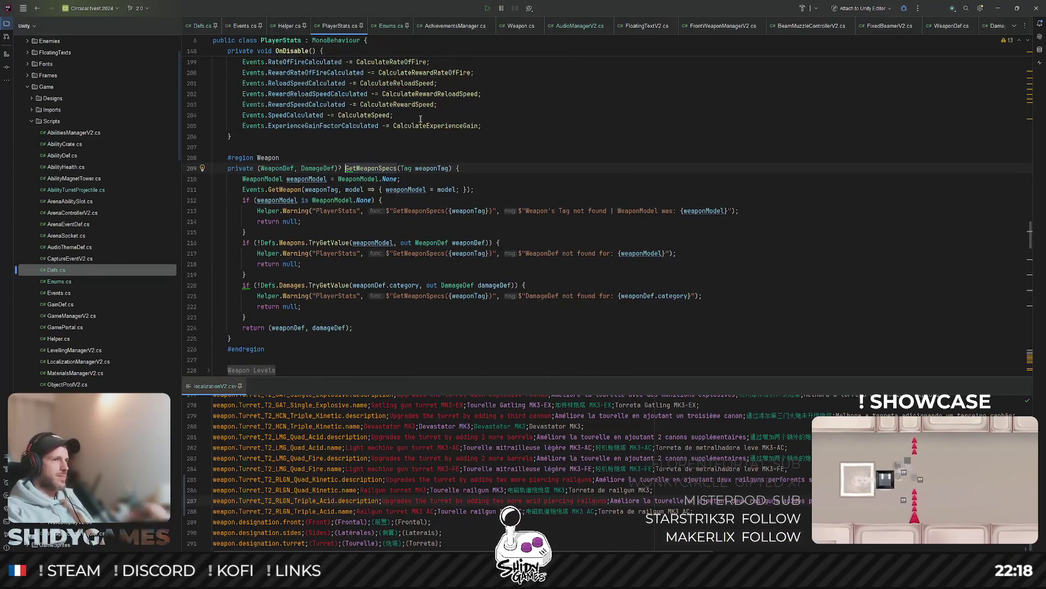
click(549, 170)
scroll(531, 166, down, 1)
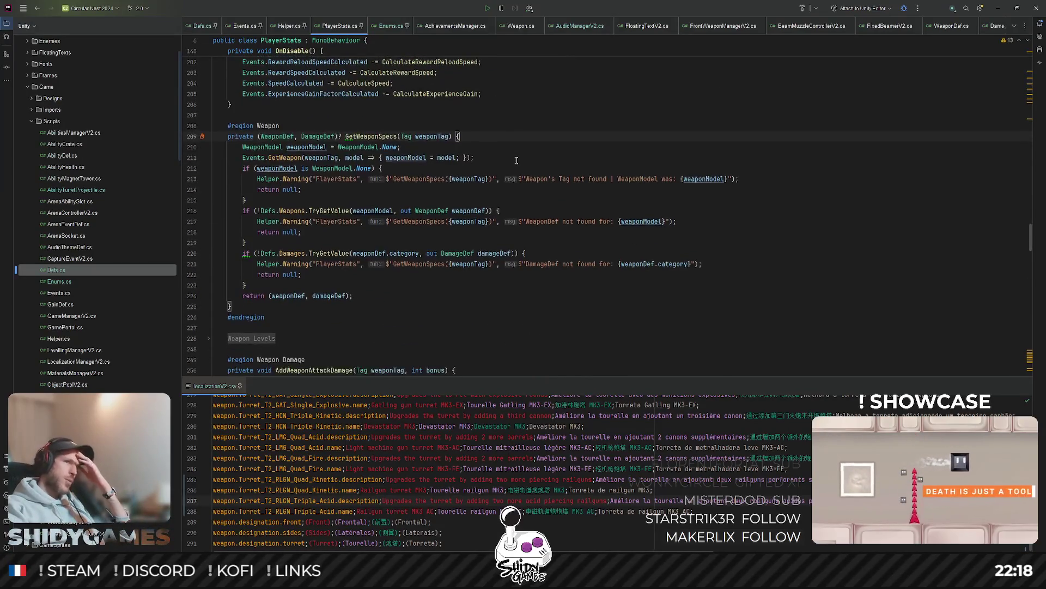
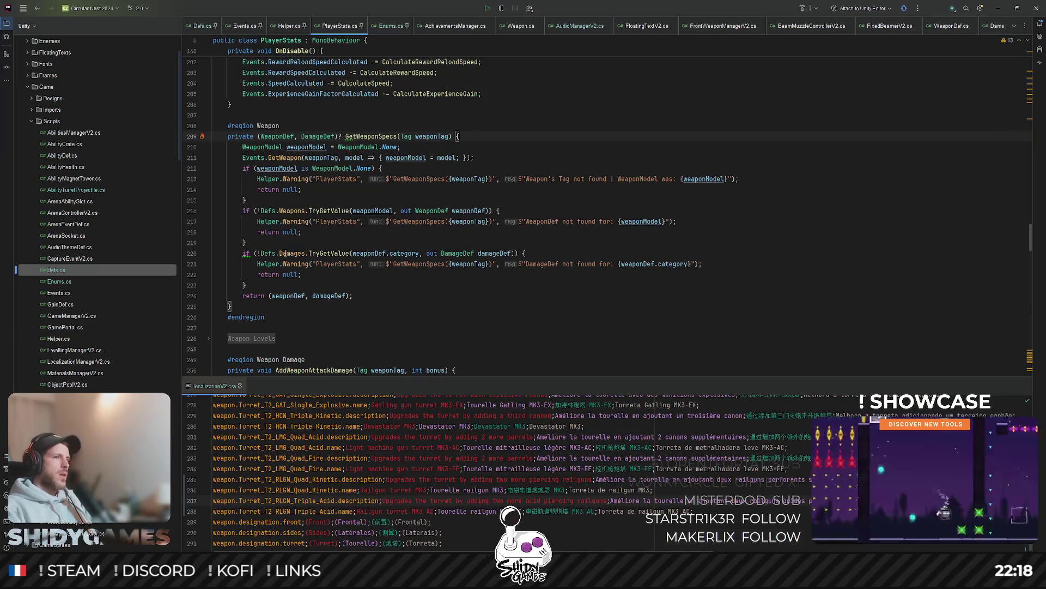
Step: Start a private GetAbilitySpecs() method returning an (AbilityDef, DamageDef)? tuple after GetWeaponSpecs
click(289, 305)
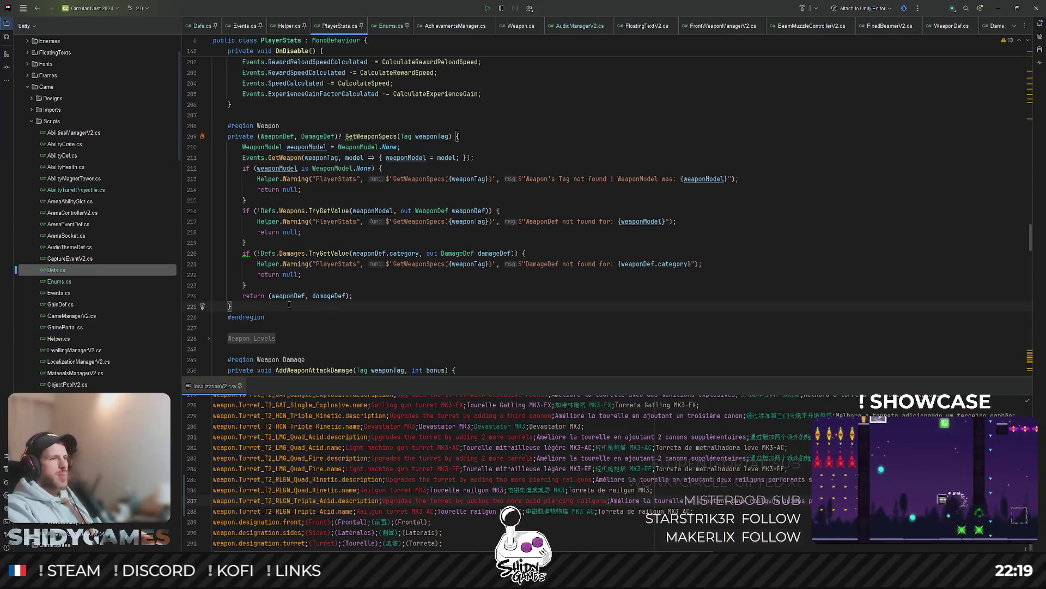
key(Return)
text(priv)
text(ate (Ability)
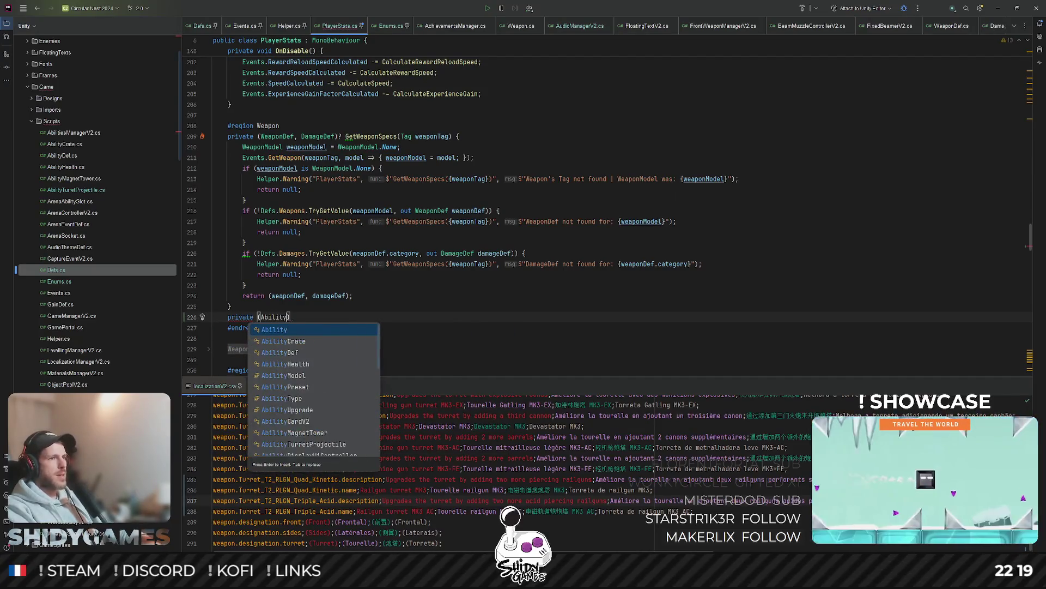
key(Return)
text(, )
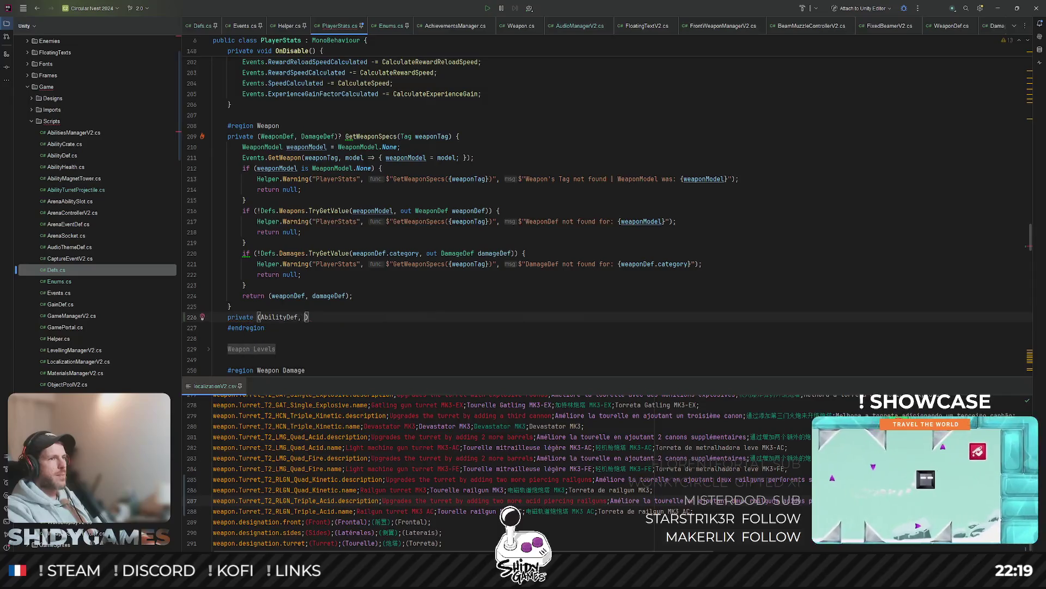
text(DamageD)
key(Return)
text(,)
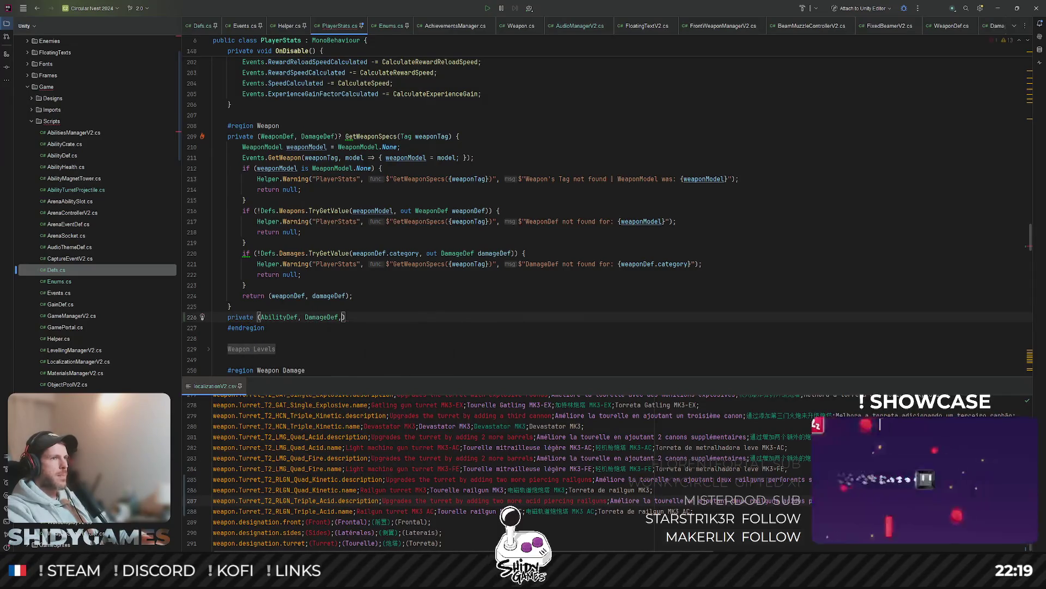
key(BackSpace)
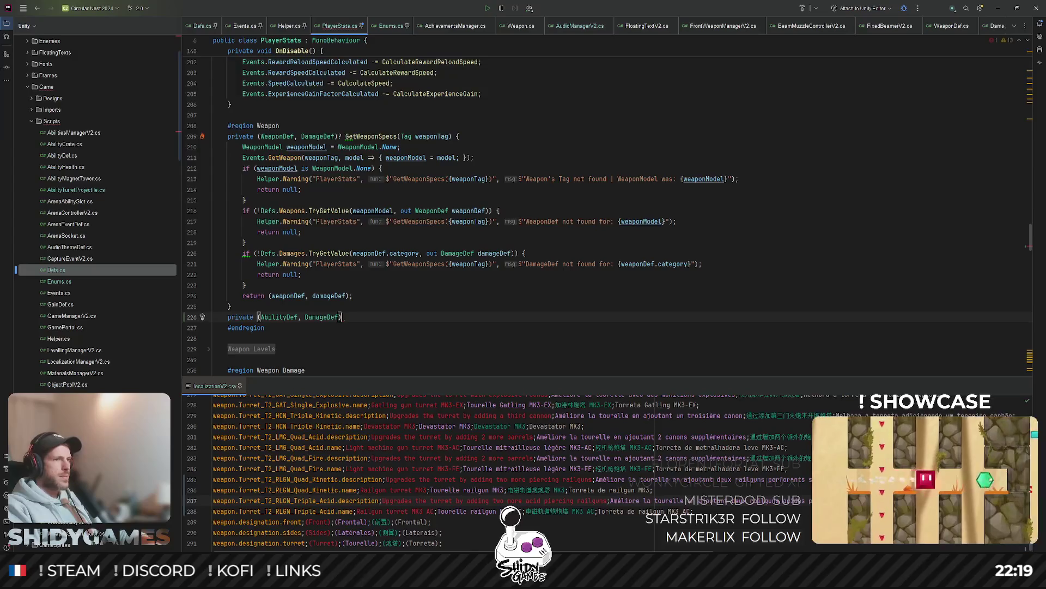
text(? G)
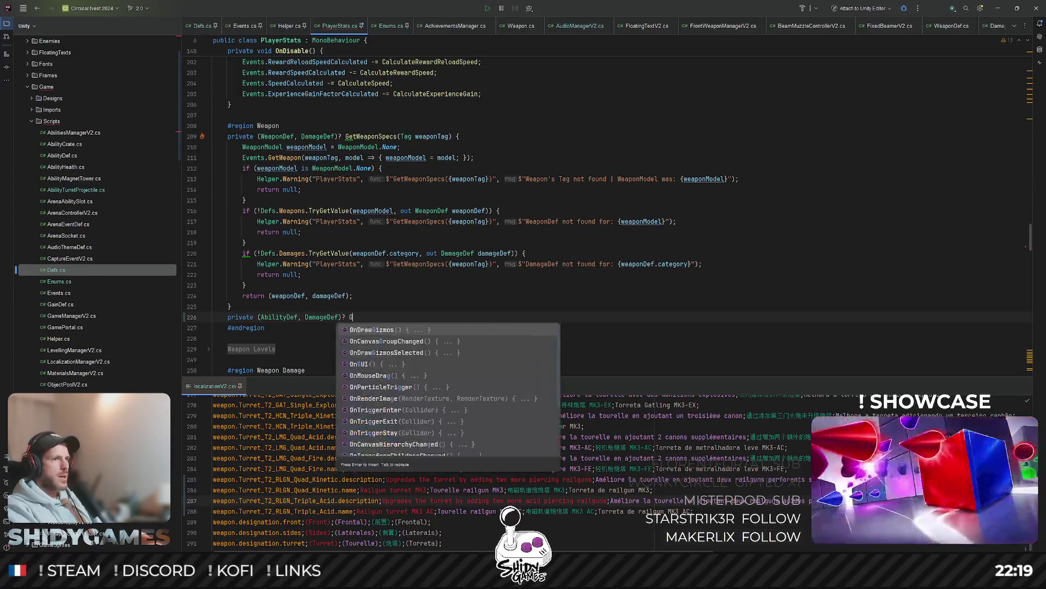
text(etAbilitySpecs()
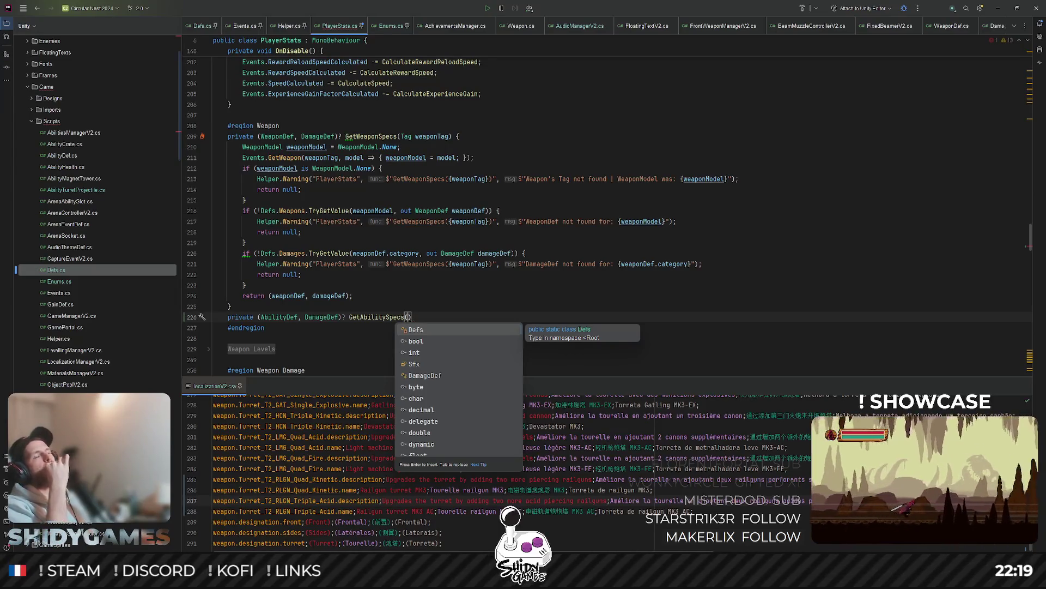
Step: Fix the tuple's opening parenthesis, then delete the unfinished GetAbilitySpecs line entirely
click(299, 318)
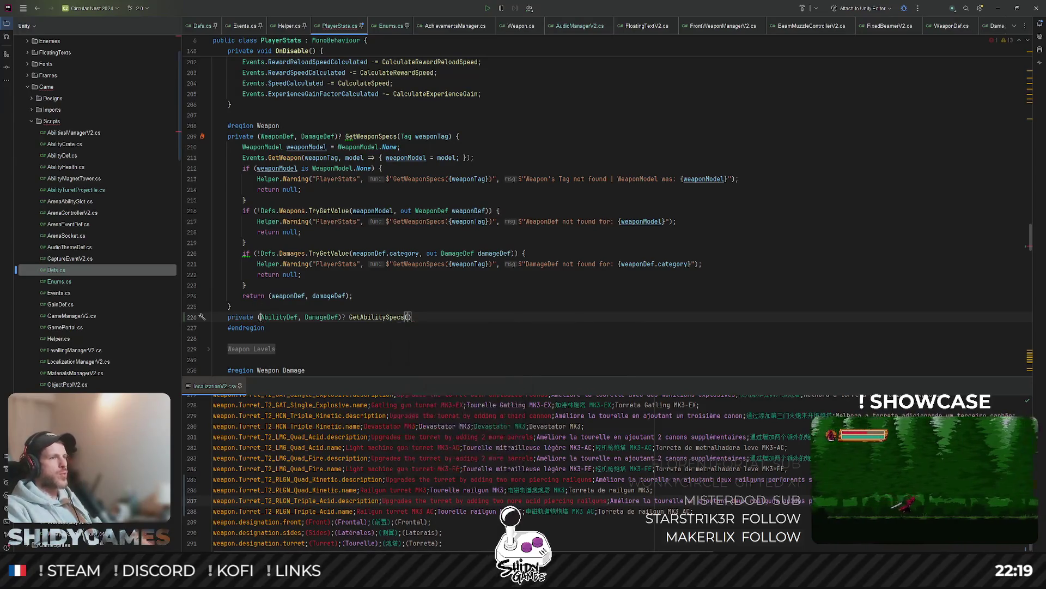
key(BackSpace)
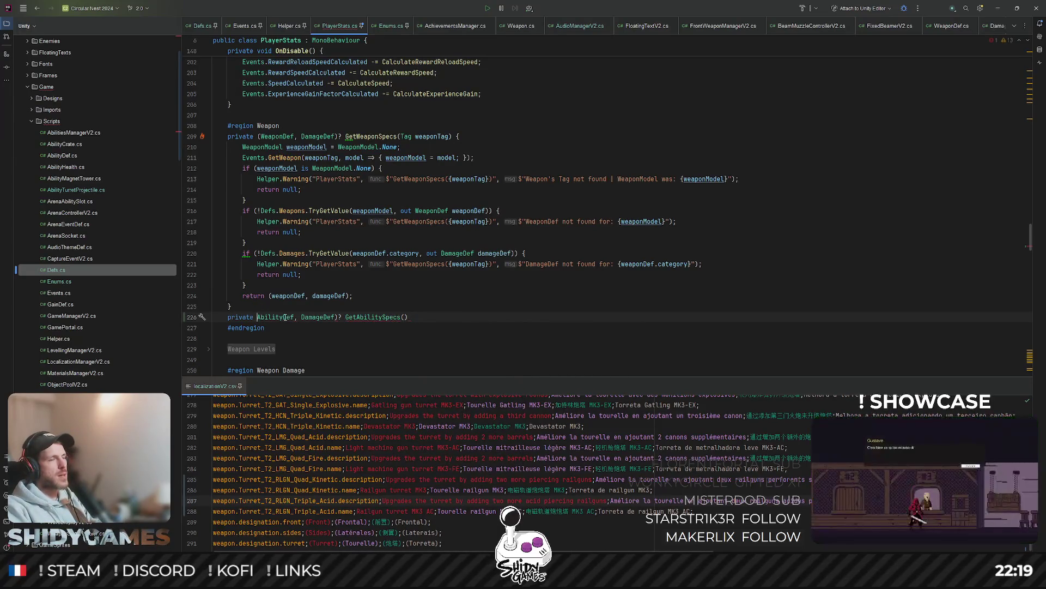
text(()
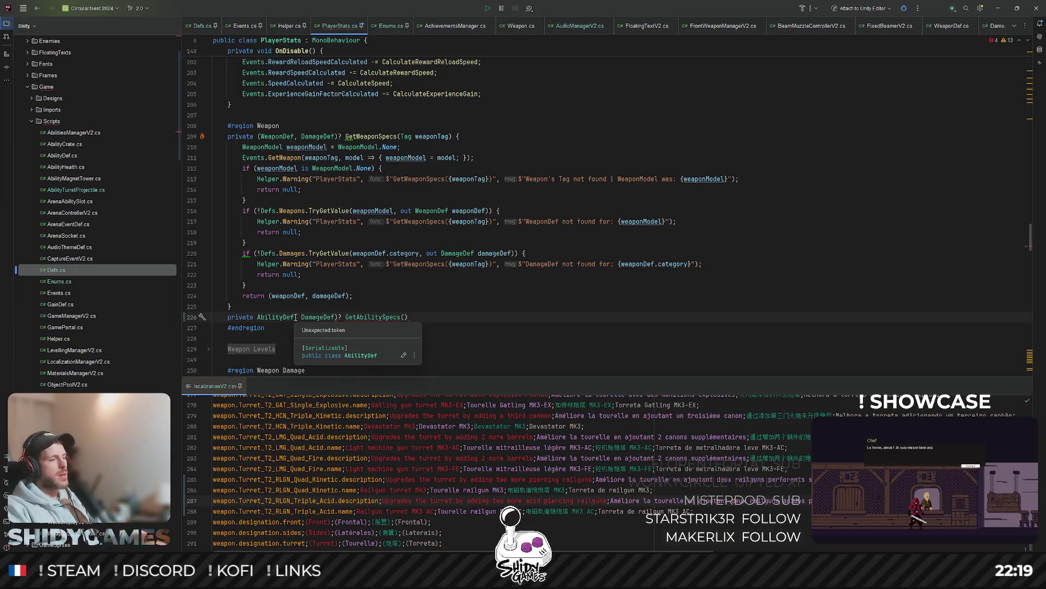
key(Escape)
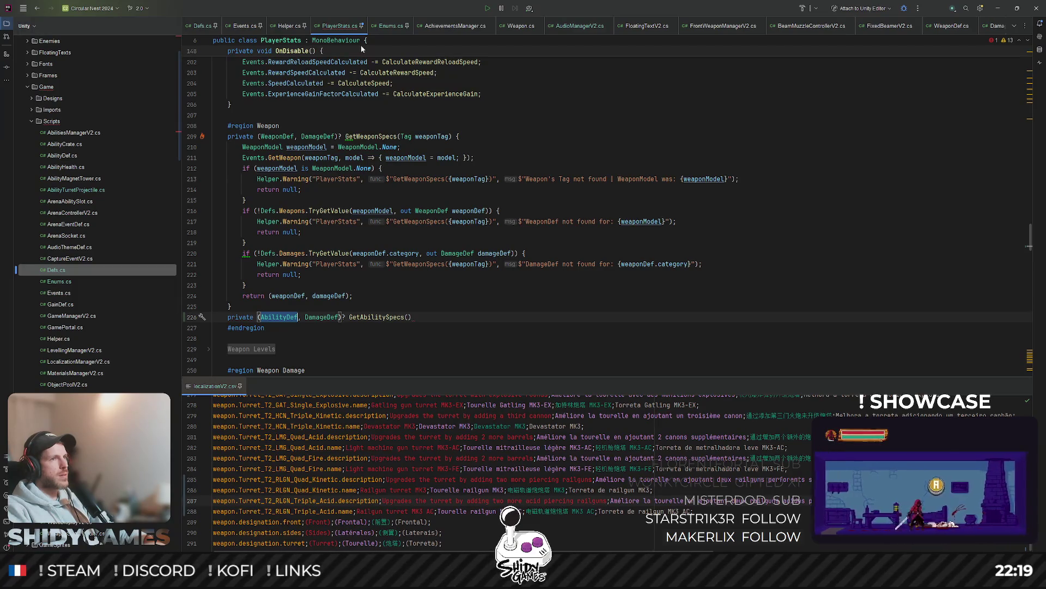
triple_click(402, 317)
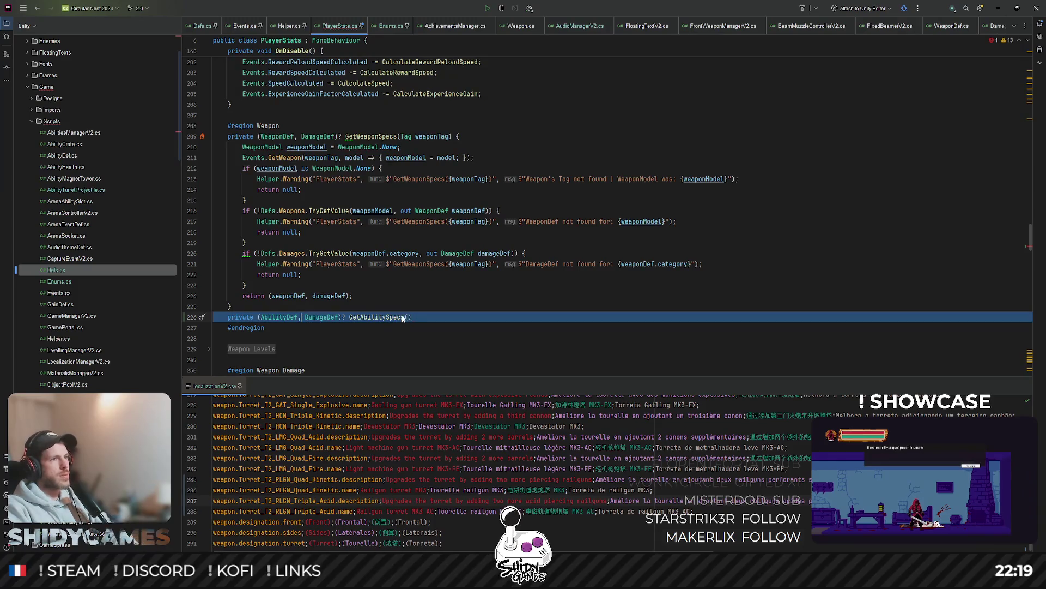
key(Delete)
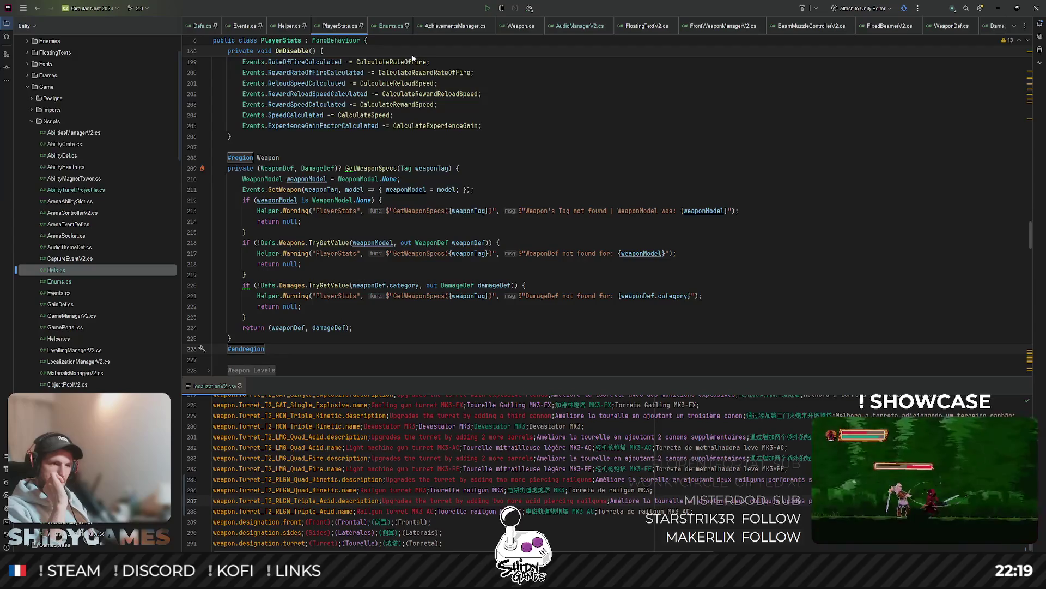
Step: Open AbilityTurretProjectile.cs and jump from its muzzle.Shoot call to the Shoot declaration
click(520, 115)
key(ctrl+shift+t)
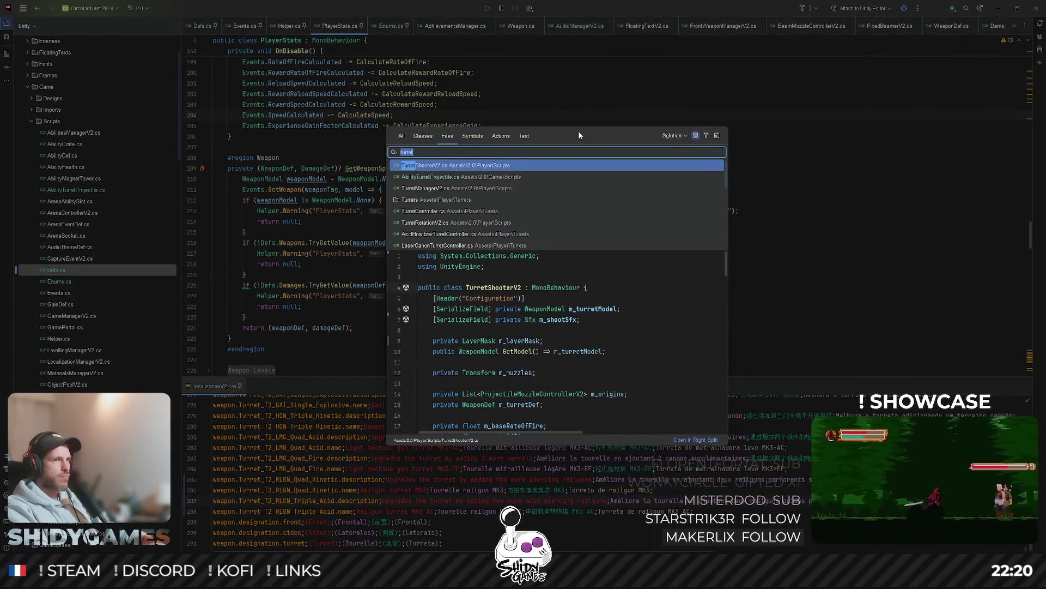
click(464, 178)
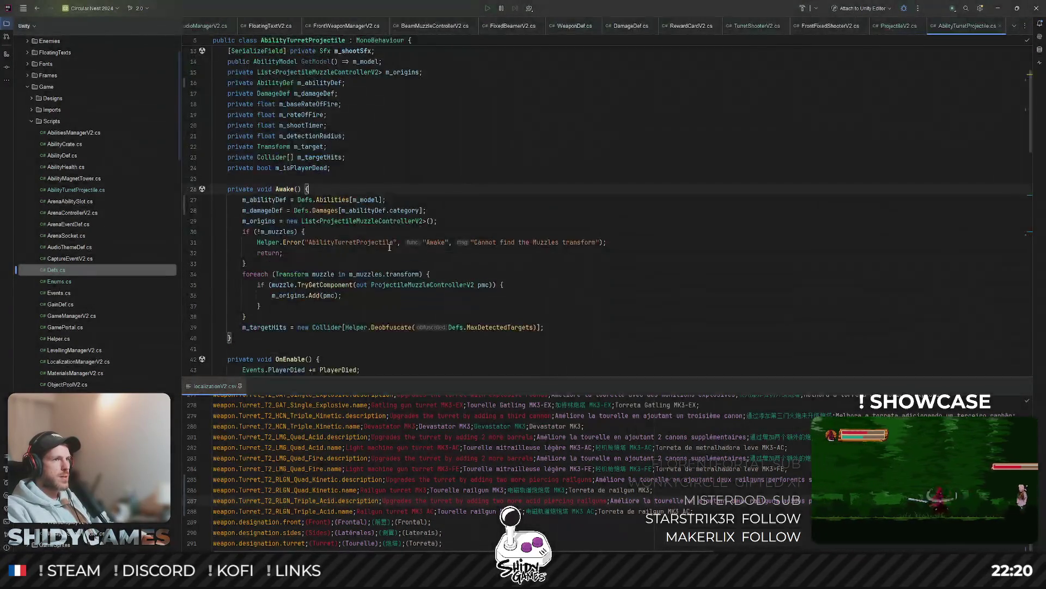
scroll(408, 229, down, 7)
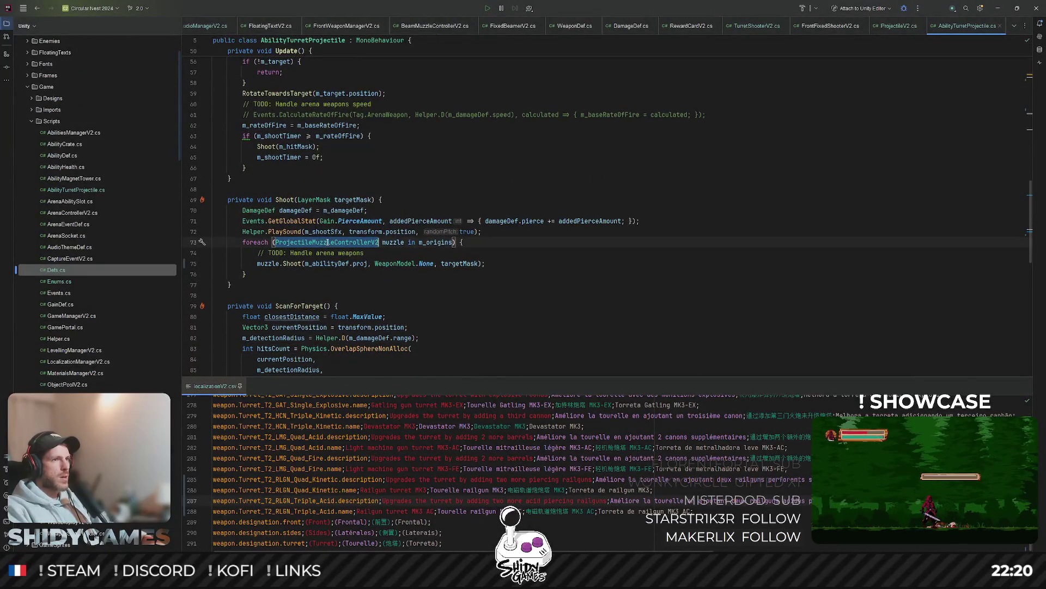
click(289, 263)
key(Down)
key(Down)
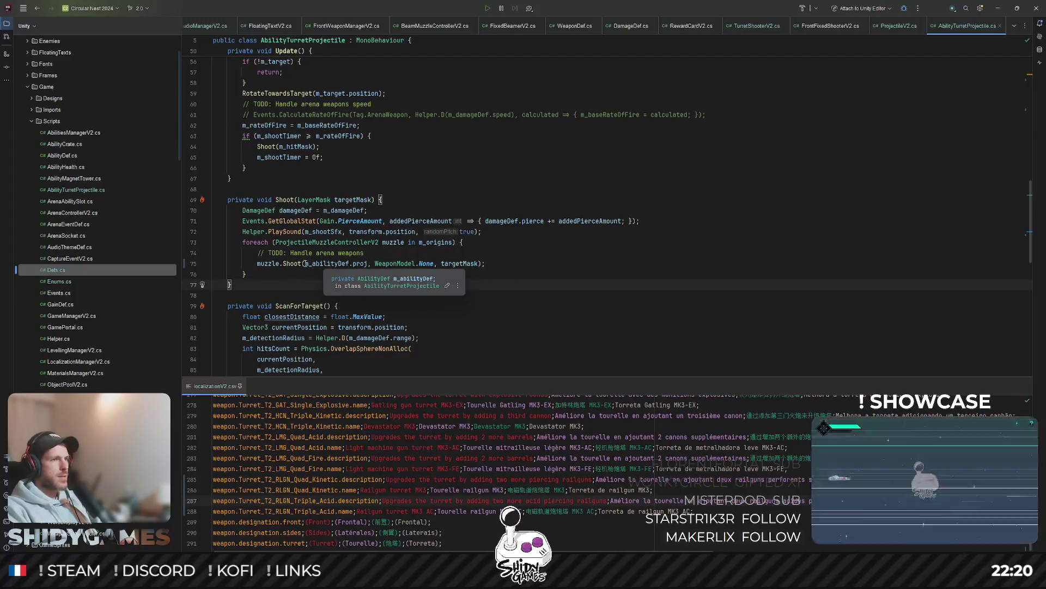
ctrl+click(300, 263)
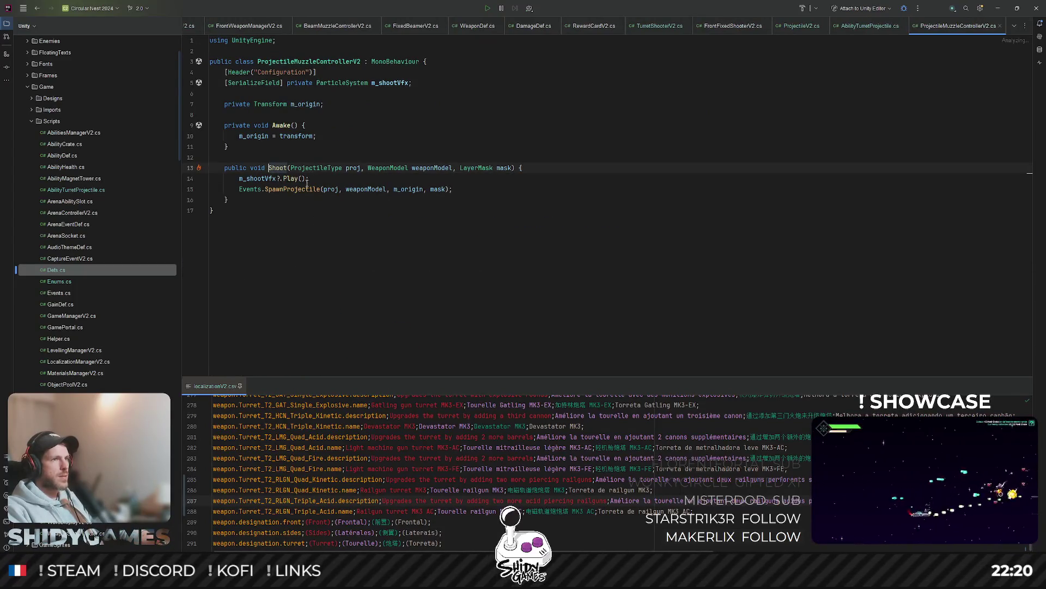
Step: Inspect SpawnProjectile's weaponModel parameter in Events.cs, then return to AbilityTurretProjectile.cs
click(332, 189)
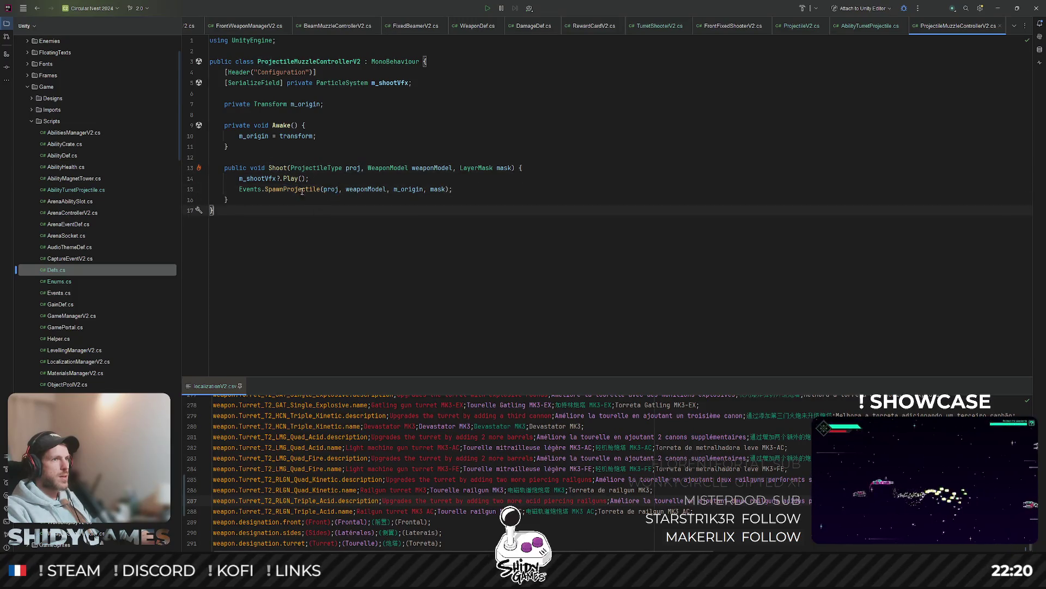
ctrl+click(294, 189)
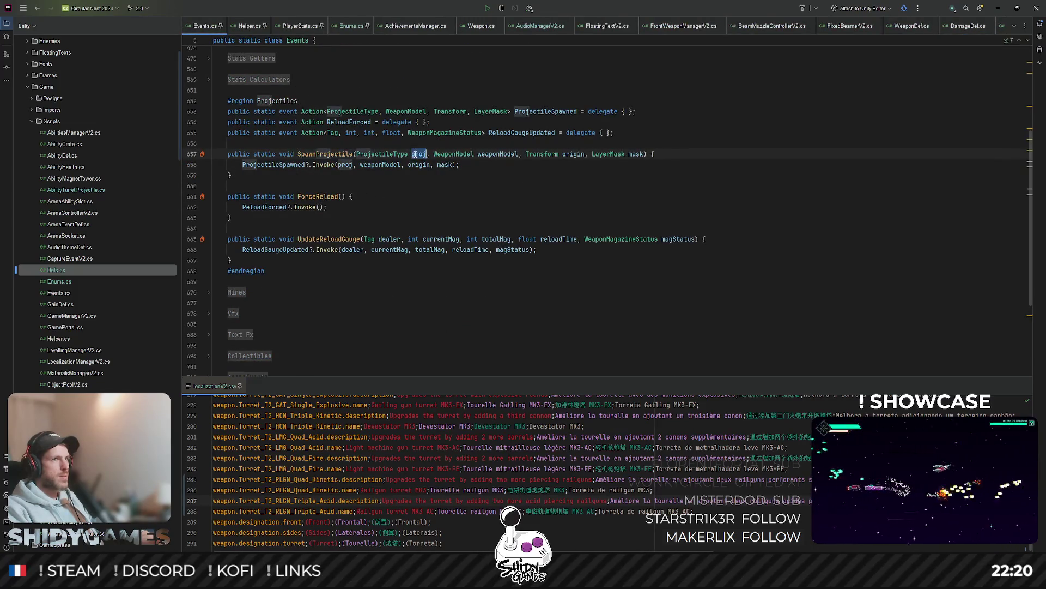
click(497, 154)
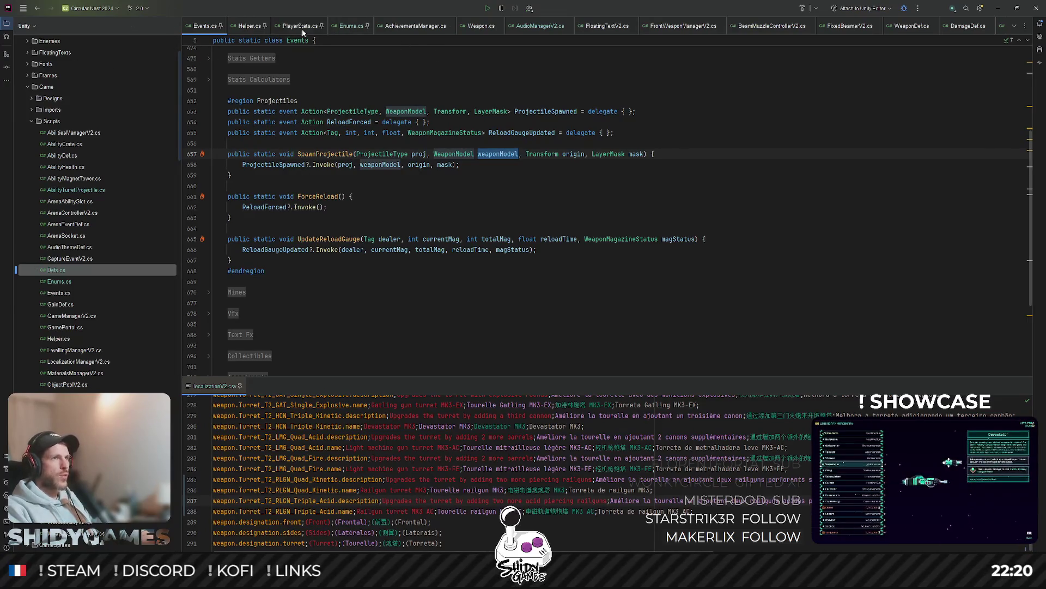
click(1024, 28)
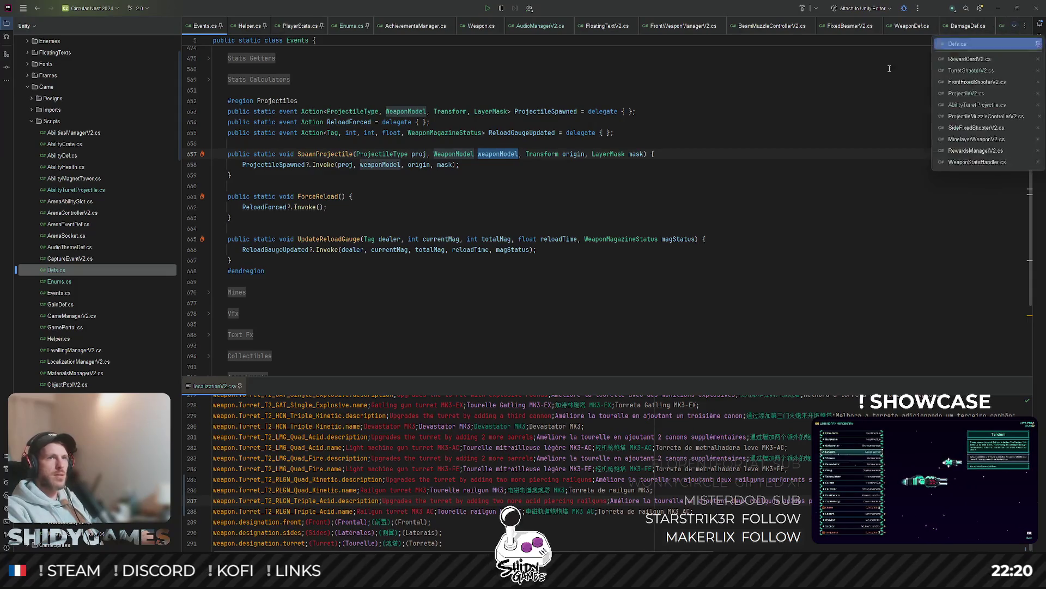
click(990, 108)
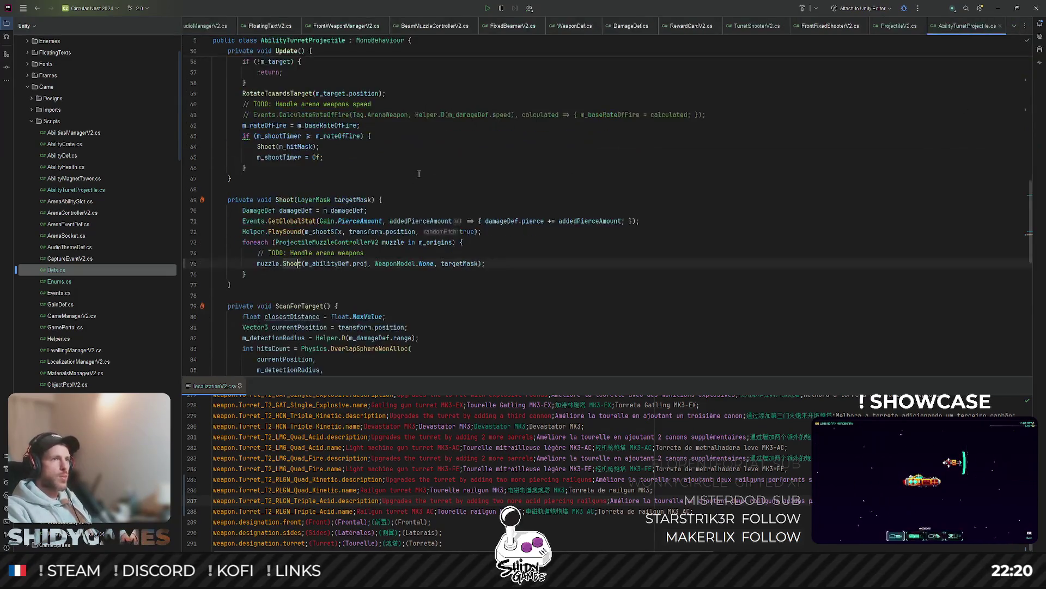
Step: Check the WeaponModel.None argument on line 75, then revisit the muzzle's Shoot declaration
drag(434, 263, 376, 262)
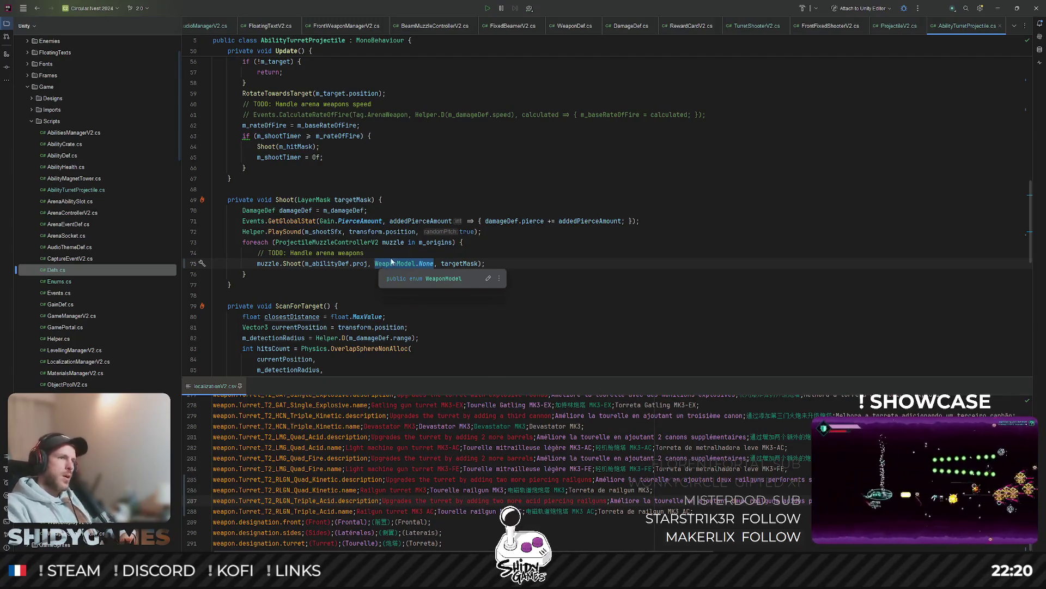
click(548, 231)
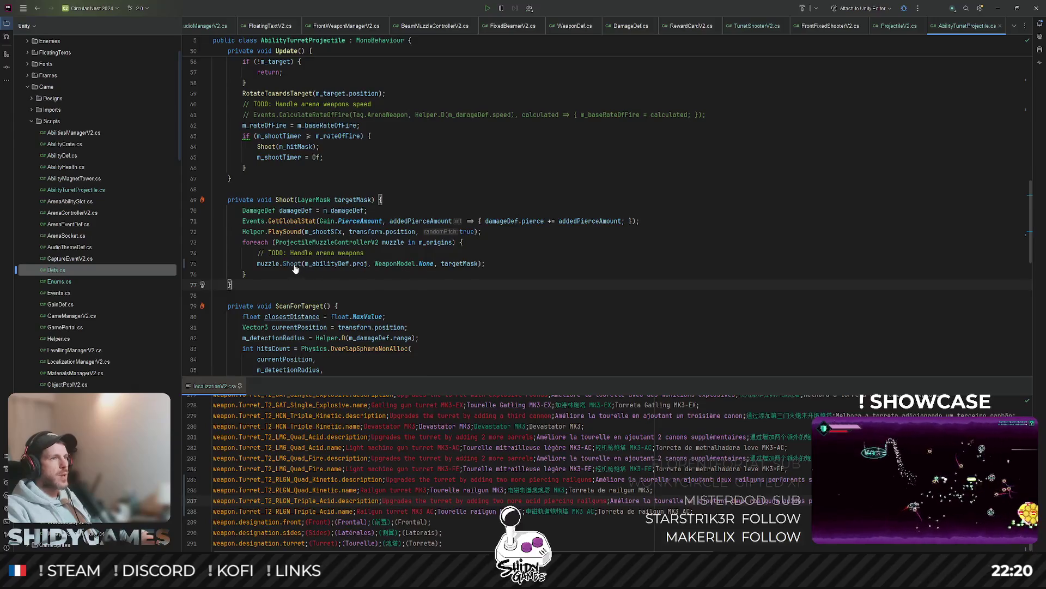
ctrl+click(293, 263)
click(469, 182)
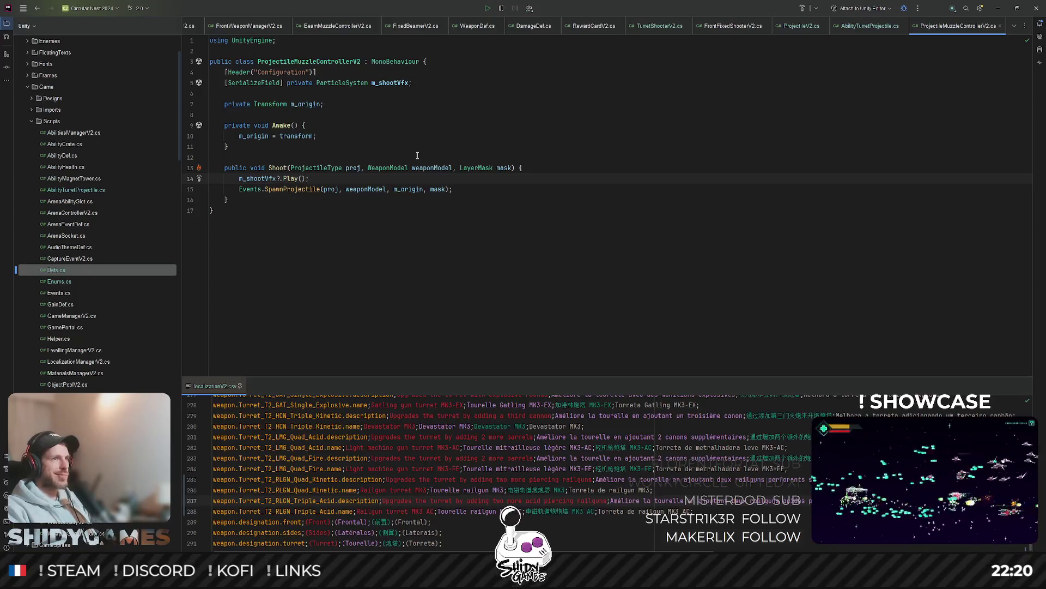
Step: Follow SpawnProjectile to Events and open the ProjectileSpawned usage in ProjectilesControllerV2.cs
ctrl+click(306, 188)
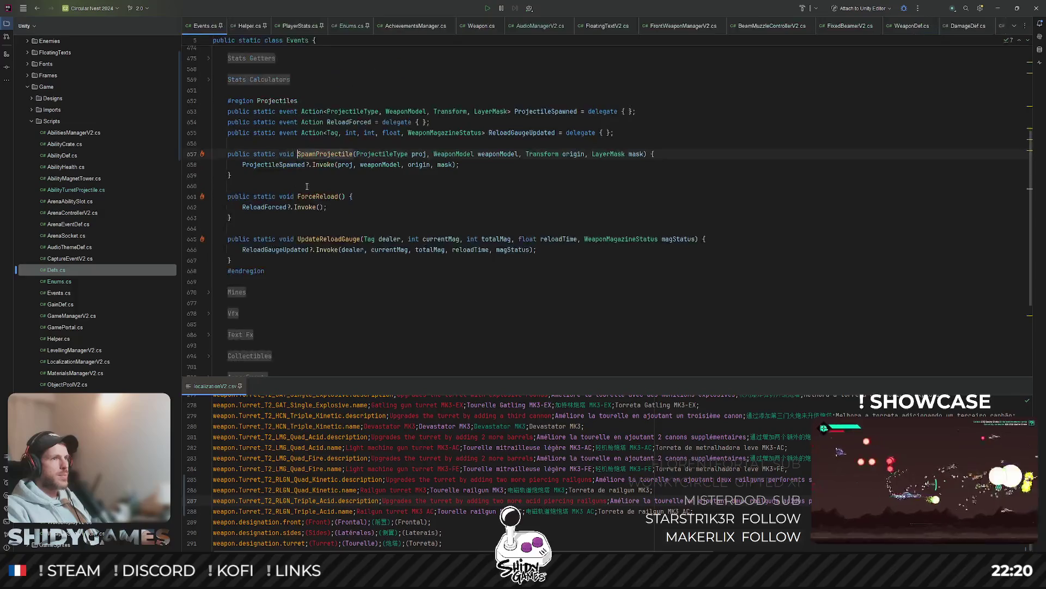
ctrl+click(272, 164)
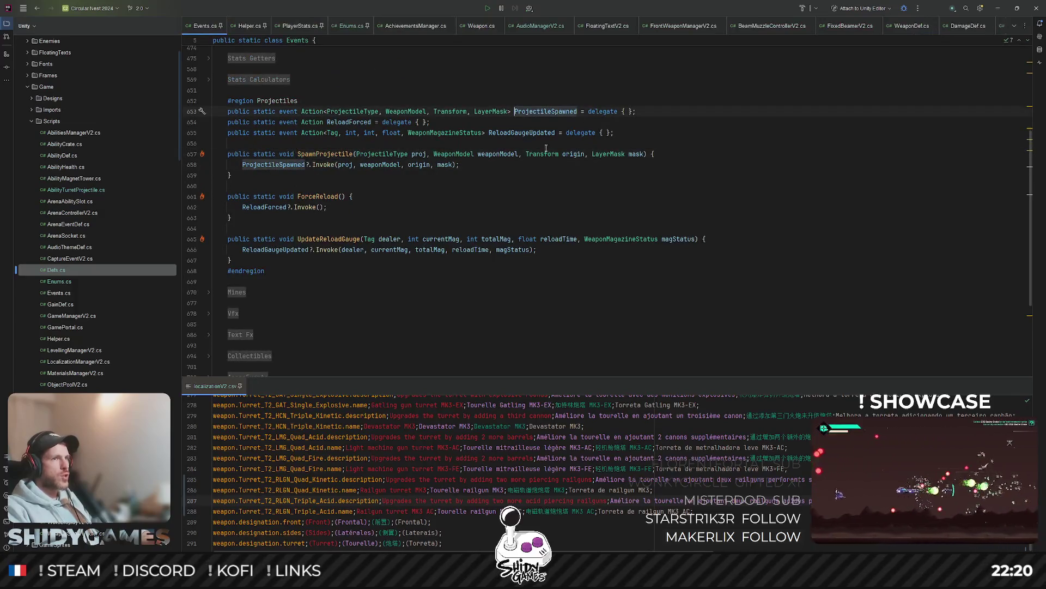
ctrl+click(548, 111)
click(681, 162)
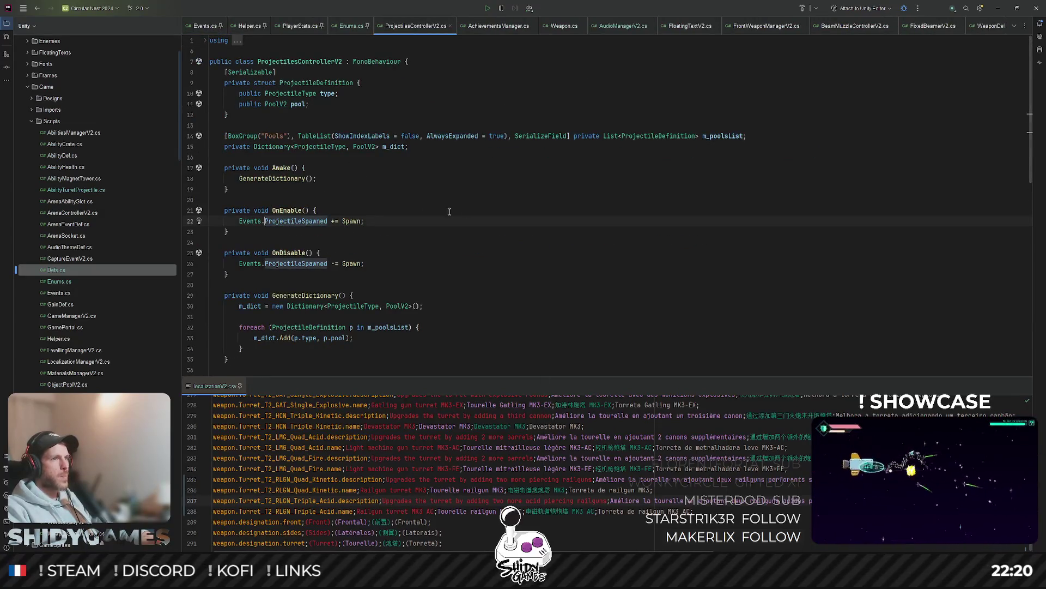
Step: Go from Spawn to ProjectileV2's Launch and highlight weaponModel usages and exit points
ctrl+click(349, 222)
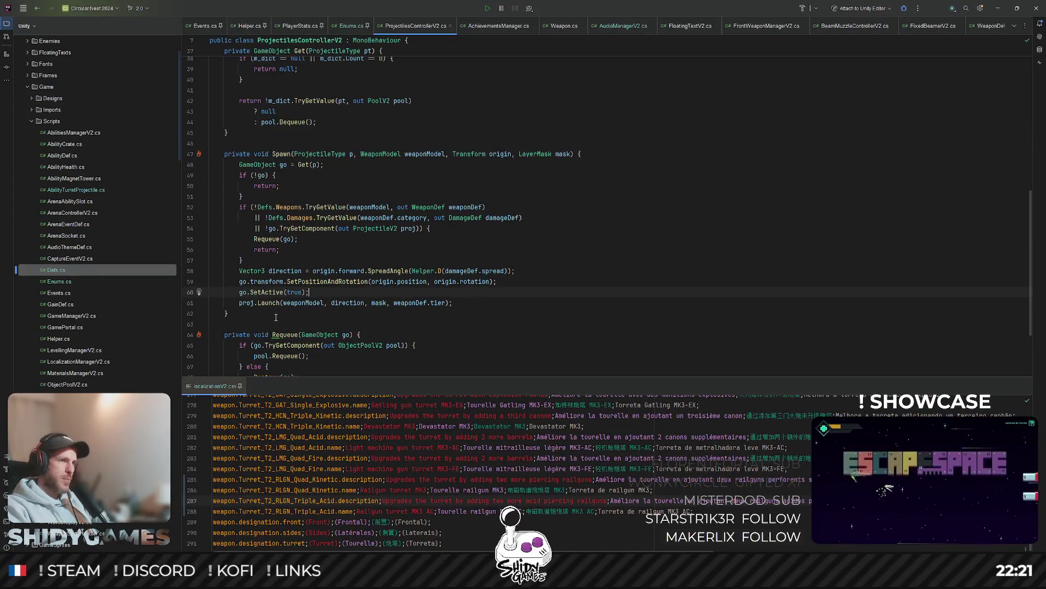
ctrl+click(267, 303)
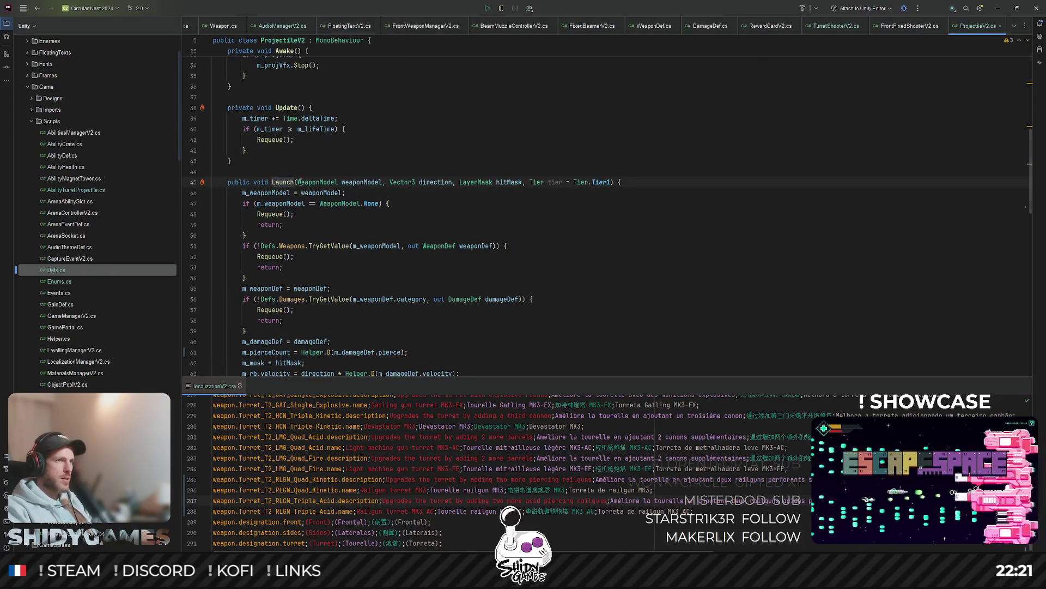
double_click(349, 182)
click(365, 227)
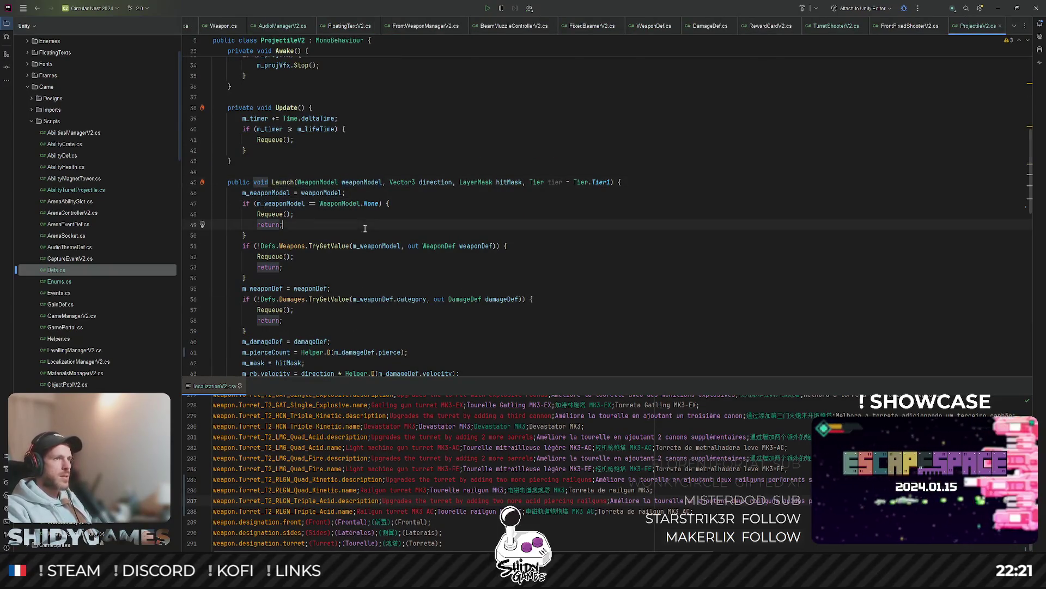
double_click(330, 192)
click(281, 224)
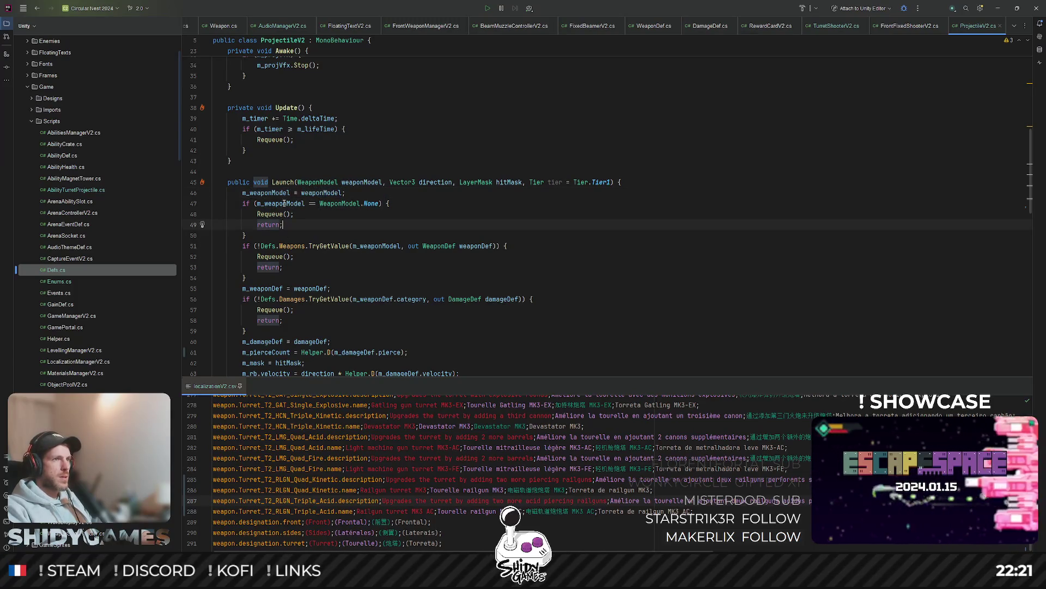
double_click(357, 183)
Step: Review m_weaponModel and WeaponModel occurrences and the weapon lookup block in Launch
scroll(327, 180, down, 1)
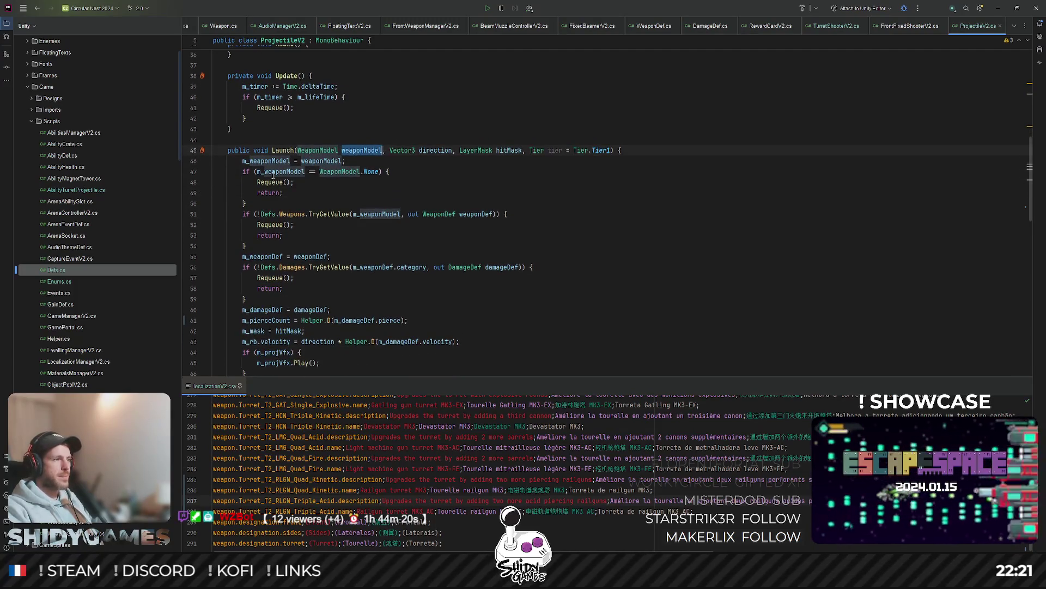
scroll(362, 220, down, 2)
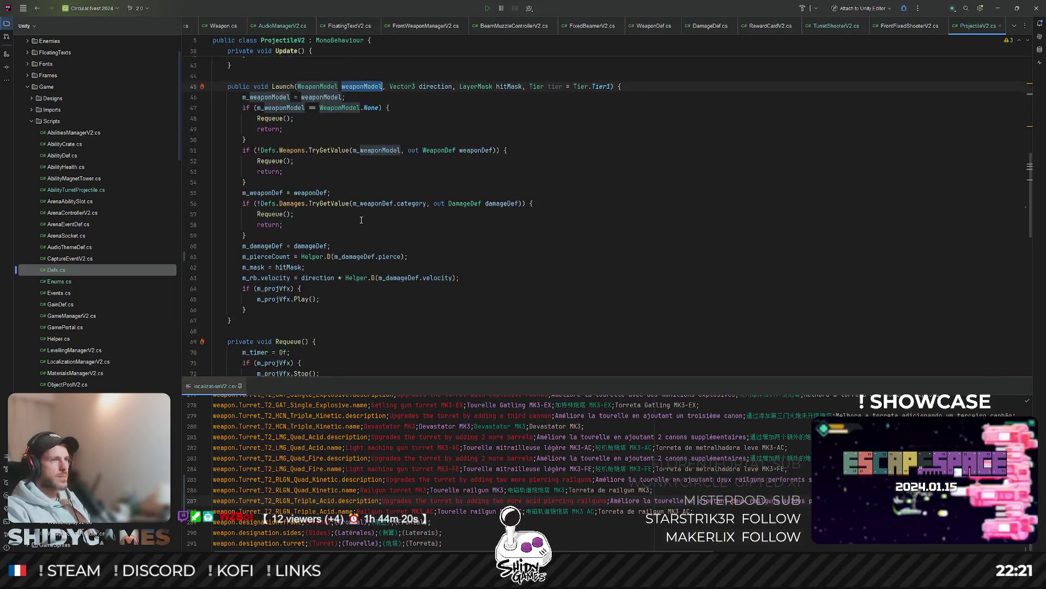
scroll(372, 222, up, 1)
click(398, 152)
click(276, 141)
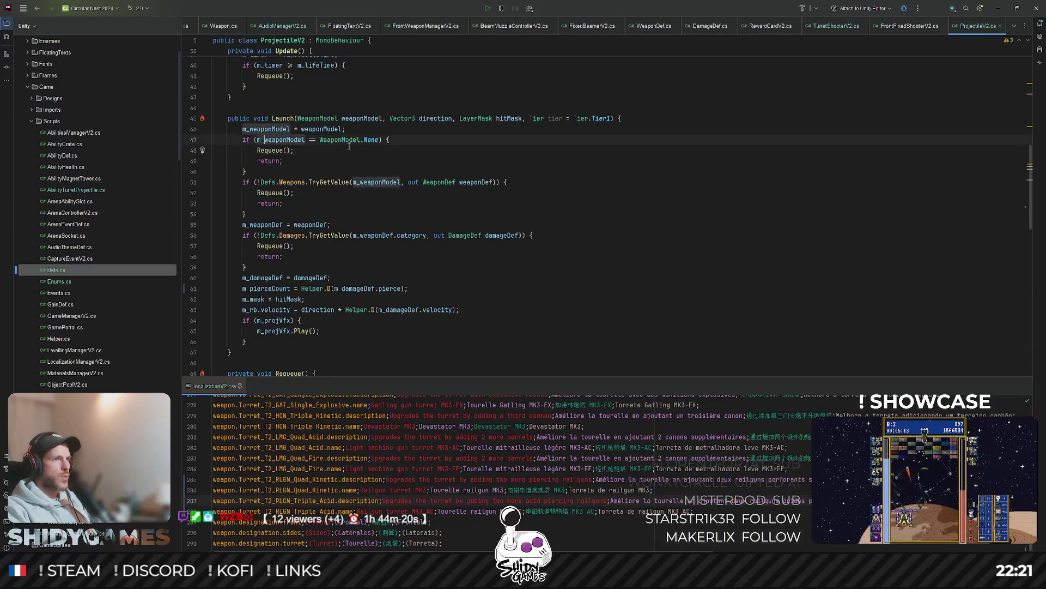
click(339, 140)
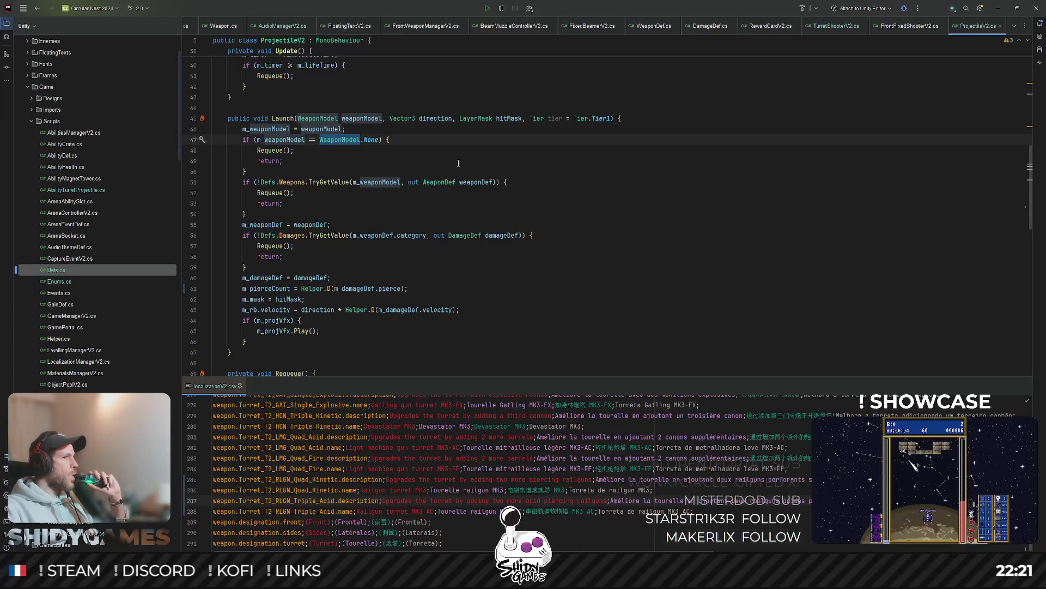
scroll(461, 175, down, 2)
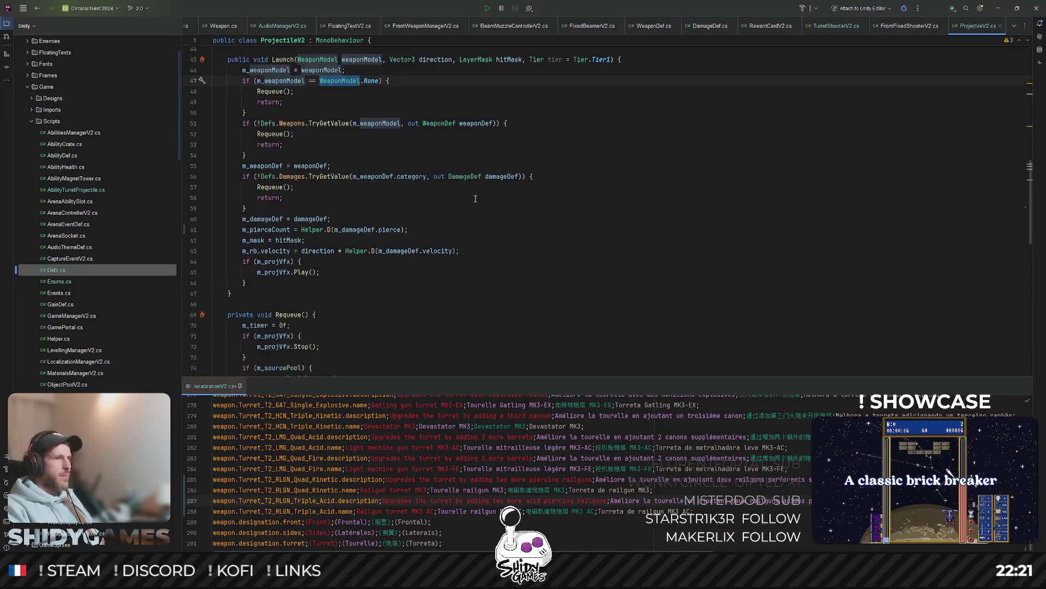
scroll(474, 219, up, 3)
click(512, 214)
Step: Scroll down through ProjectileV2.cs to the TryDoDamage method at the end
scroll(516, 205, down, 4)
scroll(516, 202, up, 3)
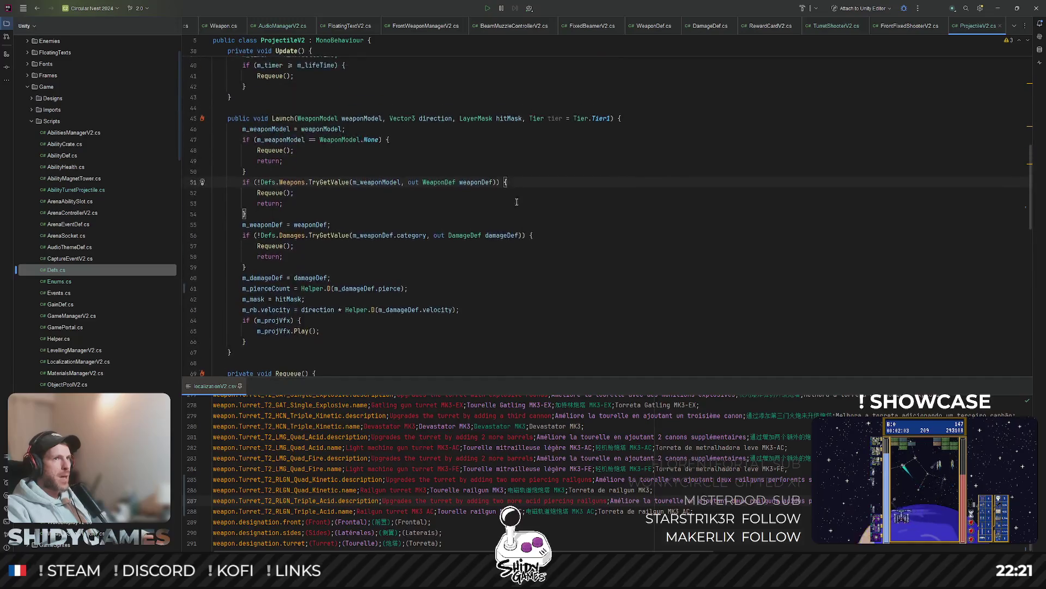
scroll(523, 191, down, 3)
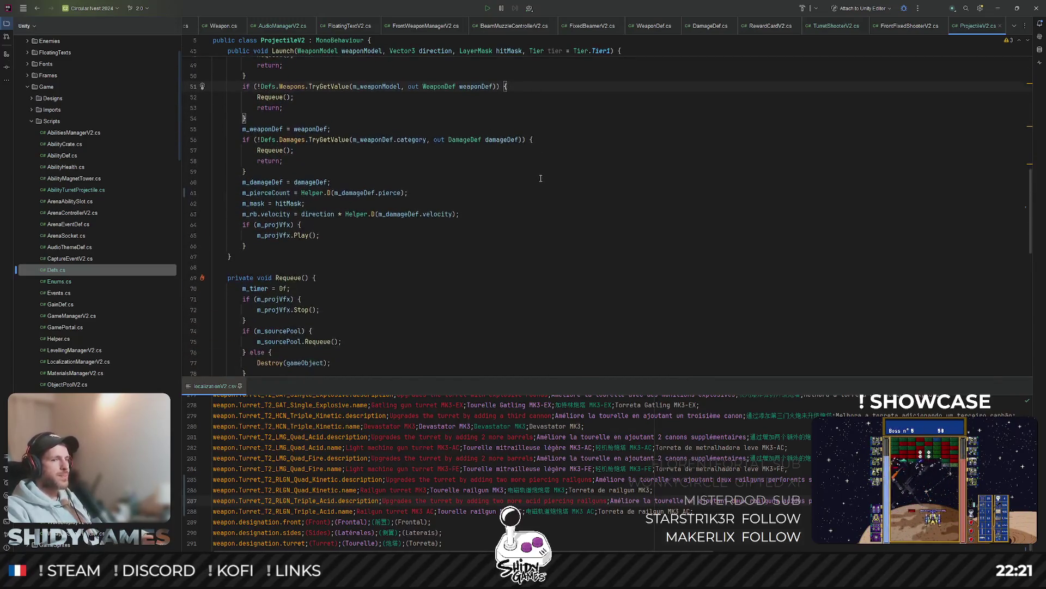
scroll(537, 174, down, 7)
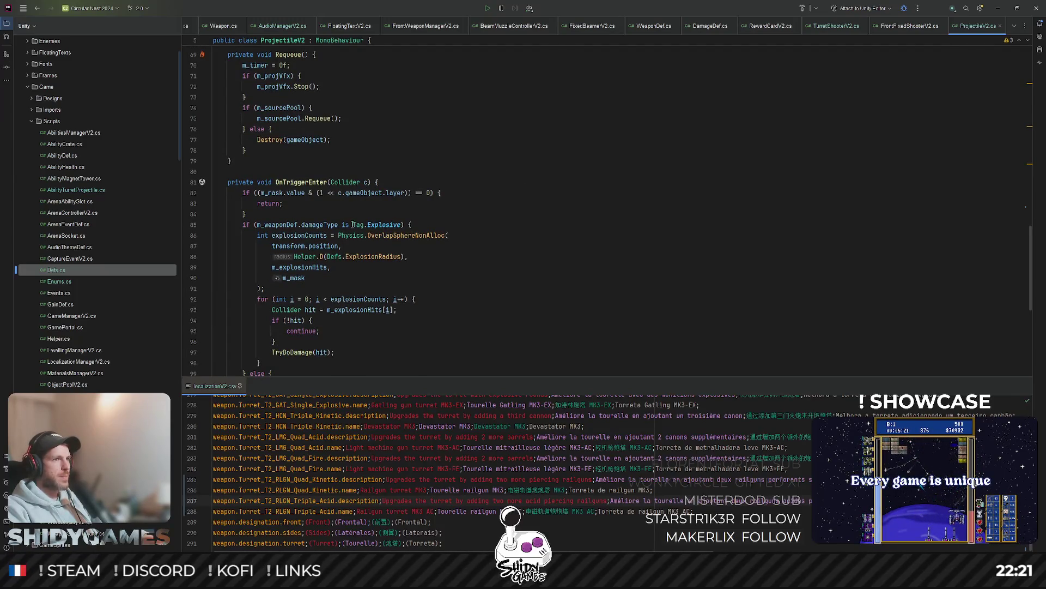
scroll(382, 246, down, 8)
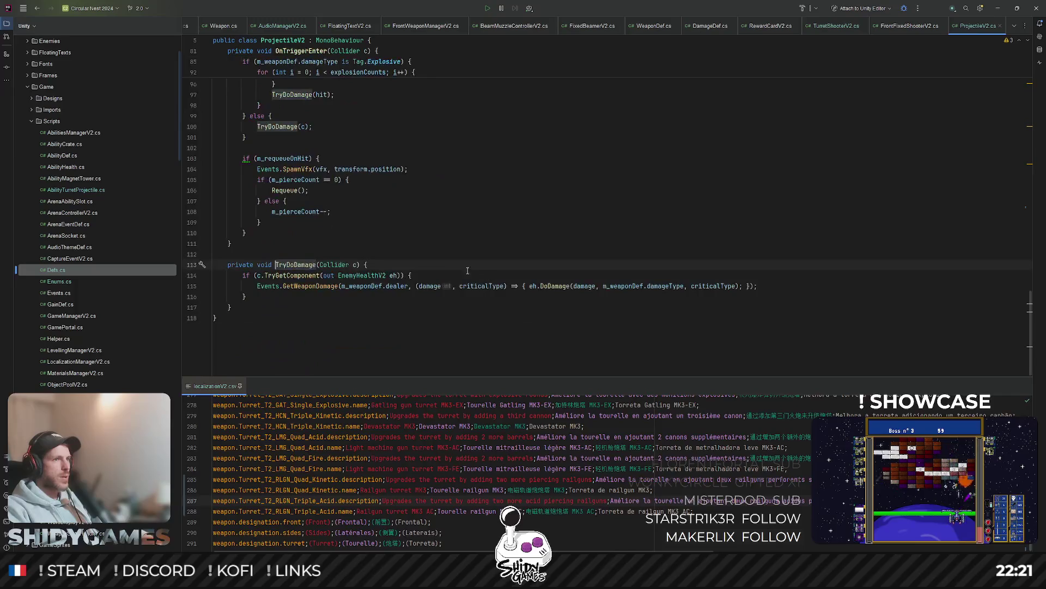
click(339, 286)
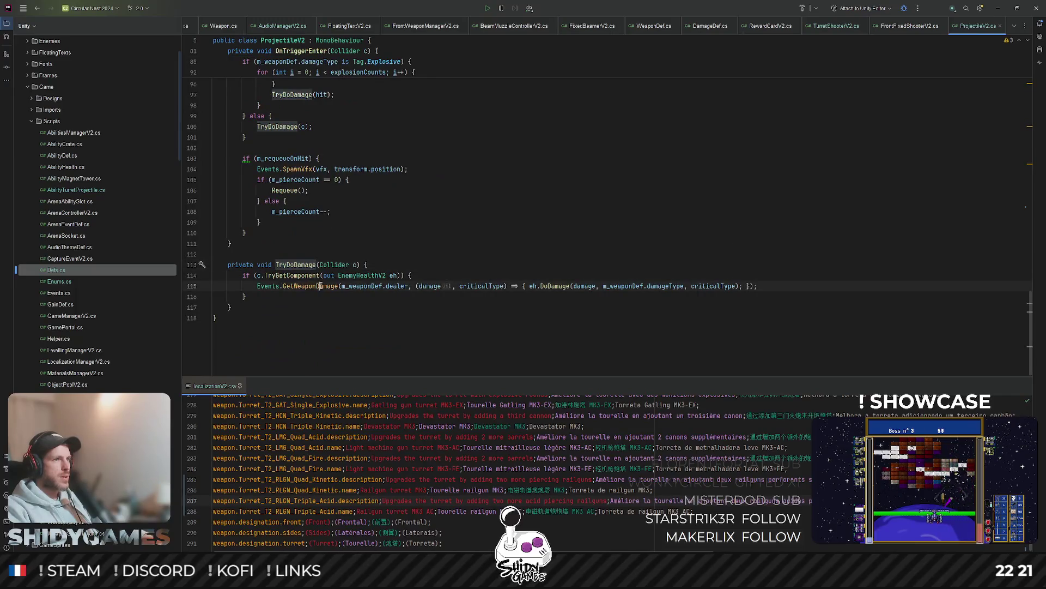
click(383, 286)
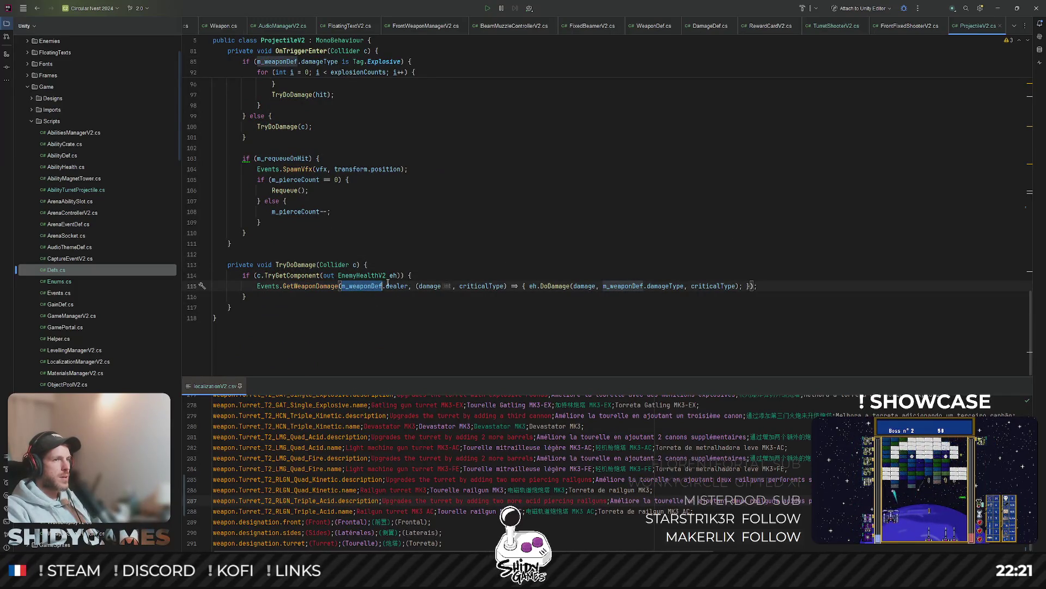
click(394, 285)
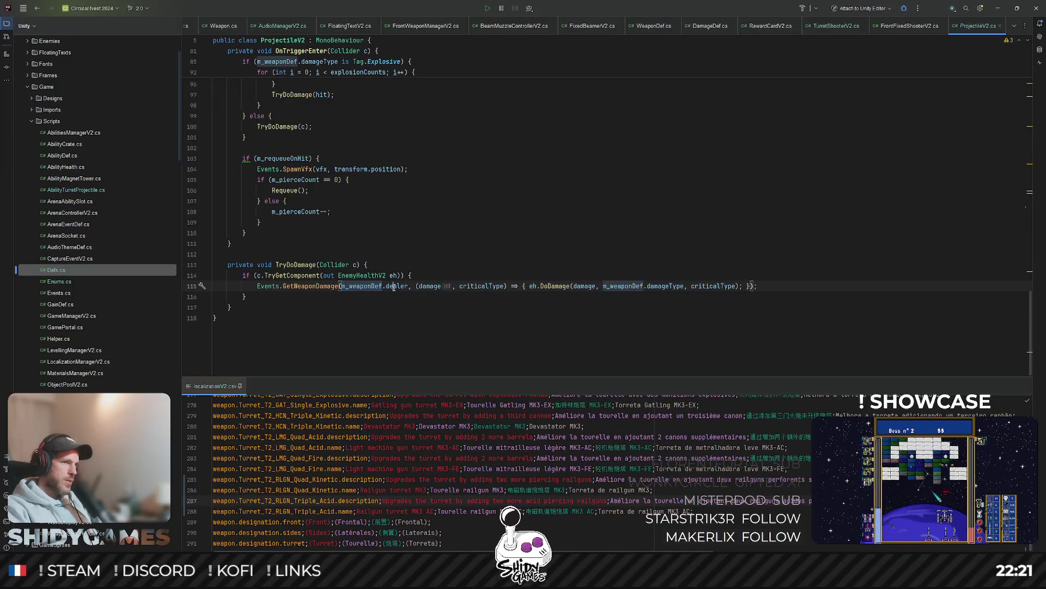
double_click(394, 286)
click(382, 286)
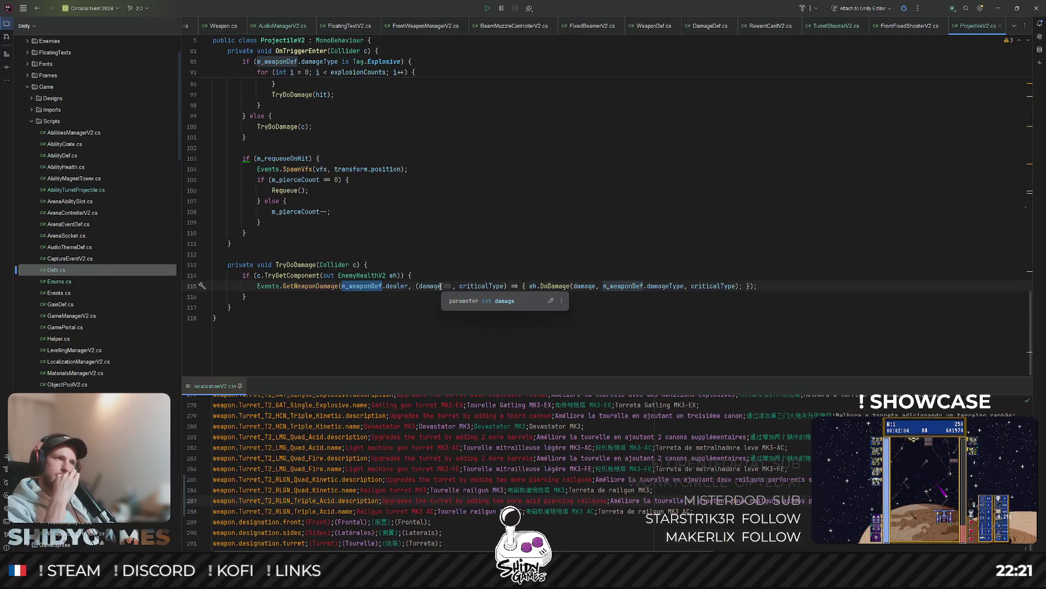
click(463, 251)
mouse_move(400, 287)
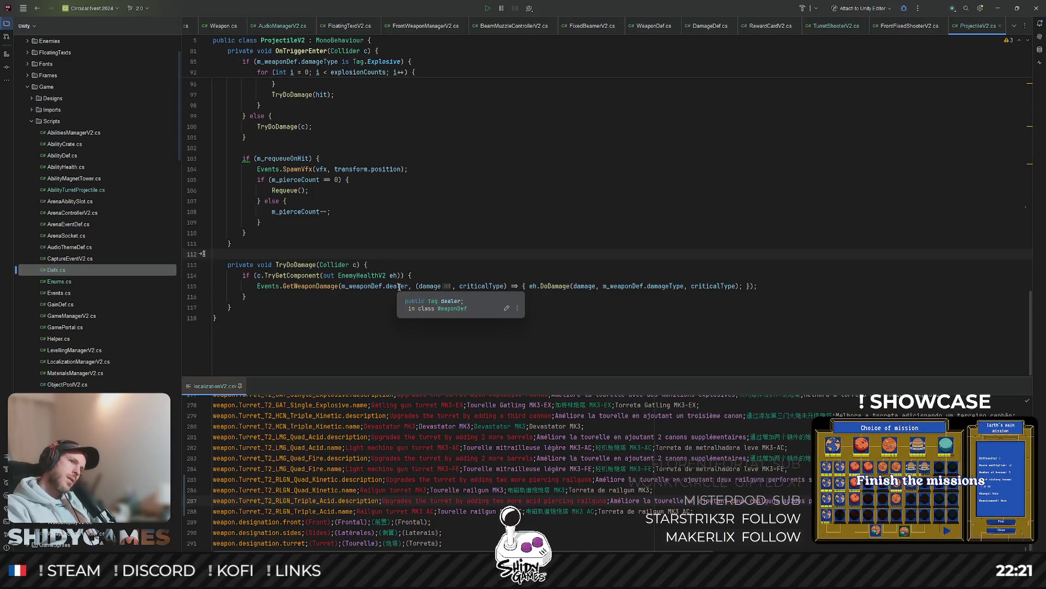
click(397, 286)
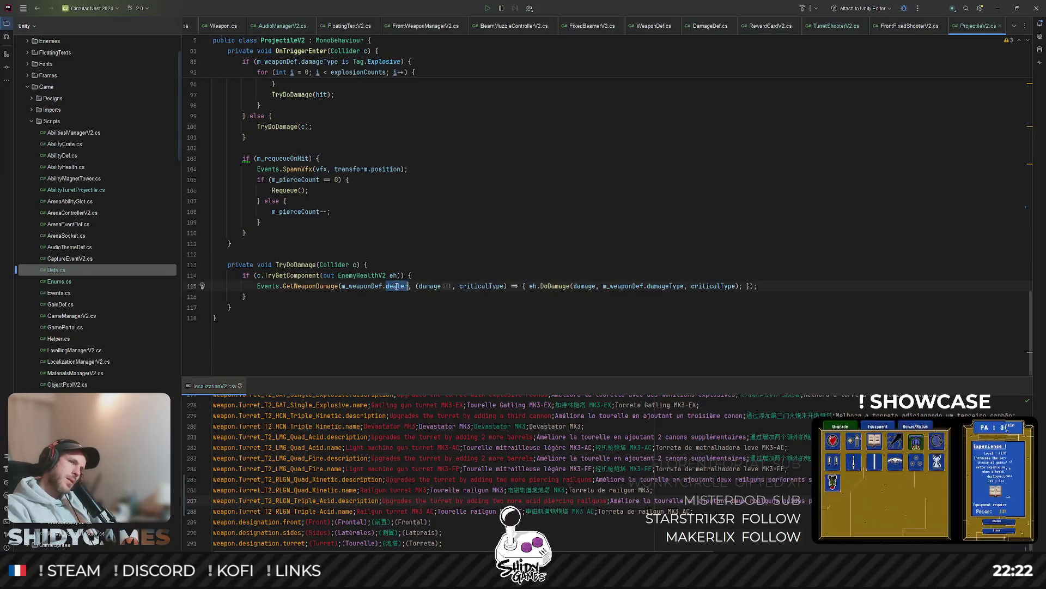
scroll(356, 293, up, 8)
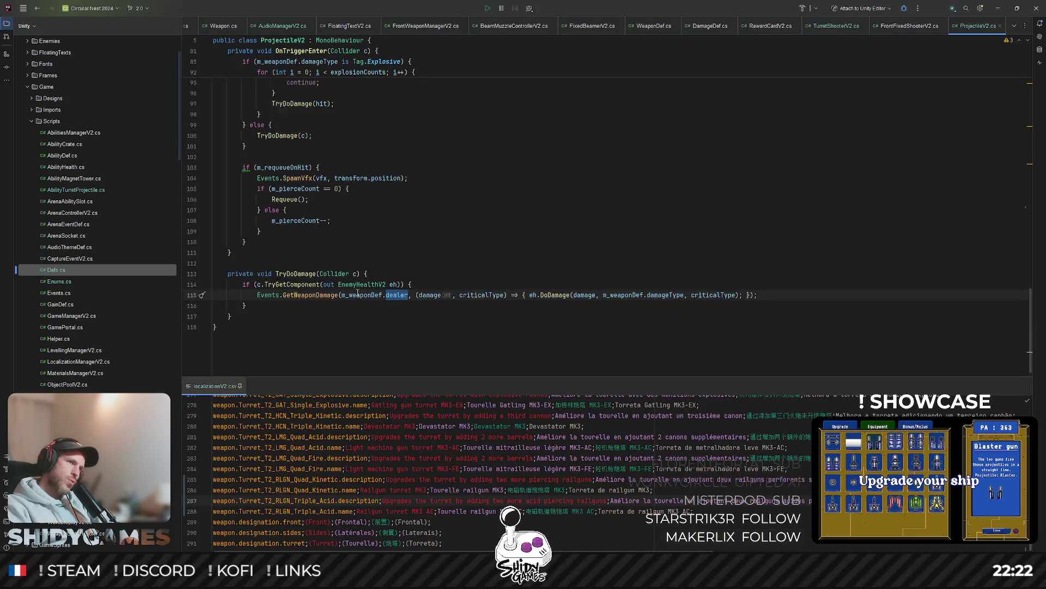
scroll(356, 292, up, 12)
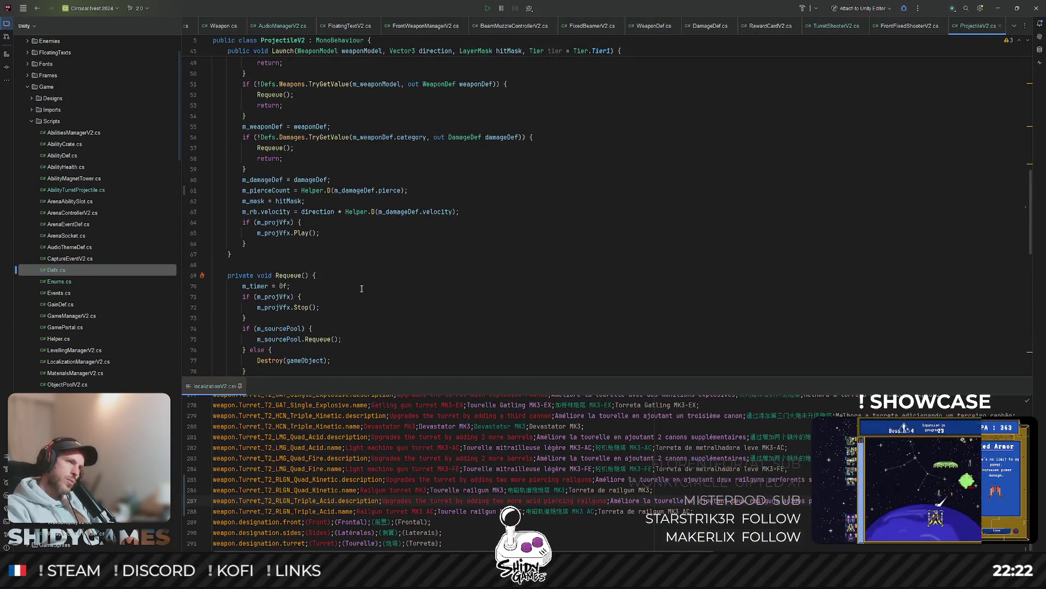
scroll(415, 269, up, 3)
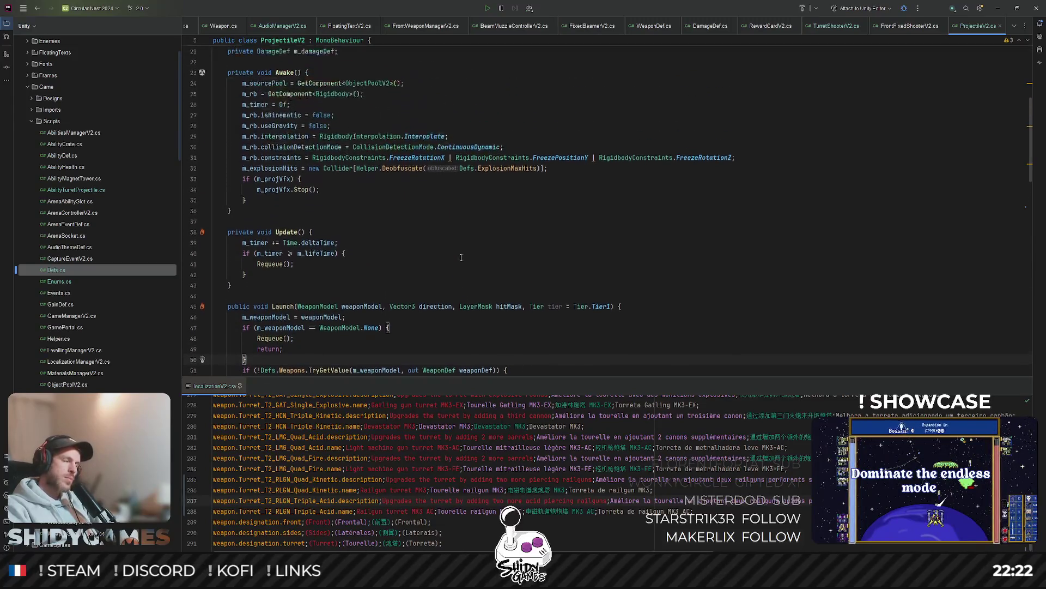
click(461, 257)
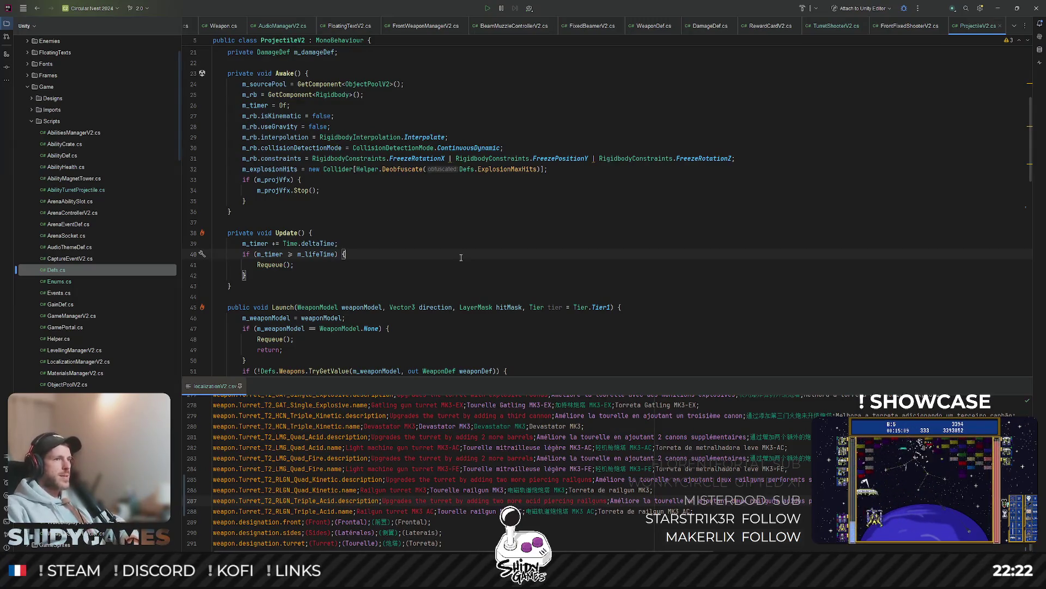
scroll(461, 257, down, 3)
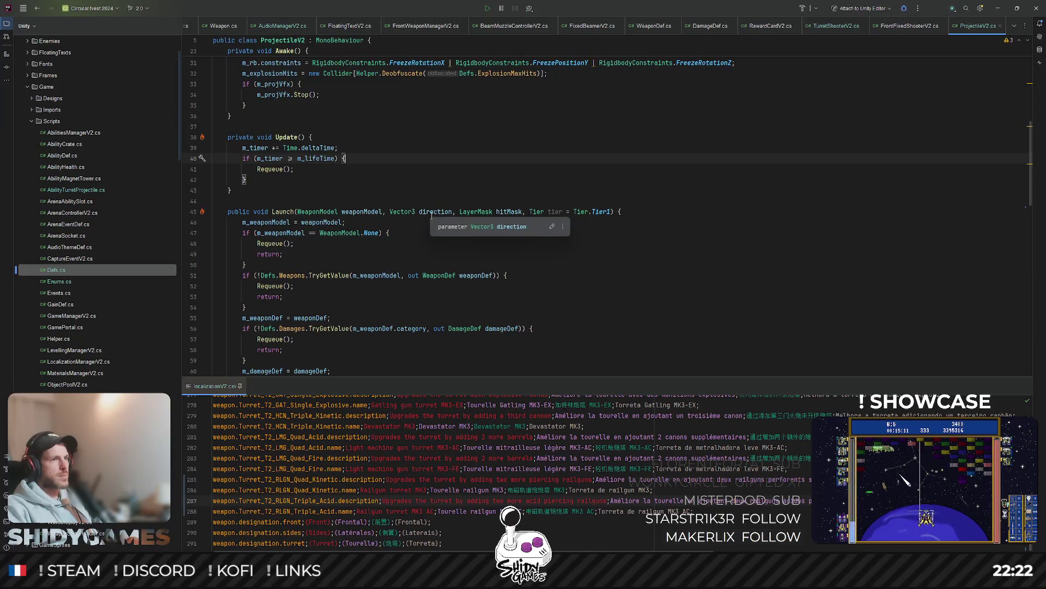
click(307, 275)
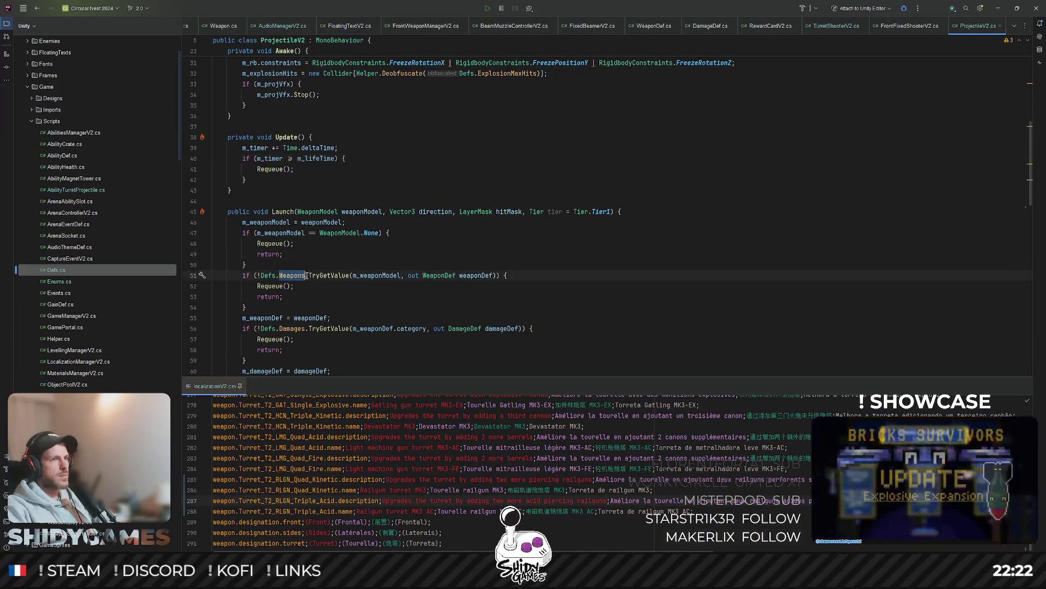
click(397, 264)
scroll(396, 262, down, 3)
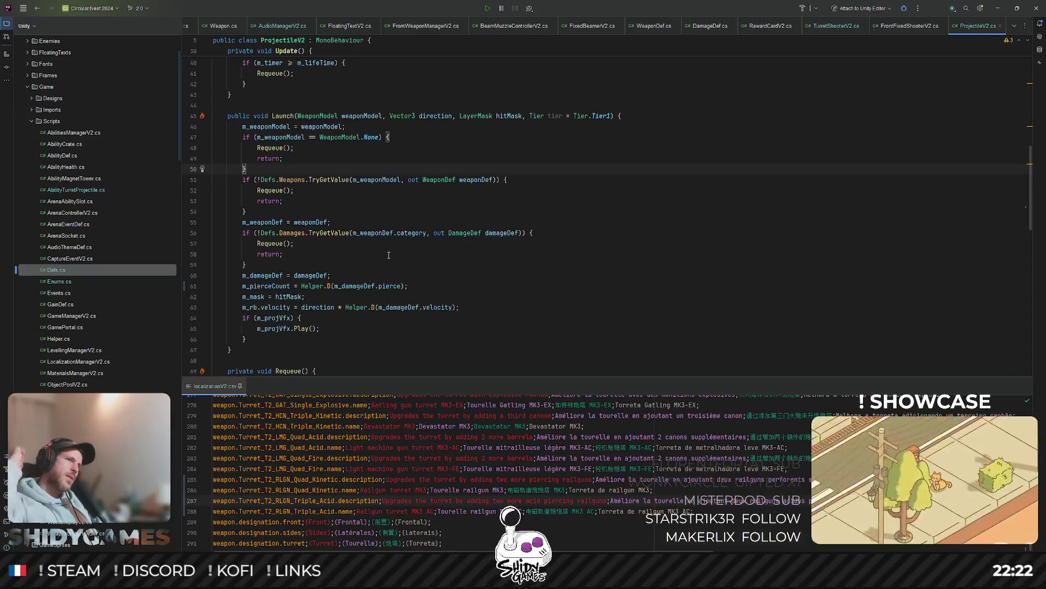
scroll(327, 207, up, 3)
click(319, 191)
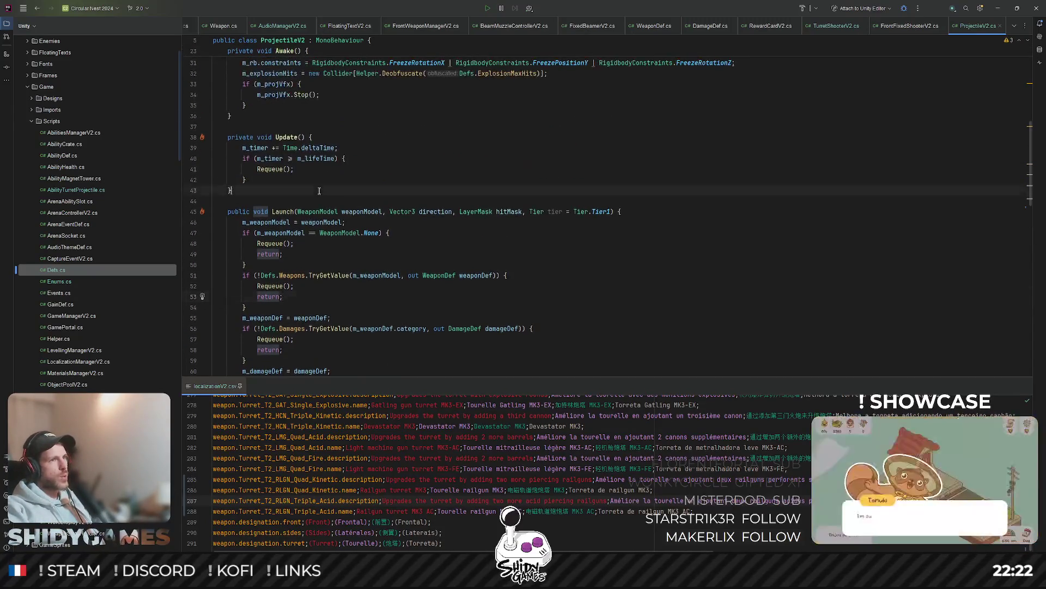
click(294, 212)
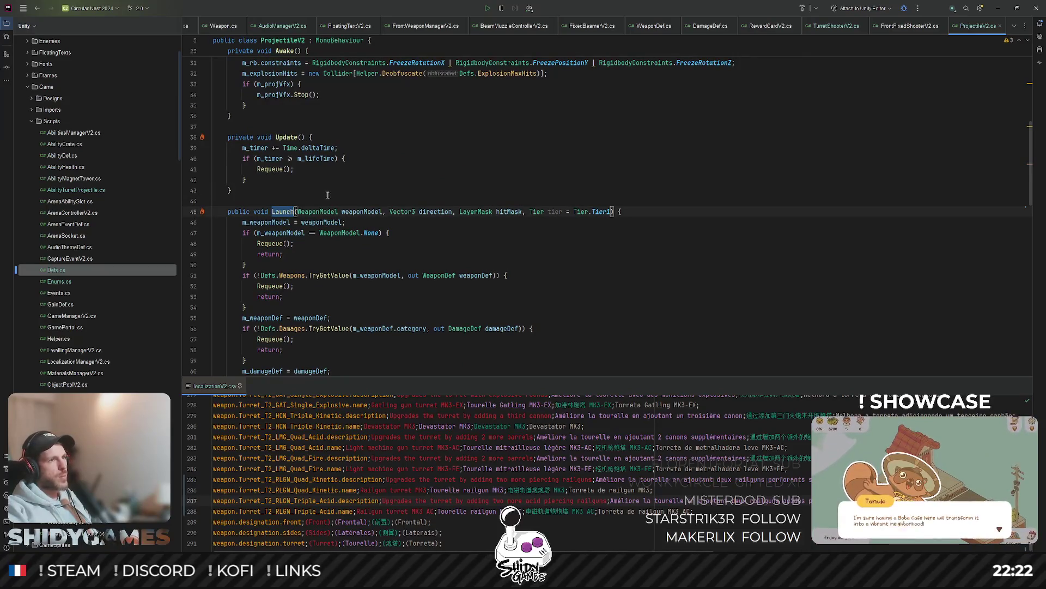
Step: Replace Launch's weaponModel parameter with Tag weaponTag and remove the optional tier parameter
drag(297, 211, 385, 212)
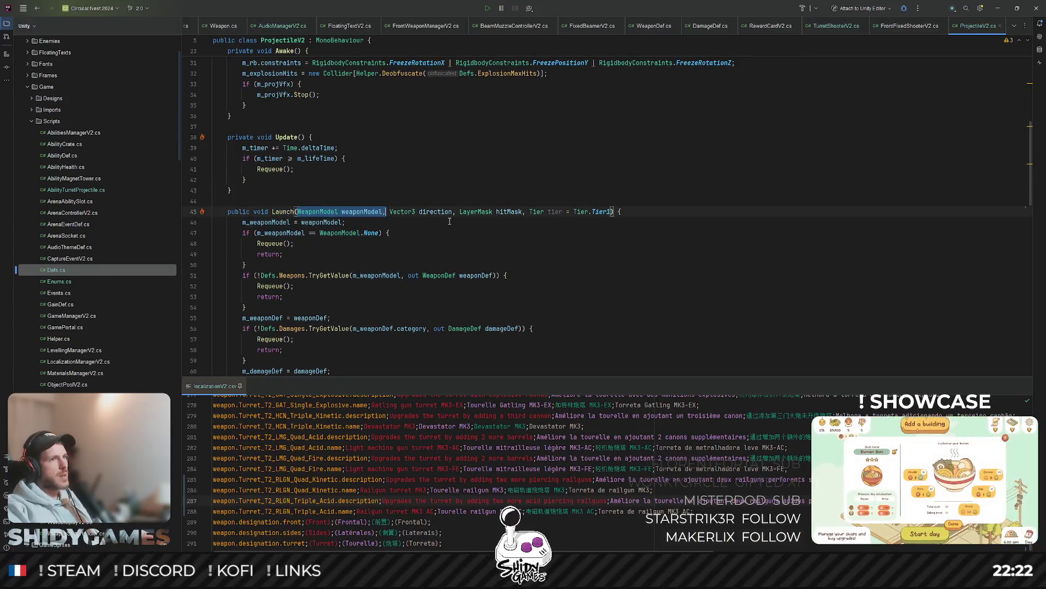
text(Tag )
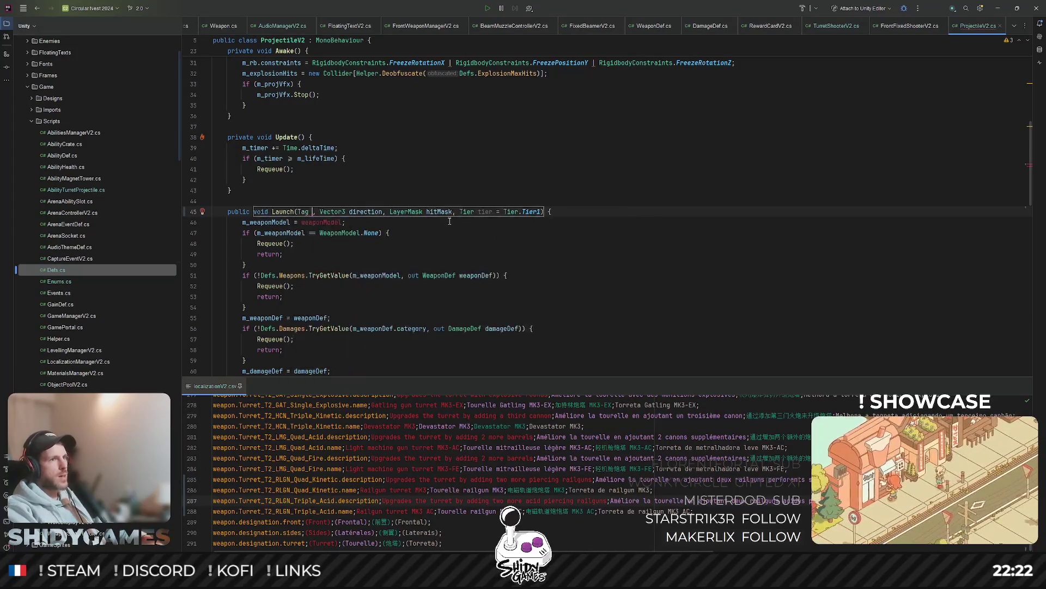
text(weapon)
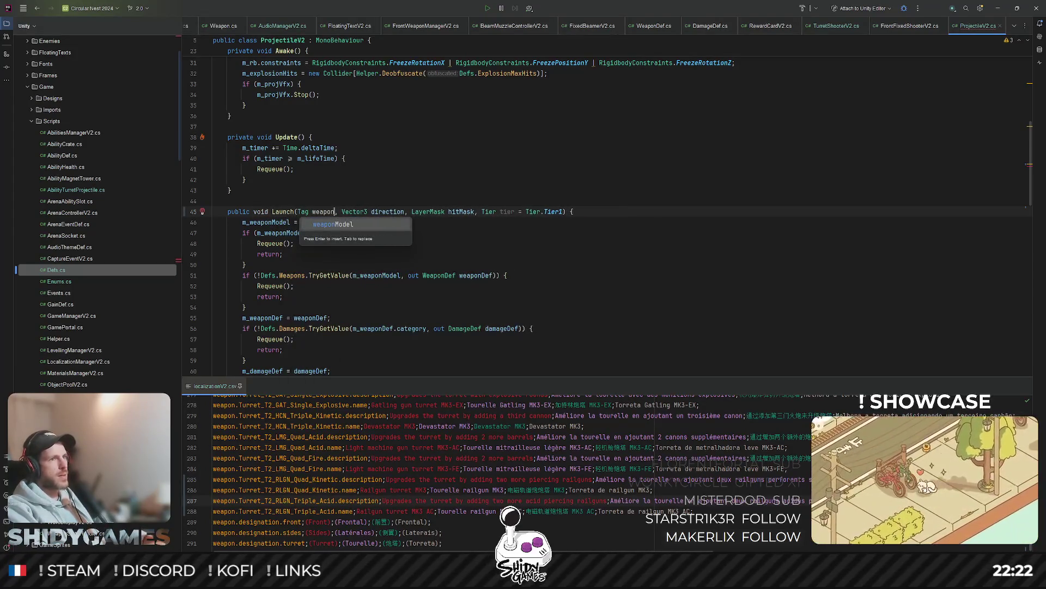
text(Tag)
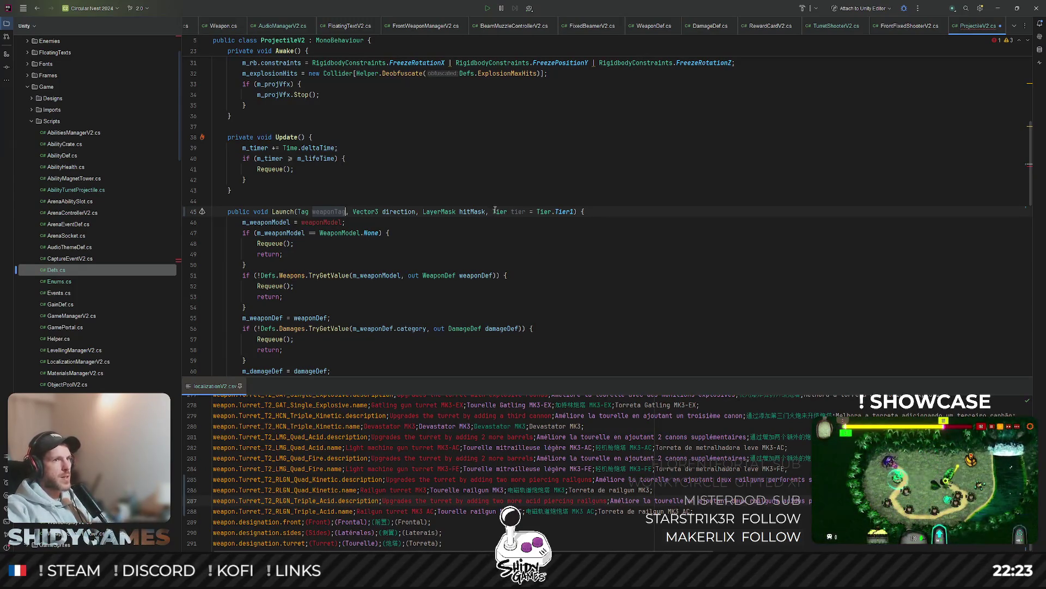
drag(492, 212, 574, 212)
key(BackSpace)
key(BackSpace)
key(BackSpace)
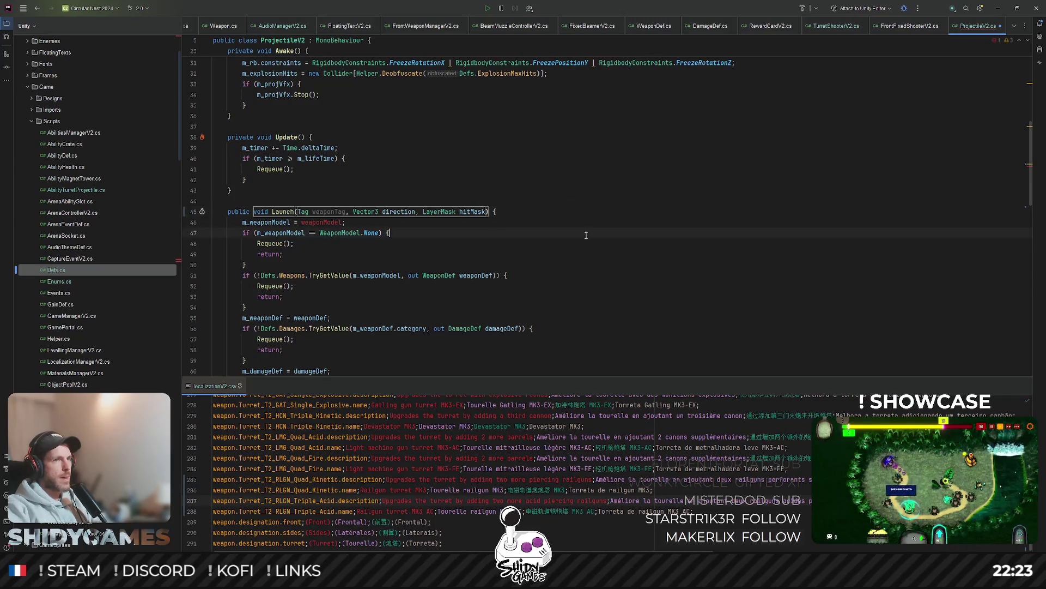
Step: Delete the m_weaponModel = weaponModel line and check where m_weaponModel is still used
click(290, 224)
key(ctrl+x)
scroll(291, 235, down, 1)
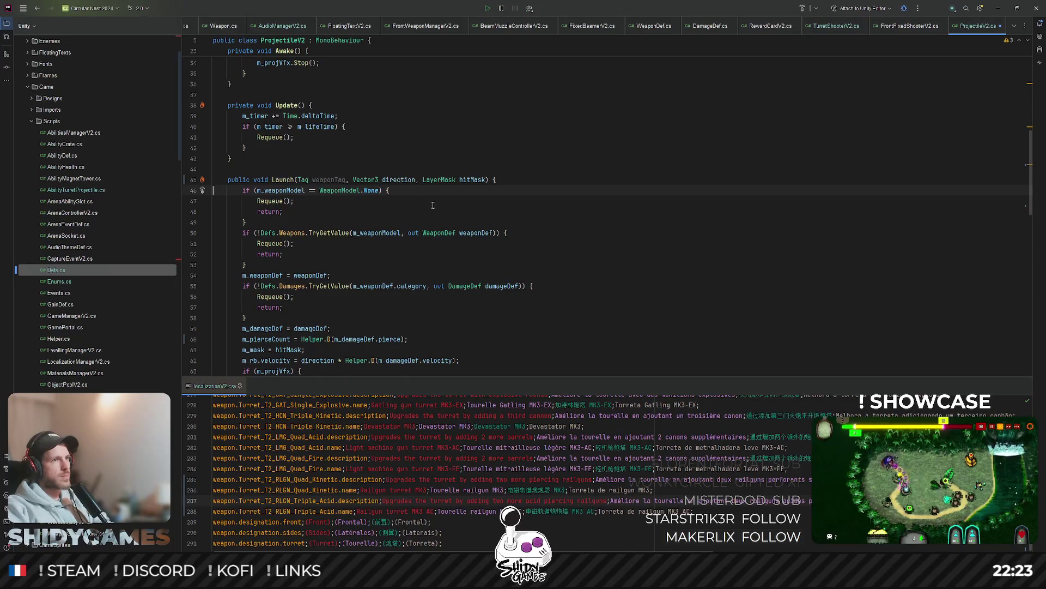
double_click(293, 190)
scroll(272, 153, up, 10)
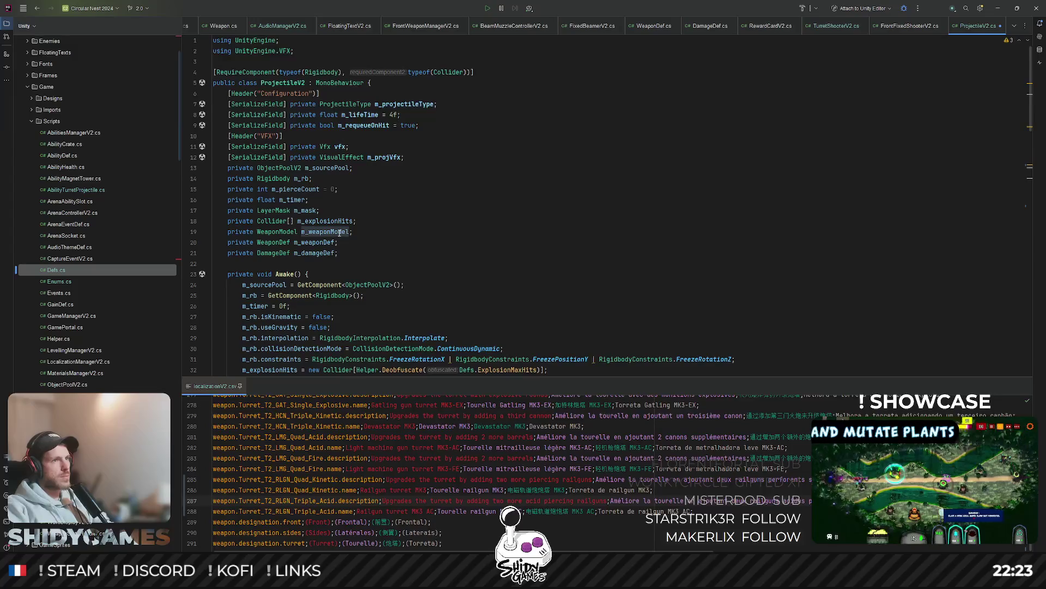
Step: Comment out the m_weaponModel, m_weaponDef and m_damageDef field declarations on lines 19–21
double_click(338, 232)
double_click(328, 252)
mouse_move(339, 253)
mouse_down()
mouse_move(216, 242)
mouse_move(215, 231)
mouse_up()
key(ctrl+slash)
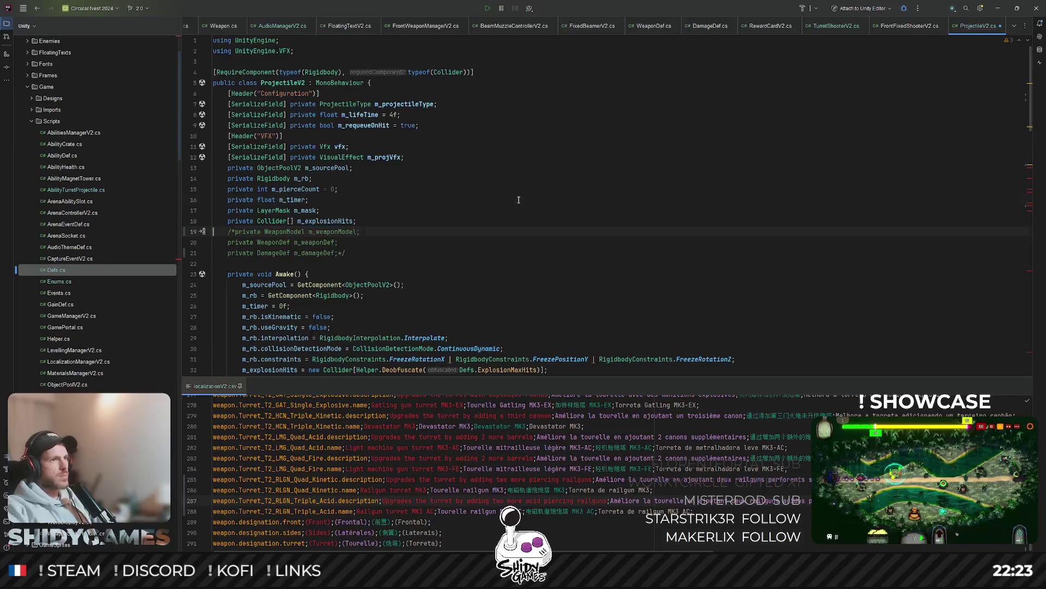
Step: Scroll through Launch to check the m_pierceCount assignment and remaining m_weaponModel references
scroll(495, 220, down, 7)
scroll(494, 220, down, 4)
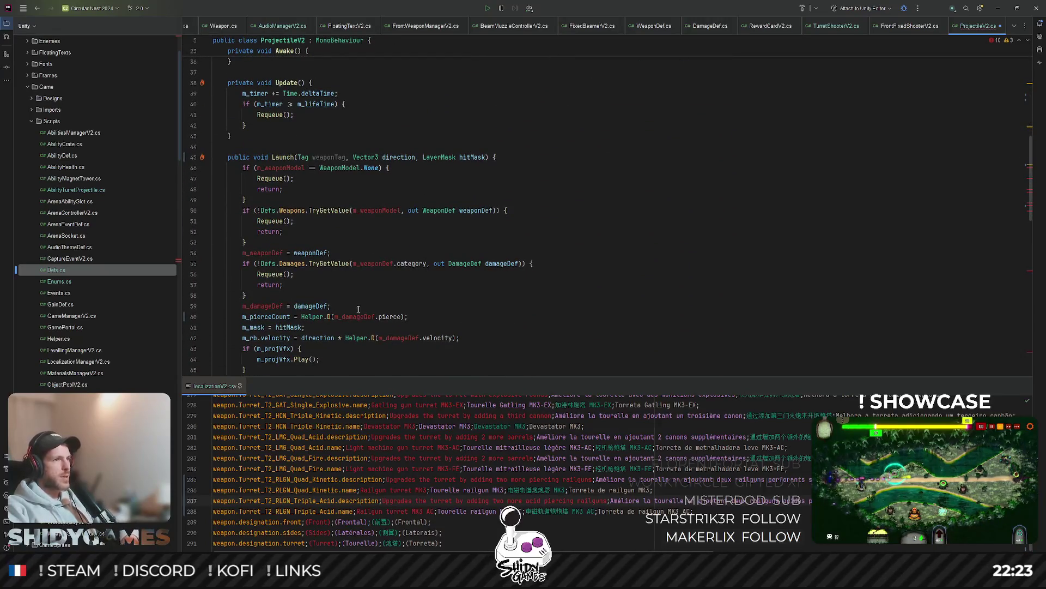
scroll(446, 306, down, 2)
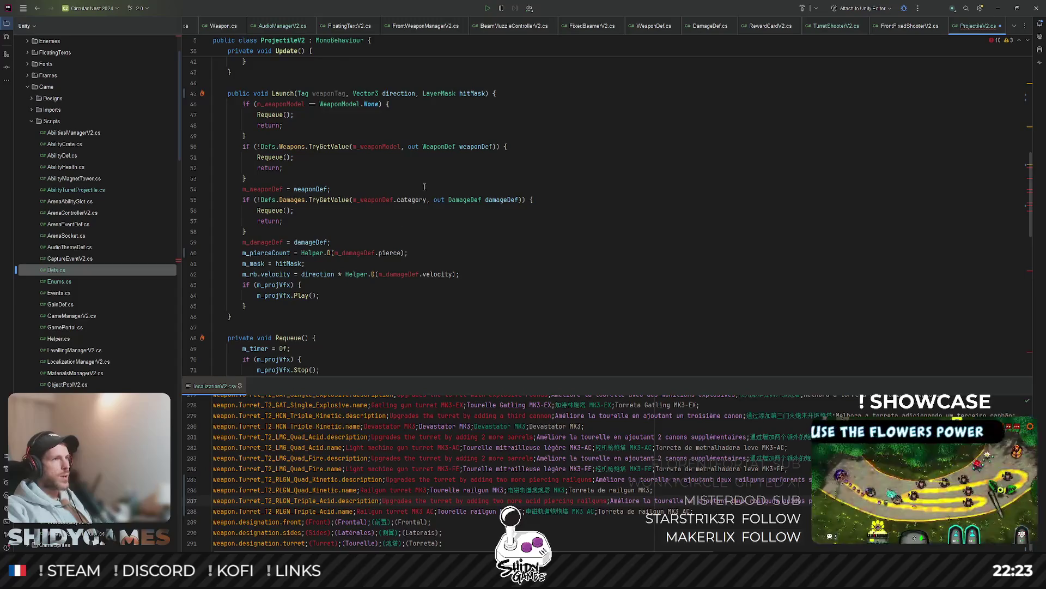
double_click(290, 252)
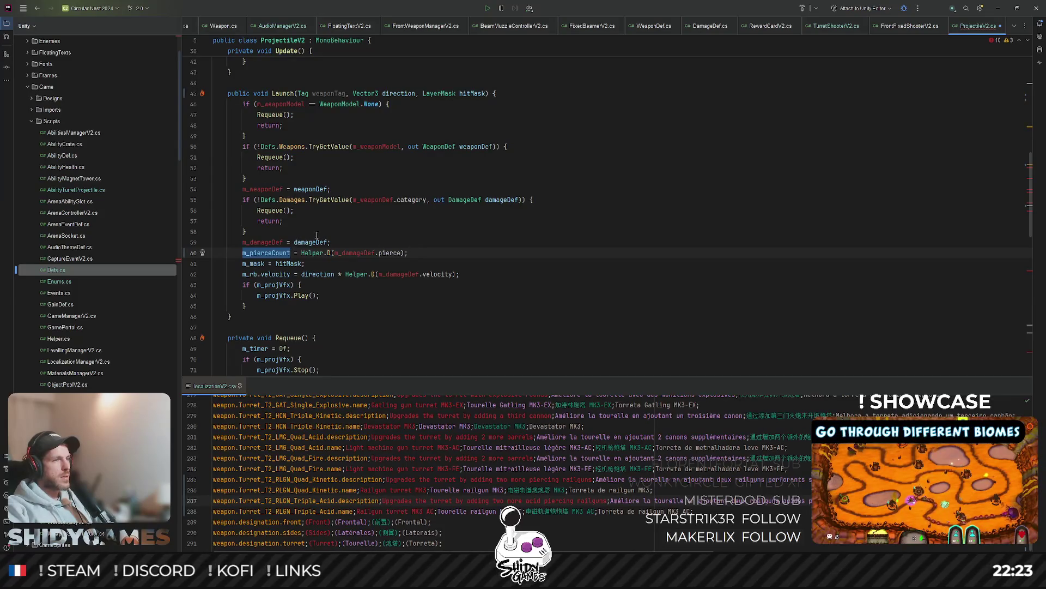
click(367, 240)
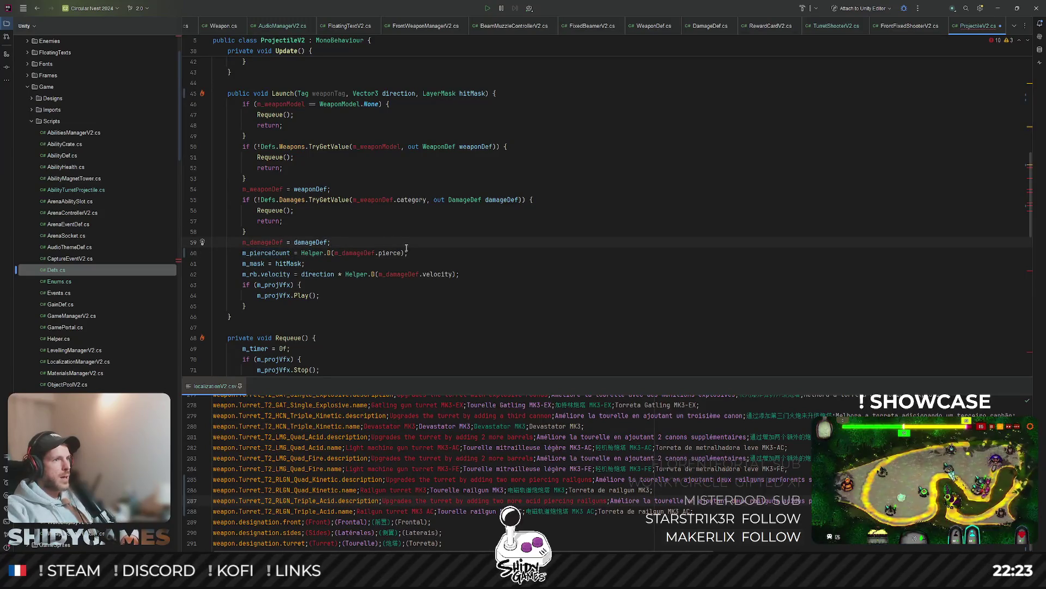
click(383, 235)
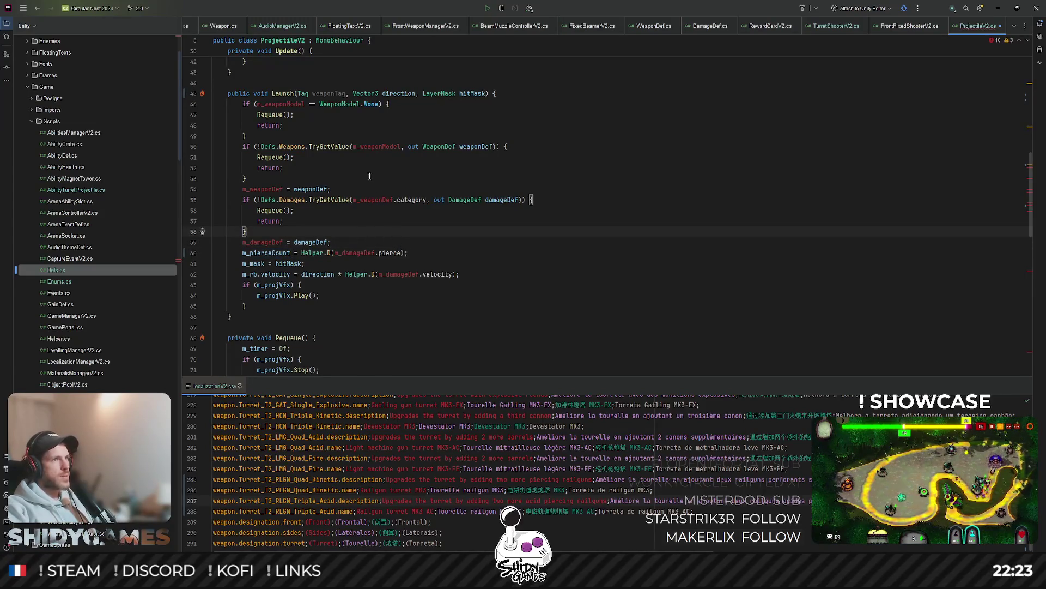
scroll(206, 28, up, 5)
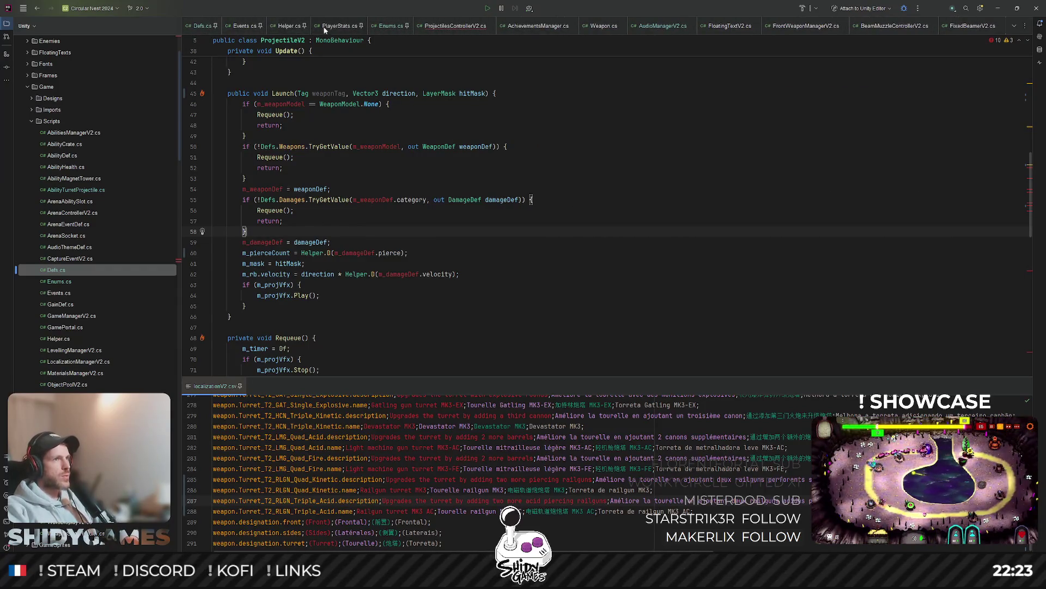
Step: Glance at PlayerStats.cs's Weapon Pierce region, then return to ProjectilesControllerV2.cs's Spawn method
click(325, 27)
scroll(500, 182, down, 15)
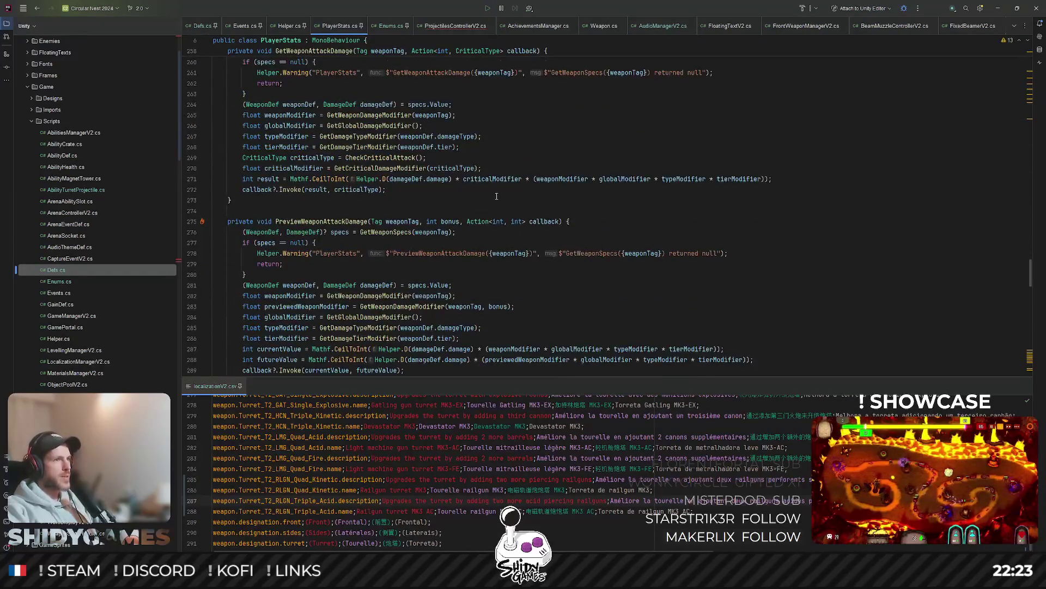
scroll(493, 197, down, 10)
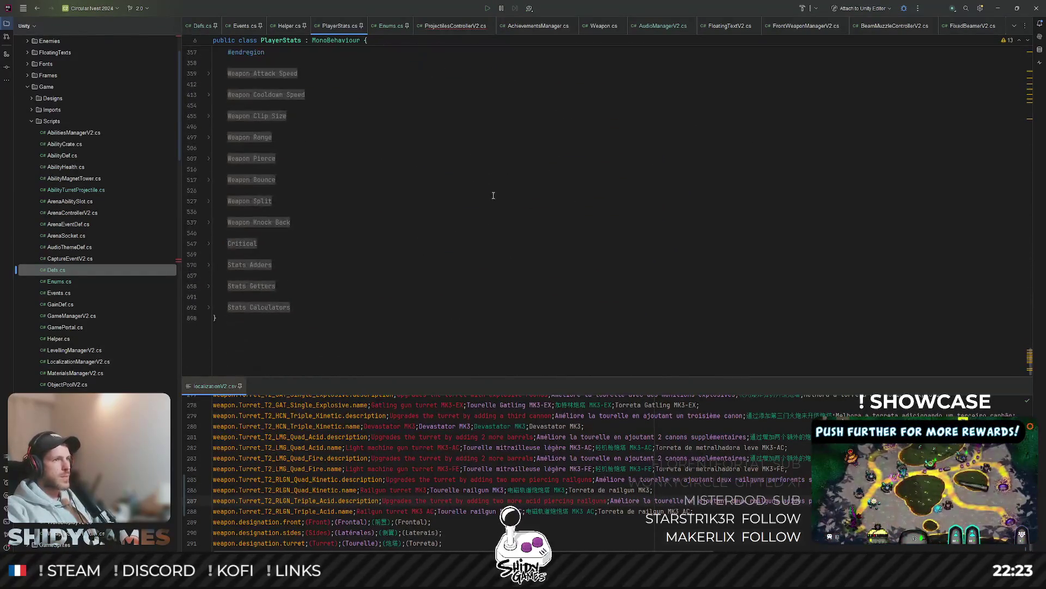
click(208, 158)
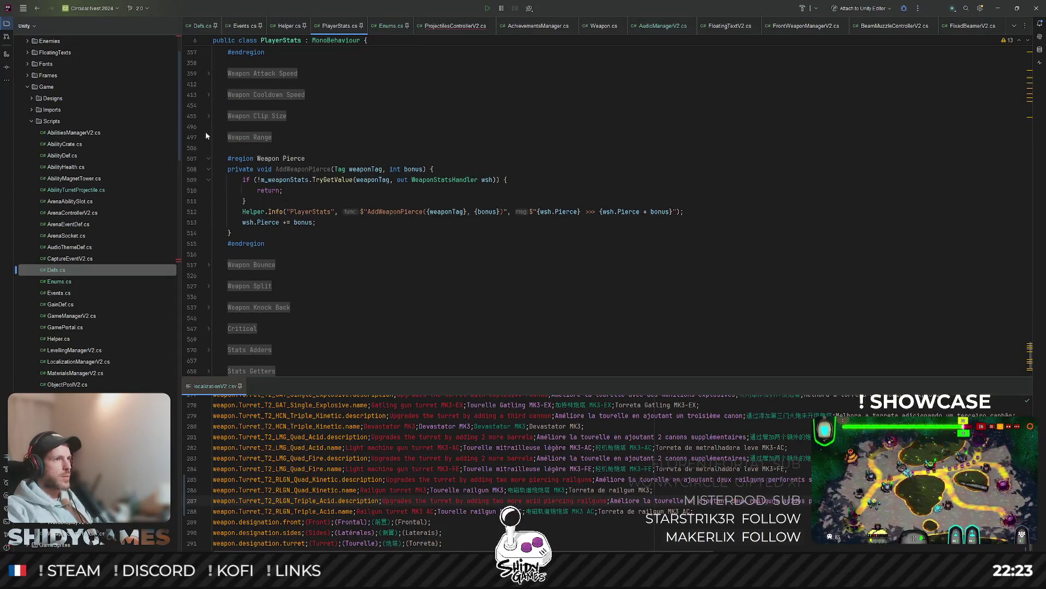
click(208, 158)
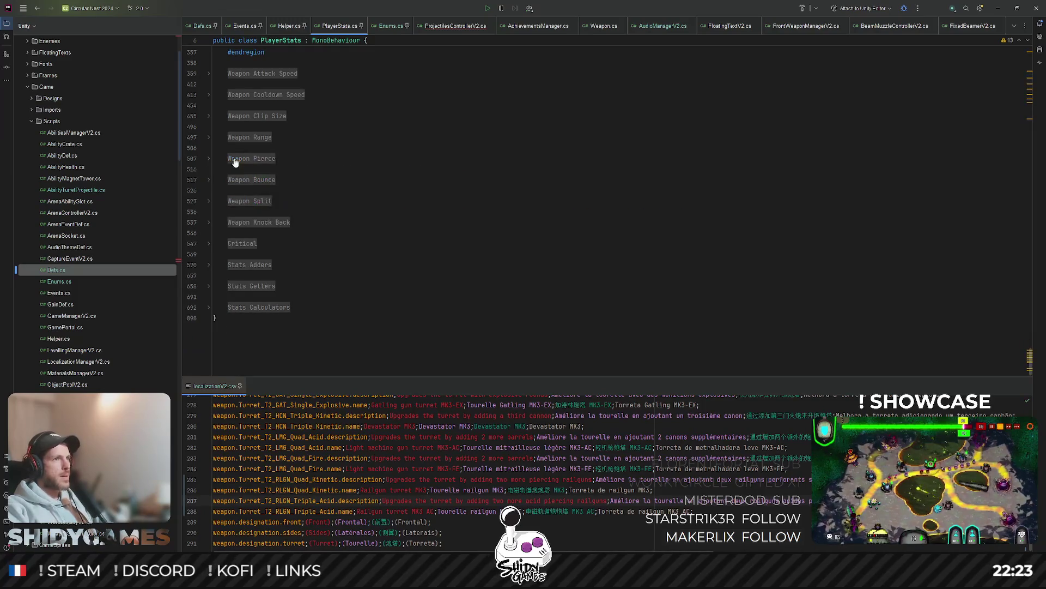
click(455, 26)
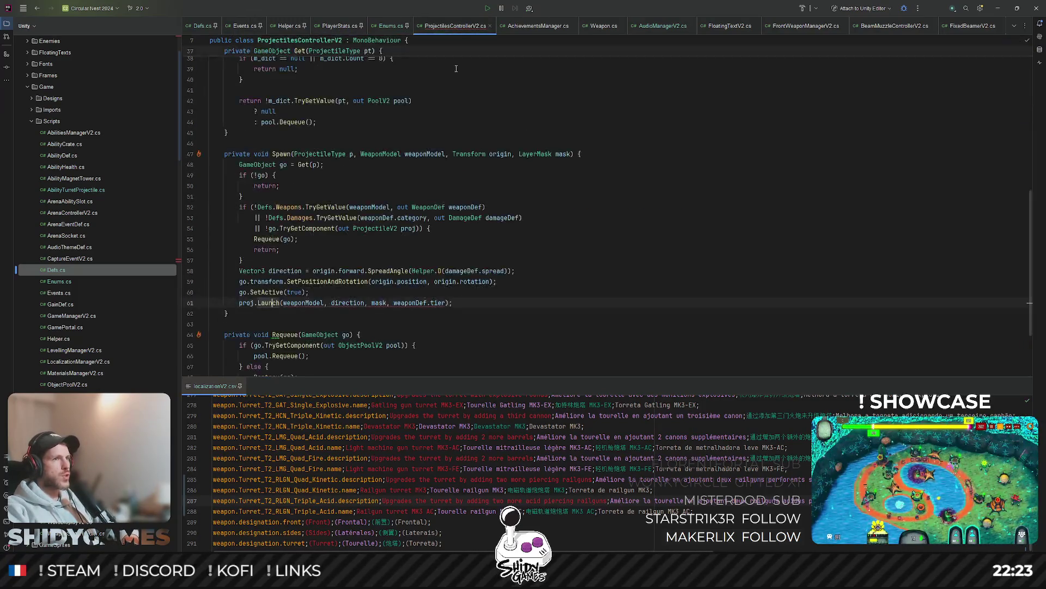